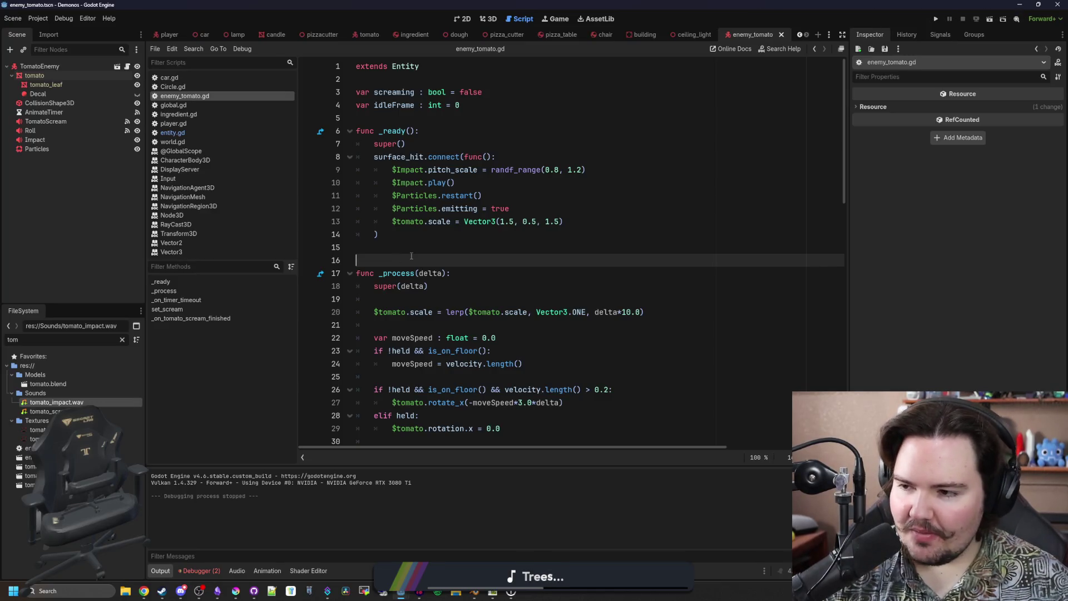
Review the lines around _ready in enemy_tomato.gd, then run the pizza project to playtest it.
click(420, 248)
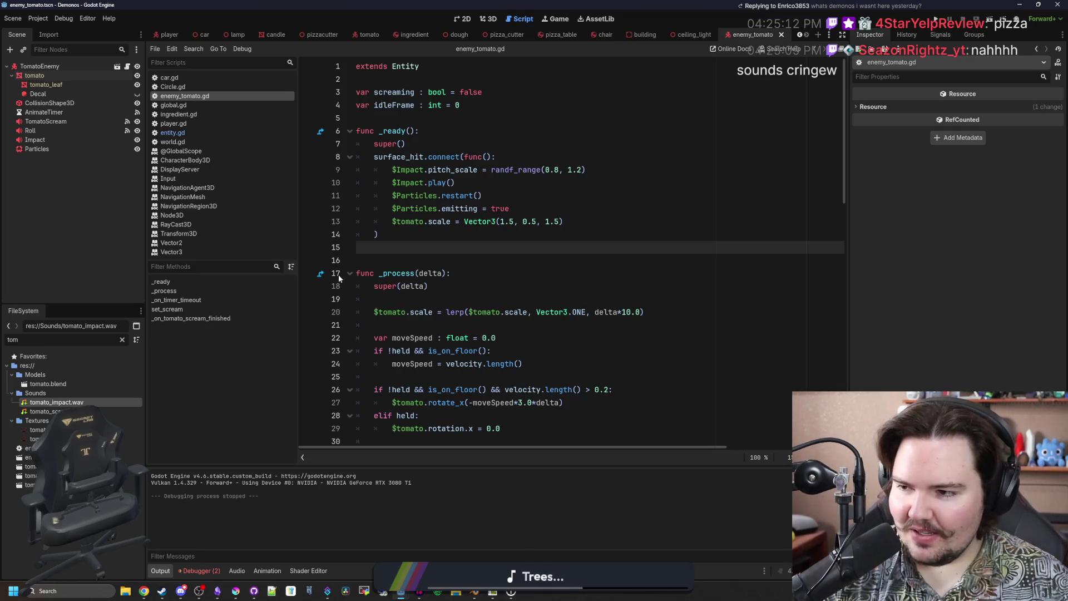
click(416, 237)
click(395, 247)
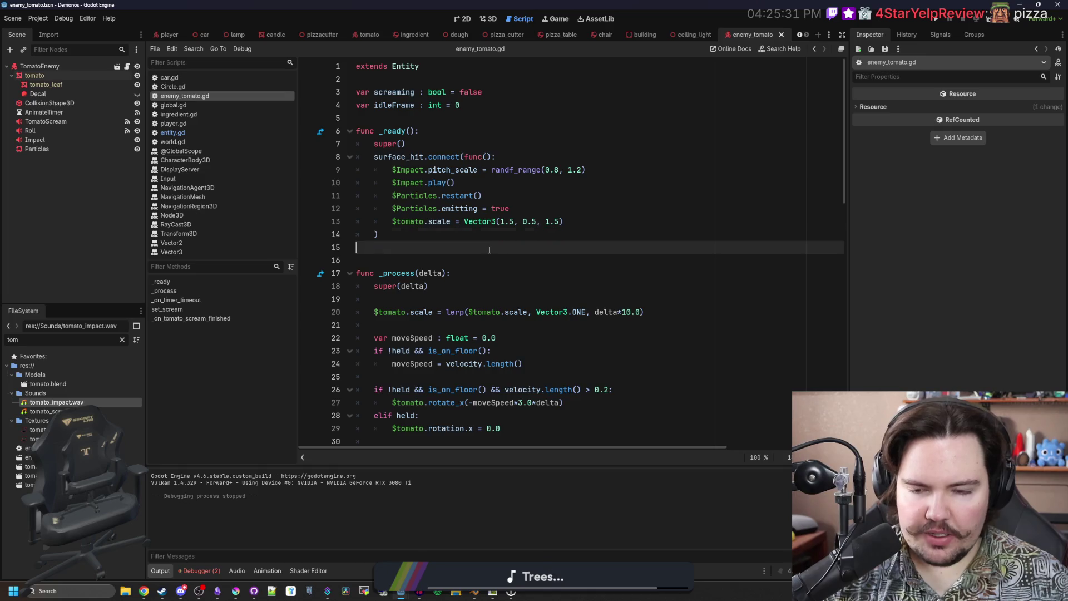
click(944, 18)
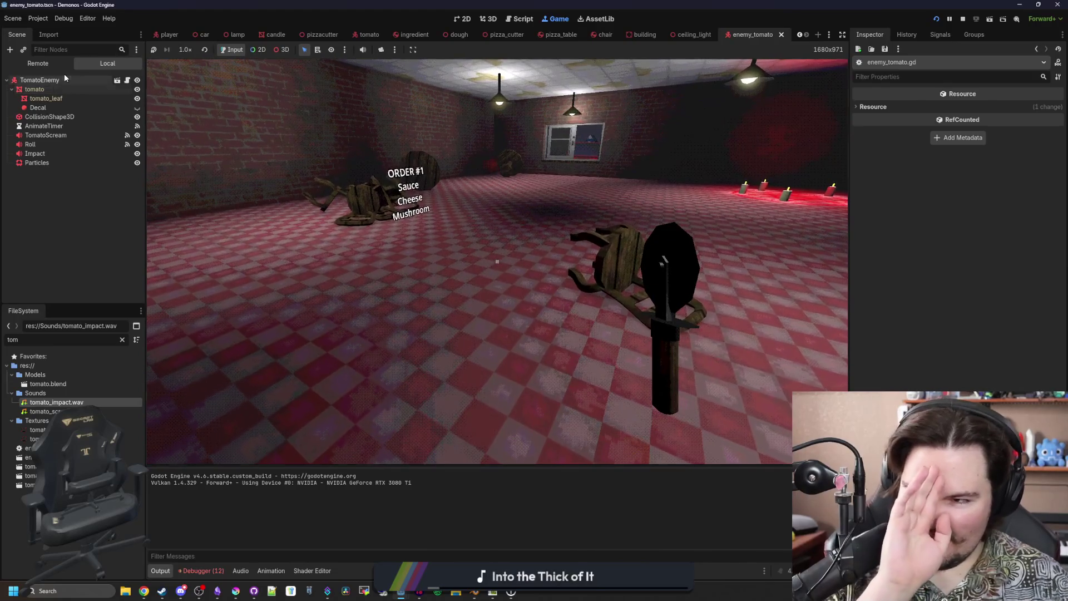
Toggle two collision mask layers on the running TomatoEnemy node, then stop the playtest.
click(40, 80)
click(872, 256)
click(874, 320)
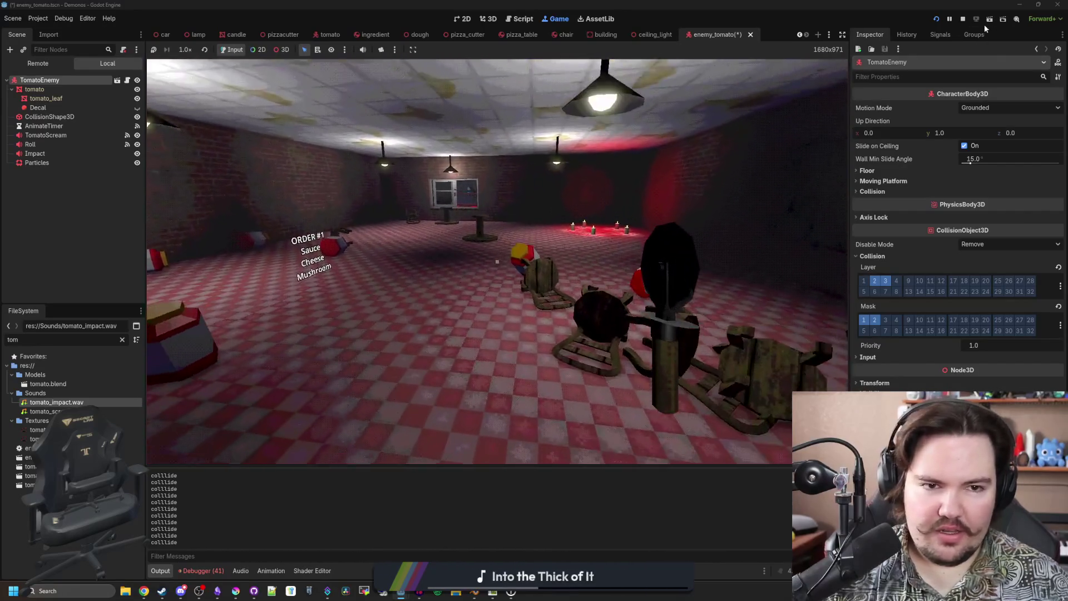
click(959, 18)
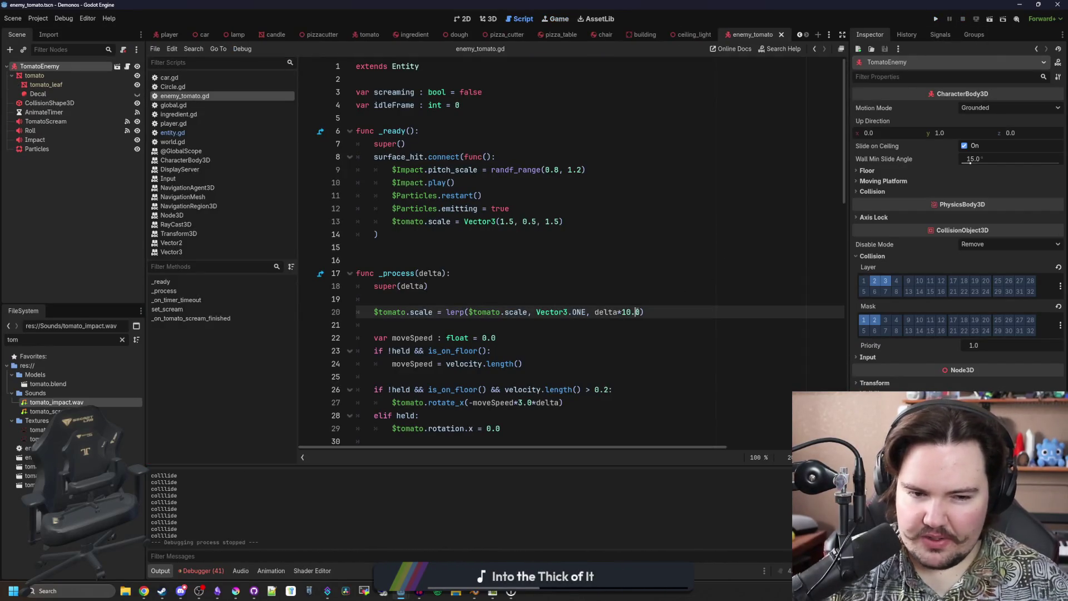
Save the tomato enemy scene and script with Ctrl+S and bring up the web browser.
click(408, 252)
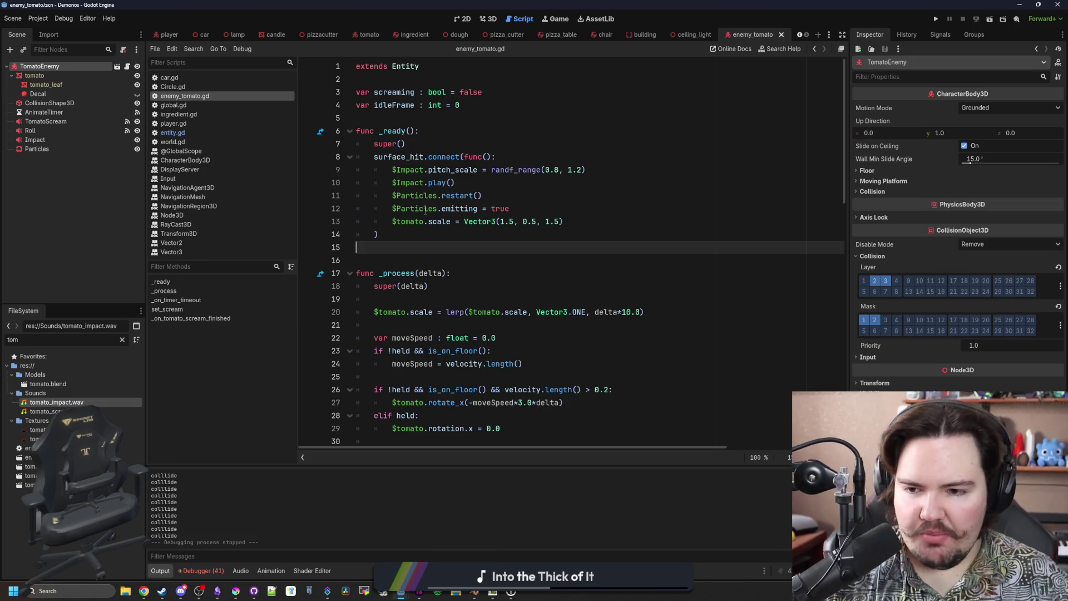
key(ctrl+s)
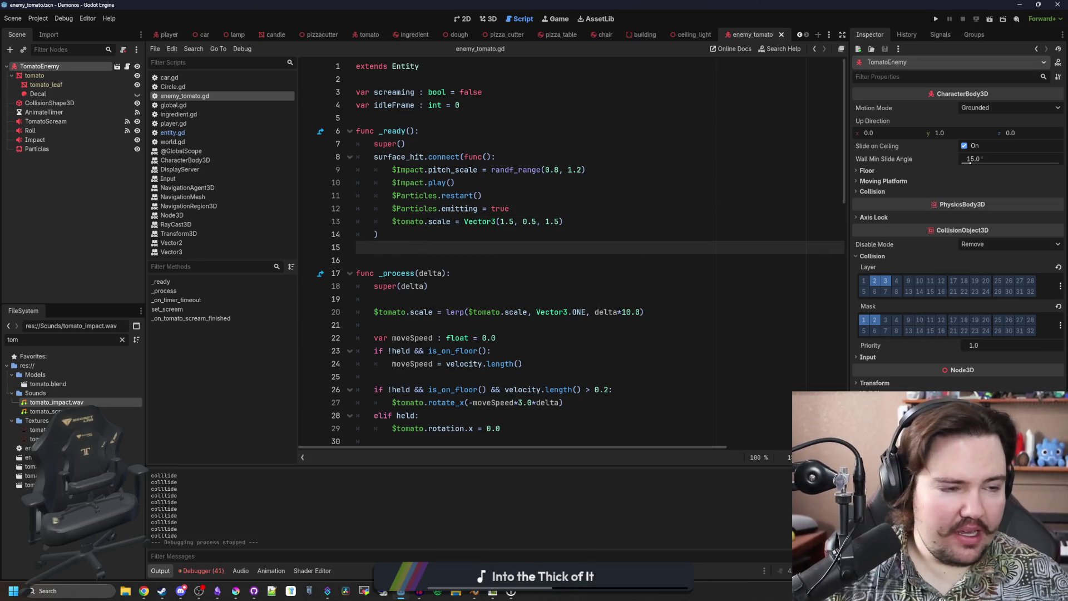
click(144, 591)
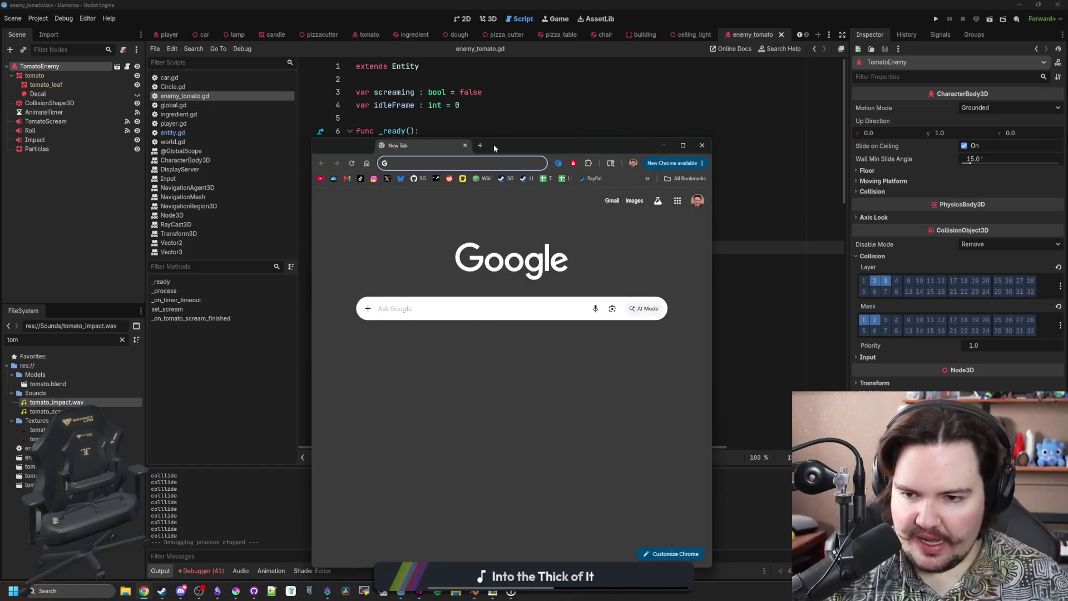
text(slime monster)
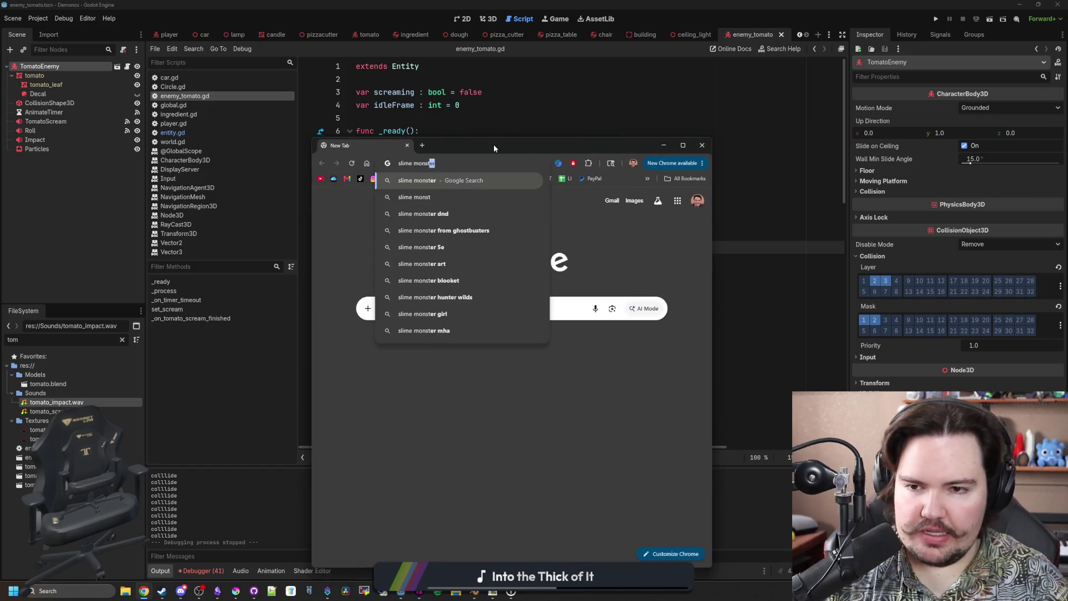
Browse Google Images for 'slime monster', view the first result, then close Chrome and return to the script.
key(Return)
click(352, 235)
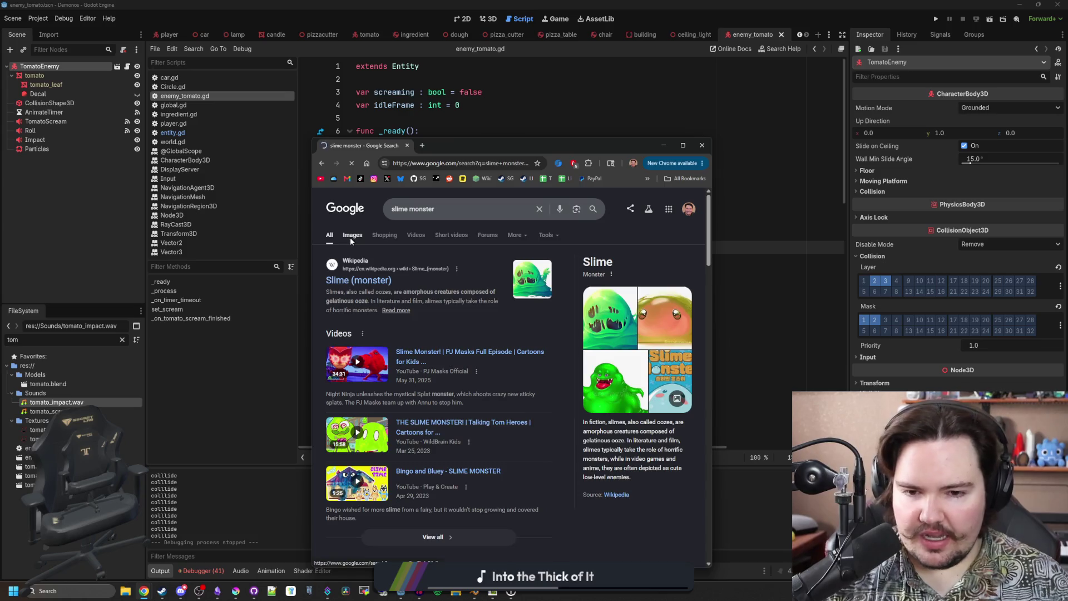
click(368, 322)
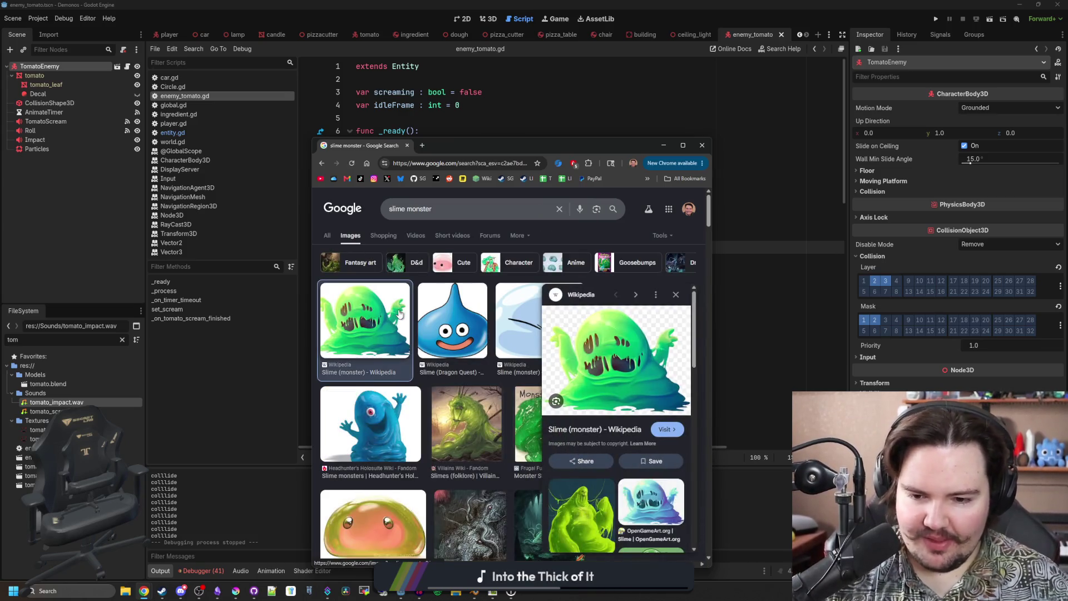
scroll(581, 360, down, 3)
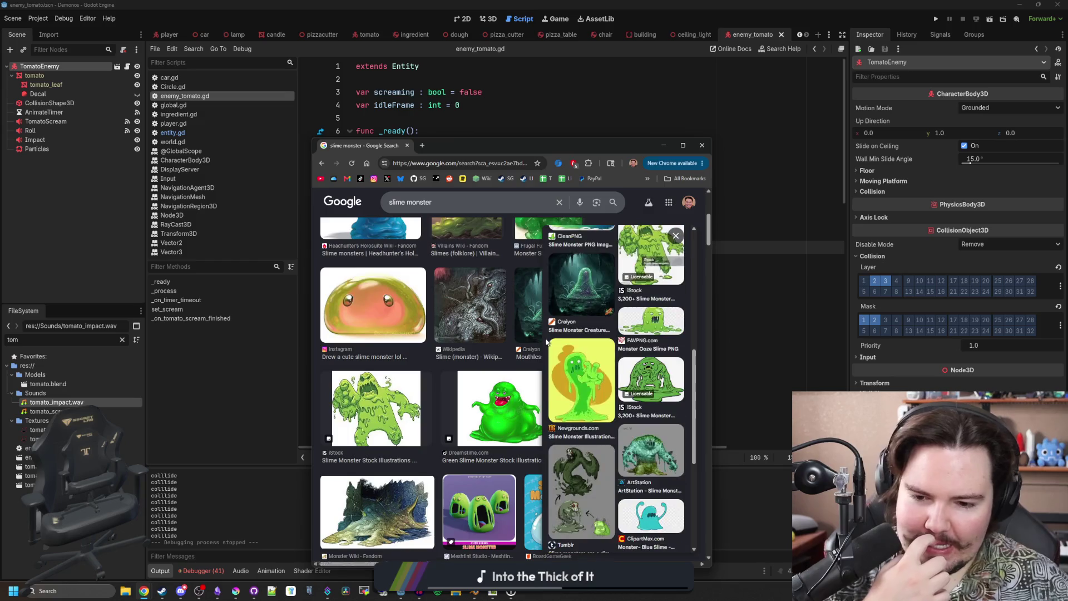
scroll(500, 376, down, 3)
scroll(454, 371, down, 3)
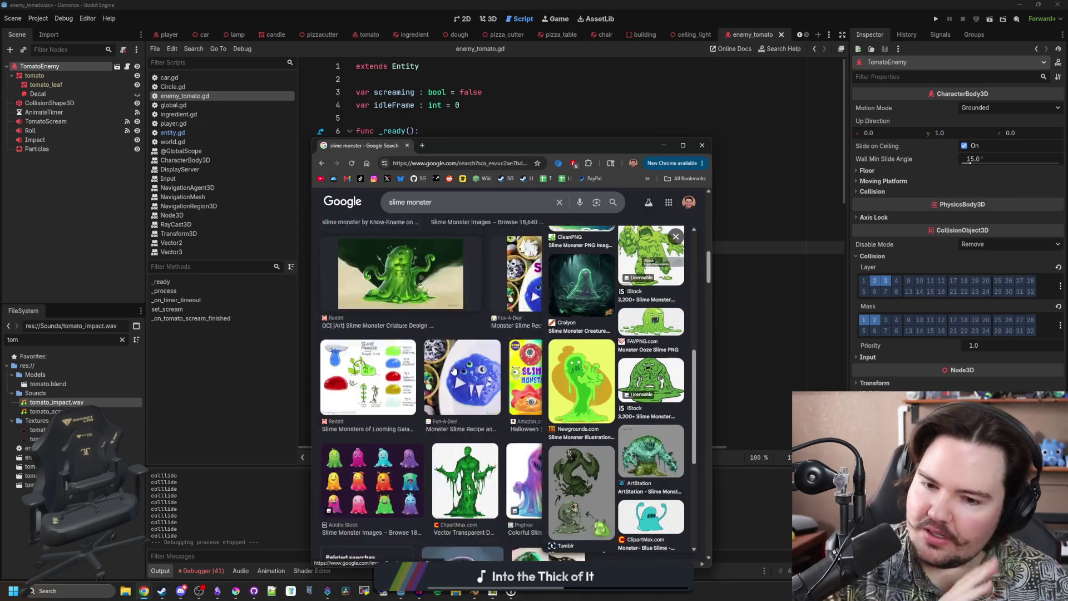
scroll(454, 371, down, 3)
scroll(454, 374, down, 3)
scroll(454, 373, down, 3)
scroll(454, 375, down, 3)
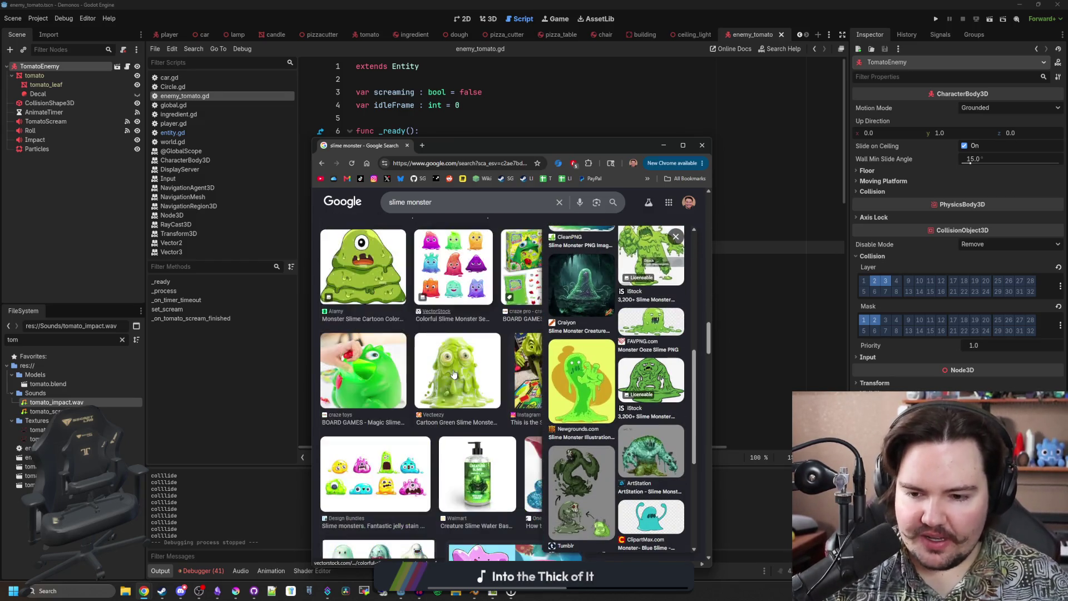
scroll(453, 374, down, 3)
scroll(452, 373, down, 3)
scroll(452, 375, down, 3)
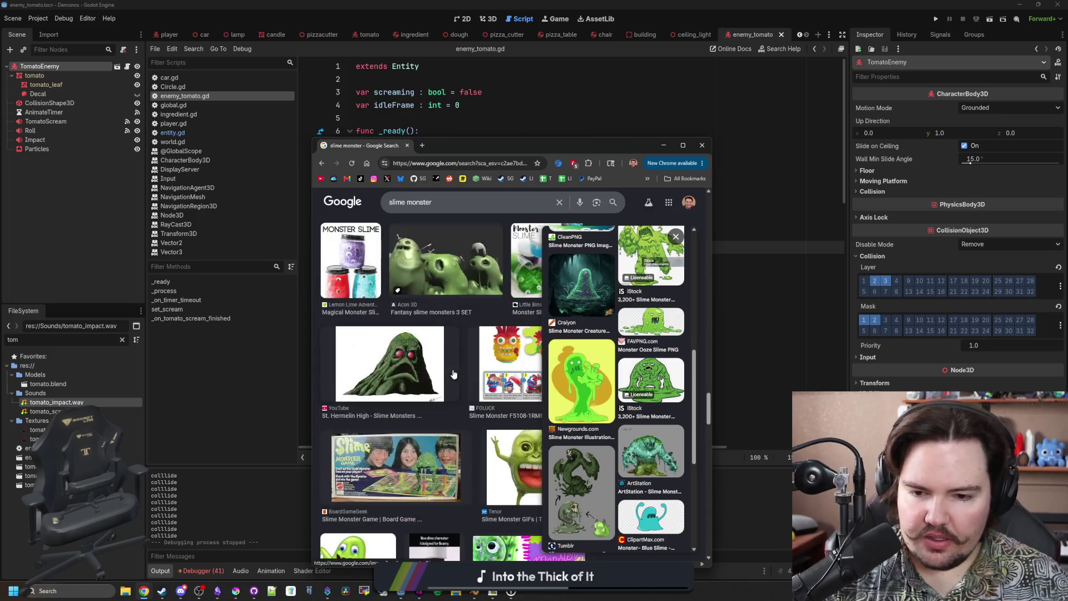
key(alt+F4)
click(450, 238)
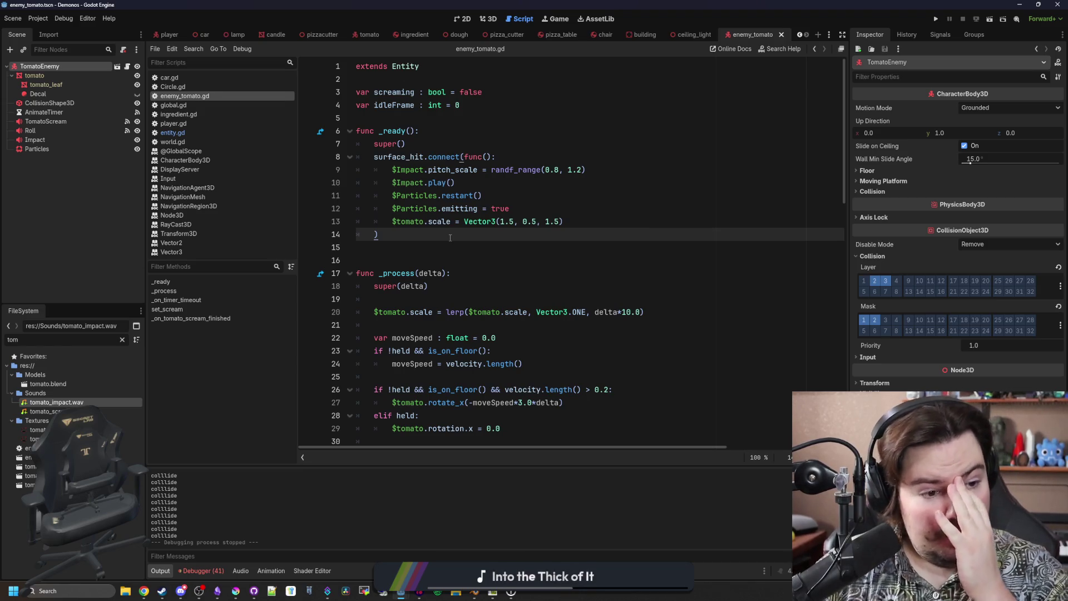
Indent line 14 of enemy_tomato.gd, save it, and switch to the tomato model in Blender.
key(Tab)
key(ctrl+s)
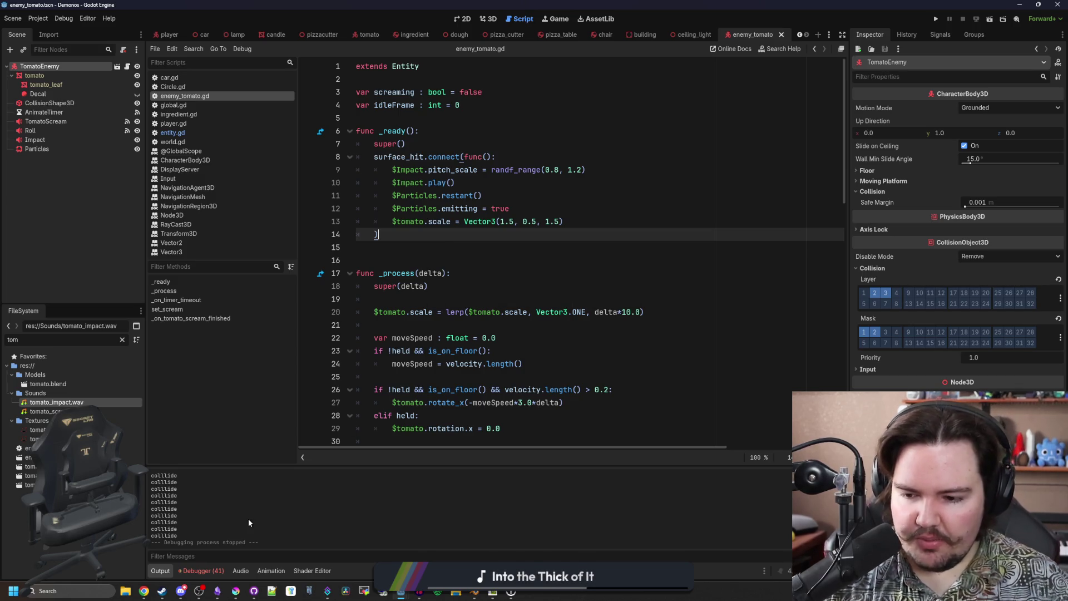
click(472, 593)
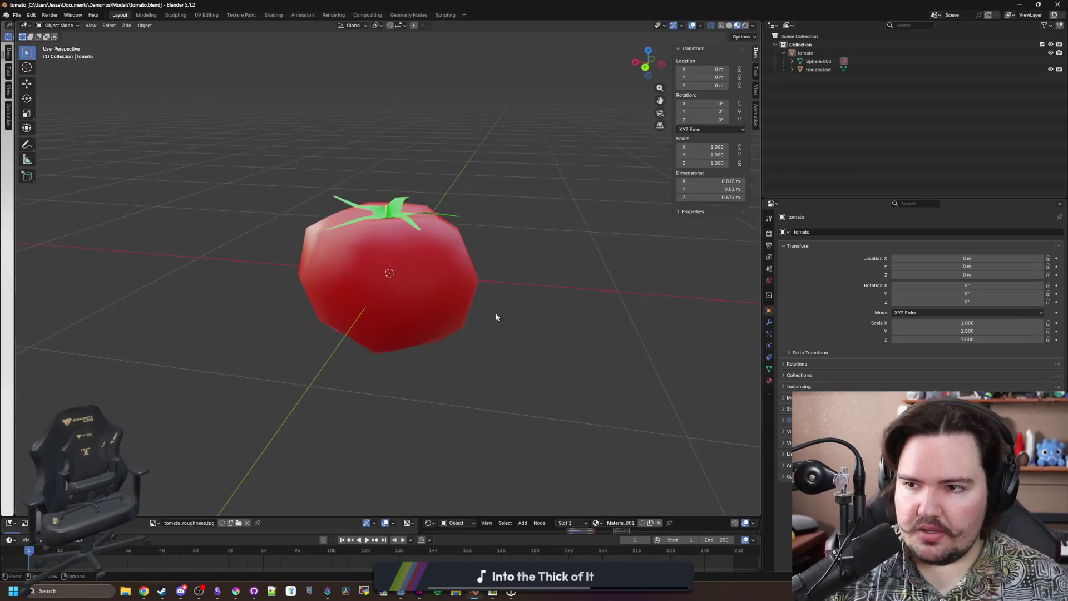
Split the 3D view into an extra area and poke through its object and transform menus around the tomato.
drag(495, 317, 459, 357)
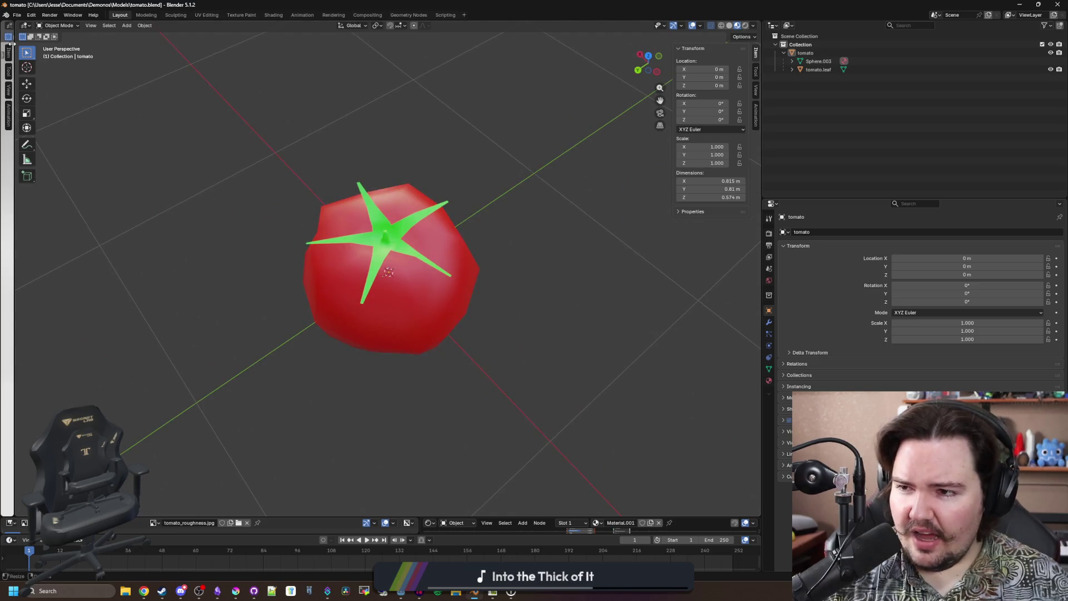
drag(3, 268, 284, 267)
click(143, 25)
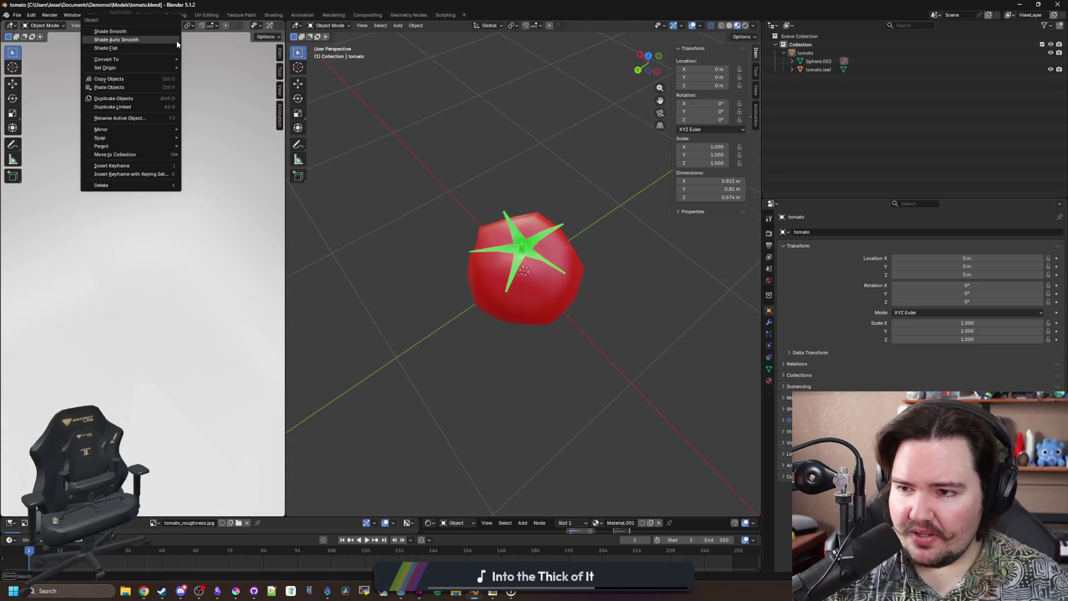
click(230, 164)
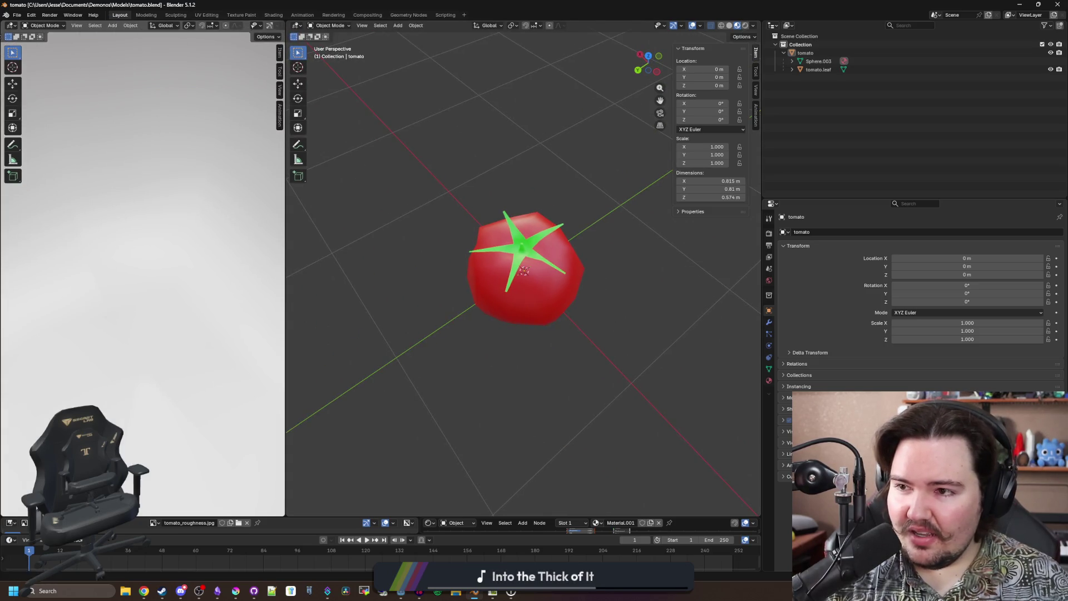
click(15, 25)
click(526, 267)
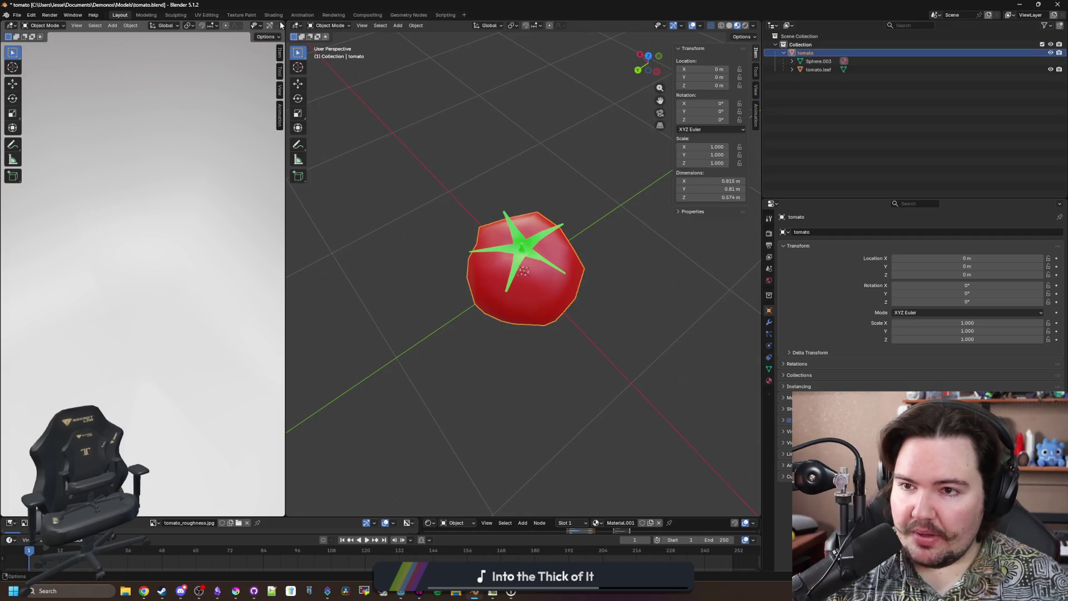
right_click(176, 84)
click(83, 125)
click(267, 36)
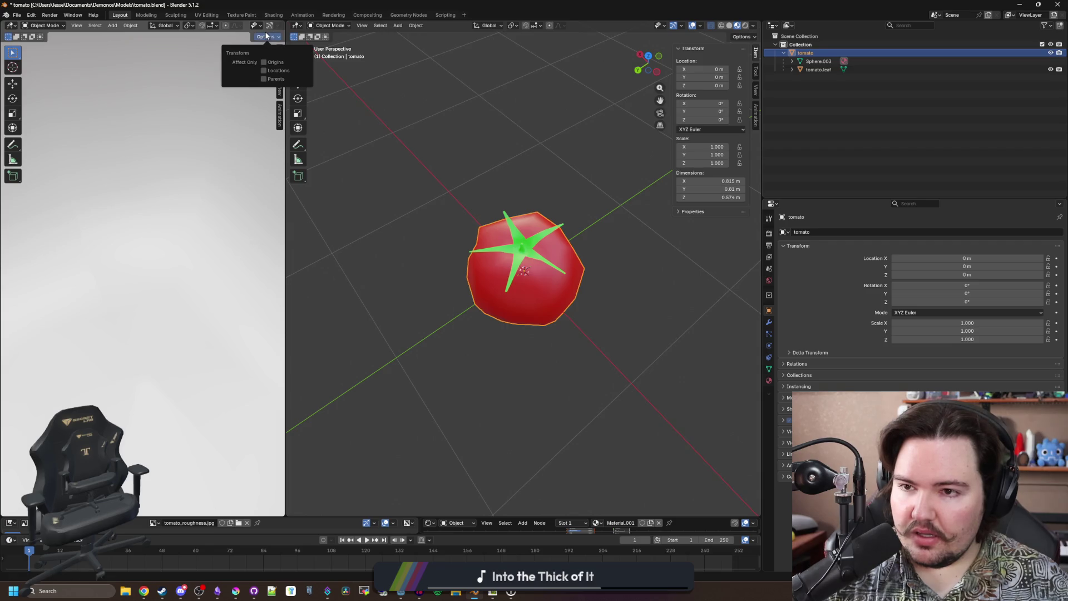
right_click(128, 186)
click(319, 120)
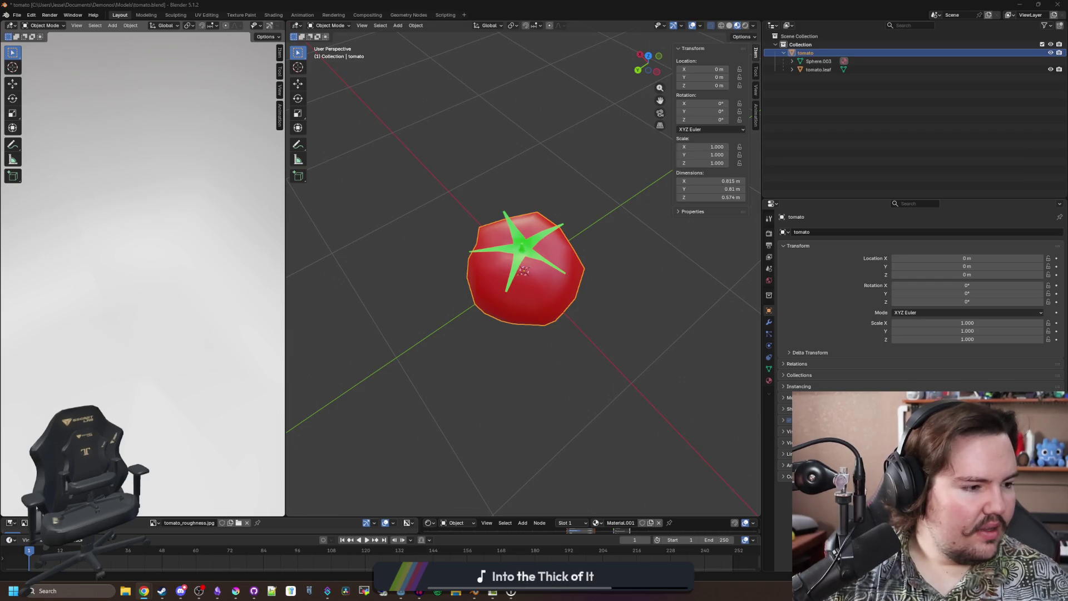
Close the extra left area and bottom-left image editors, then enlarge the timeline strip upward.
right_click(4, 25)
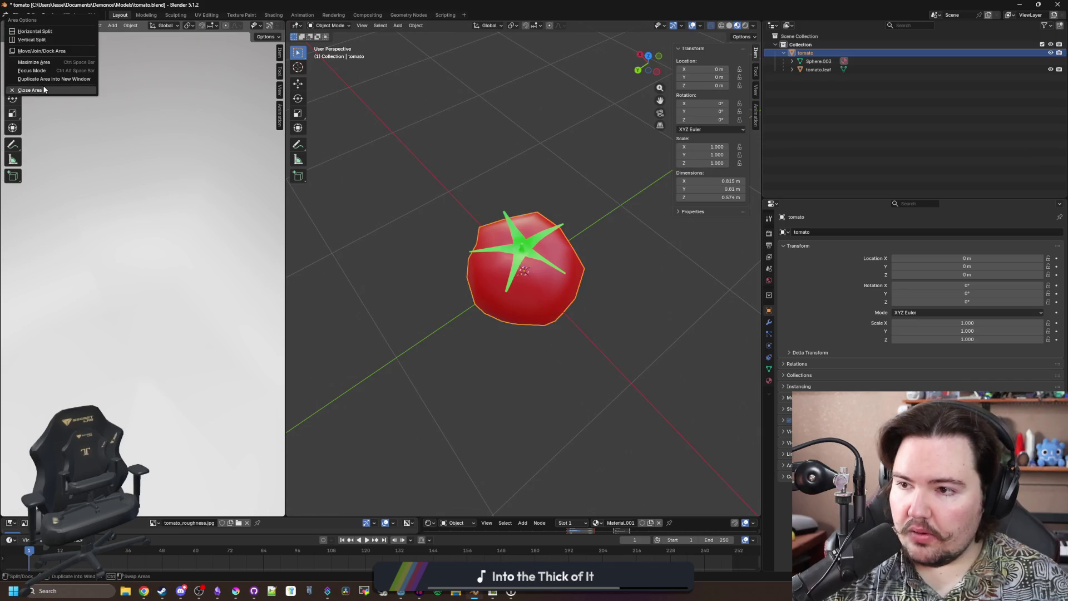
click(30, 89)
right_click(9, 523)
click(20, 501)
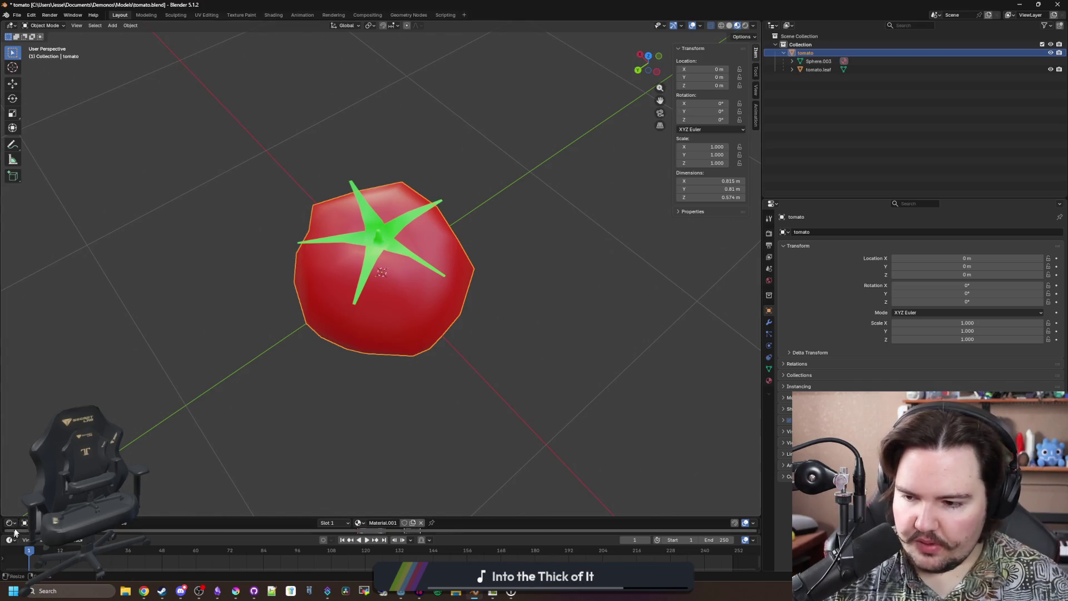
drag(9, 522, 5, 519)
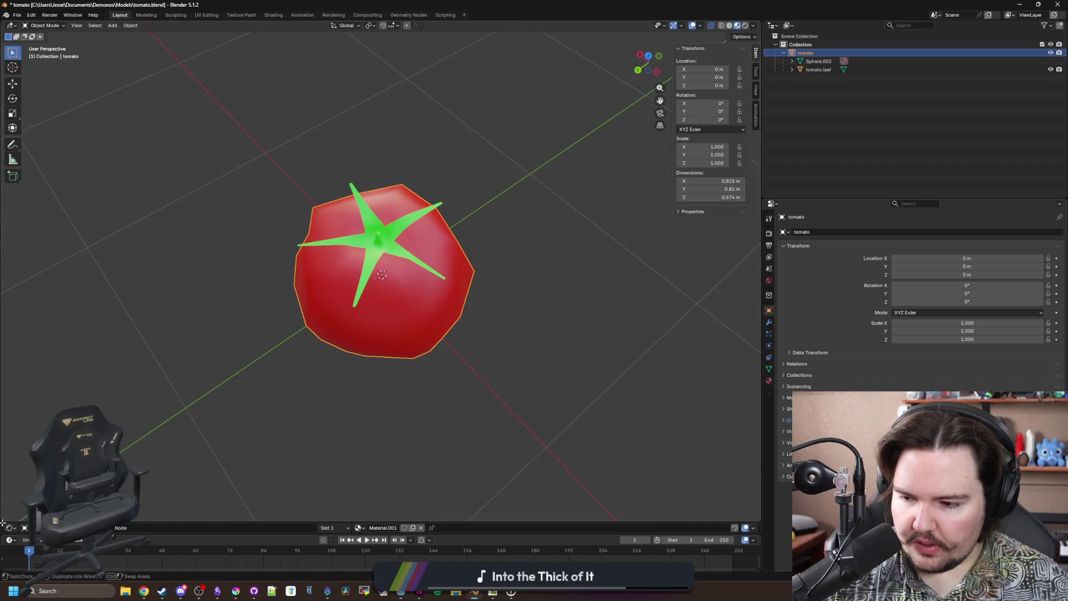
right_click(4, 524)
click(20, 523)
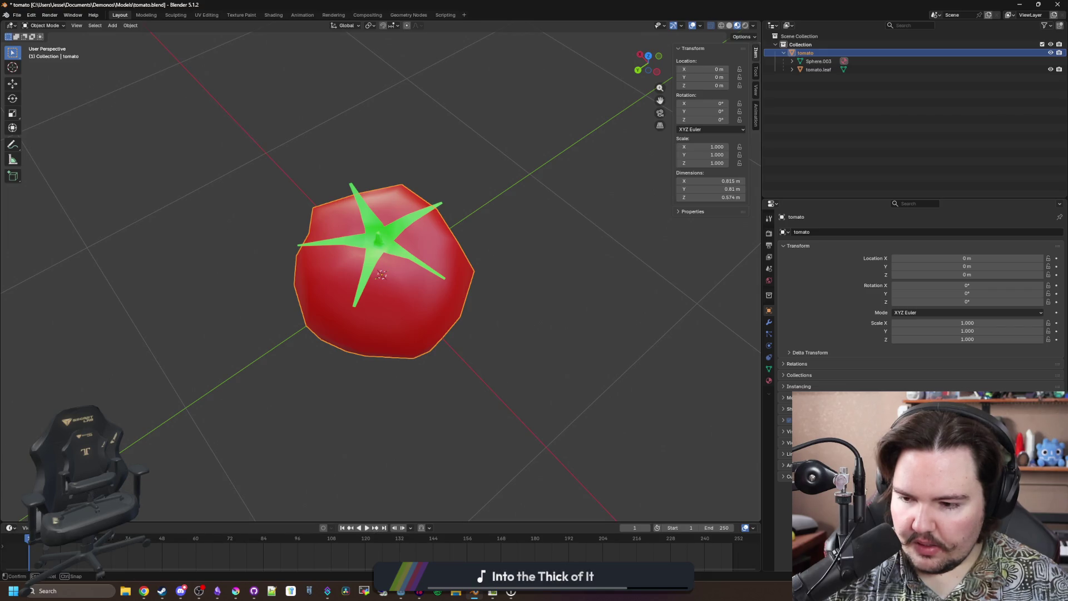
drag(482, 523, 481, 440)
middle_click(481, 371)
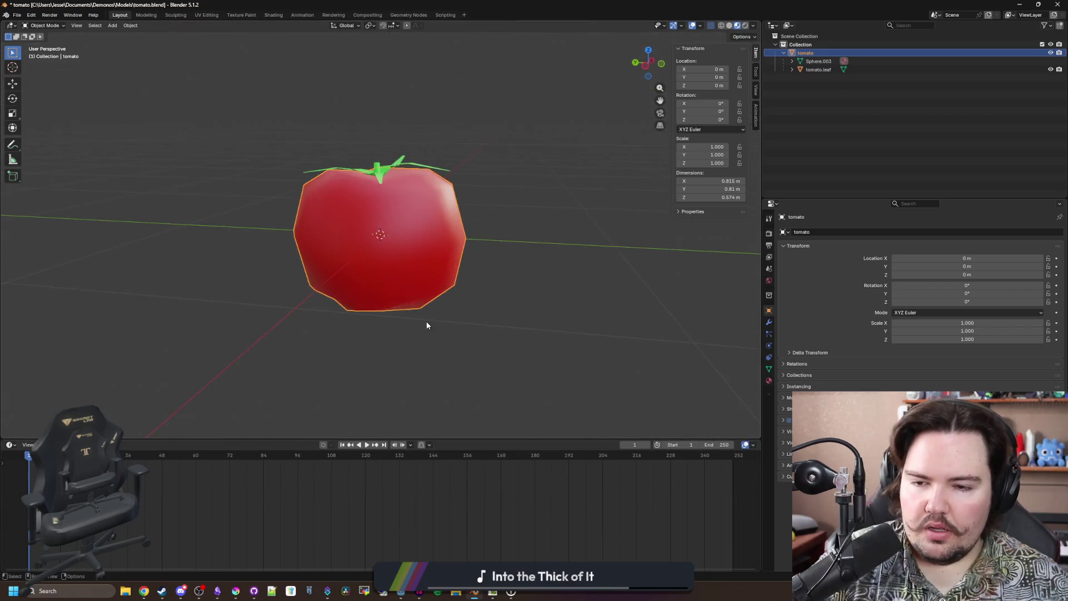
Add a test cube, try sizes of 1 m and 0.5 m, then delete it again.
click(460, 300)
drag(459, 300, 469, 316)
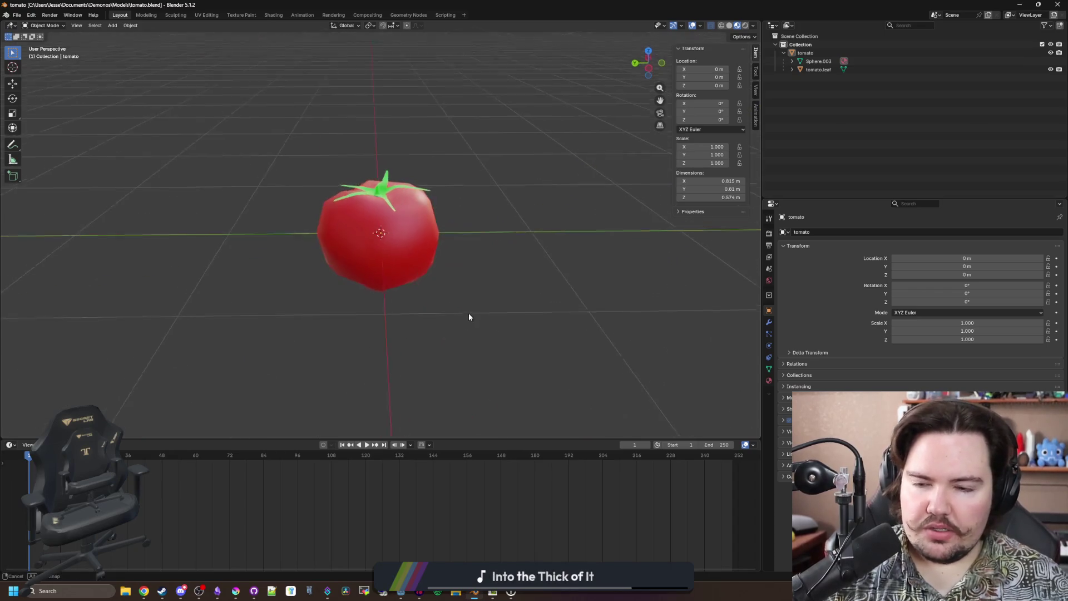
click(17, 16)
mouse_move(30, 24)
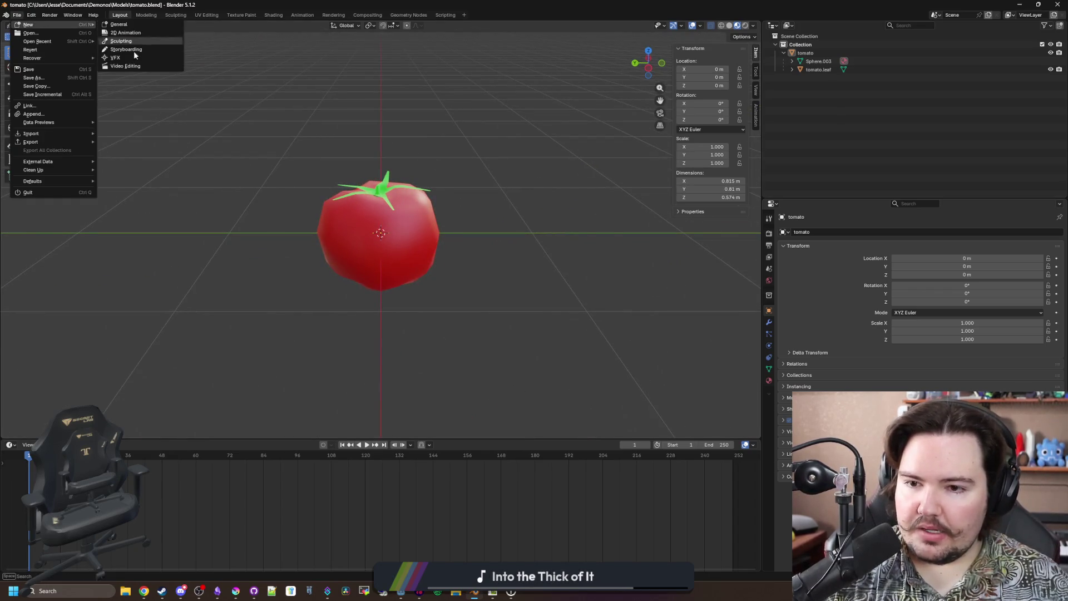
click(403, 236)
key(shift+a)
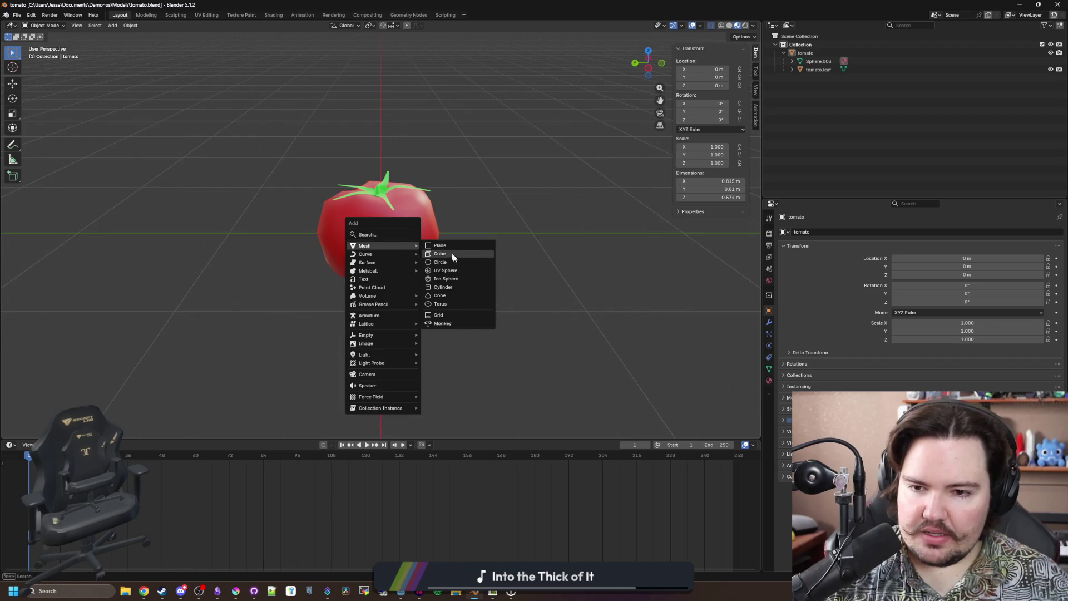
click(457, 248)
mouse_move(364, 245)
double_click(107, 358)
text(1)
key(Return)
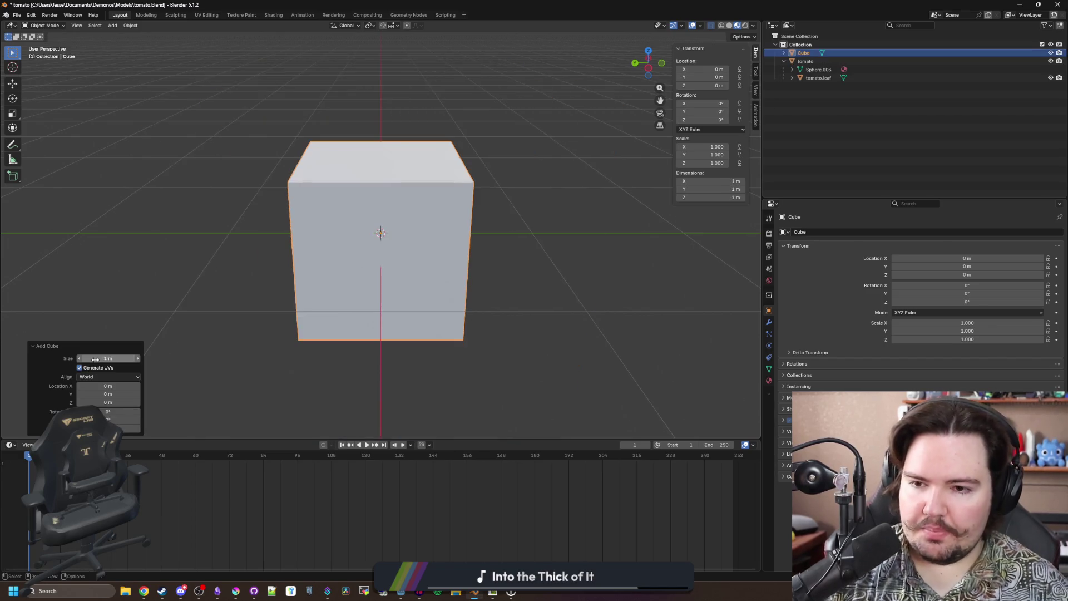
double_click(94, 359)
text(0.5)
key(Return)
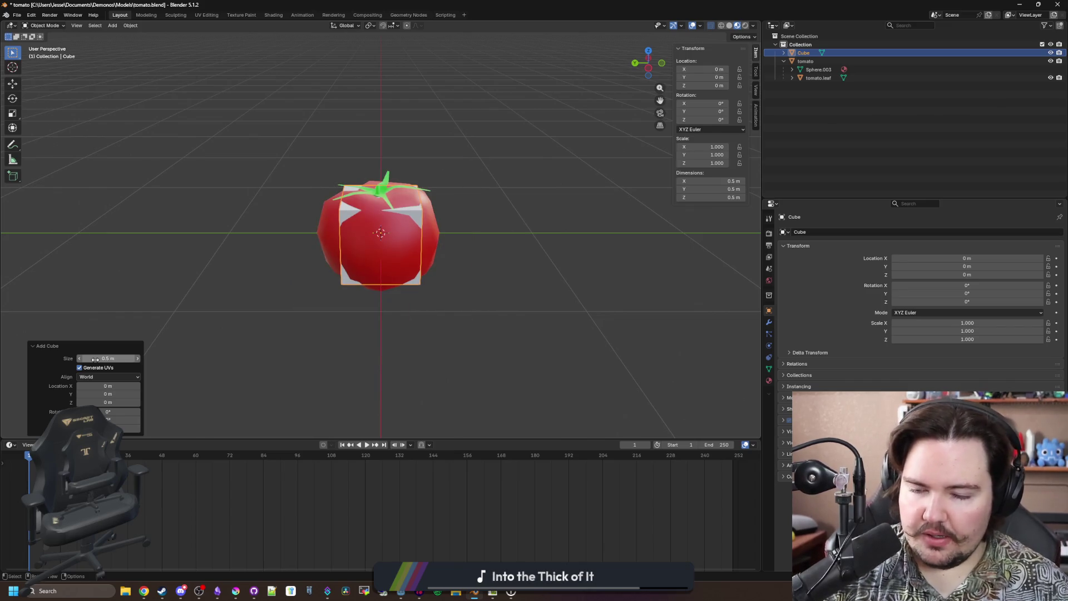
click(349, 300)
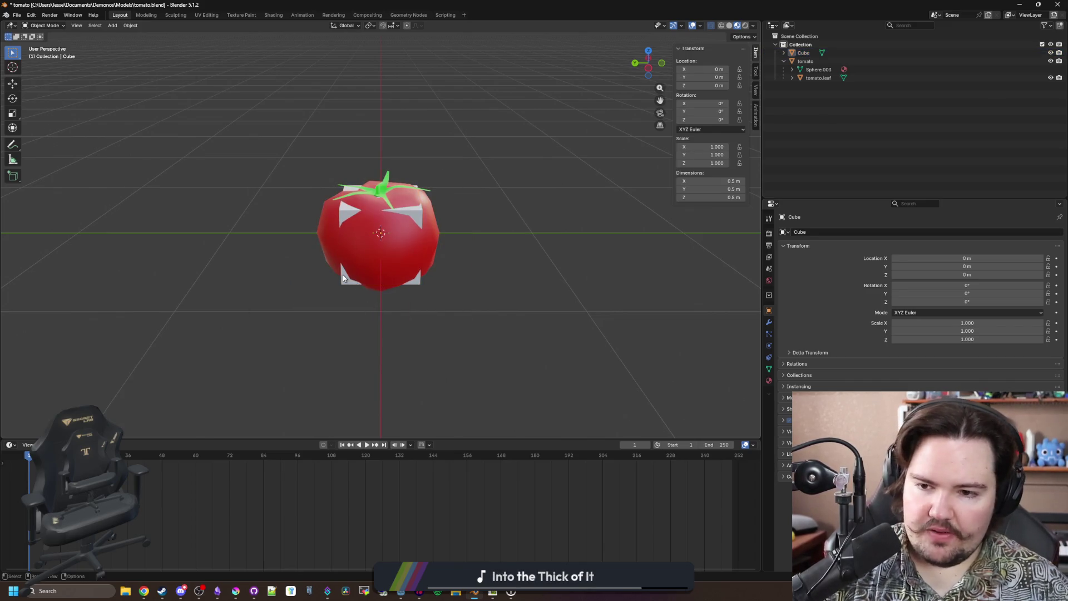
key(Delete)
Save tomato.blend, start a new General scene and delete its default cube, leaving camera and light.
click(21, 16)
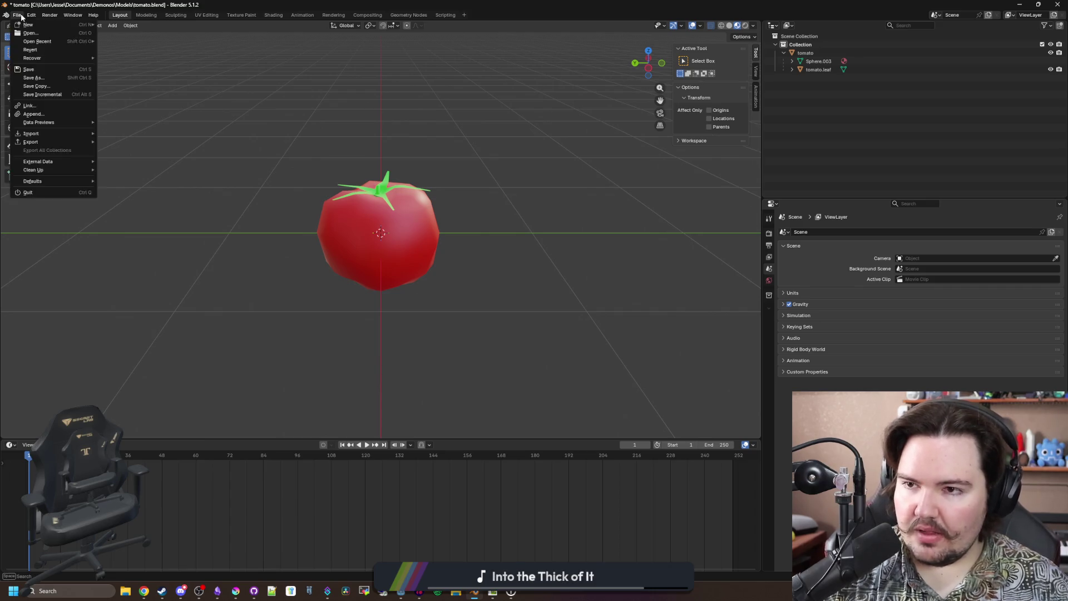
key(ctrl+s)
click(19, 16)
mouse_move(29, 25)
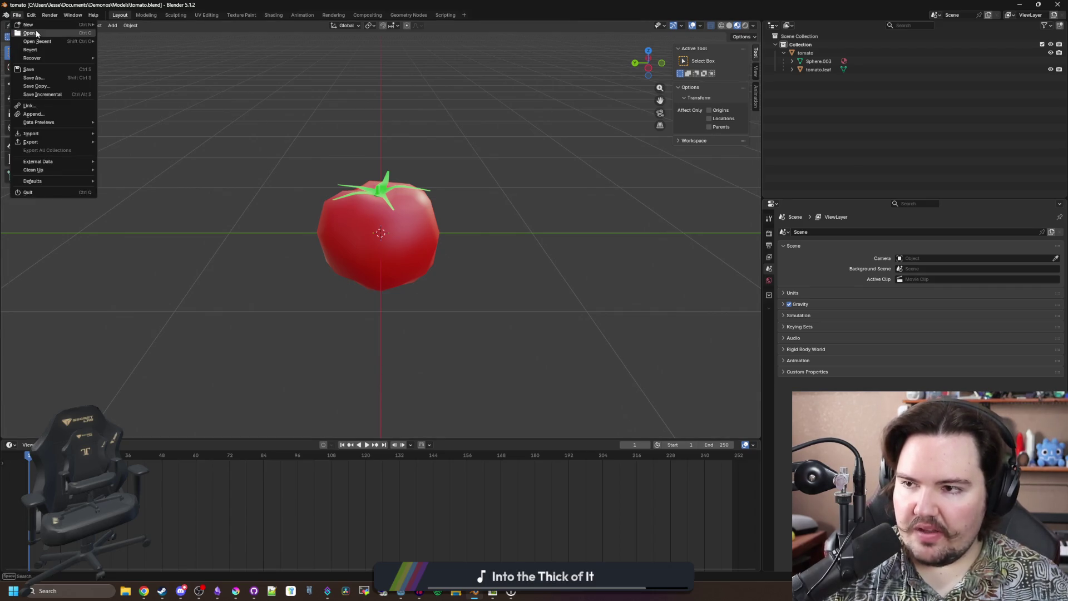
click(163, 24)
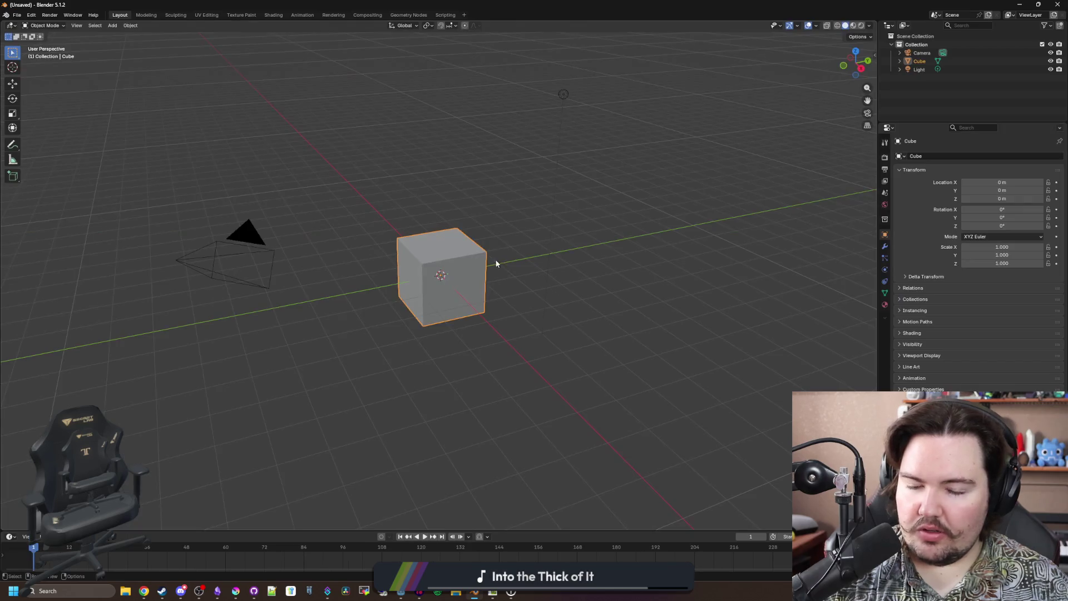
click(450, 267)
key(Delete)
key(shift+a)
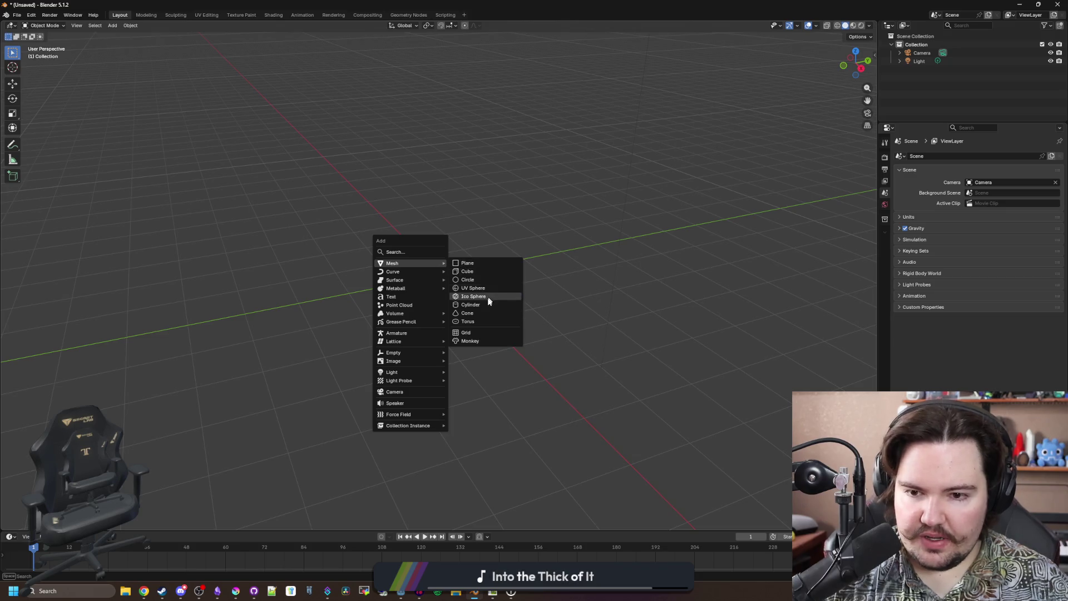
Add a UV sphere and give it a Displace modifier with a newly created texture.
click(484, 291)
scroll(433, 335, up, 2)
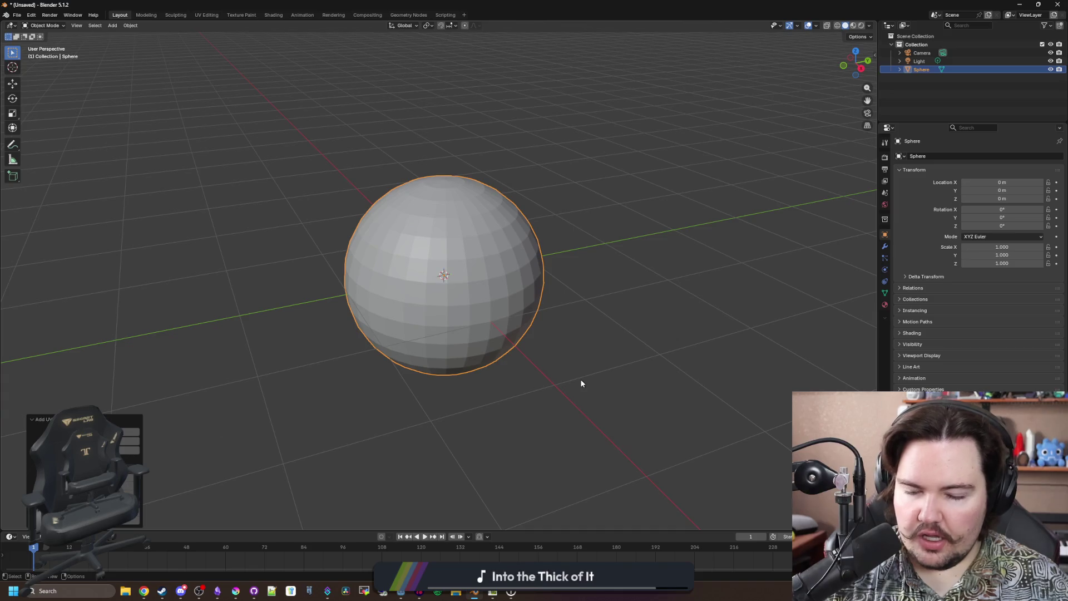
click(884, 247)
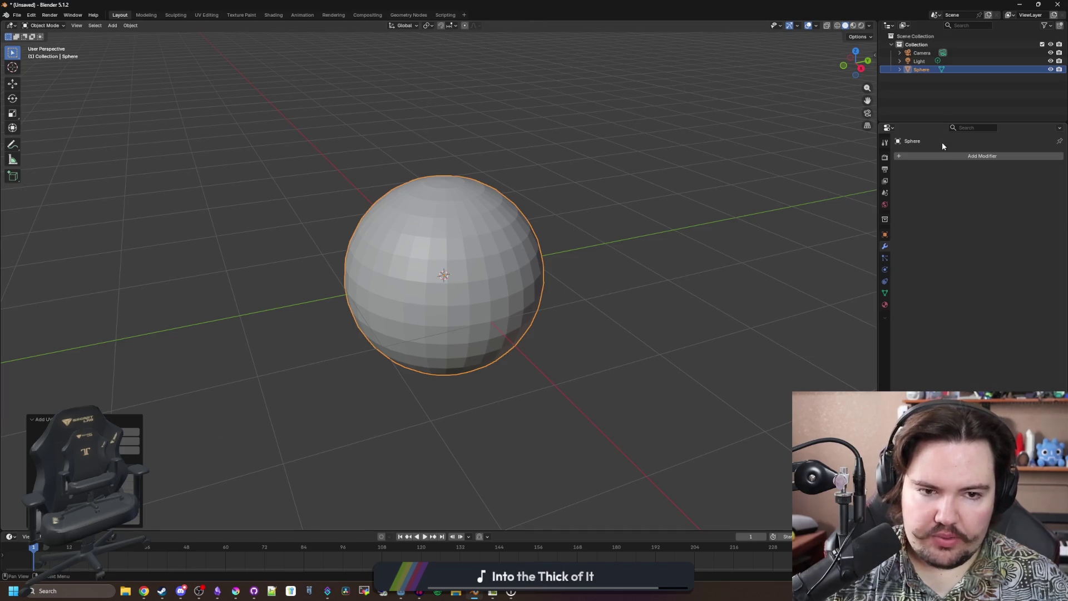
click(936, 154)
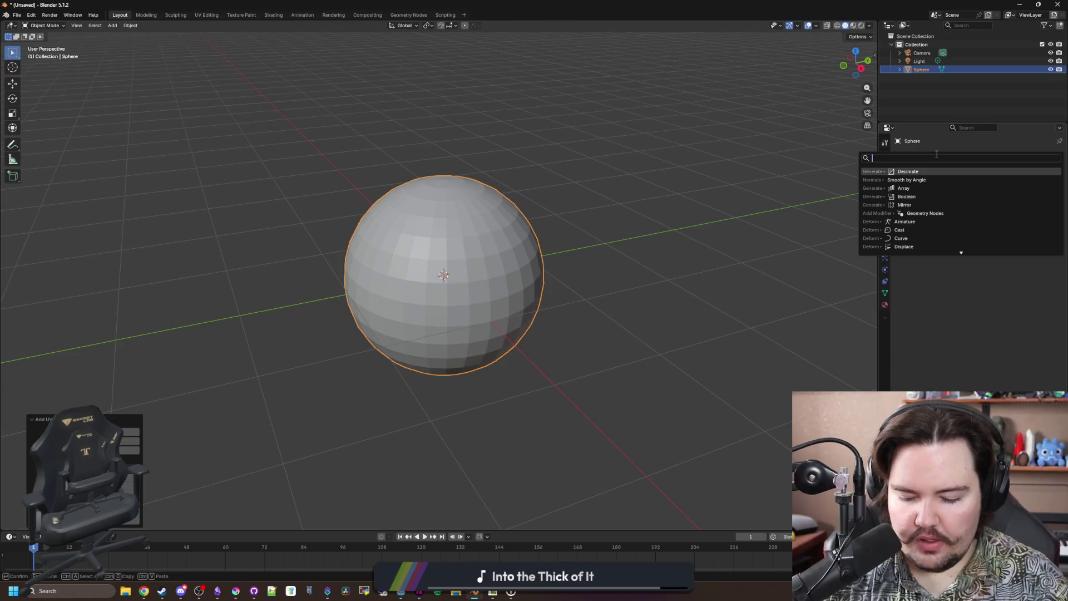
text(defor)
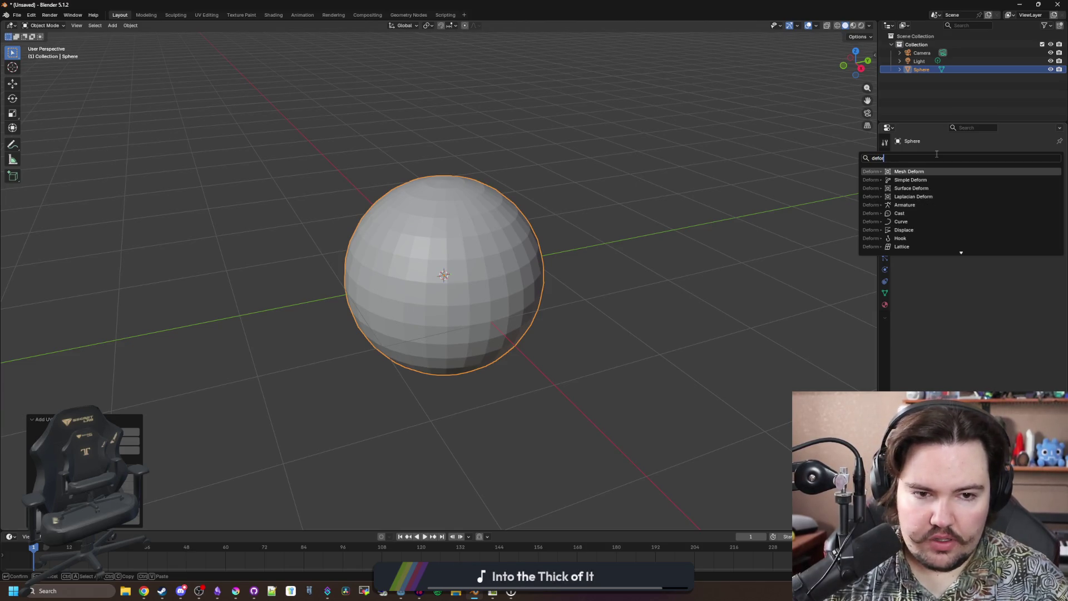
key(Down)
key(Down)
key(Down)
key(Down)
key(Return)
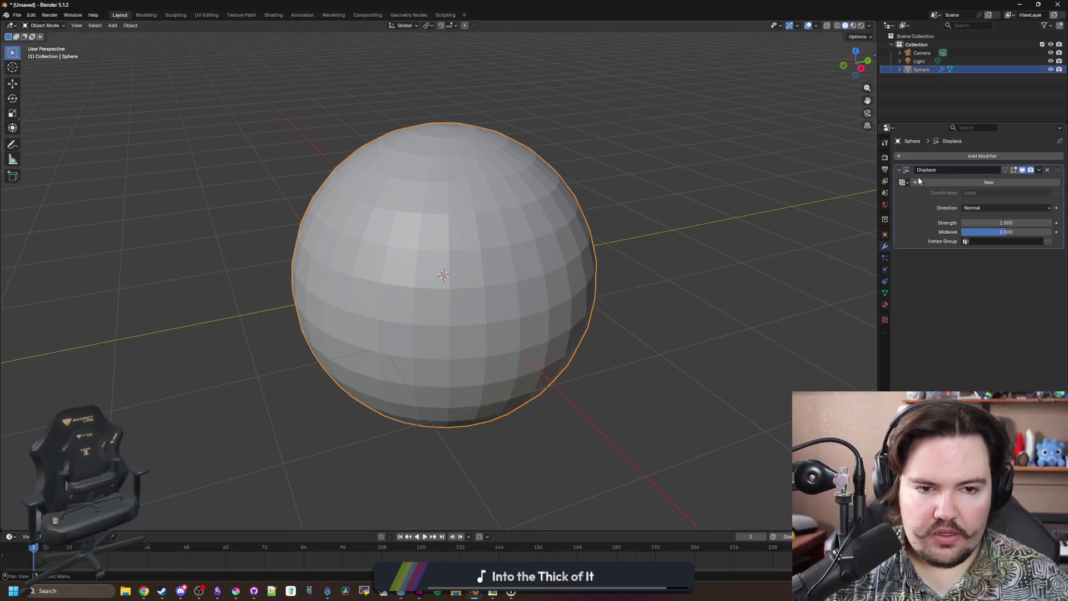
click(988, 183)
Set the displacement texture to Clouds, raise strength to 1.600 and enlarge the Clouds size for broad lumps.
click(885, 321)
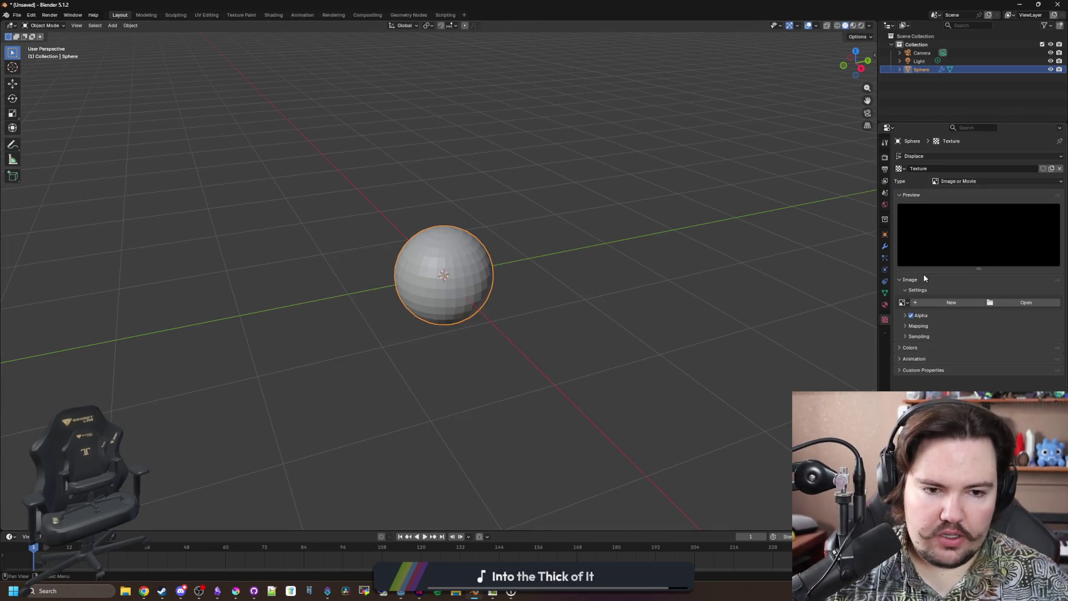
click(957, 180)
click(952, 211)
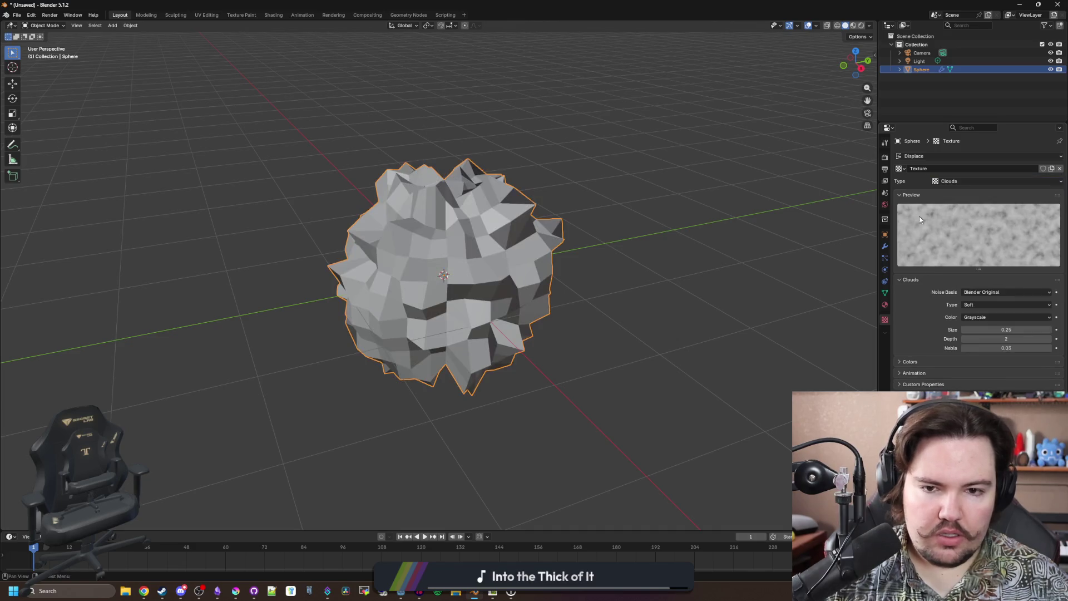
click(885, 247)
drag(1006, 223, 1035, 224)
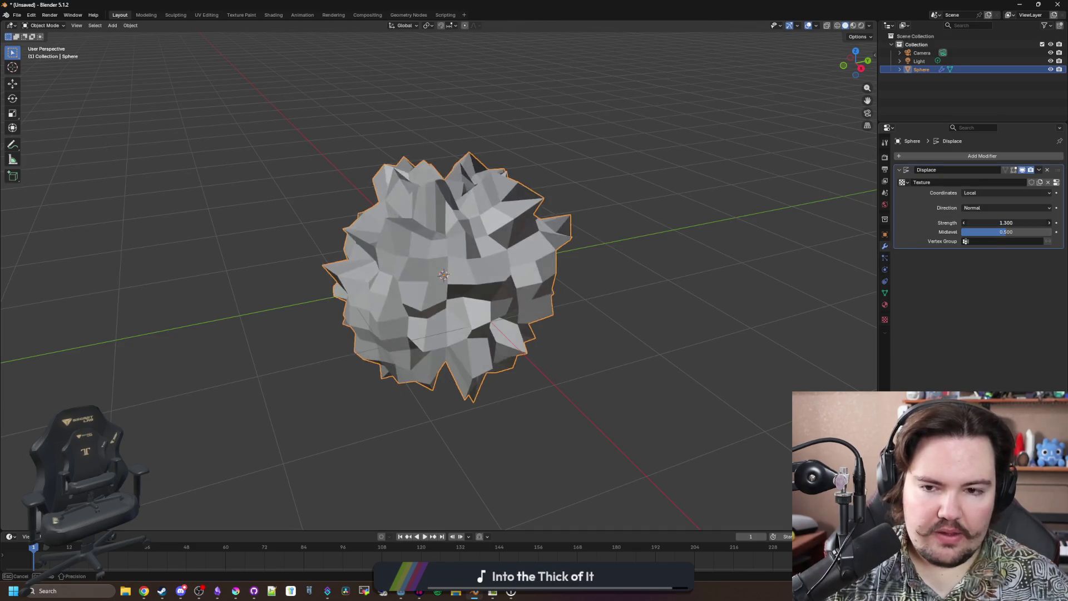
click(886, 322)
drag(999, 329, 969, 330)
Shade the sphere smooth, lower the Clouds depth and drop Displace strength to 0.600 for a soft blob.
middle_click(685, 301)
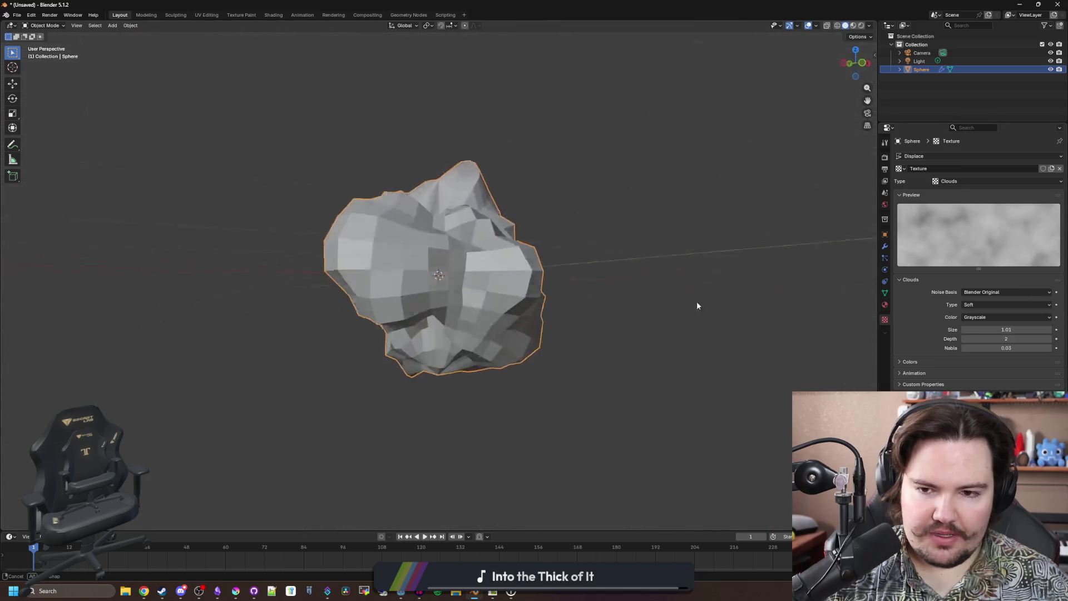
right_click(511, 233)
click(467, 200)
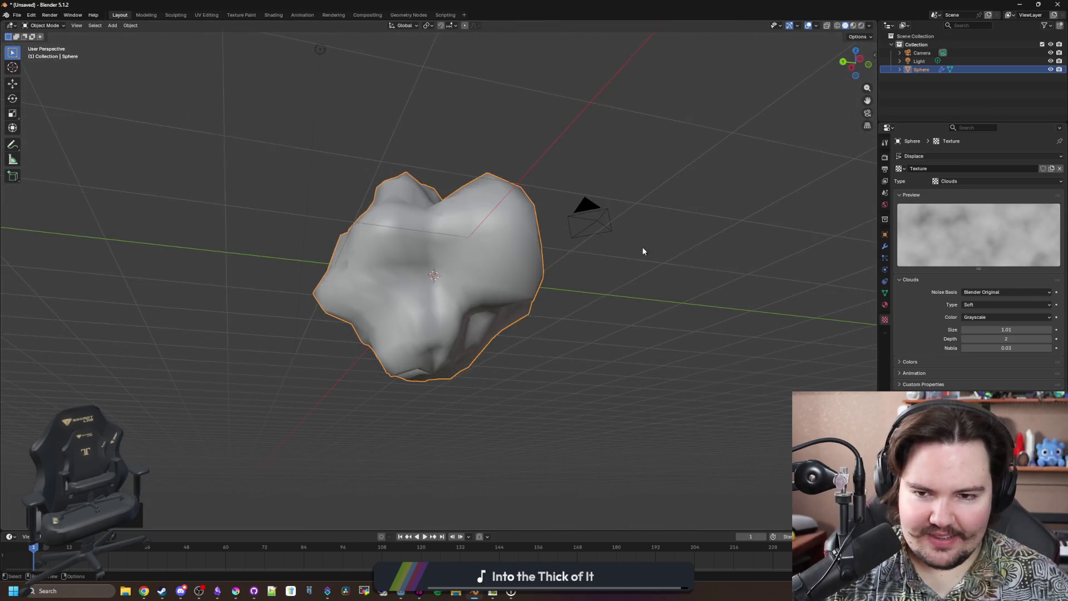
middle_click(585, 284)
click(658, 311)
click(467, 276)
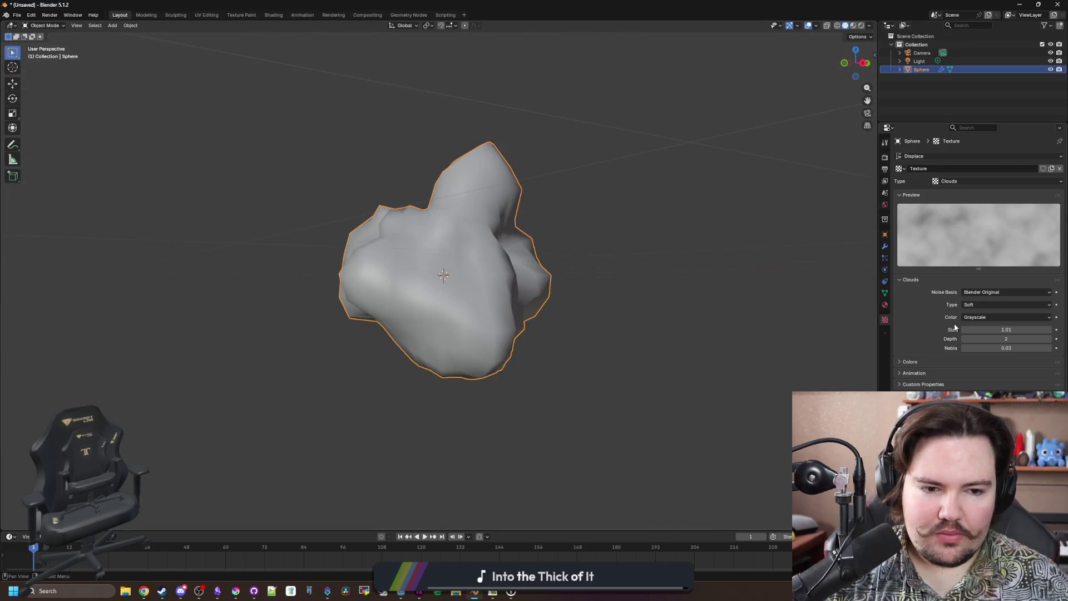
drag(1005, 337, 969, 338)
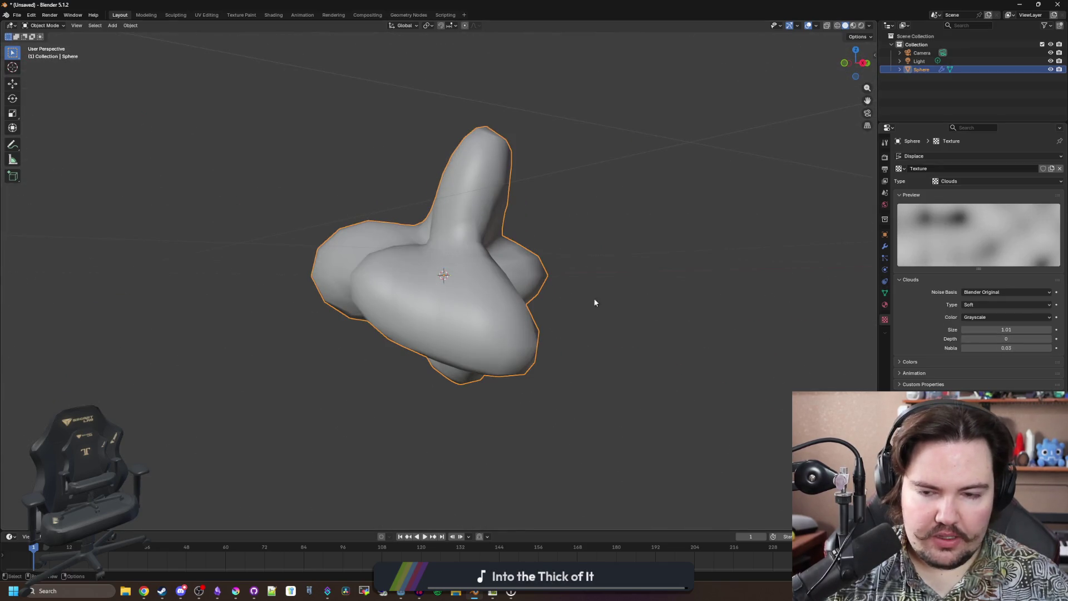
middle_click(585, 284)
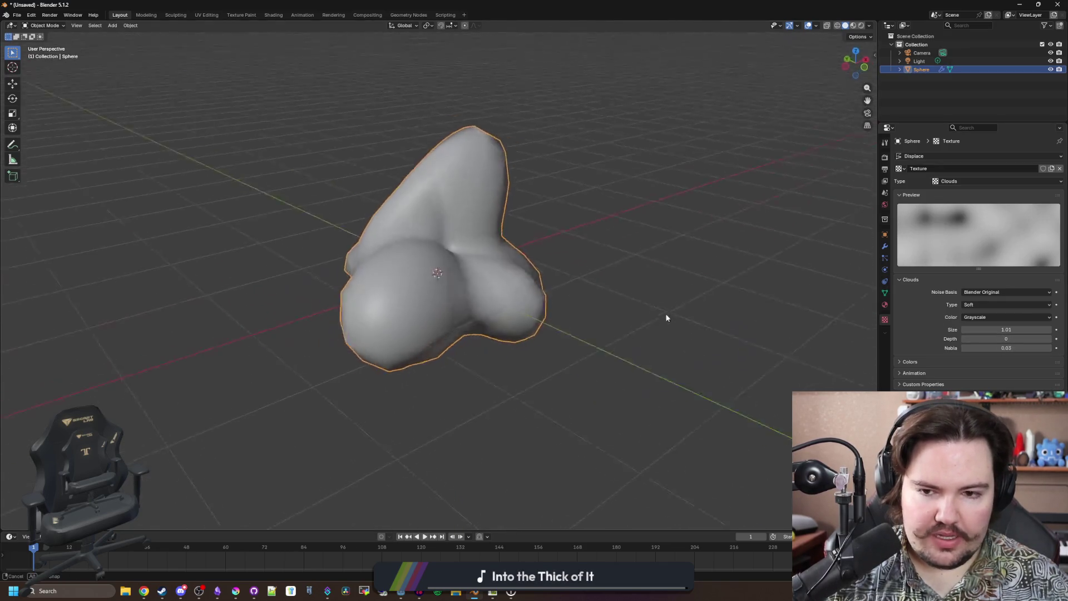
click(886, 247)
mouse_move(993, 231)
mouse_down()
mouse_move(1013, 232)
mouse_move(981, 222)
mouse_up()
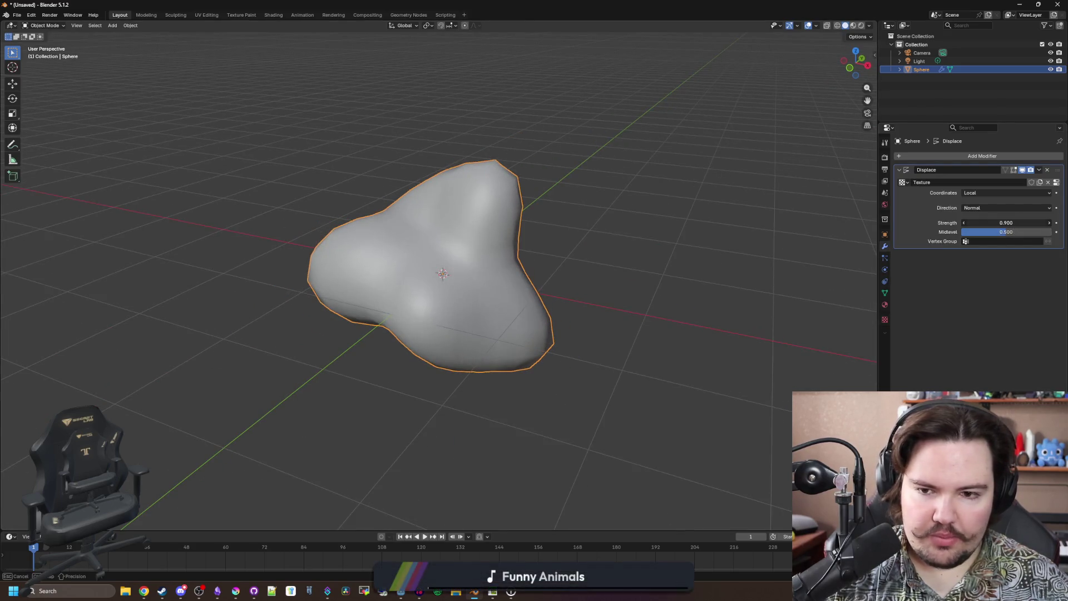
middle_click(678, 207)
drag(677, 207, 618, 350)
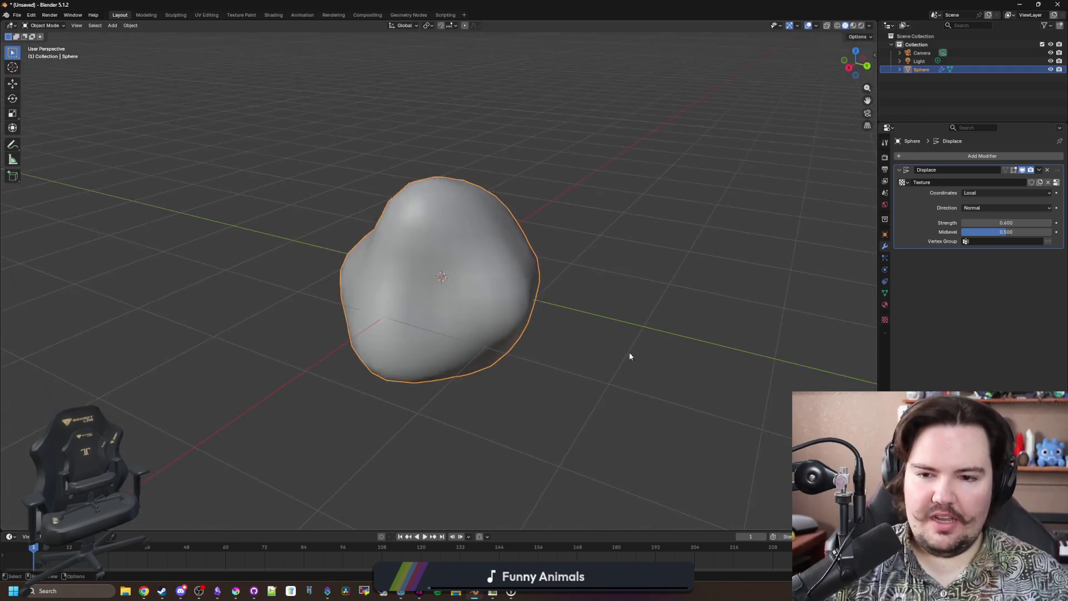
scroll(284, 251, up, 2)
Add a Decimate modifier to the blob and set its ratio to 0.5.
right_click(465, 260)
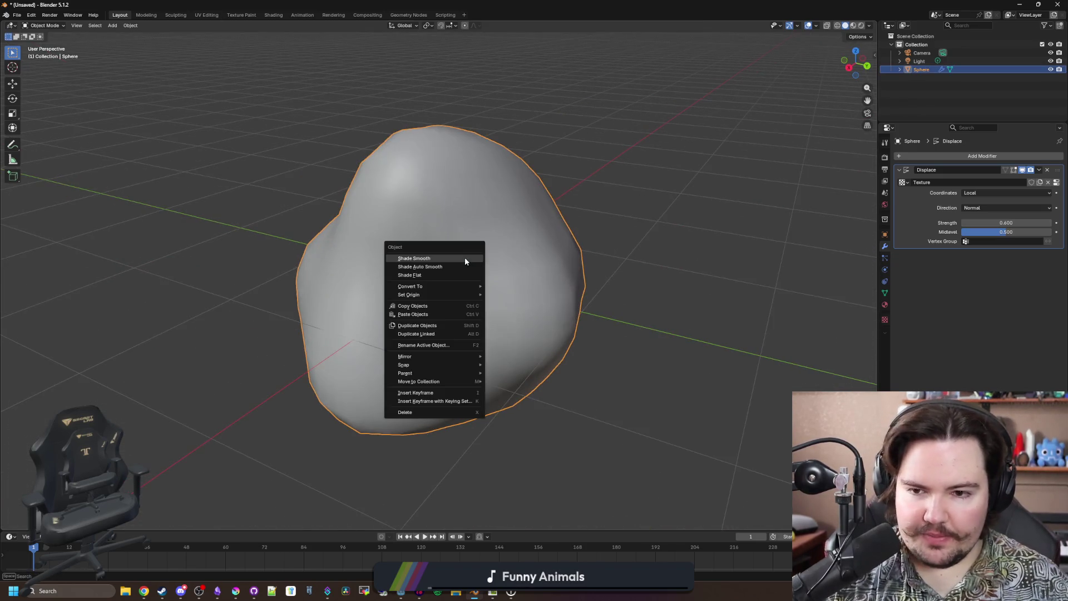
key(Return)
click(968, 152)
text(dec)
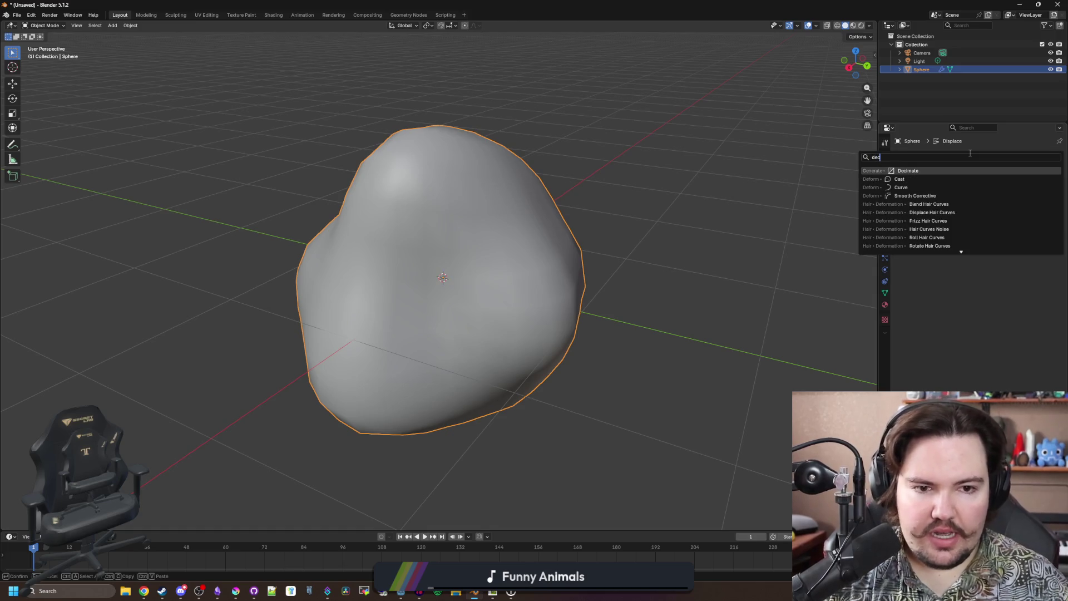
key(Return)
right_click(1012, 267)
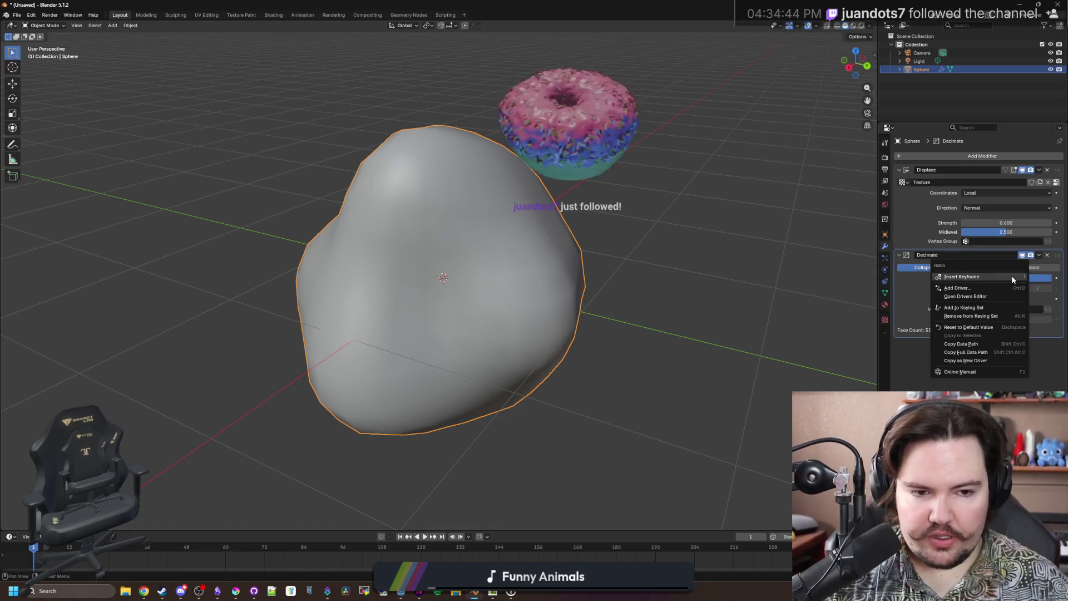
key(Escape)
double_click(1001, 277)
text(0.5)
key(Return)
scroll(687, 355, up, 1)
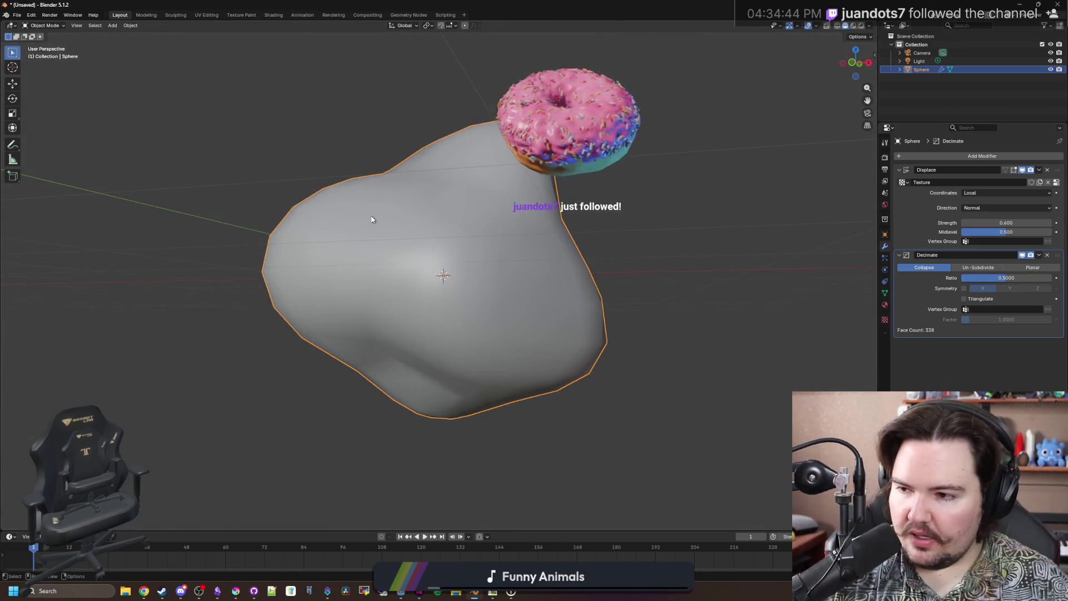
Inspect the mesh in wireframe from side views, then lower the Decimate ratio to 0.25.
key(KP_4)
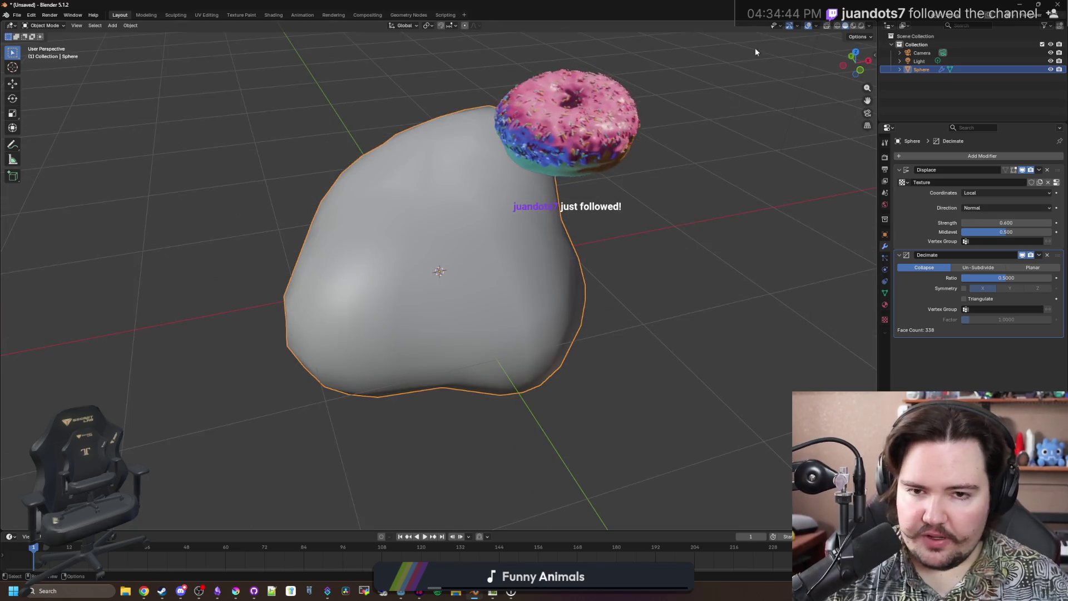
click(839, 25)
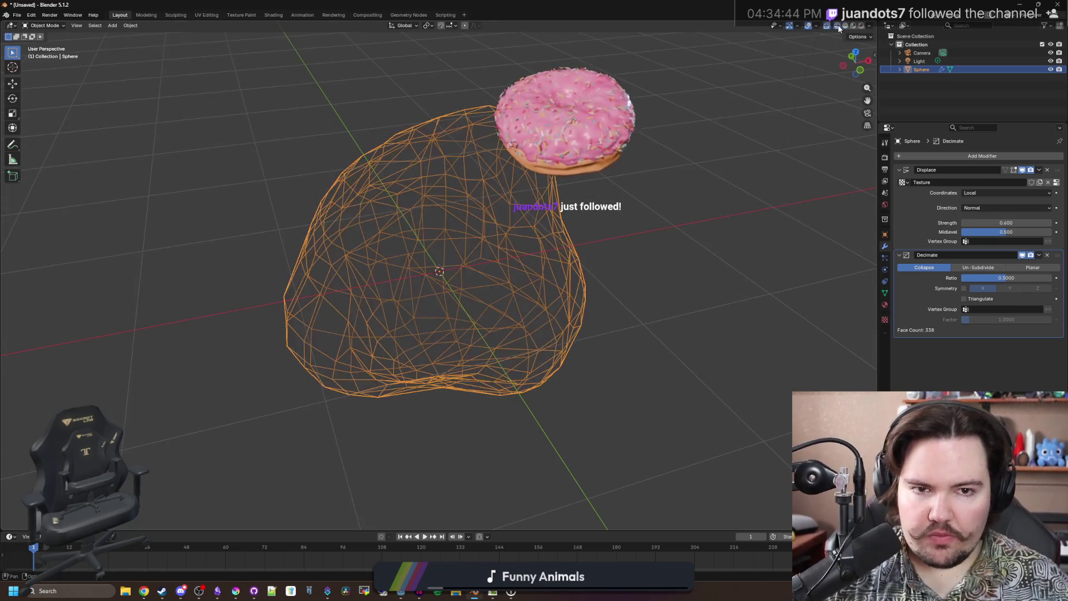
click(838, 27)
click(843, 26)
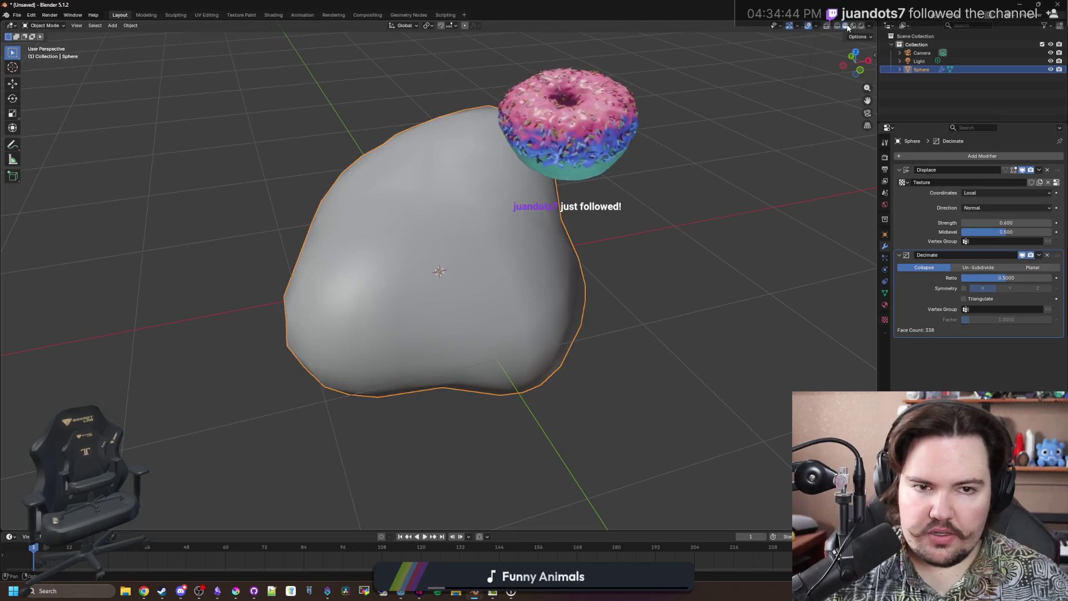
key(KP_1)
right_click(1005, 278)
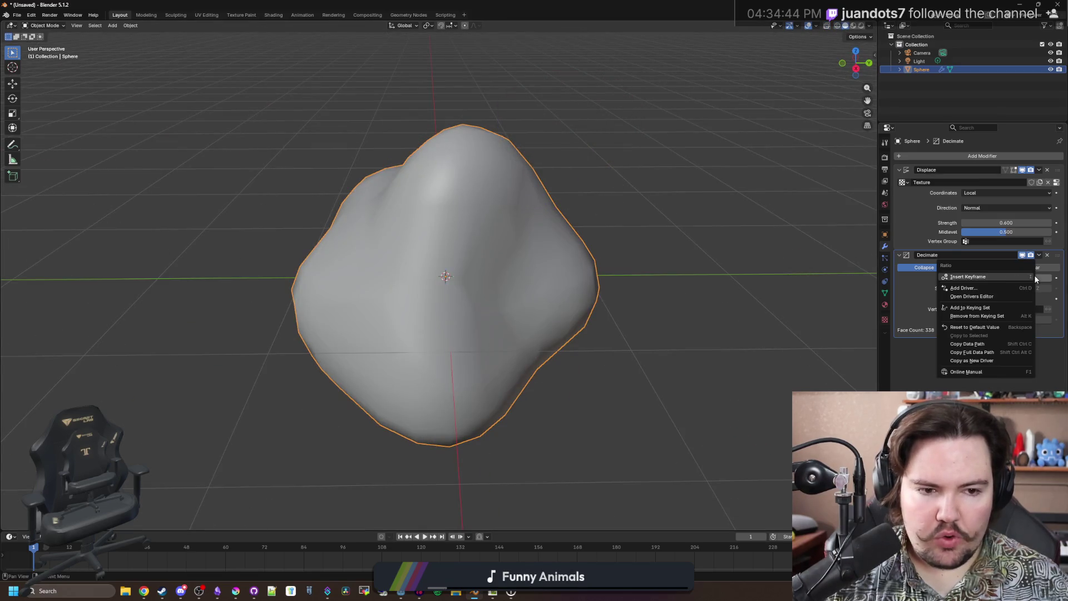
click(1035, 277)
double_click(1029, 278)
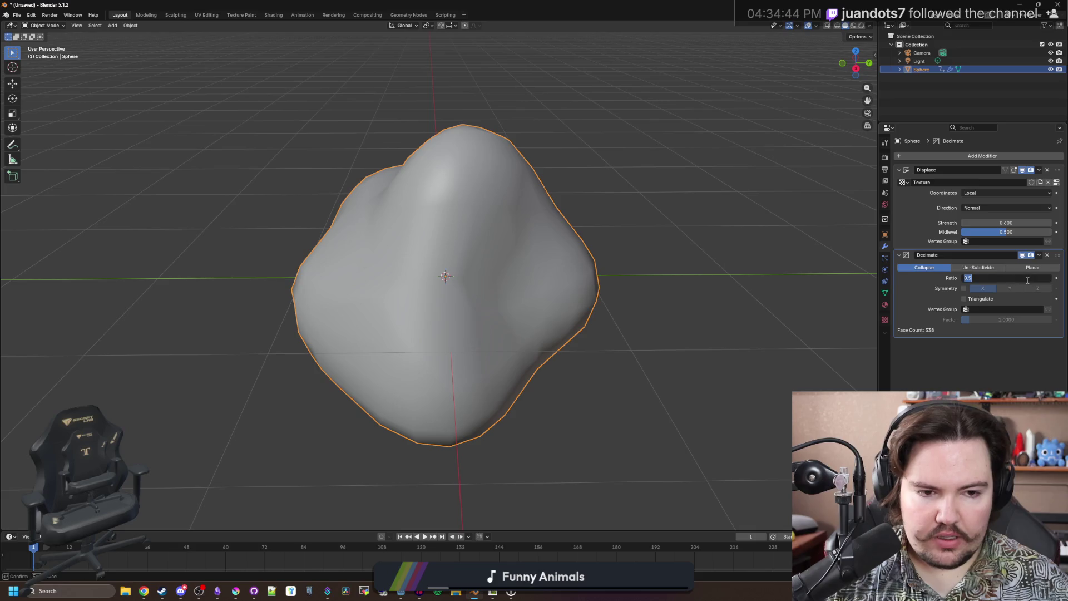
key(Return)
Orbit to check the decimated blob and select the camera and light for removal.
drag(446, 275, 555, 249)
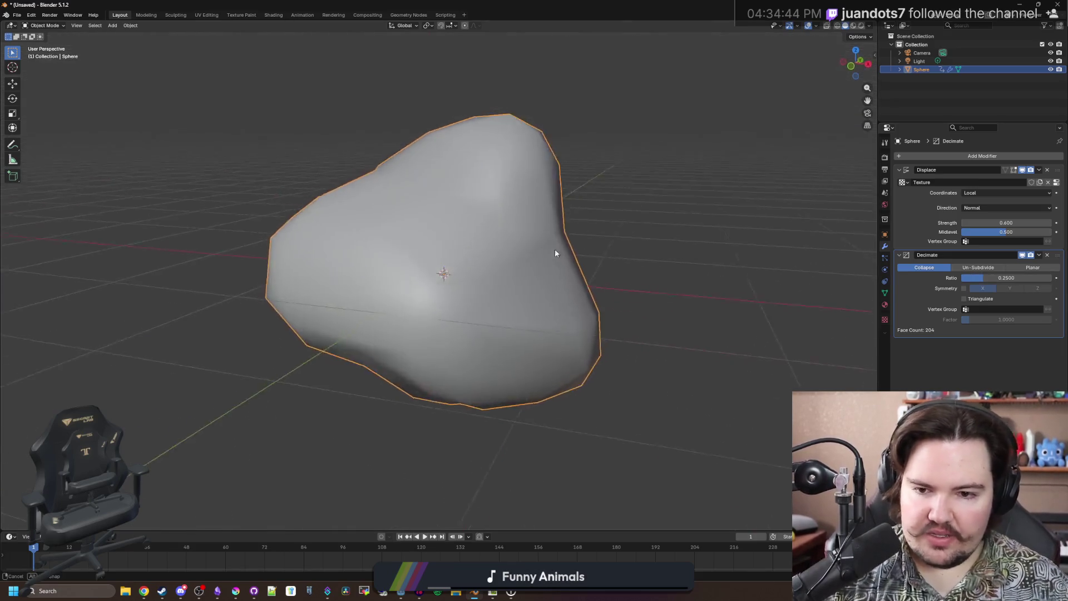
scroll(725, 177, down, 3)
click(725, 178)
middle_click(484, 234)
drag(484, 234, 578, 289)
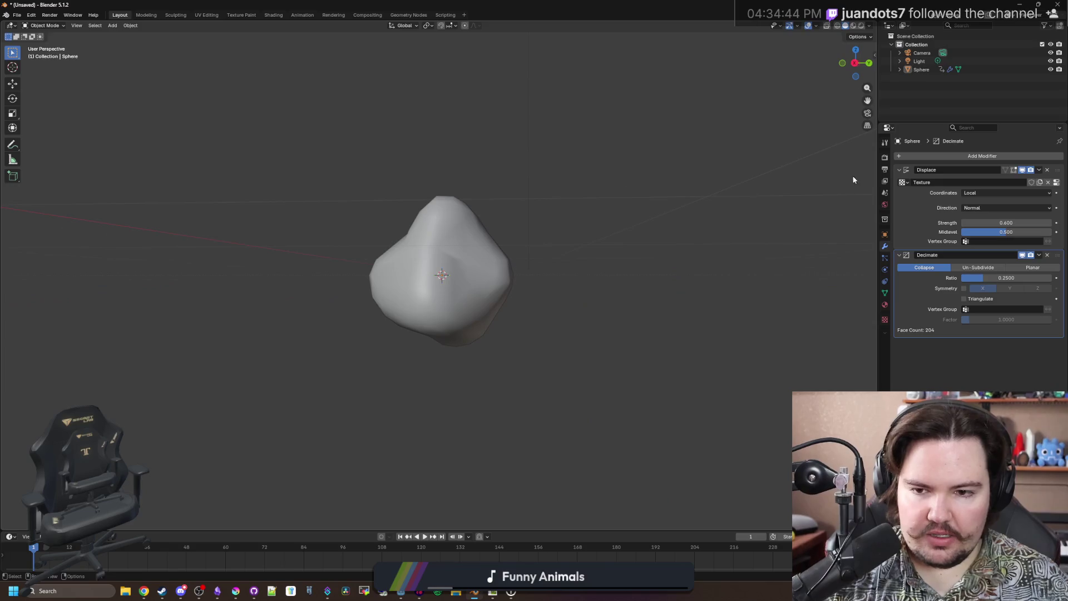
click(923, 61)
Delete the camera and light, leaving only the sphere selected.
key(Delete)
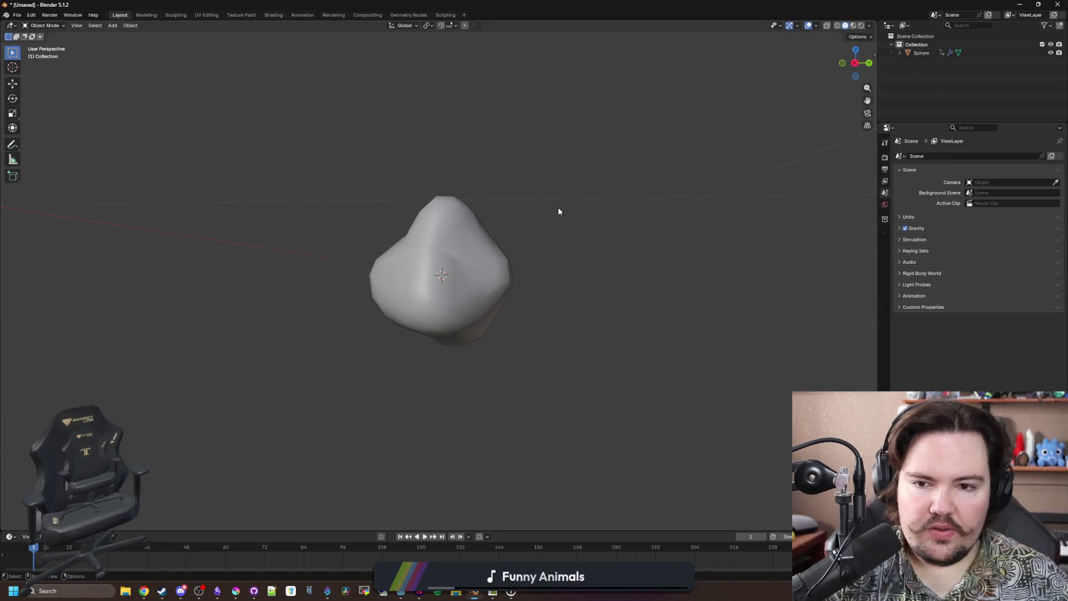
middle_click(501, 251)
click(467, 265)
scroll(418, 250, up, 2)
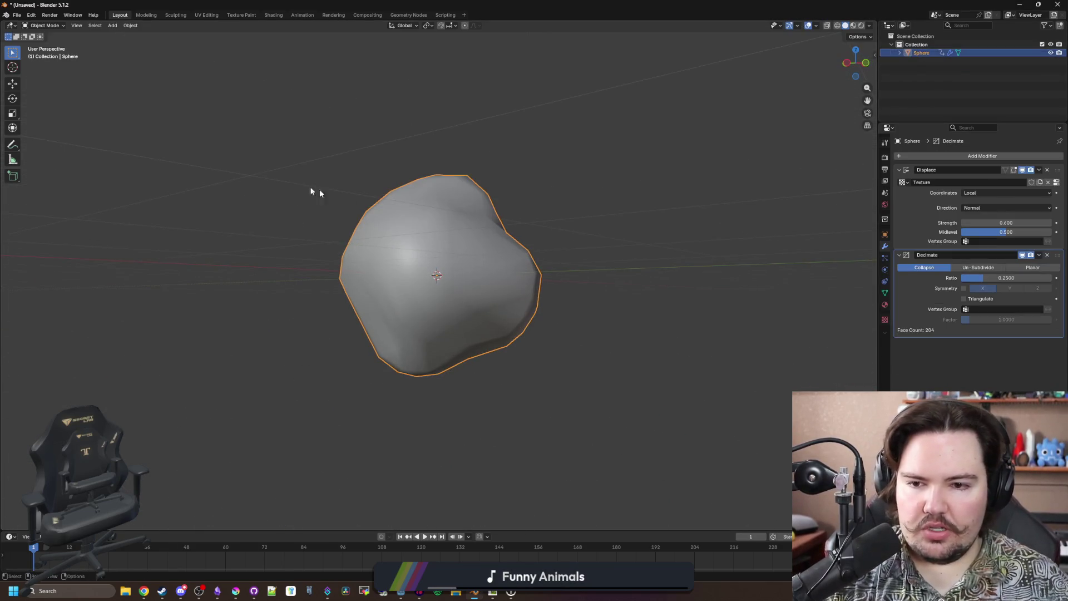
Save the scene as dough_ball.blend in the Models folder.
key(ctrl+s)
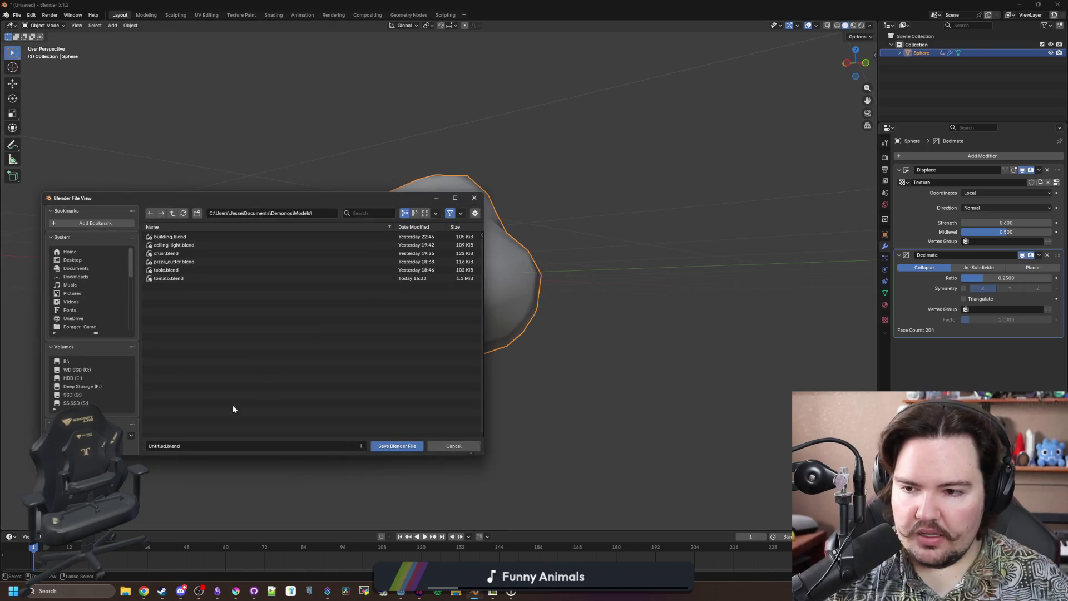
double_click(215, 448)
text(dough_ball)
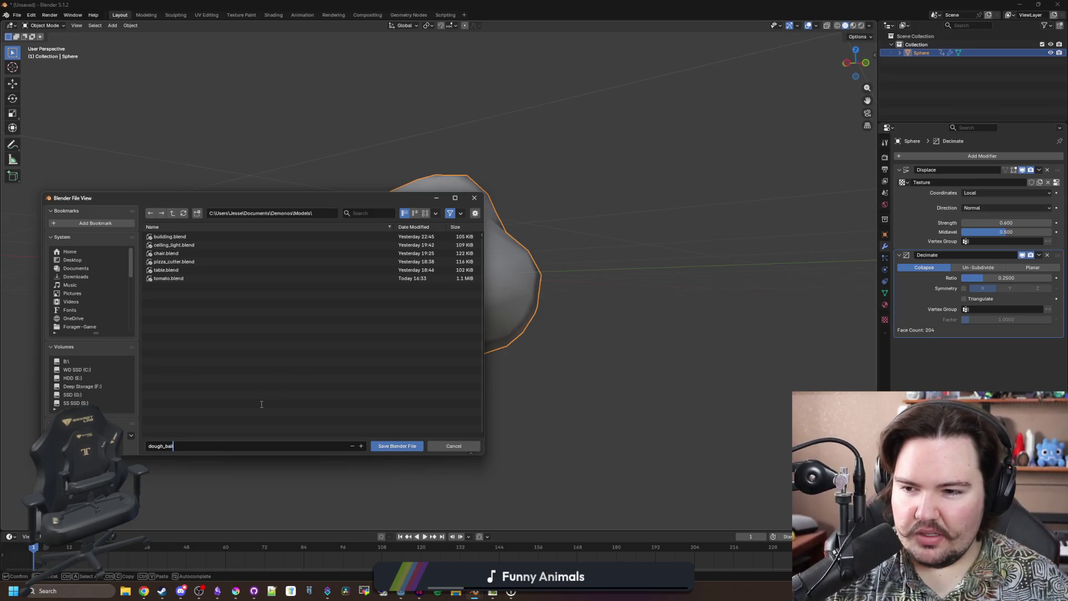
click(396, 446)
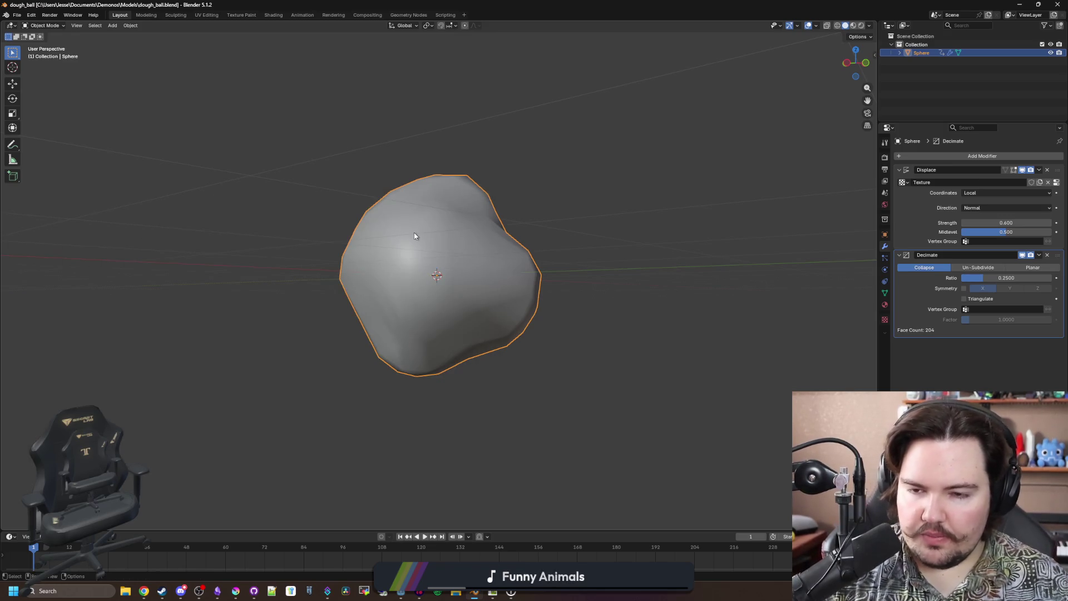
click(608, 350)
Add a cube as a size reference next to the sphere.
click(453, 298)
click(614, 315)
click(523, 304)
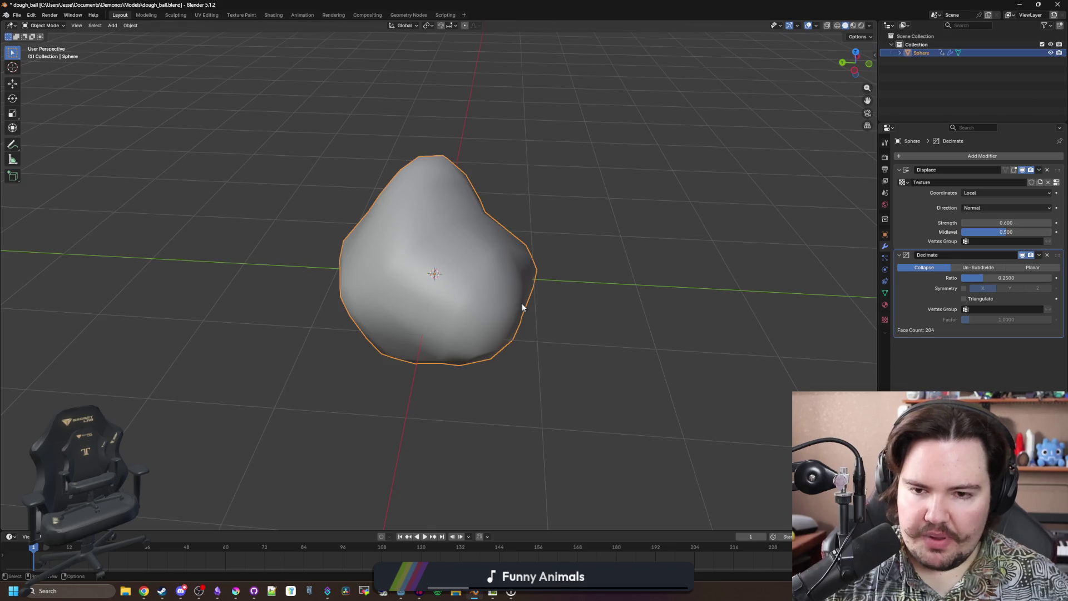
click(606, 268)
key(shift+a)
click(659, 273)
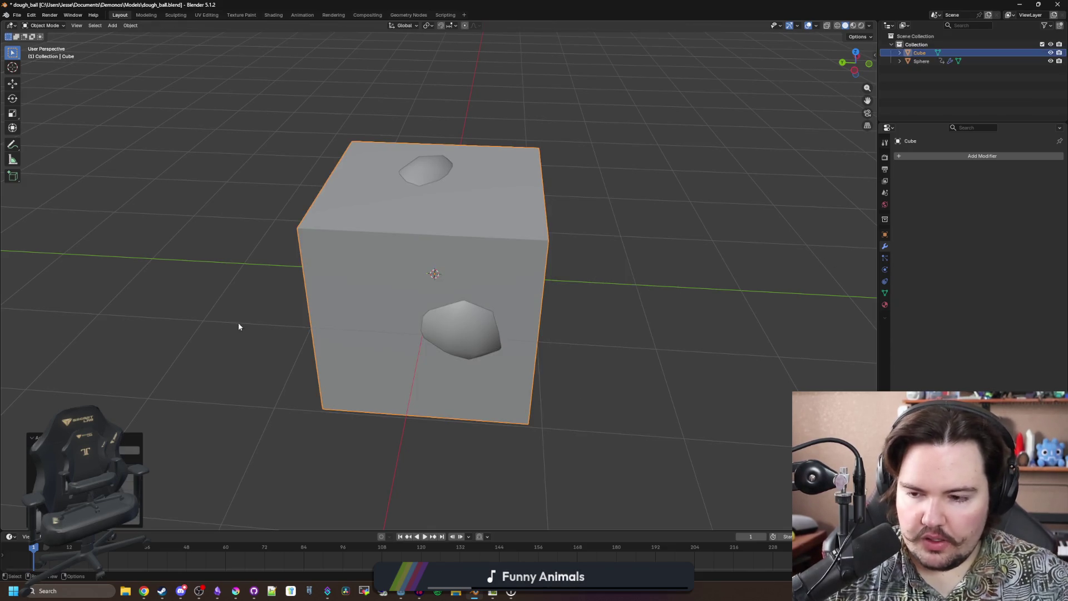
key(s)
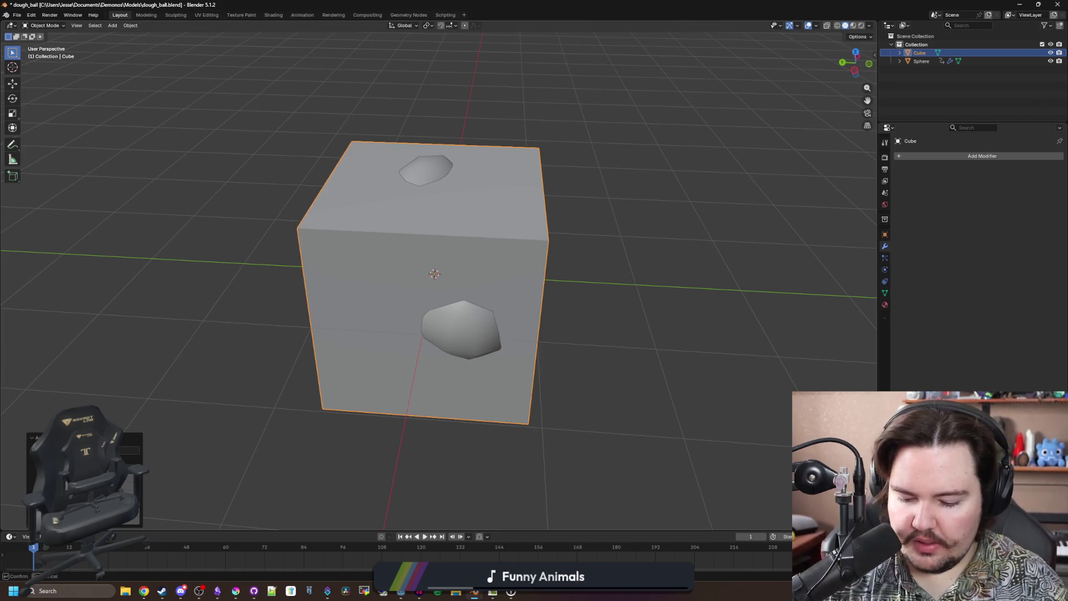
key(Delete)
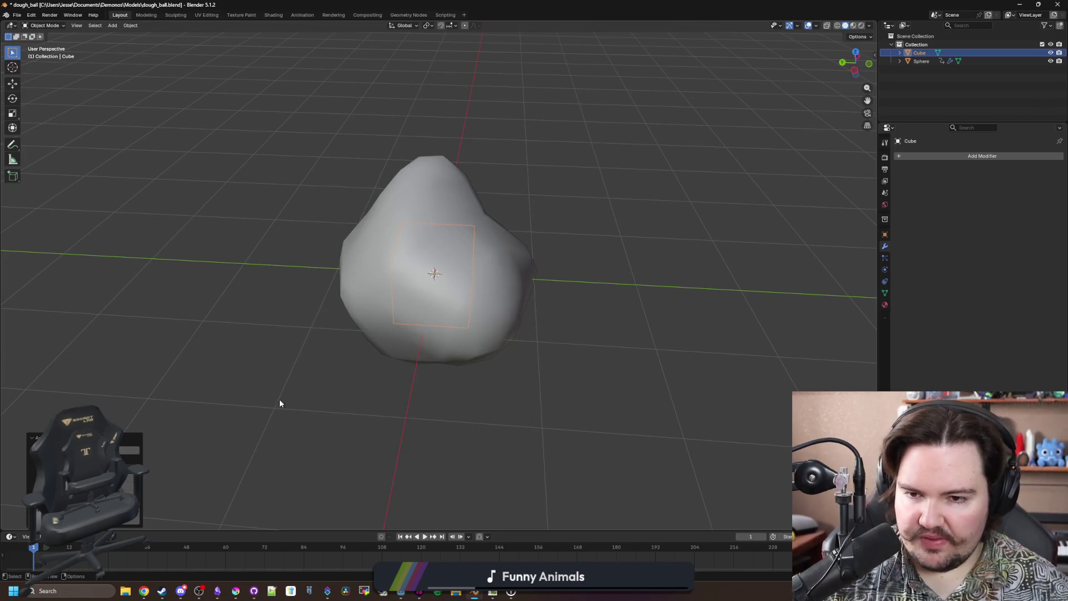
Scale the sphere down to match the cube and apply all transforms.
click(519, 277)
key(s)
click(576, 334)
key(ctrl+z)
key(ctrl+a)
click(498, 322)
middle_click(515, 319)
Adjust the Clouds texture size, then delete the reference cube.
click(885, 318)
mouse_move(1002, 329)
mouse_down()
mouse_move(1013, 330)
mouse_move(968, 330)
mouse_move(1030, 328)
mouse_move(1013, 328)
mouse_up()
middle_click(631, 274)
scroll(631, 275, up, 2)
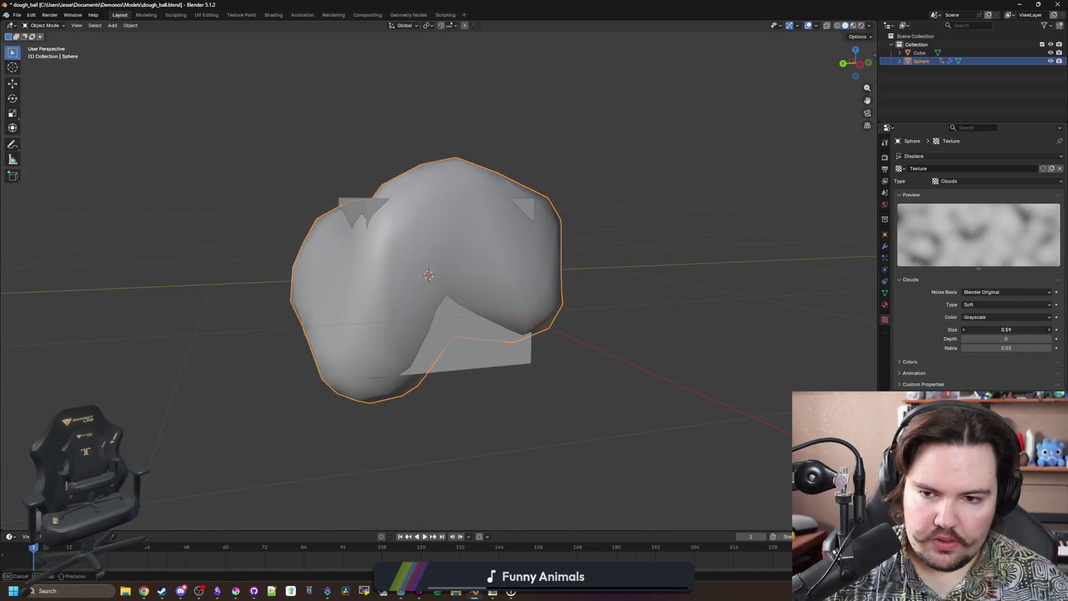
middle_click(616, 315)
click(525, 346)
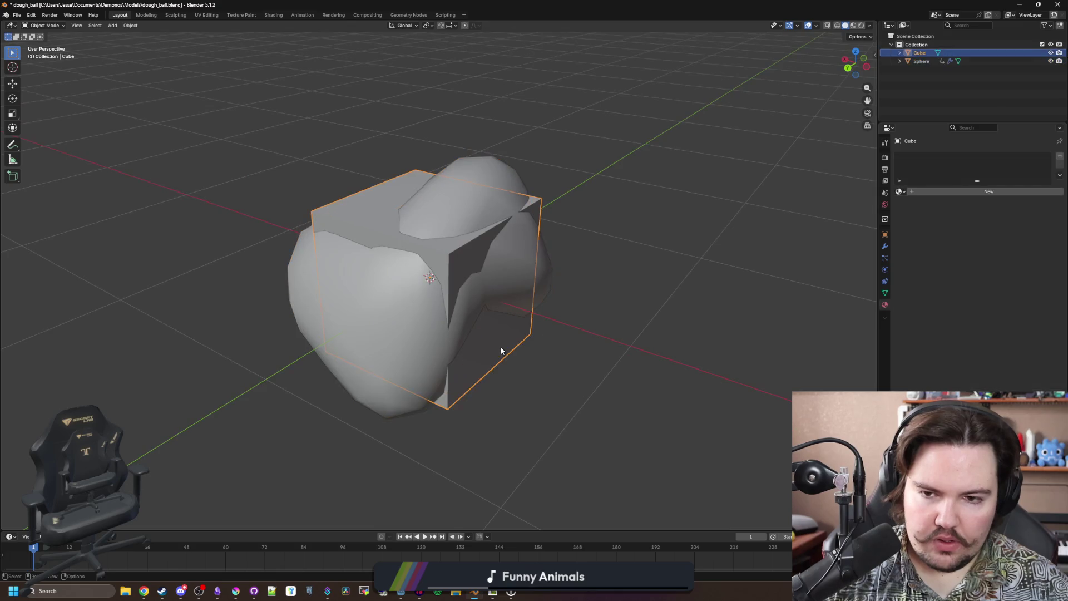
key(x)
click(500, 346)
Try Original Perlin noise basis, then return to Blender Original.
middle_click(757, 320)
middle_click(769, 291)
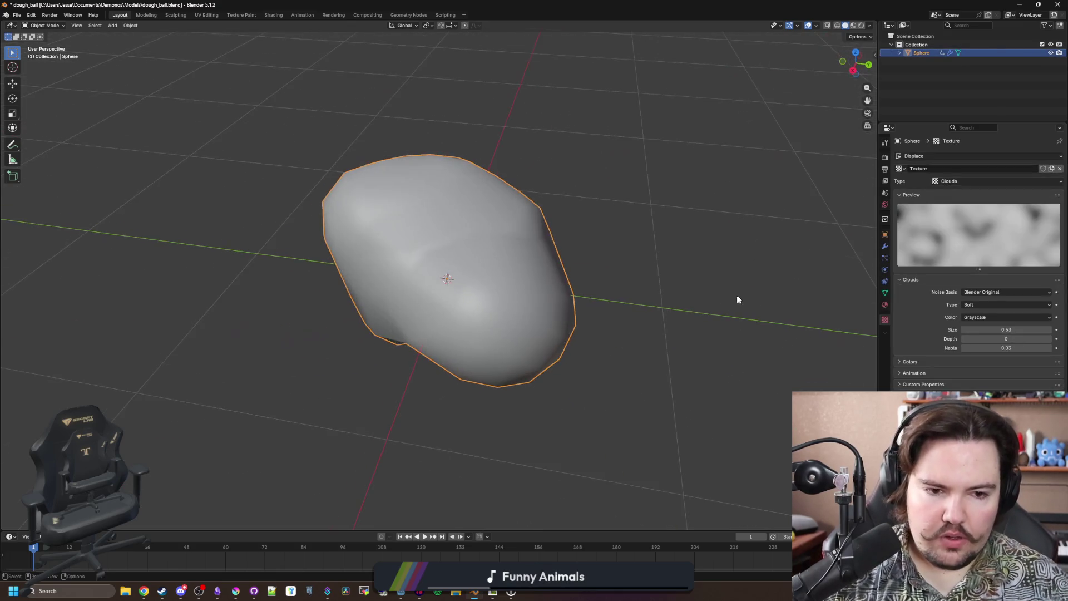
drag(718, 306, 809, 313)
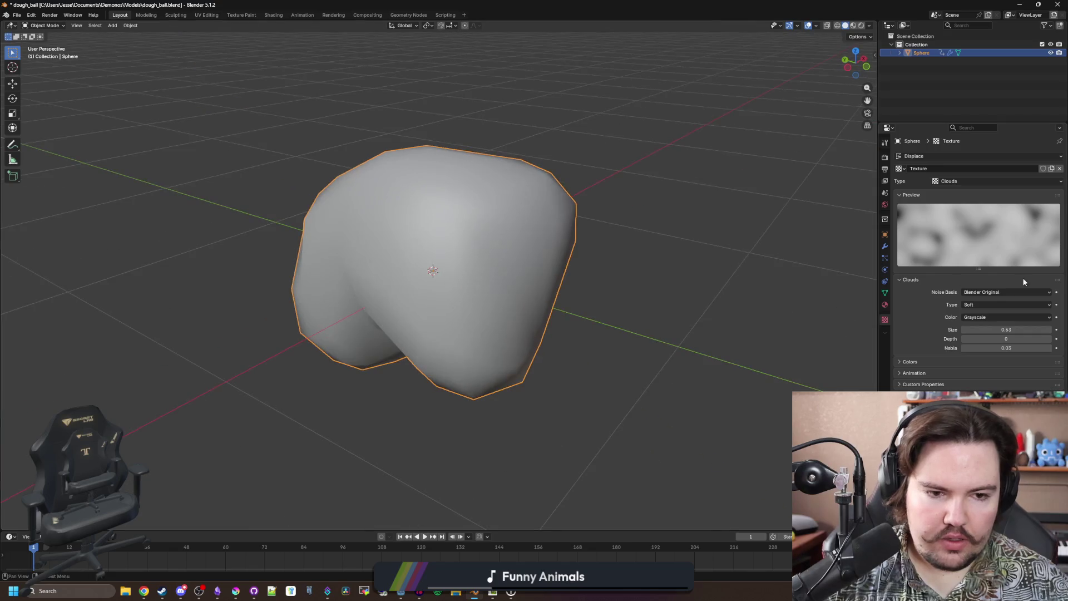
click(1007, 291)
click(993, 310)
click(1003, 292)
click(995, 319)
drag(714, 320, 793, 309)
click(1006, 292)
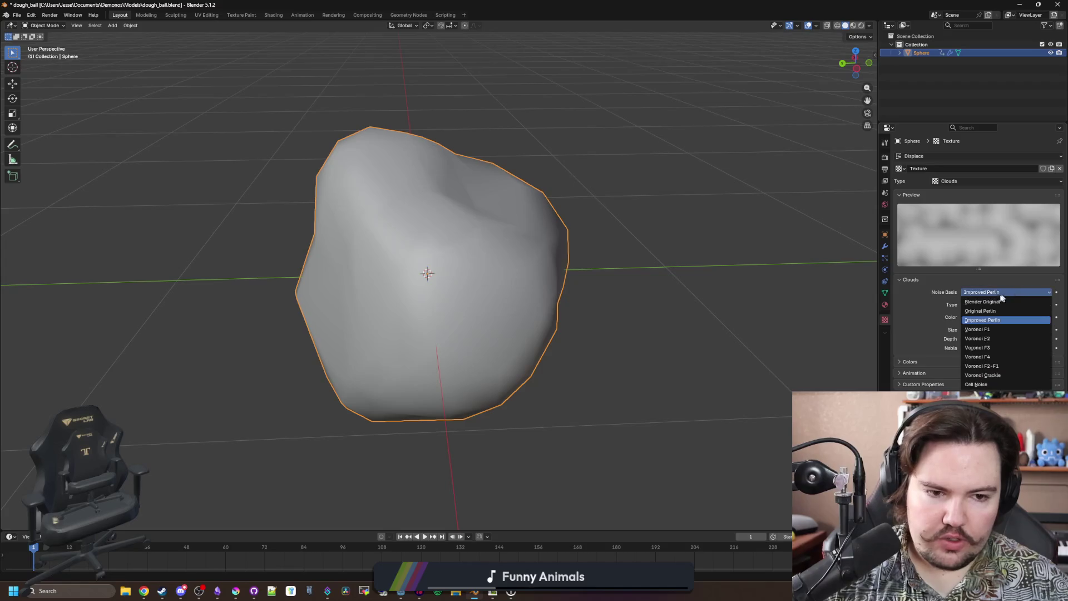
Set the Clouds texture size to 0.58 and return to the modifier settings.
middle_click(763, 340)
mouse_move(1010, 330)
mouse_down()
mouse_move(1035, 329)
mouse_move(963, 330)
mouse_move(977, 330)
mouse_up()
middle_click(749, 285)
middle_click(584, 283)
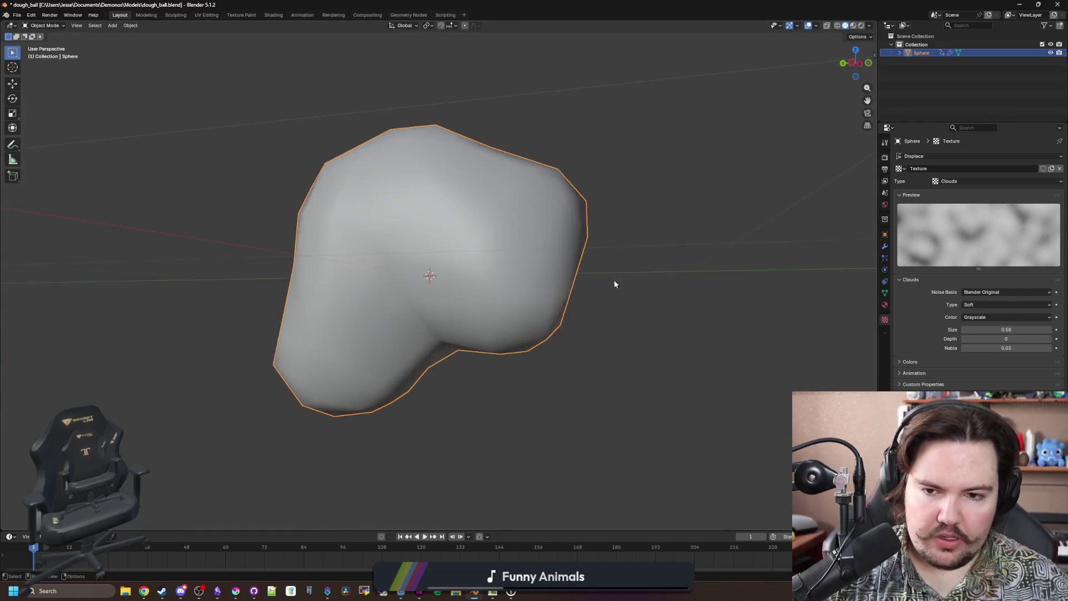
click(886, 249)
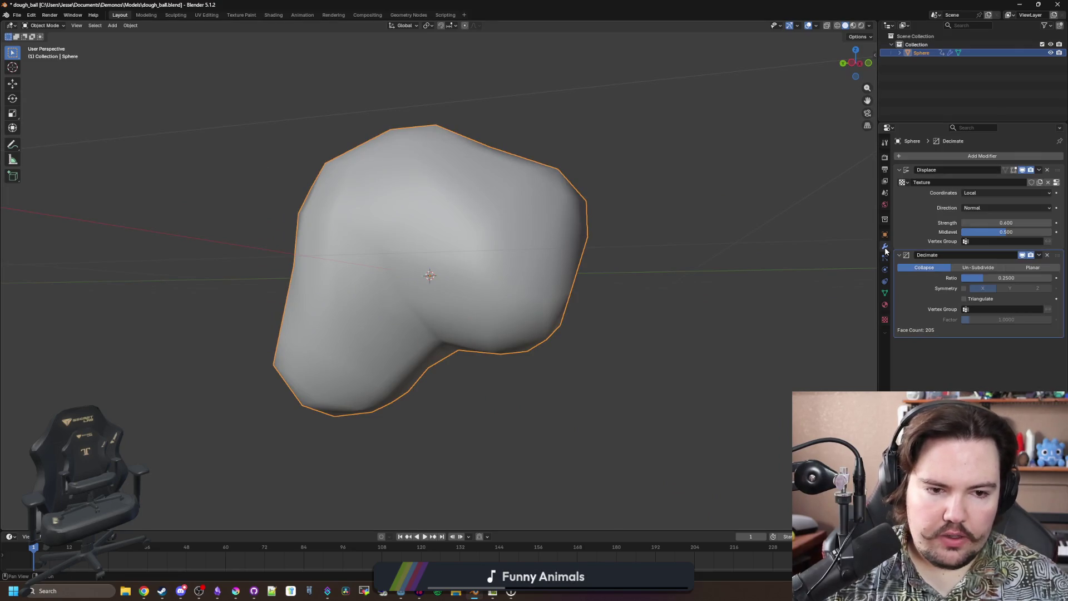
Try Z-only displacement, then switch the Displace direction to Normal at strength 2.5.
drag(847, 285, 626, 351)
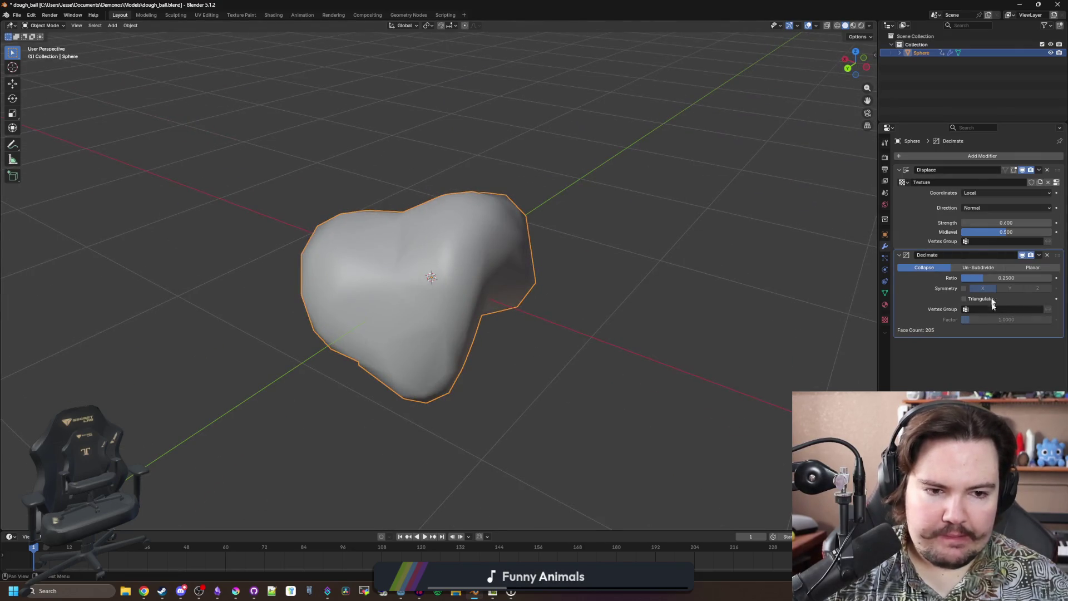
click(1005, 207)
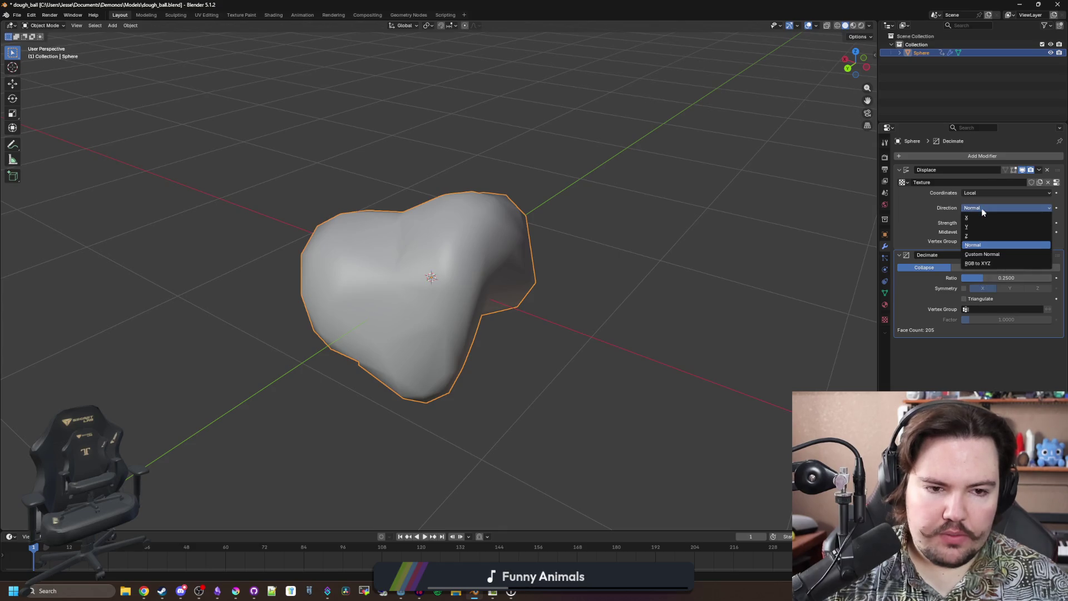
click(985, 241)
drag(668, 208, 451, 276)
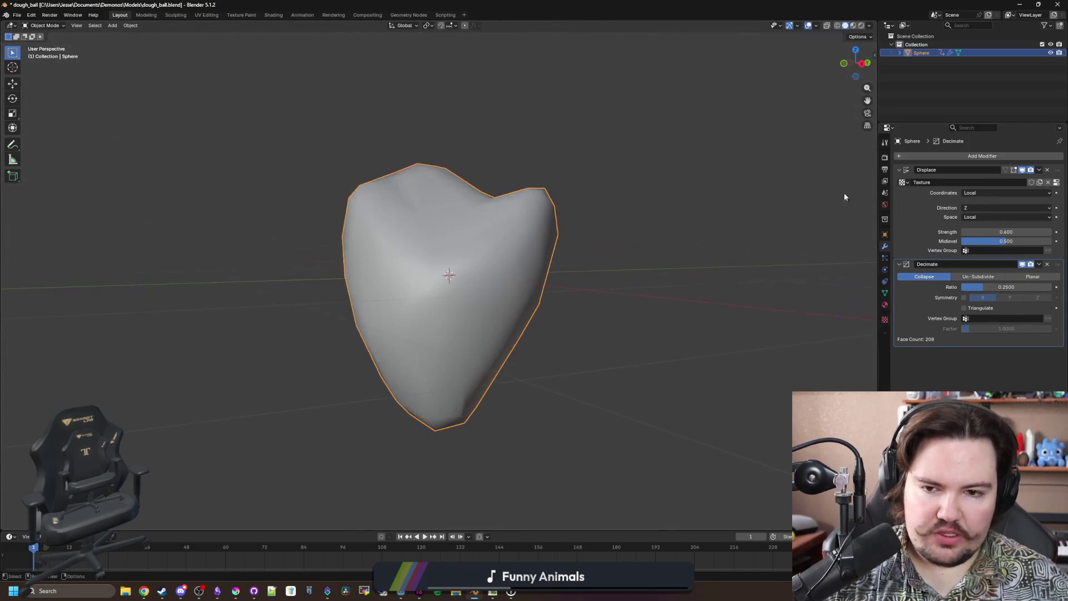
click(983, 207)
click(975, 244)
mouse_move(1026, 223)
mouse_down()
mouse_move(985, 222)
mouse_move(1034, 223)
mouse_up()
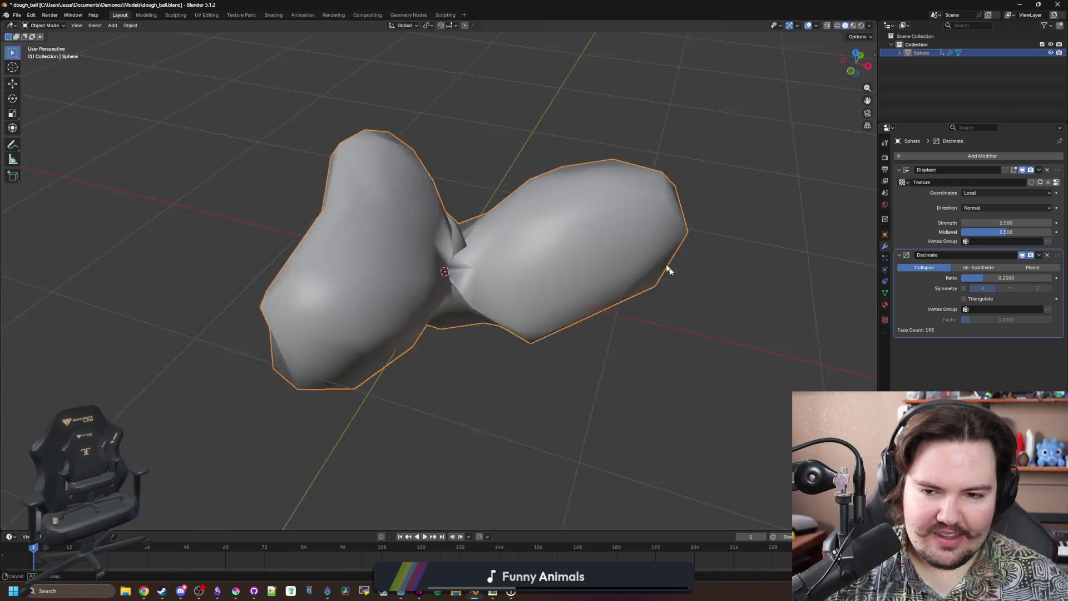
drag(584, 275, 668, 264)
Lower the displacement strength to 0.4 and inspect the softer dough ball.
double_click(1027, 224)
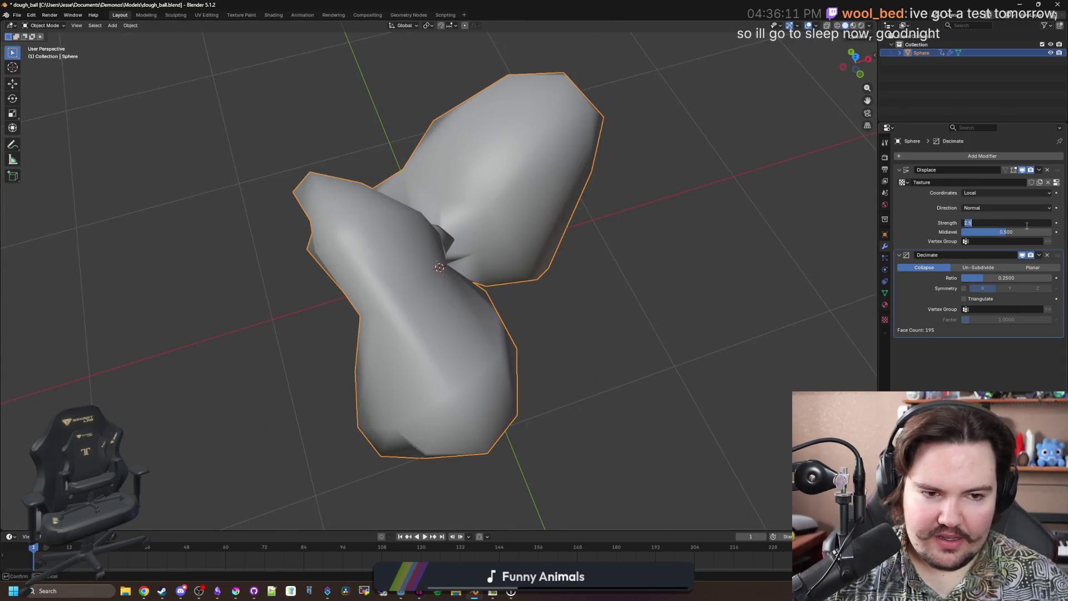
text(1)
key(Return)
double_click(999, 224)
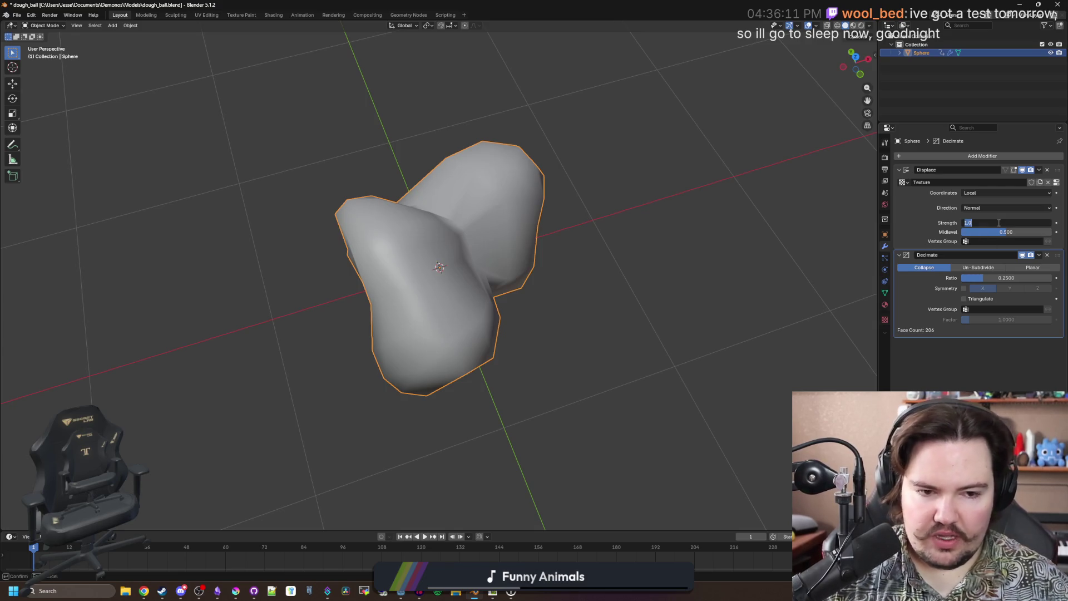
text(.4)
key(Return)
middle_click(630, 216)
mouse_move(629, 217)
mouse_down()
mouse_move(550, 203)
mouse_move(745, 253)
mouse_up()
click(550, 203)
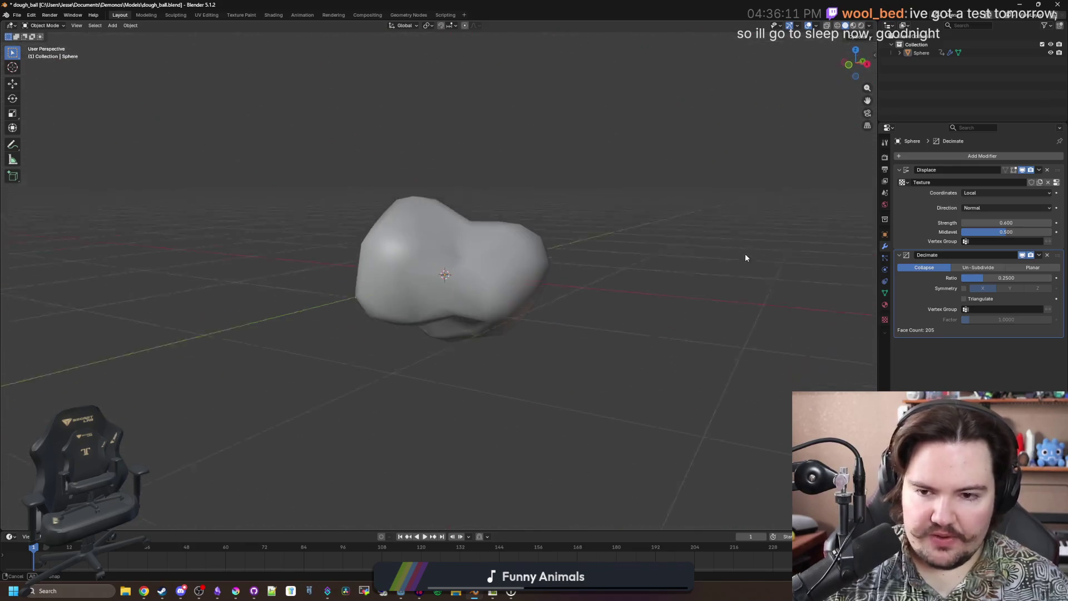
drag(609, 259, 601, 266)
scroll(601, 266, up, 3)
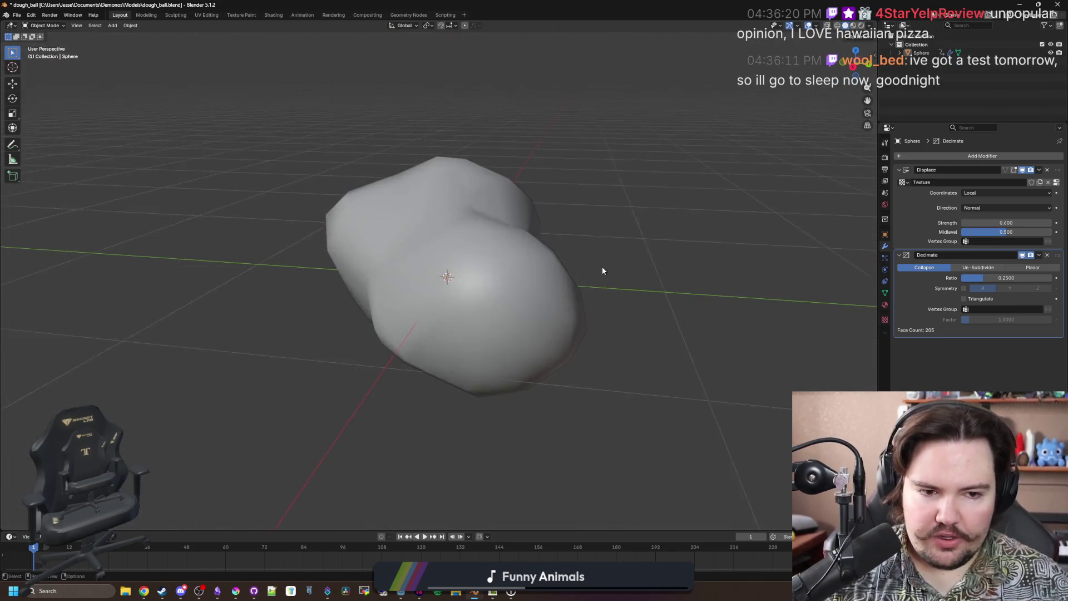
click(441, 271)
scroll(441, 271, up, 2)
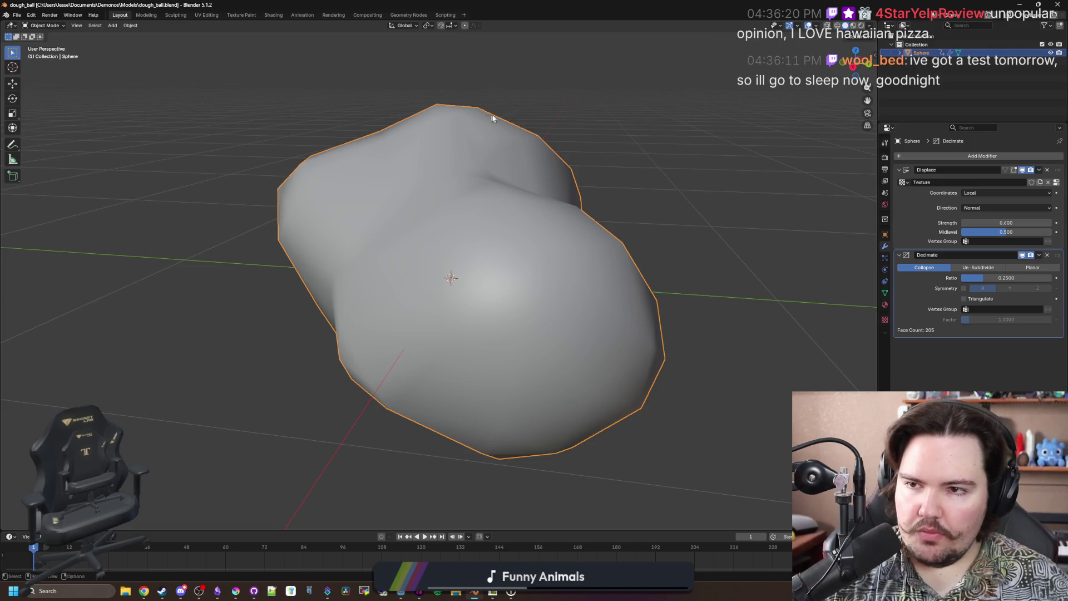
Save dough_ball.blend and switch over to the Godot editor.
key(ctrl+s)
key(alt+Tab)
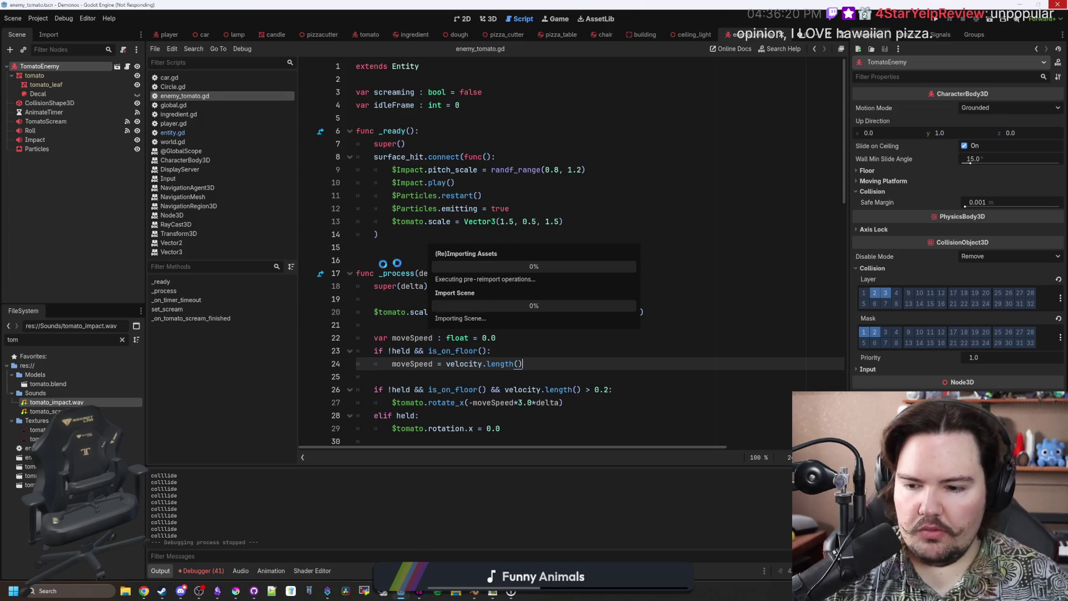
Jump from the Debugger's Errors list to entity.gd line 78.
click(199, 573)
scroll(360, 515, down, 2)
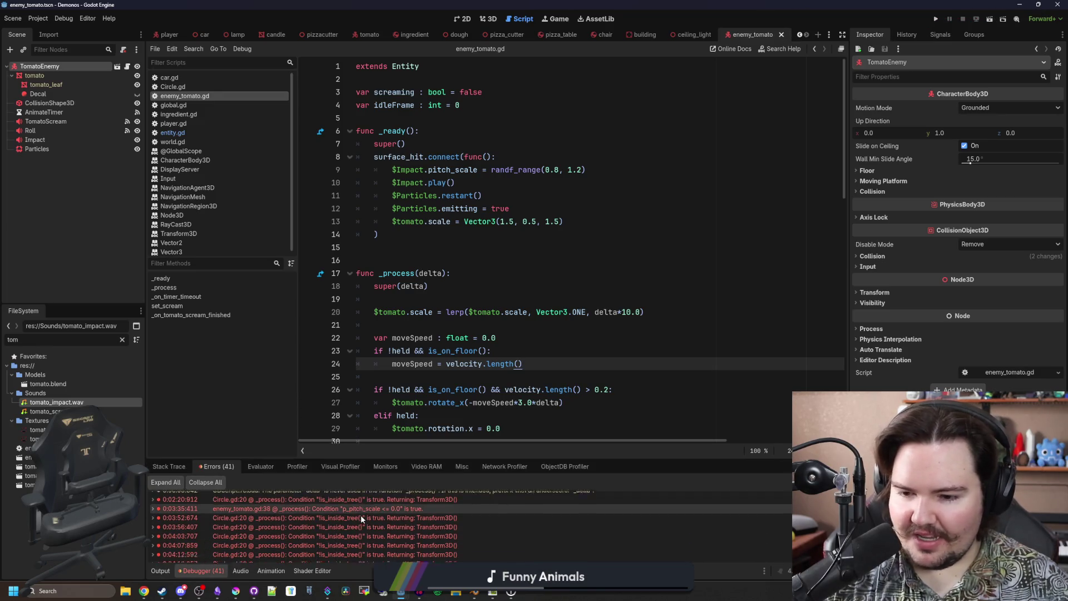
scroll(361, 515, down, 3)
click(324, 540)
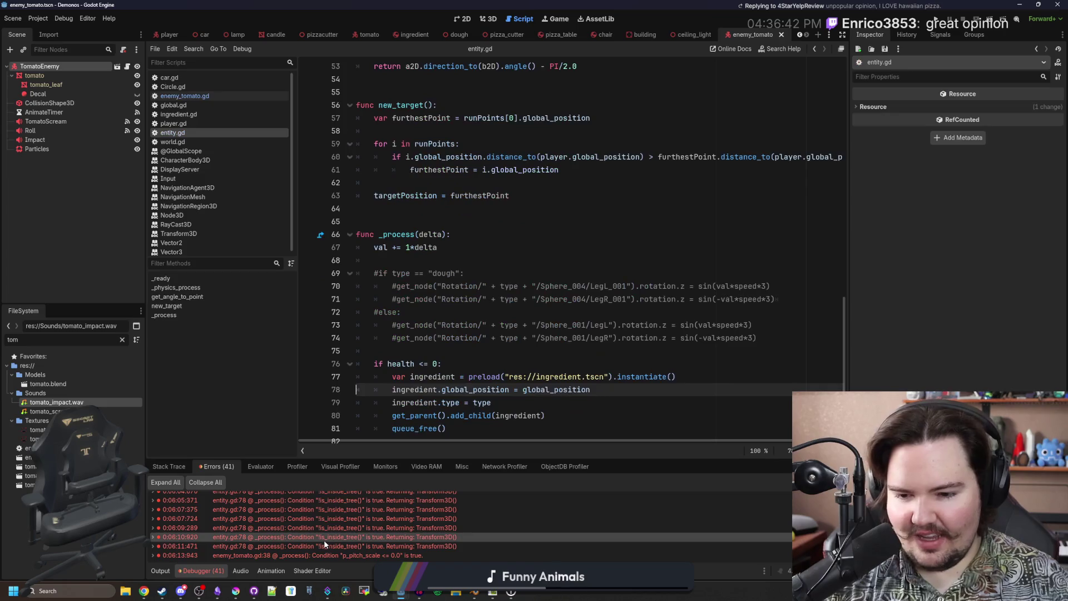
click(544, 353)
click(567, 404)
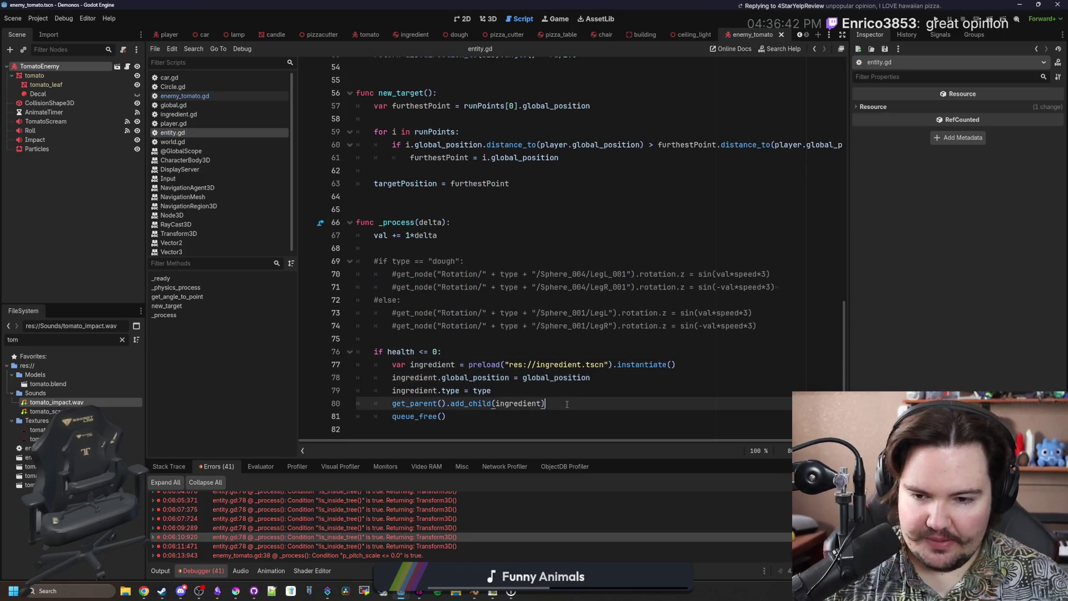
key(shift+Home)
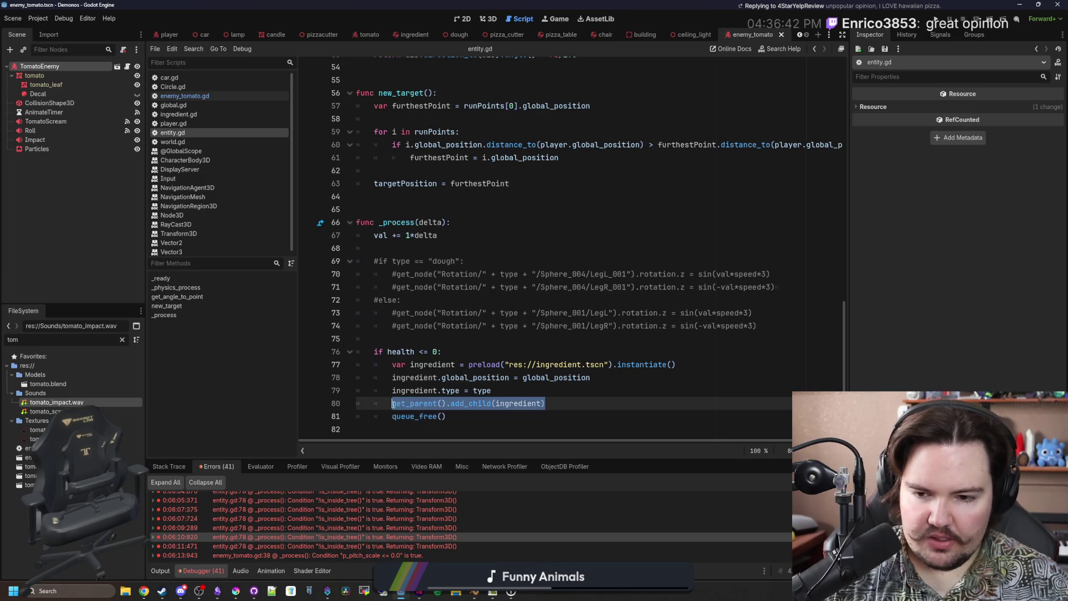
key(ctrl+x)
click(716, 365)
key(Return)
key(ctrl+v)
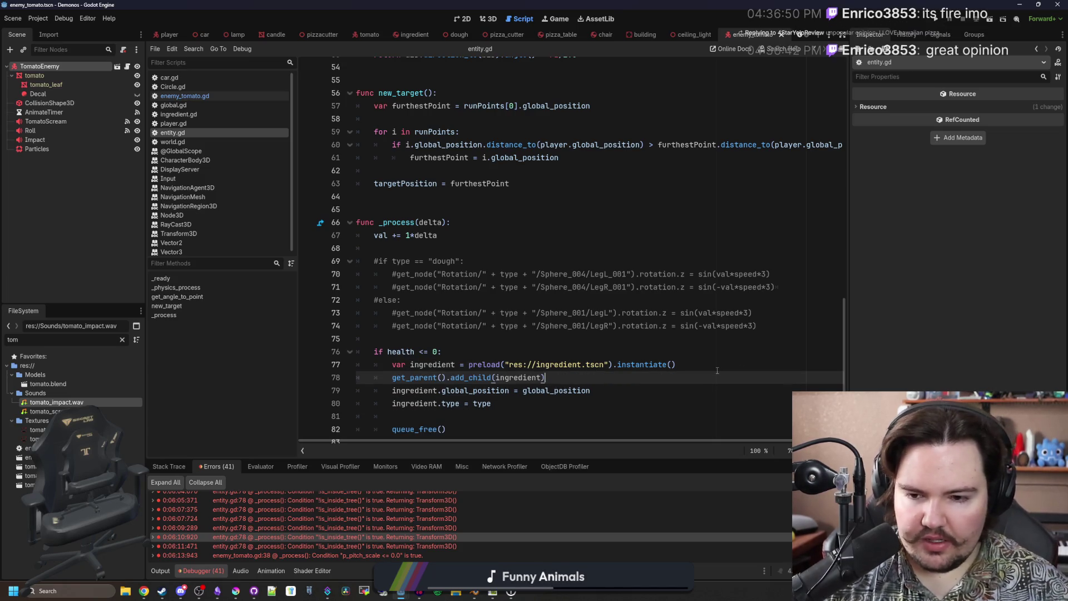
click(461, 420)
key(BackSpace)
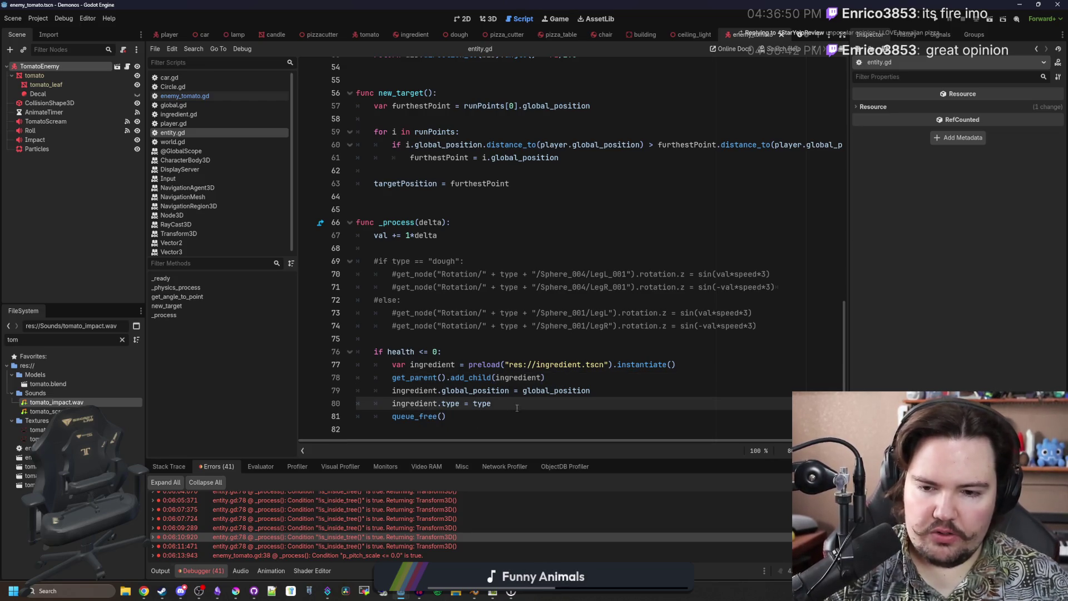
click(456, 339)
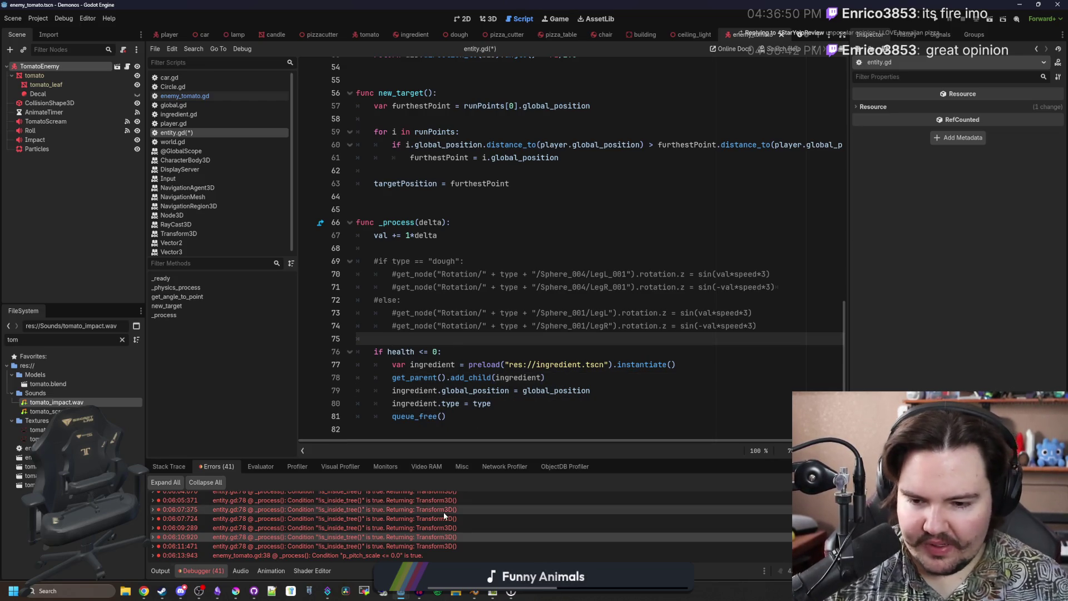
click(461, 377)
key(alt+Down)
key(alt+Down)
click(484, 336)
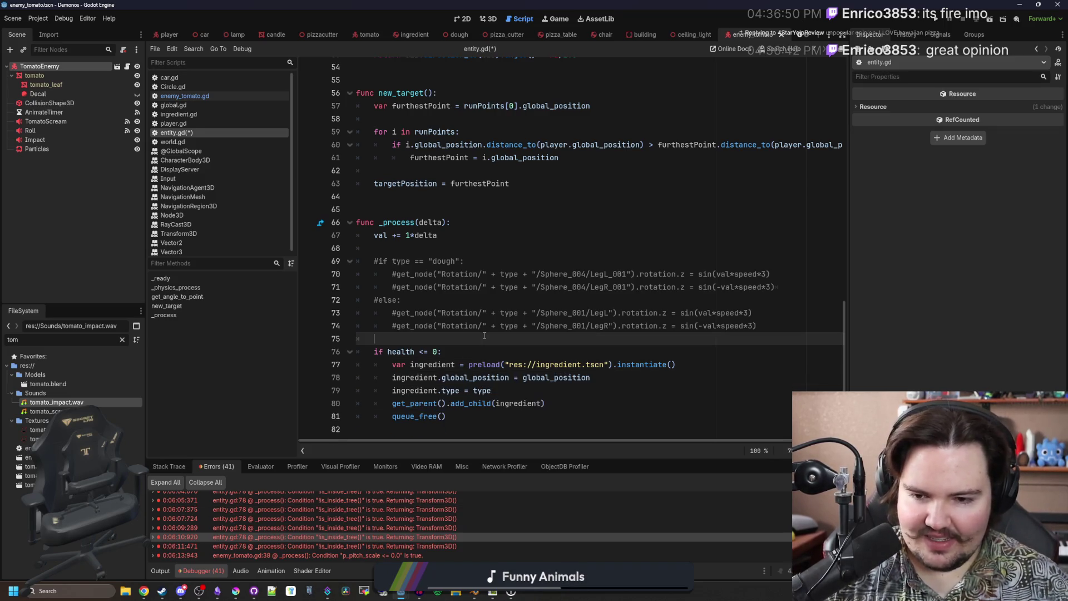
key(ctrl+s)
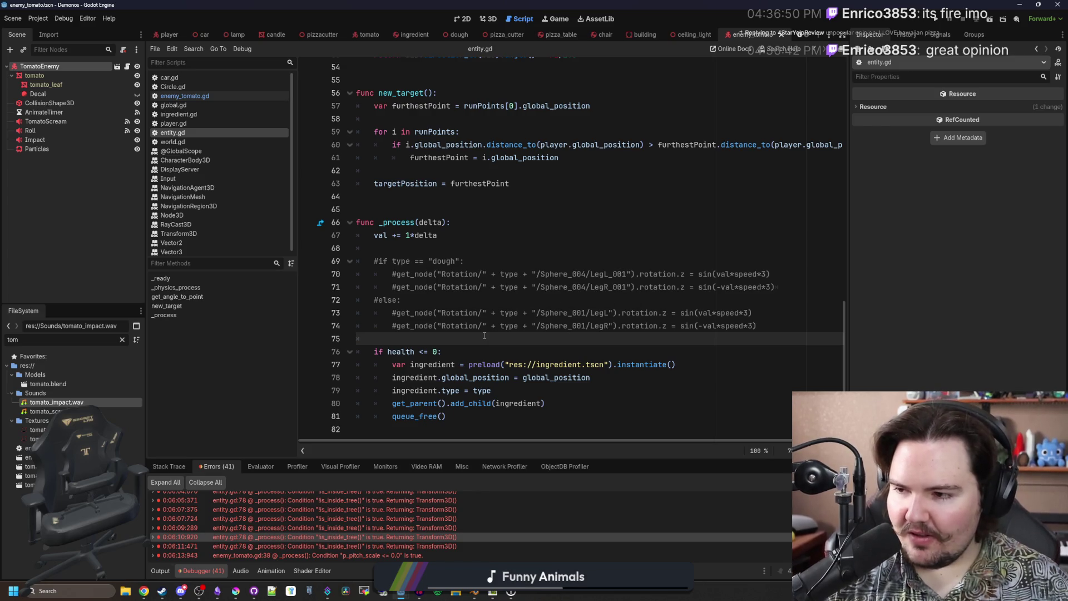
key(ctrl+s)
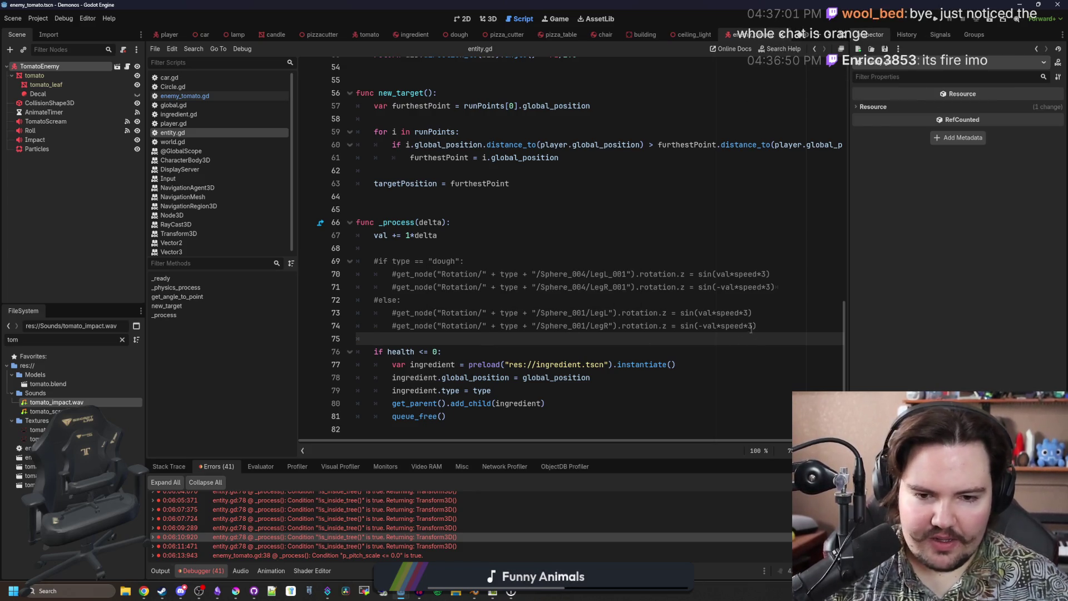
Delete the commented leg-rotation lines and search the script for 'val'.
drag(755, 326, 316, 257)
key(BackSpace)
key(BackSpace)
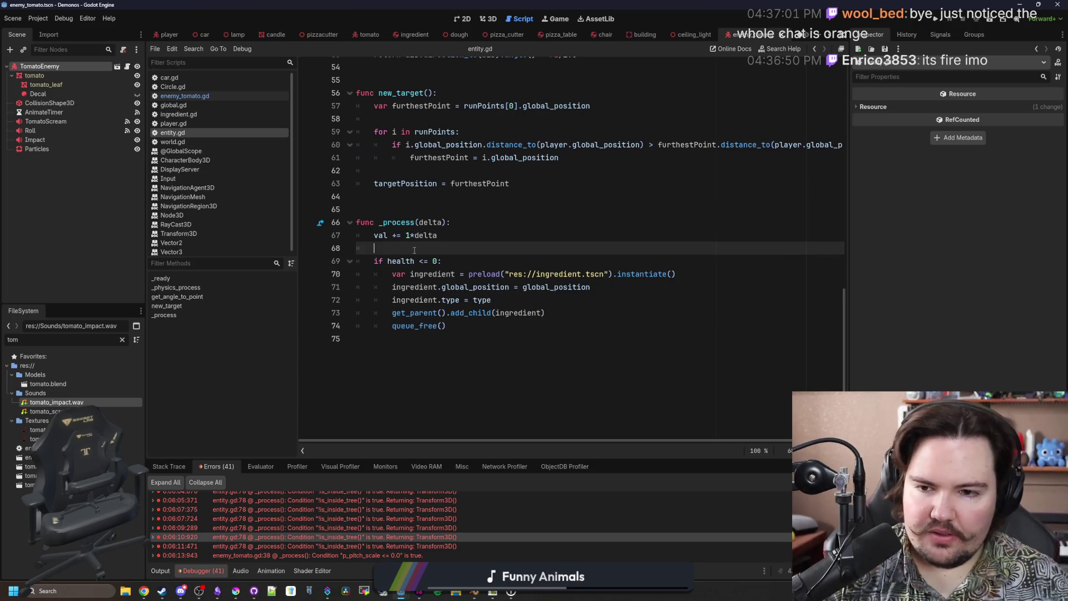
key(ctrl+z)
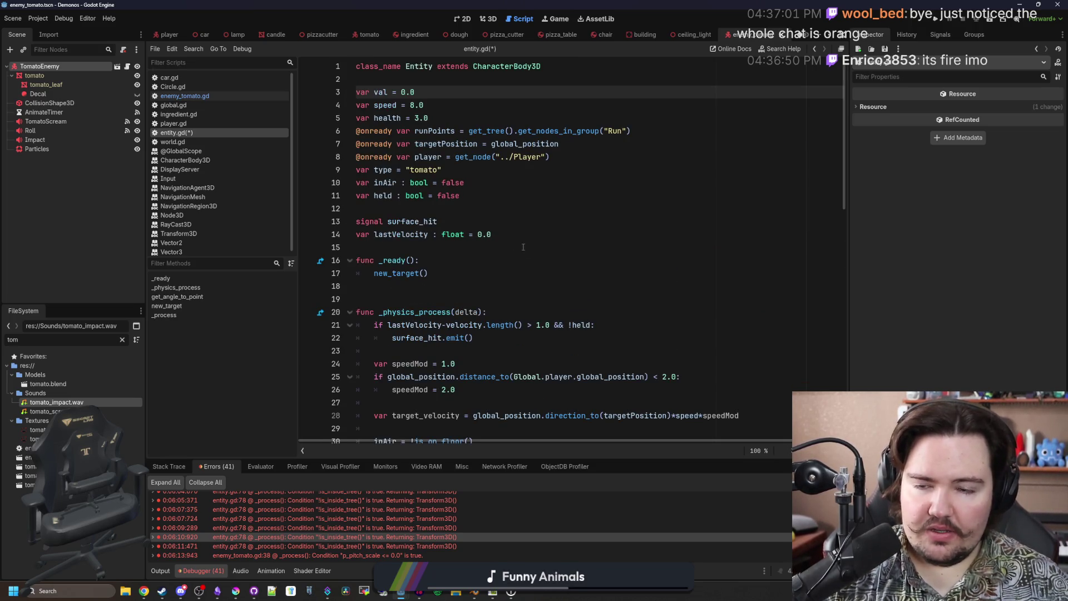
key(ctrl+f)
text(val)
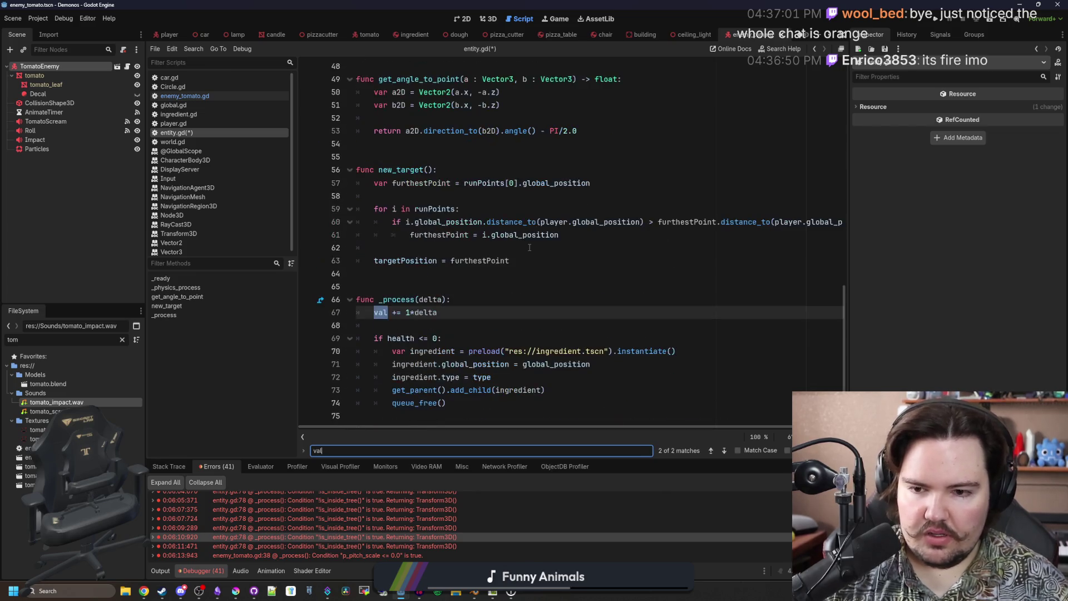
key(Escape)
Remove the val increment line and rename the _process parameter to _delta.
key(shift+Down)
key(Delete)
key(BackSpace)
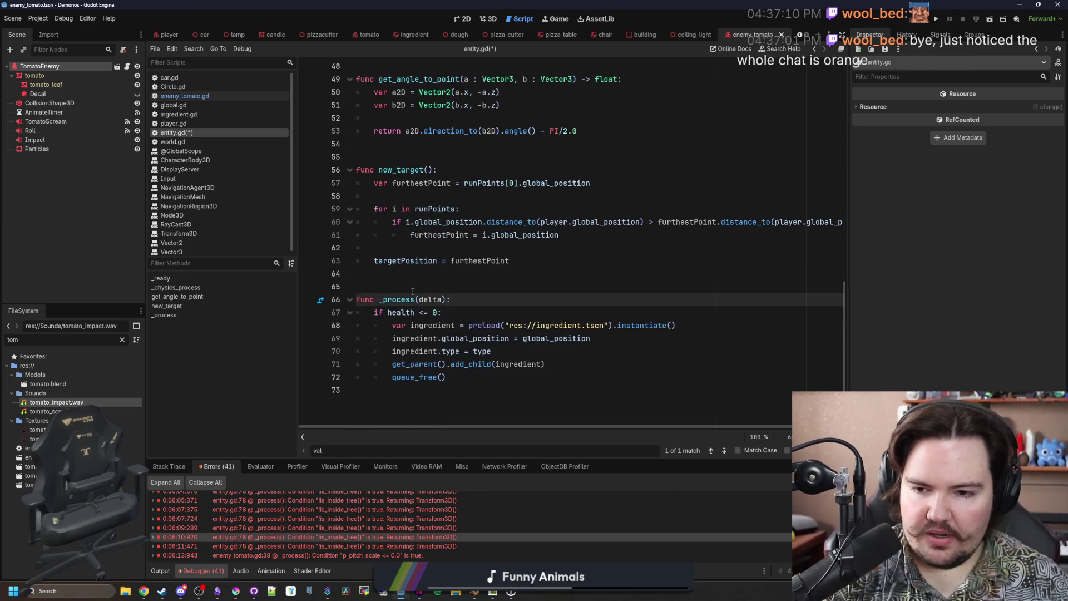
key(Up)
key(Up)
click(420, 300)
scroll(420, 299, up, 1)
text(_)
click(458, 297)
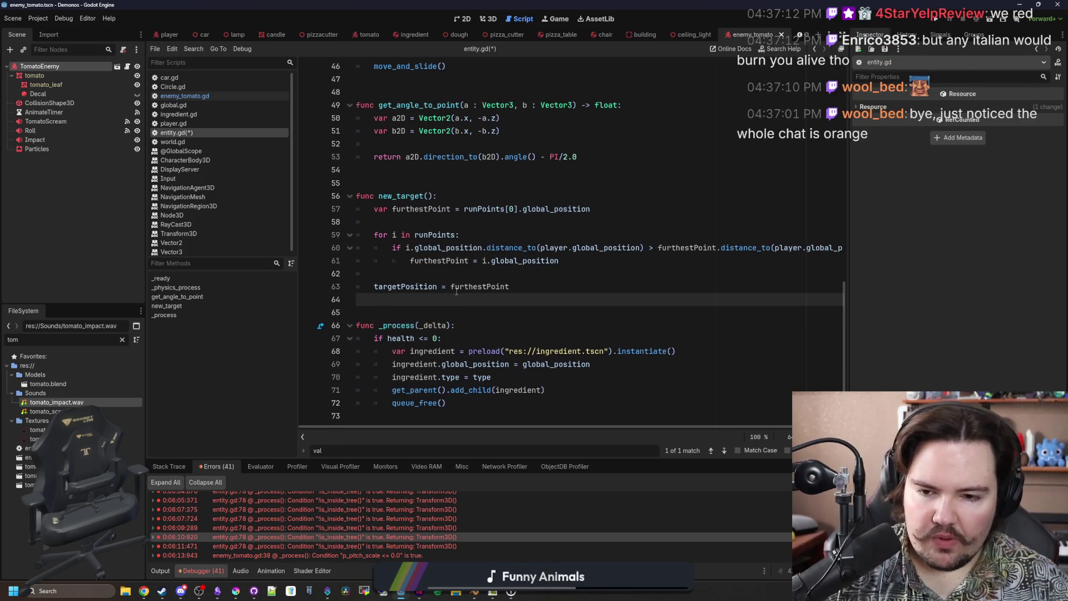
Begin a new function above _process near the health variable.
drag(470, 403, 384, 338)
click(417, 287)
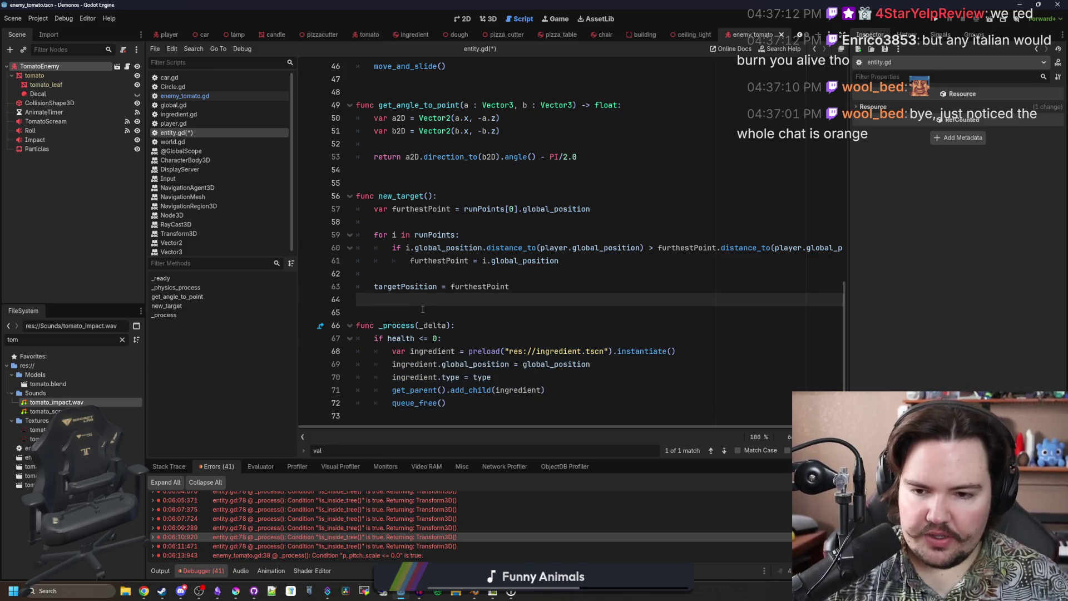
scroll(466, 320, up, 8)
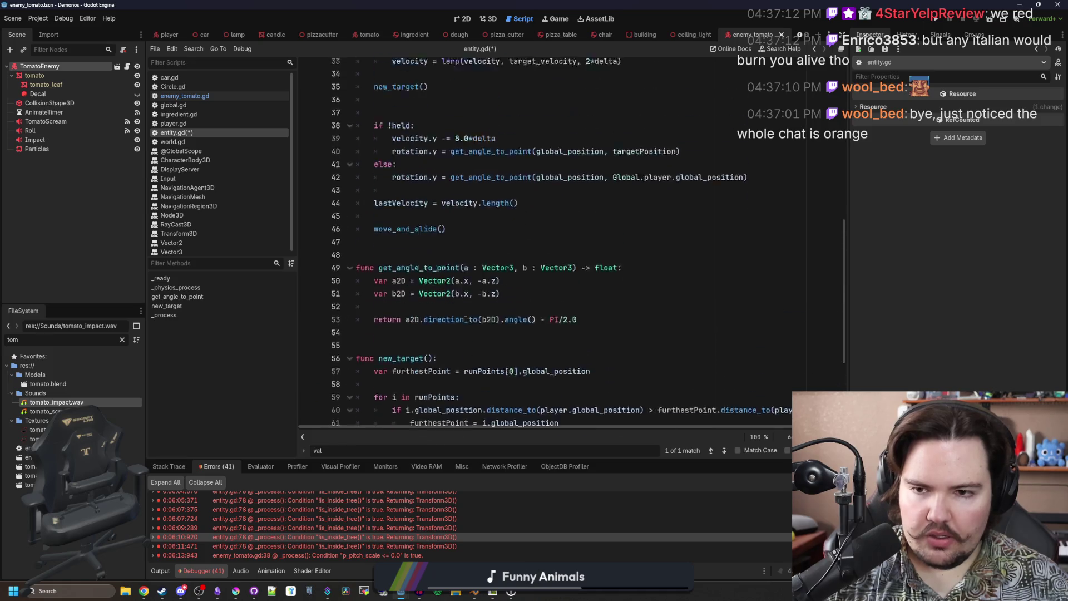
scroll(466, 319, up, 8)
scroll(466, 320, up, 5)
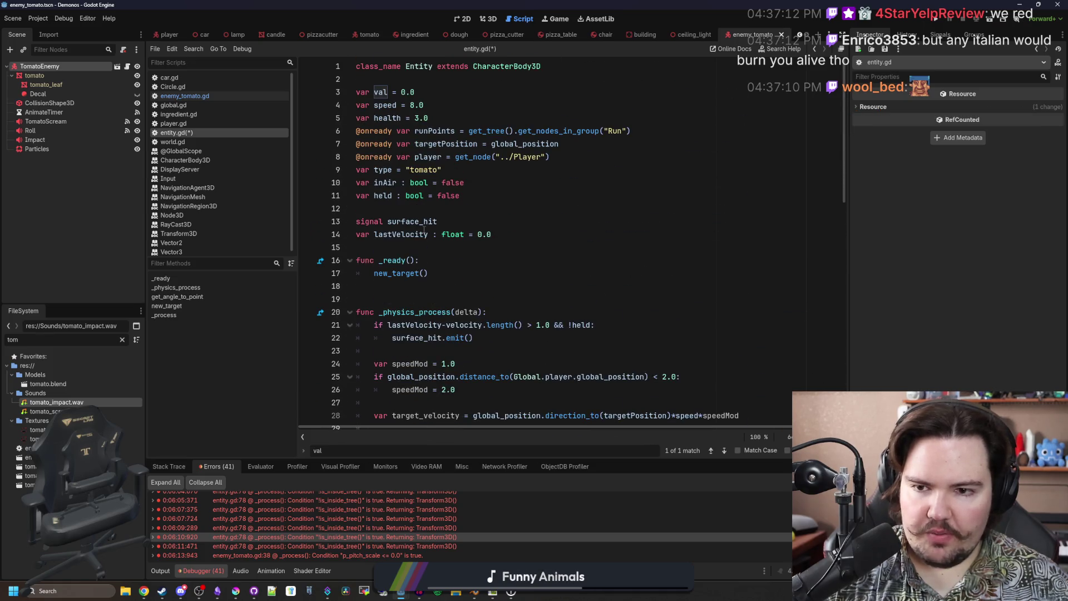
click(438, 120)
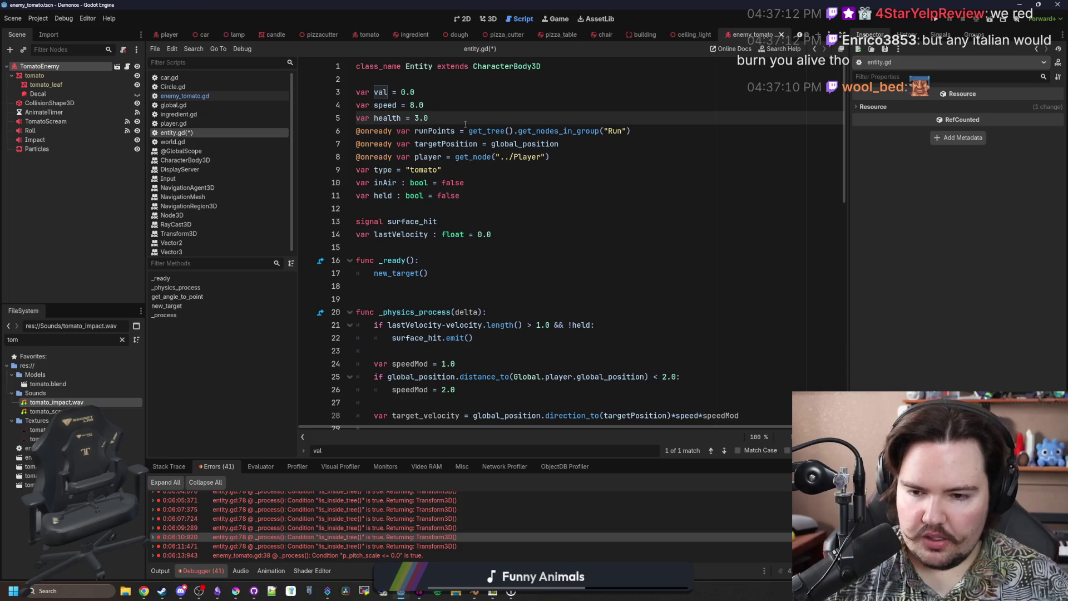
scroll(457, 251, down, 10)
scroll(458, 250, down, 8)
Write the func take_damage(damage : float): header after new_target.
click(464, 313)
key(Return)
key(Return)
key(Return)
key(Up)
text(f)
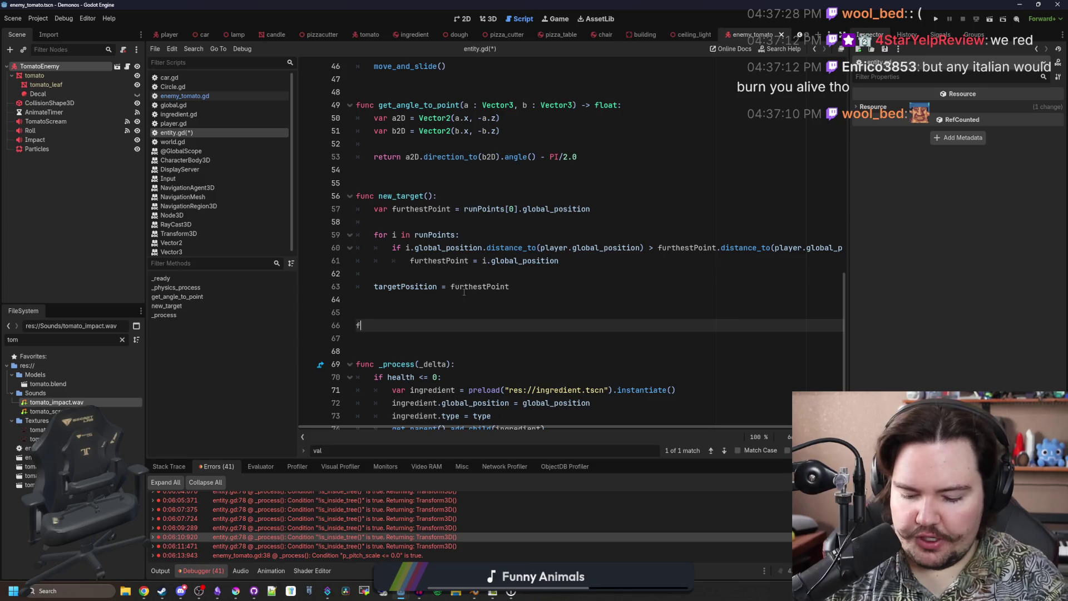
text(ke_damage()
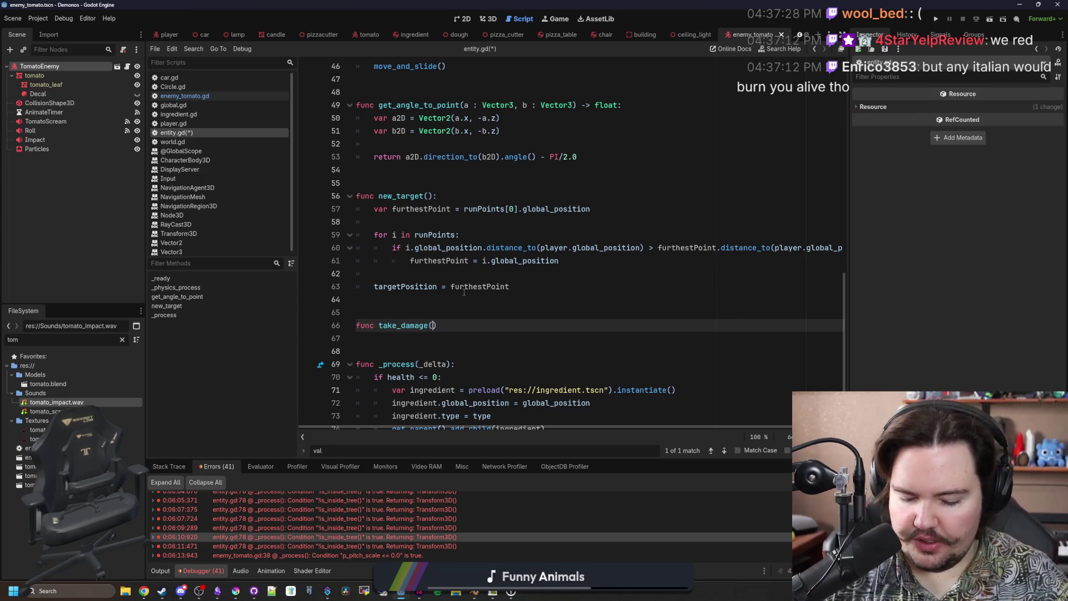
text(damage :)
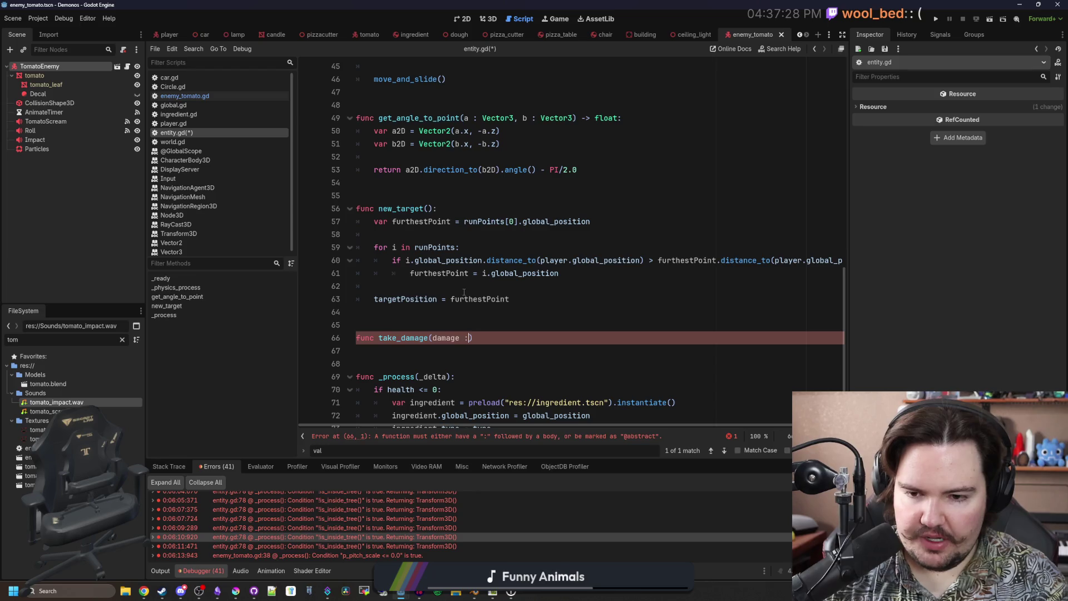
text(oat)
key(Escape)
key(Right)
text(:)
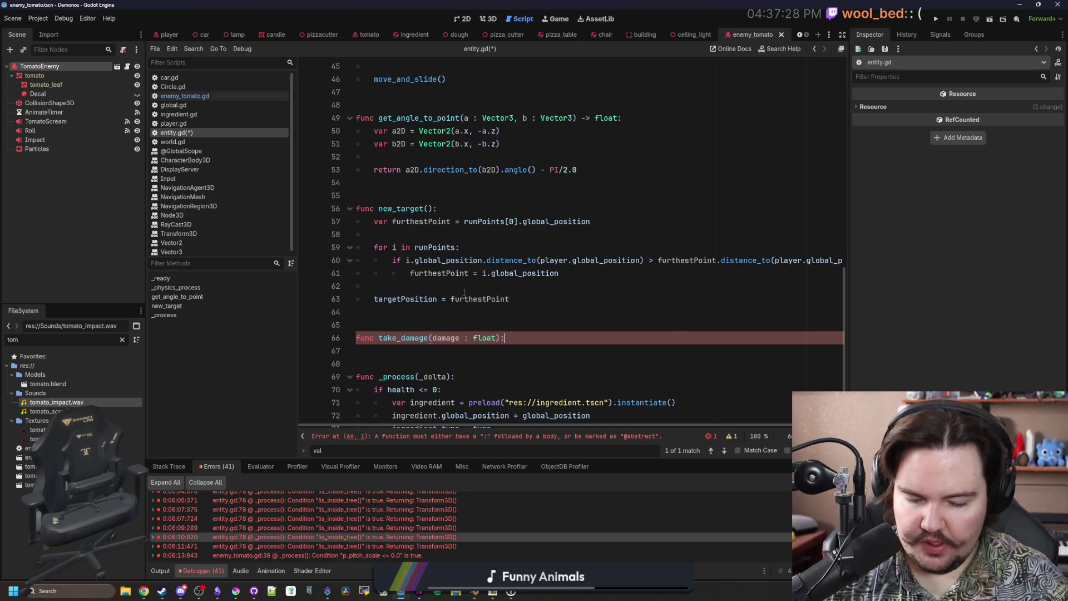
key(Return)
scroll(464, 289, down, 2)
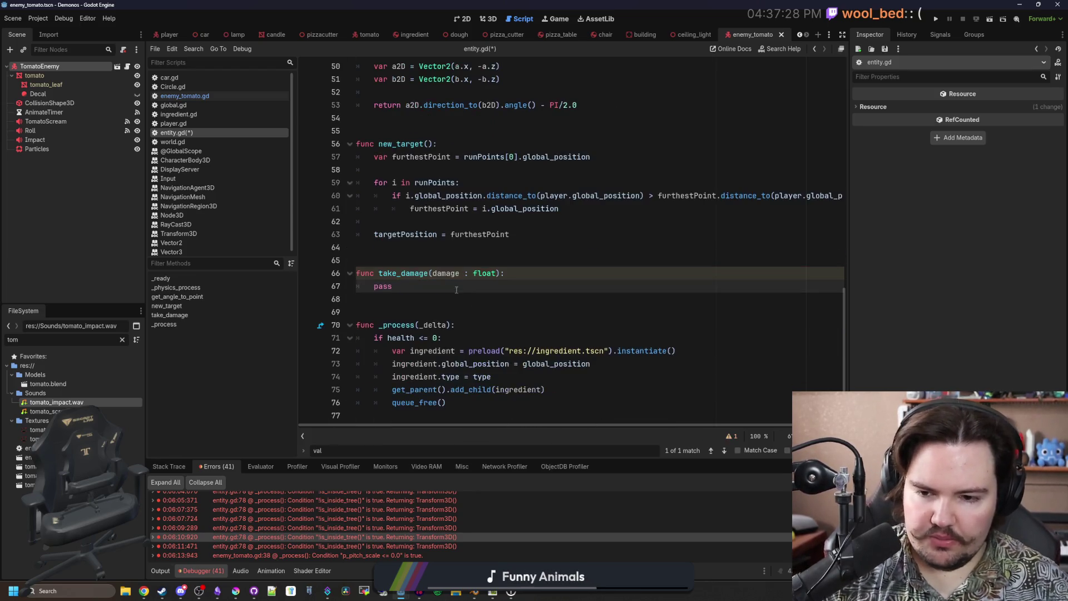
Move the health death check into take_damage and add health -= damage.
drag(467, 401, 356, 336)
key(ctrl+c)
key(BackSpace)
double_click(383, 284)
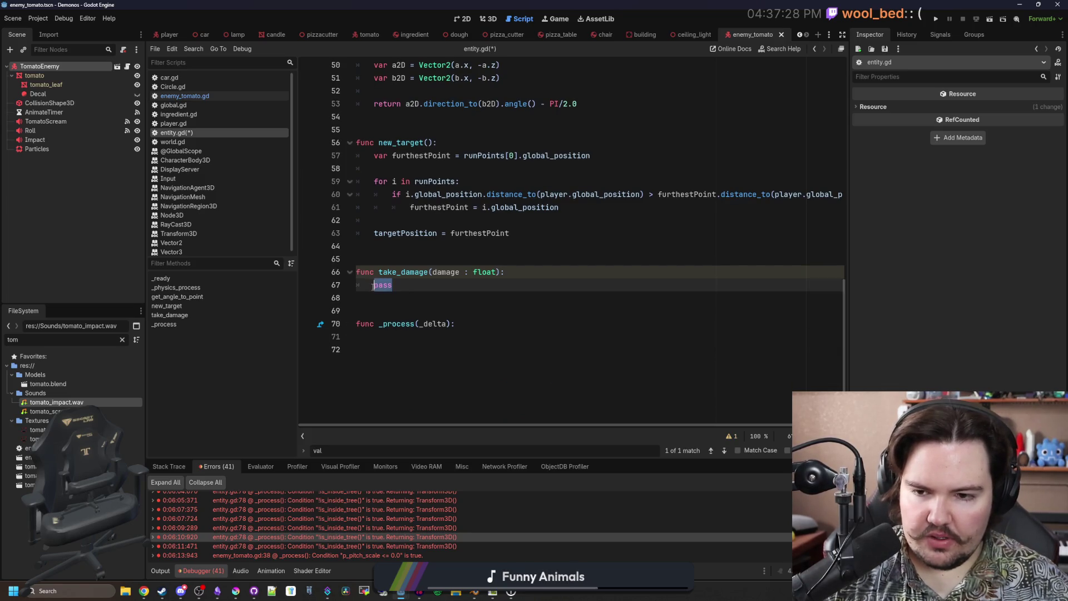
key(ctrl+v)
key(Return)
text(heal)
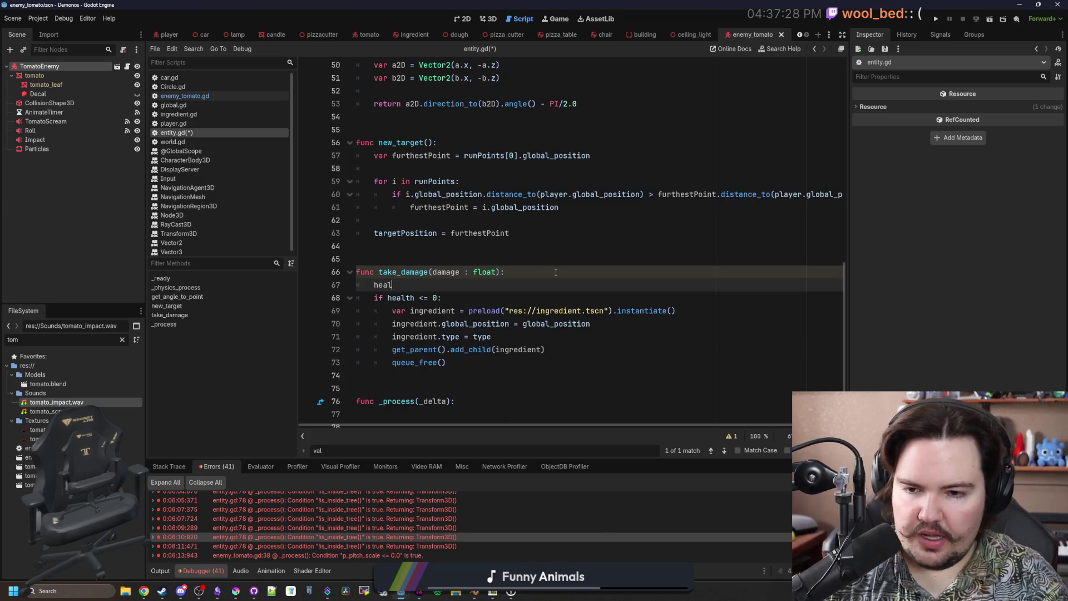
text( damage)
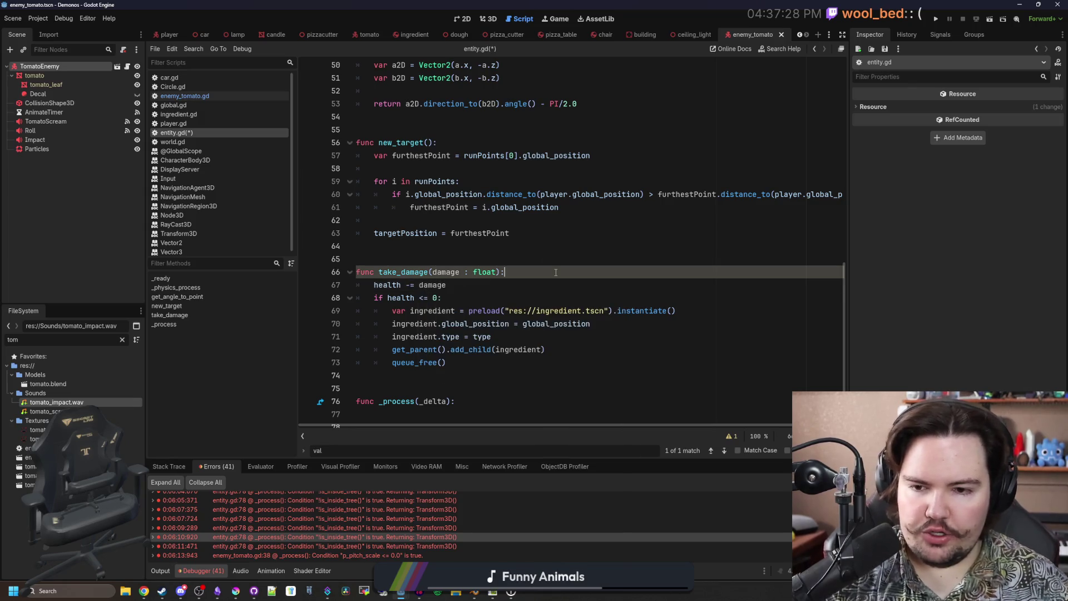
key(Return)
scroll(430, 321, down, 1)
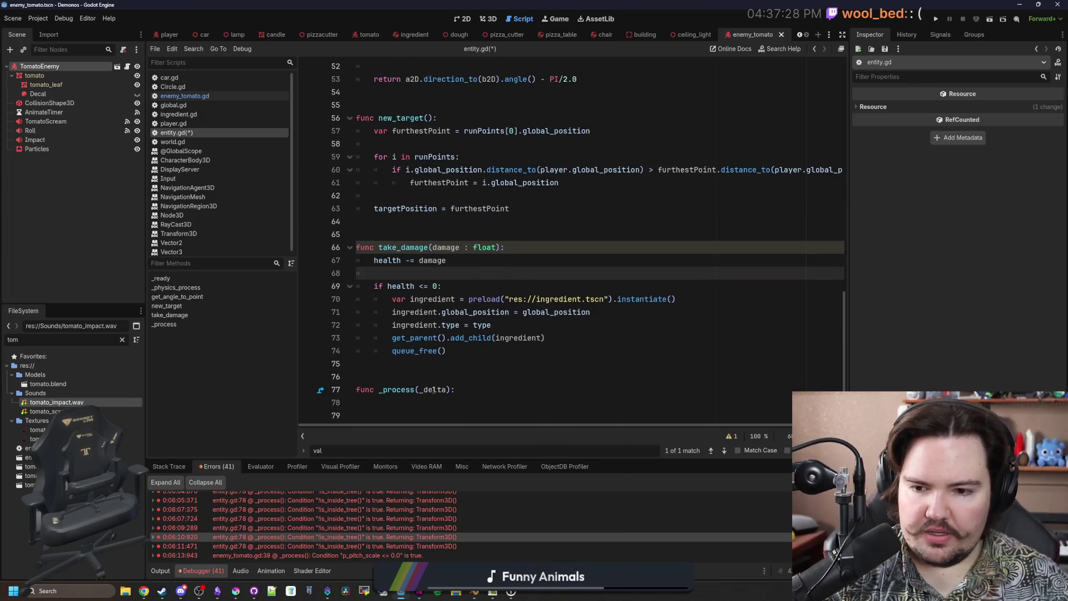
Delete the now-empty _process function and space out the health check.
drag(467, 410, 452, 354)
key(BackSpace)
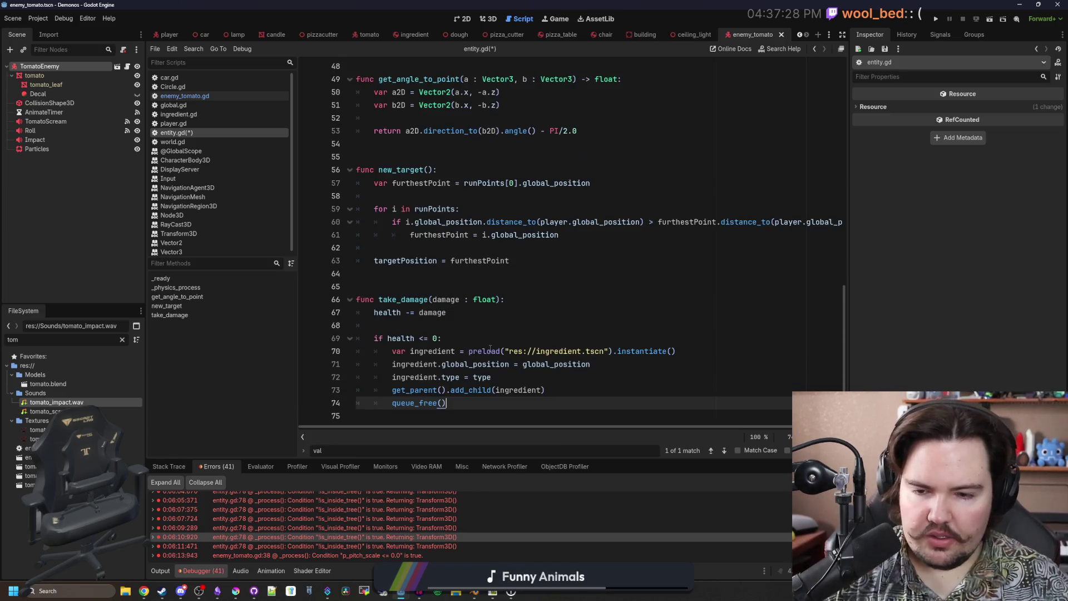
click(444, 337)
click(434, 325)
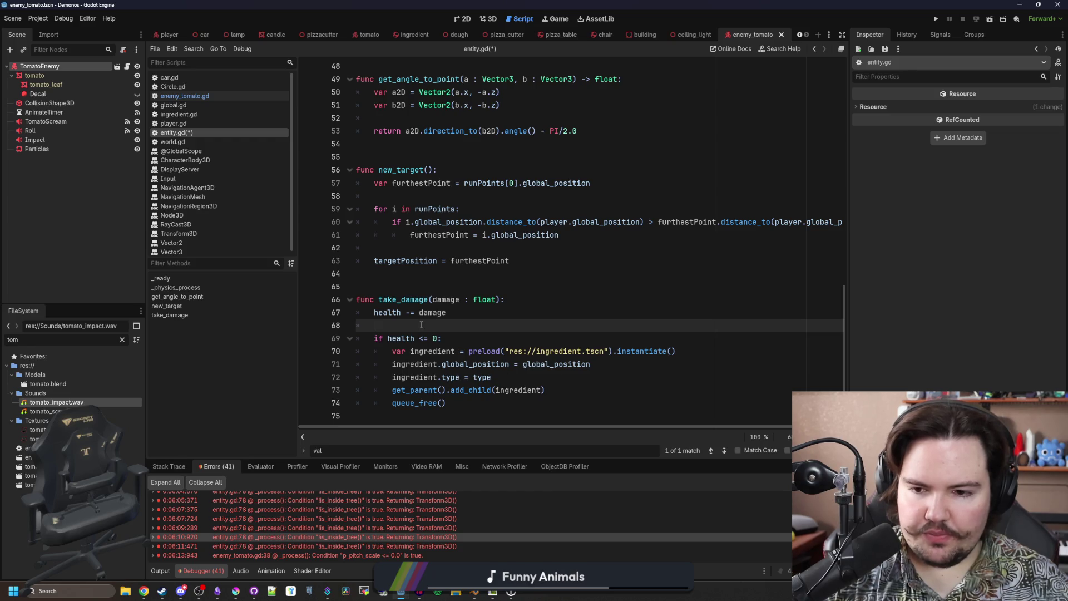
key(Return)
key(Return)
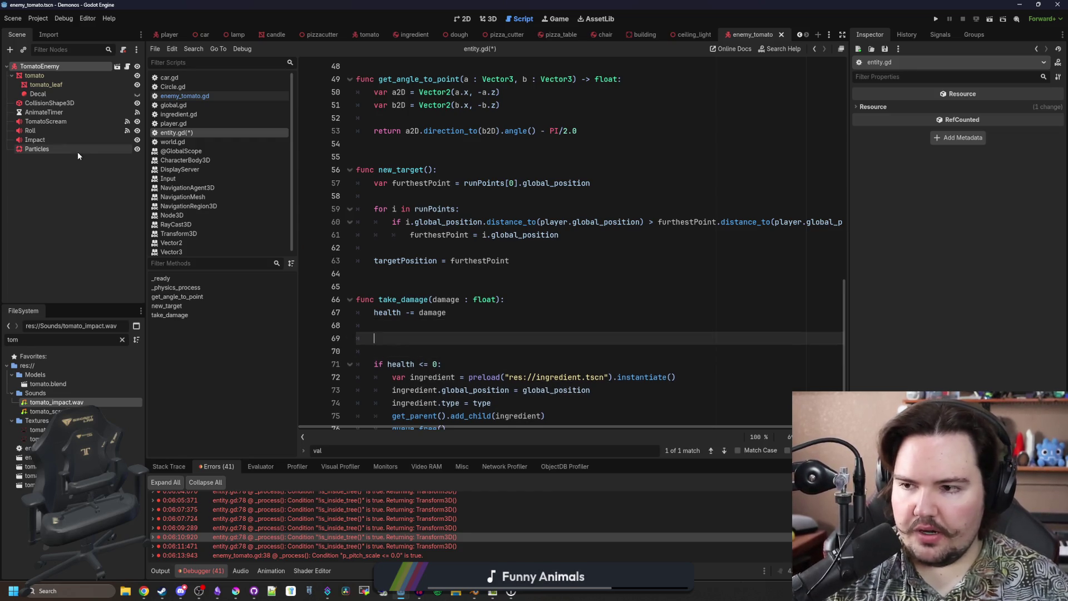
scroll(501, 250, up, 8)
scroll(501, 250, up, 8)
scroll(454, 201, up, 4)
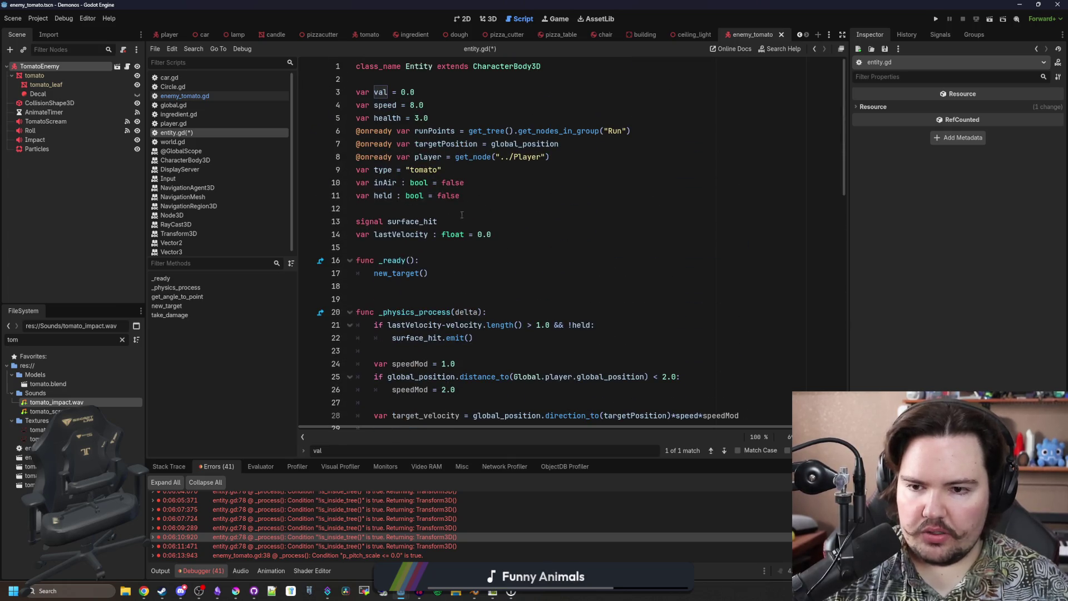
click(545, 237)
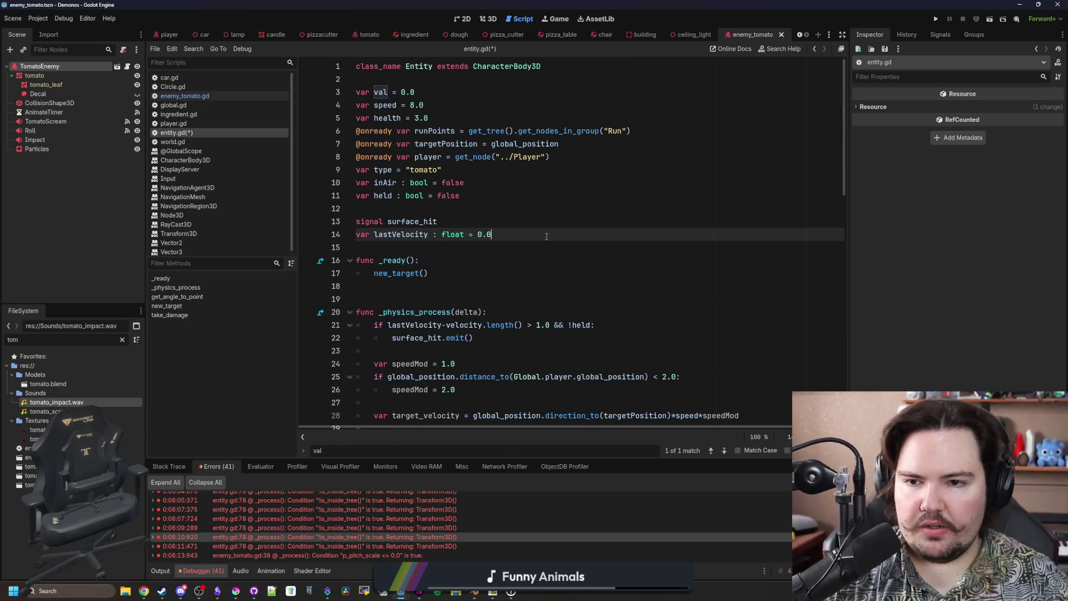
click(377, 78)
key(Return)
key(Return)
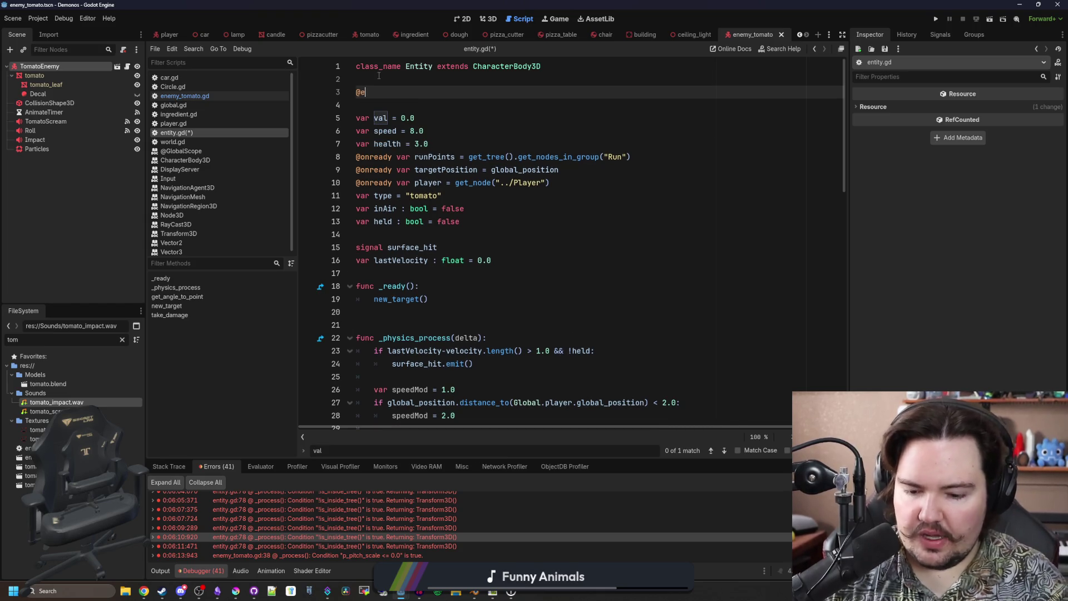
text(var damageParticles :)
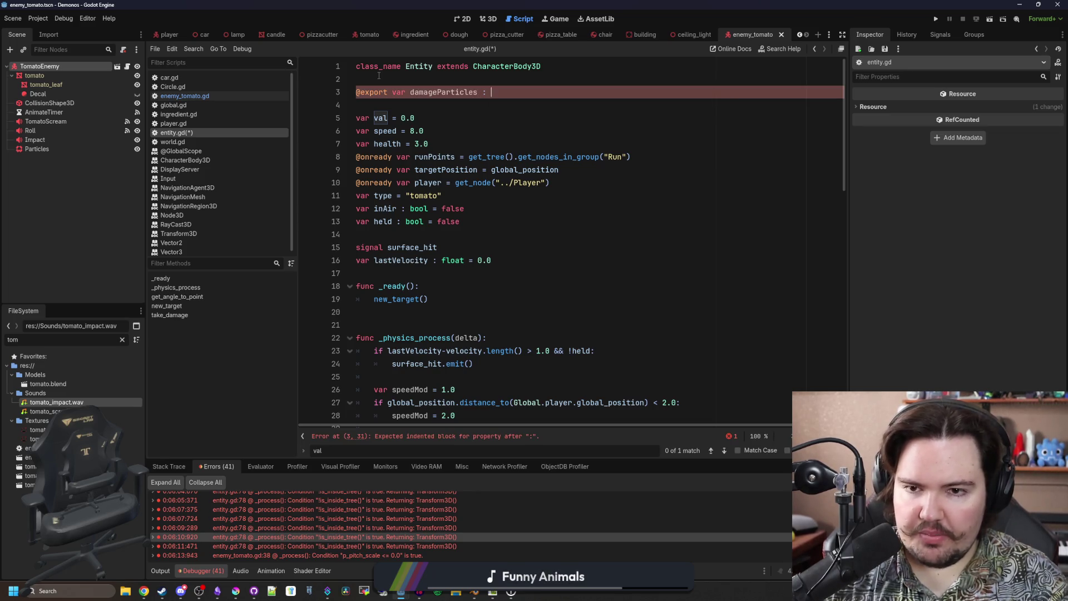
text(CPOU)
key(BackSpace)
key(BackSpace)
key(Down)
key(Return)
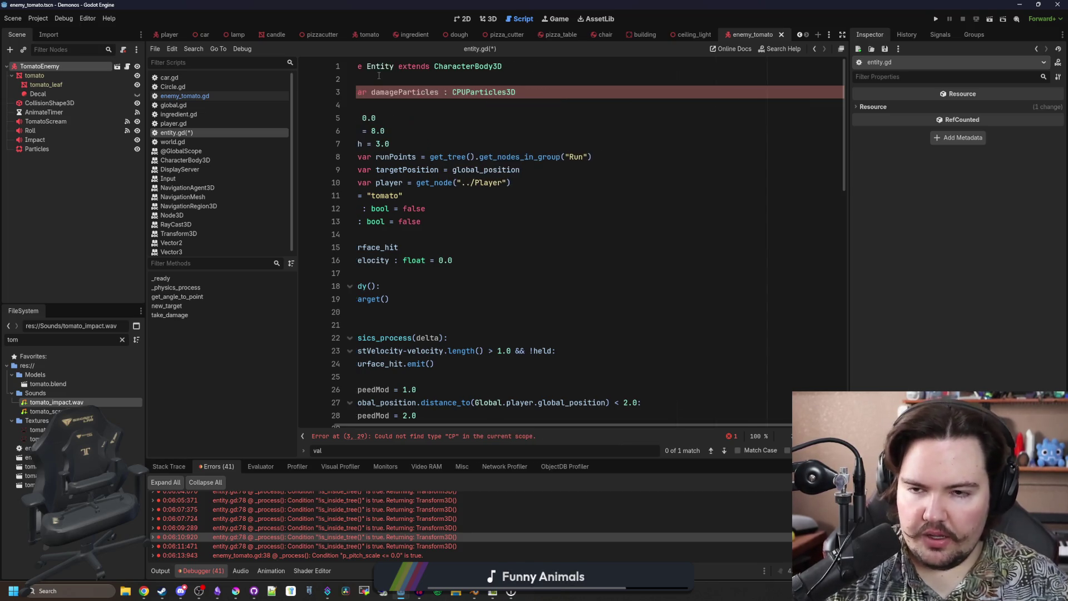
key(Down)
double_click(461, 92)
key(ctrl+c)
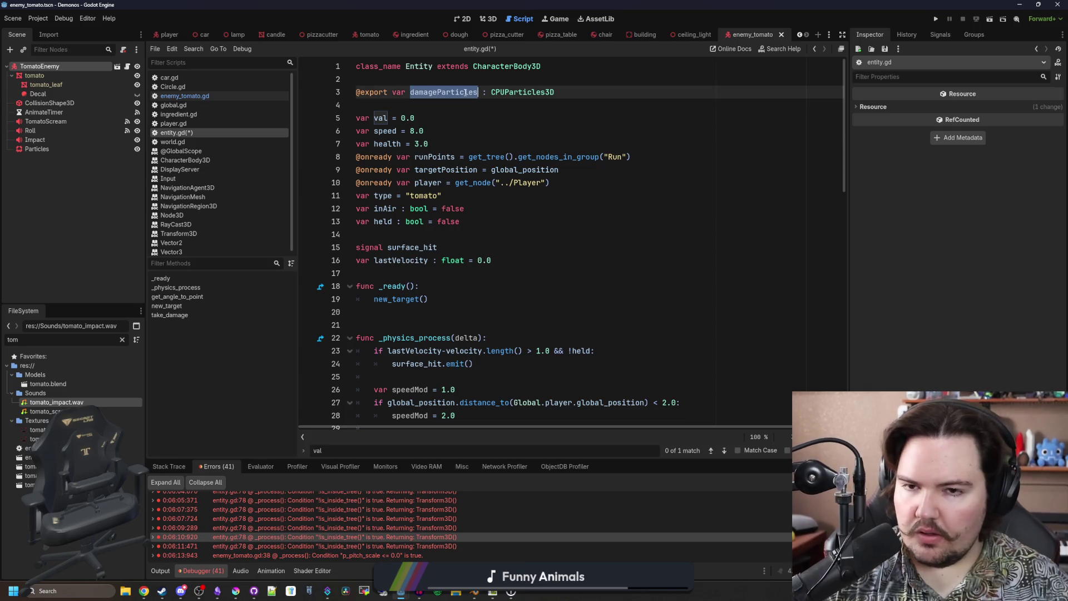
scroll(514, 219, down, 5)
scroll(514, 219, down, 5)
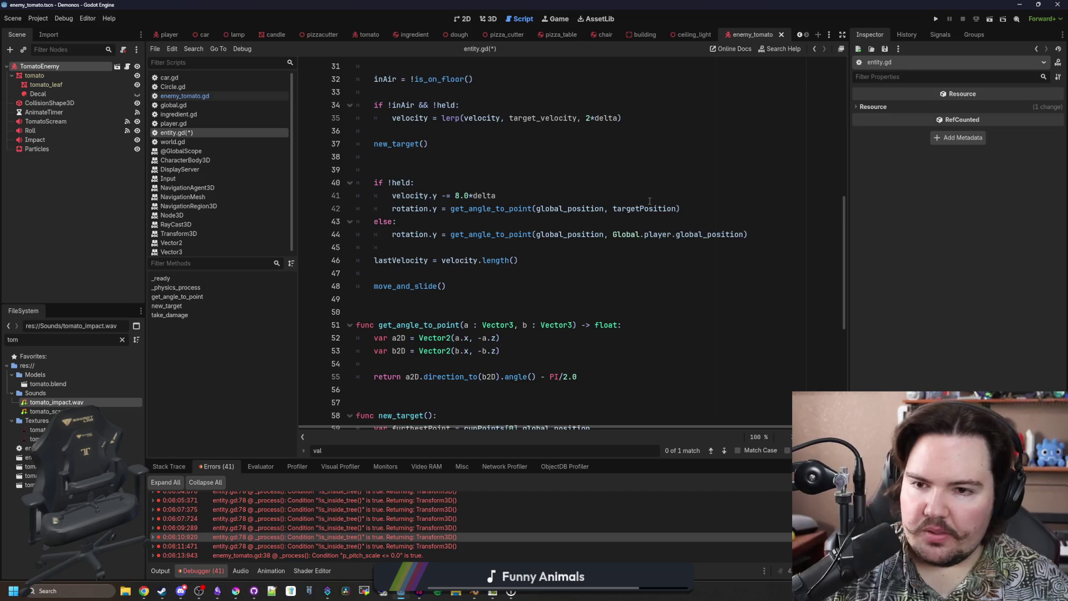
scroll(649, 200, down, 7)
Add damageParticles restart and emitting calls in take_damage below the health subtraction.
click(475, 310)
key(ctrl+v)
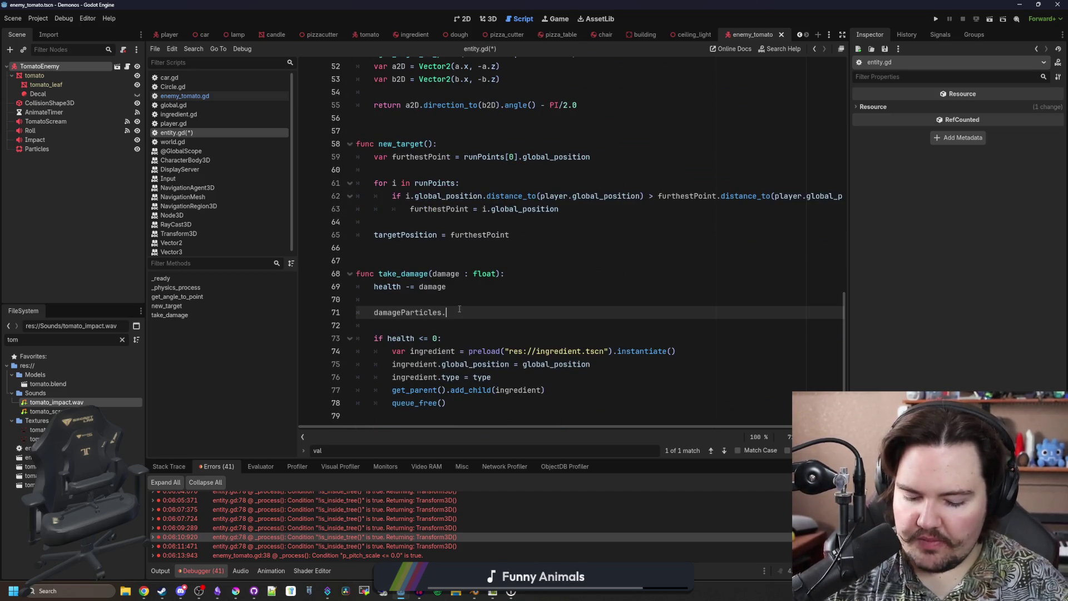
text(.restart())
key(Return)
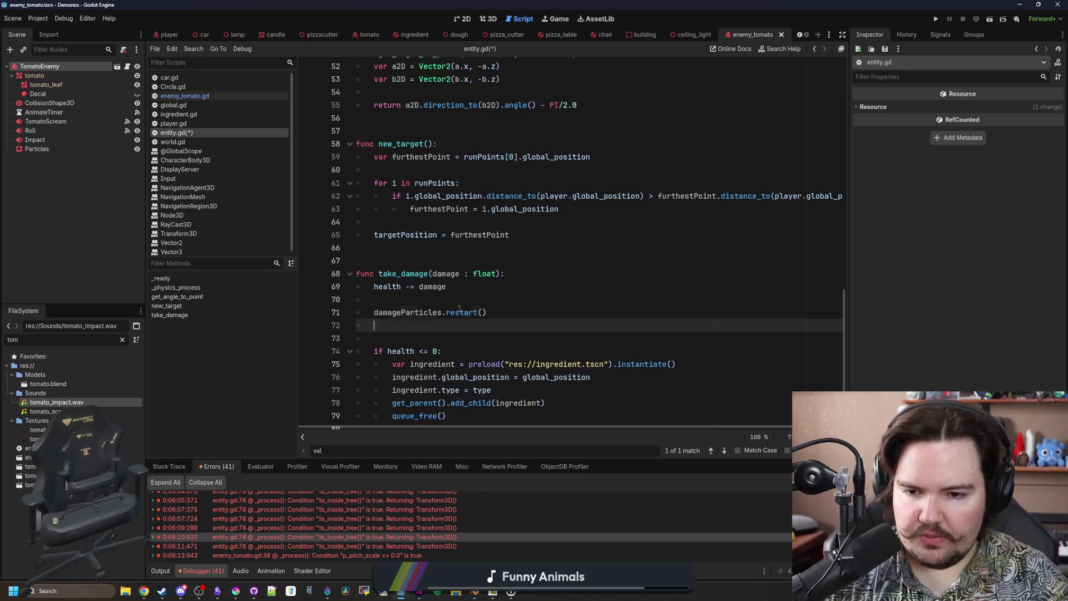
text(emitting - true)
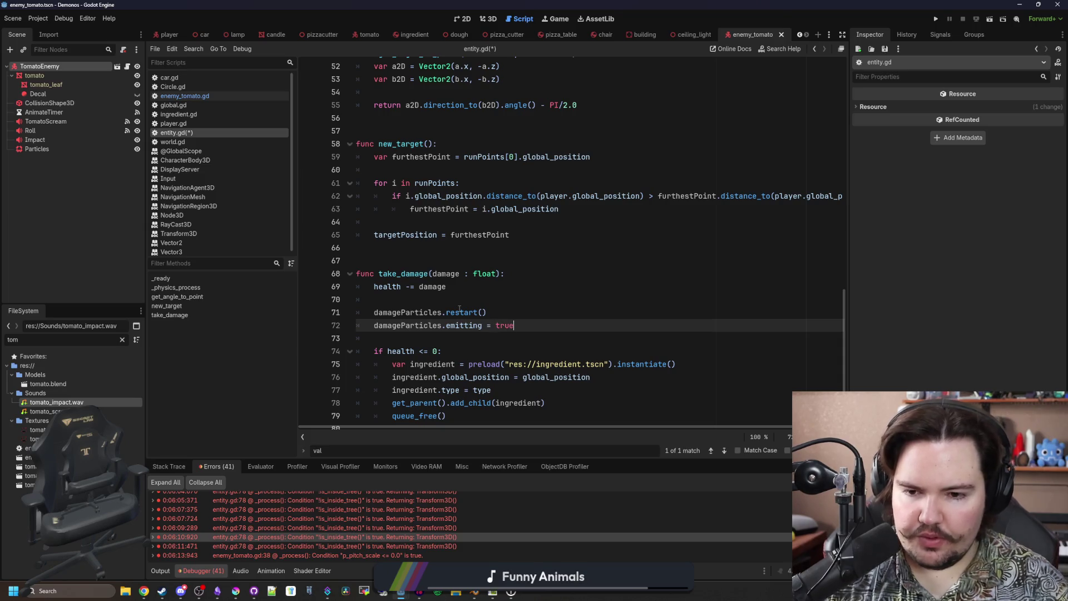
click(458, 307)
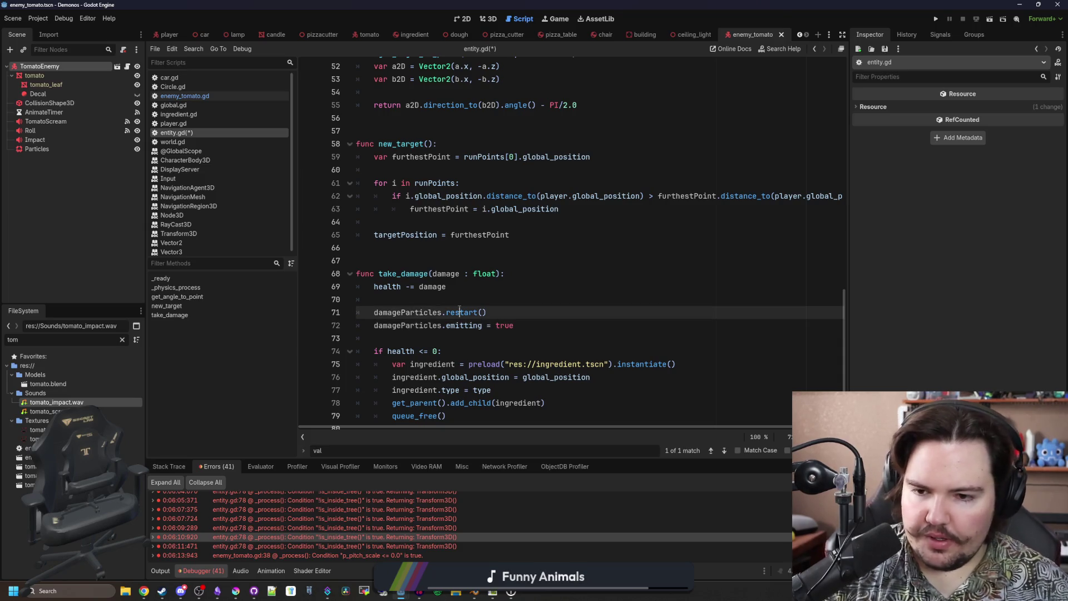
click(469, 300)
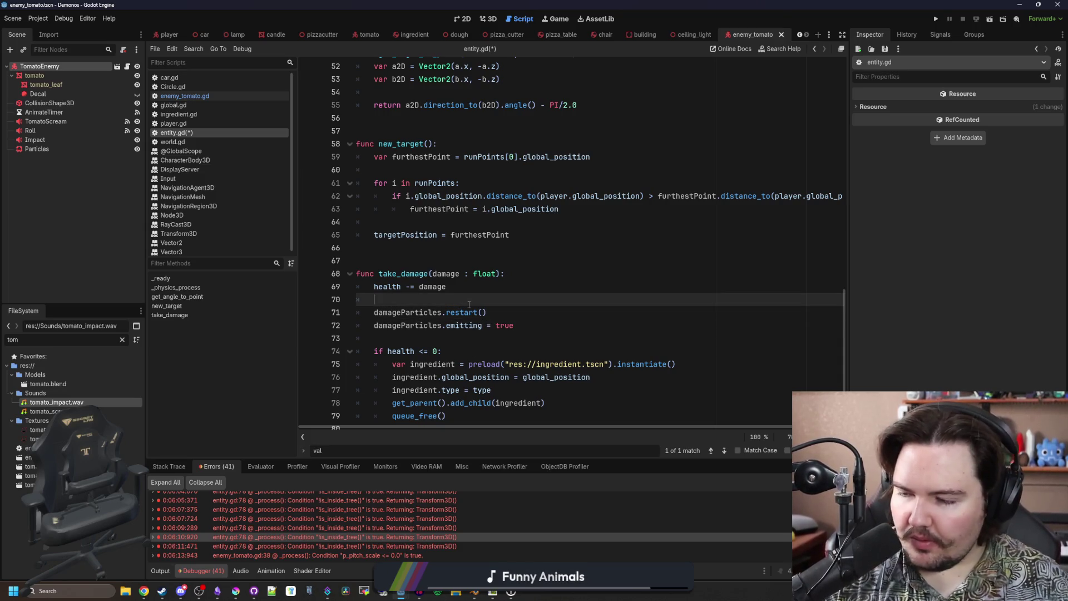
scroll(469, 303, down, 1)
click(412, 324)
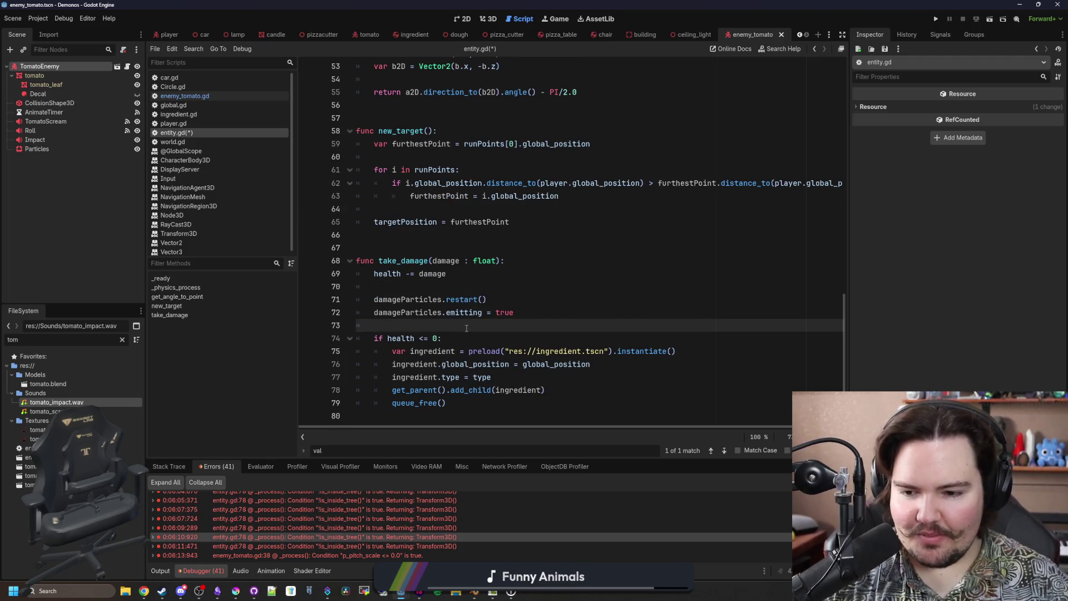
click(484, 298)
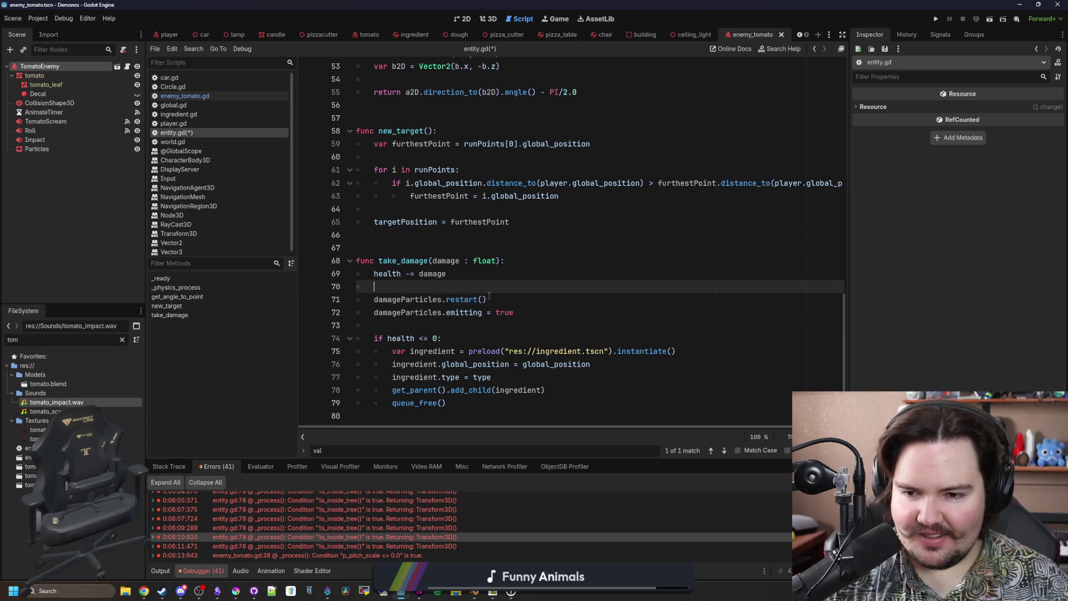
click(527, 287)
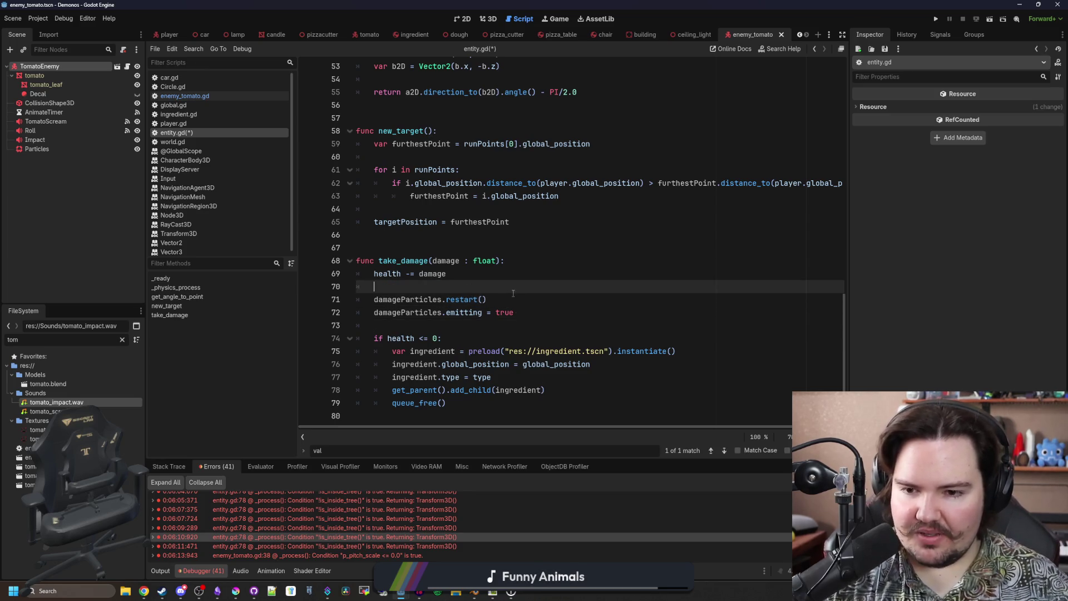
click(480, 325)
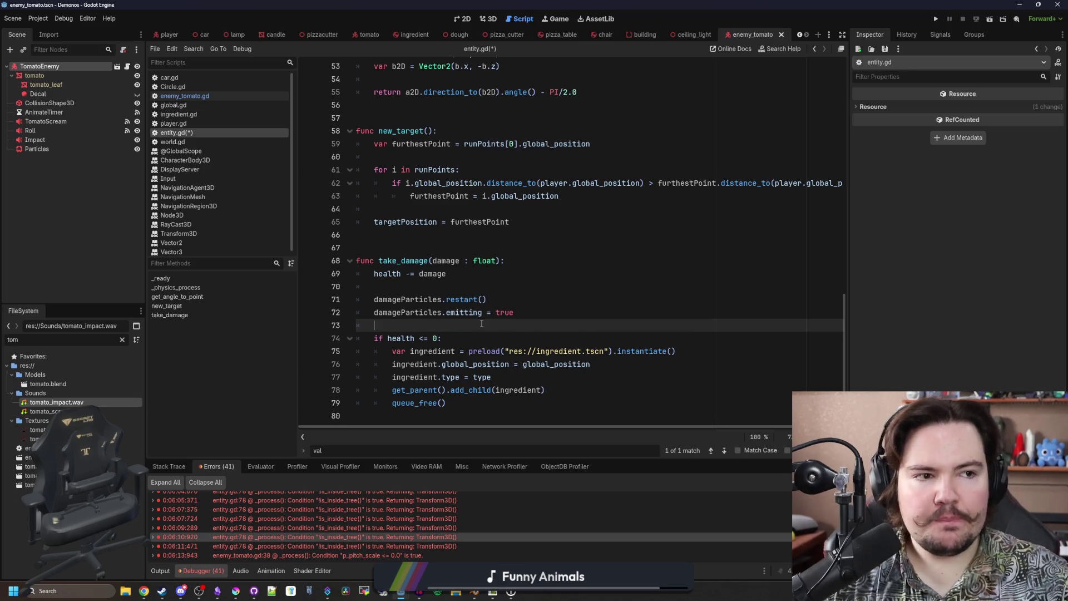
click(467, 299)
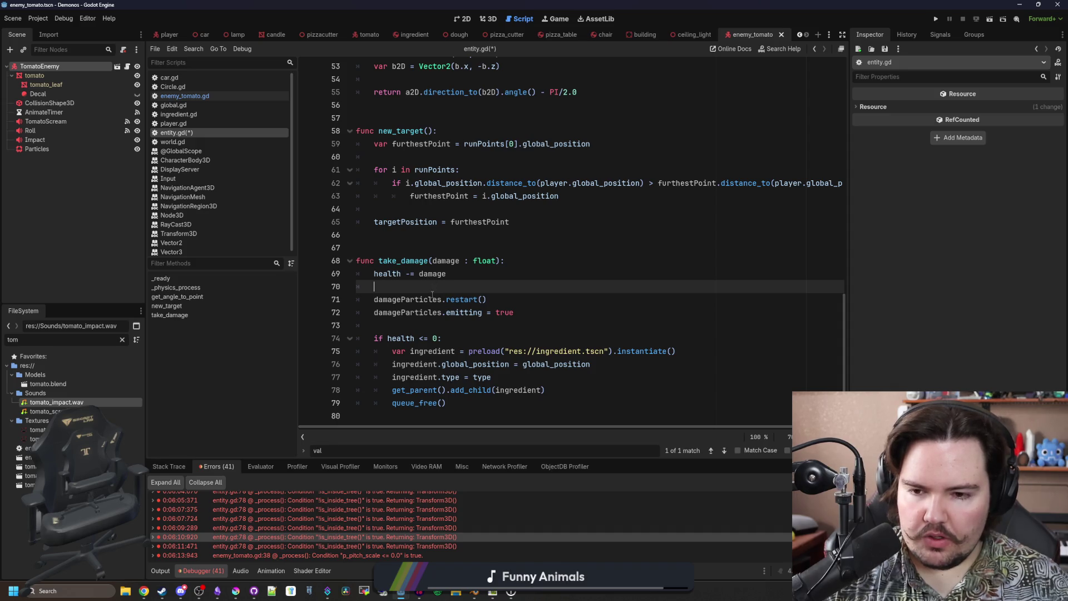
Wrap the particle calls in an 'if damageParticles:' check with proper indentation.
key(Return)
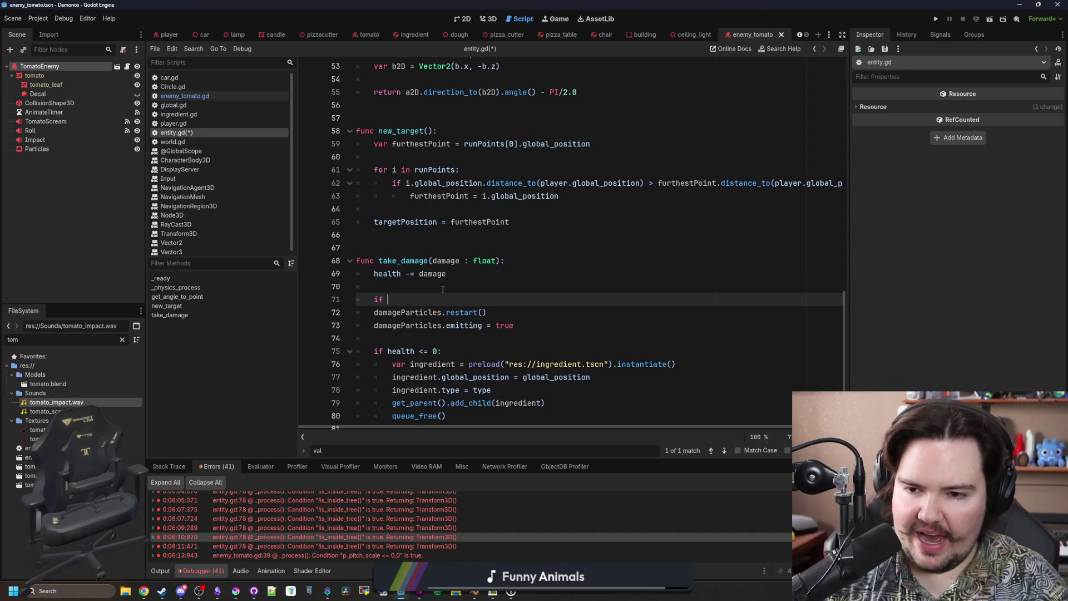
text(age)
key(Tab)
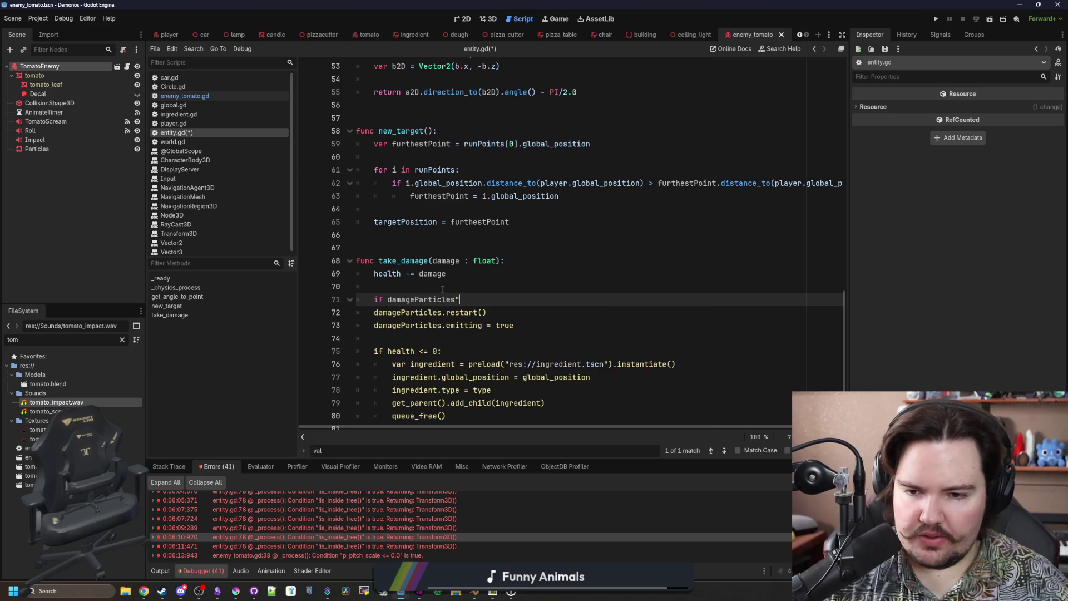
key(shift+Down)
key(shift+Down)
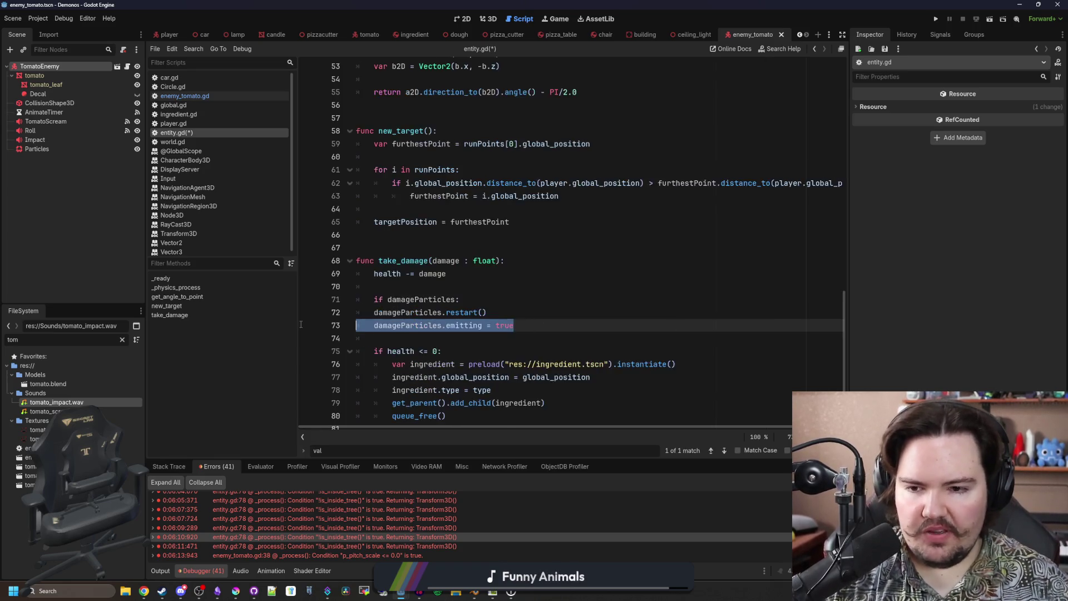
key(Tab)
click(497, 237)
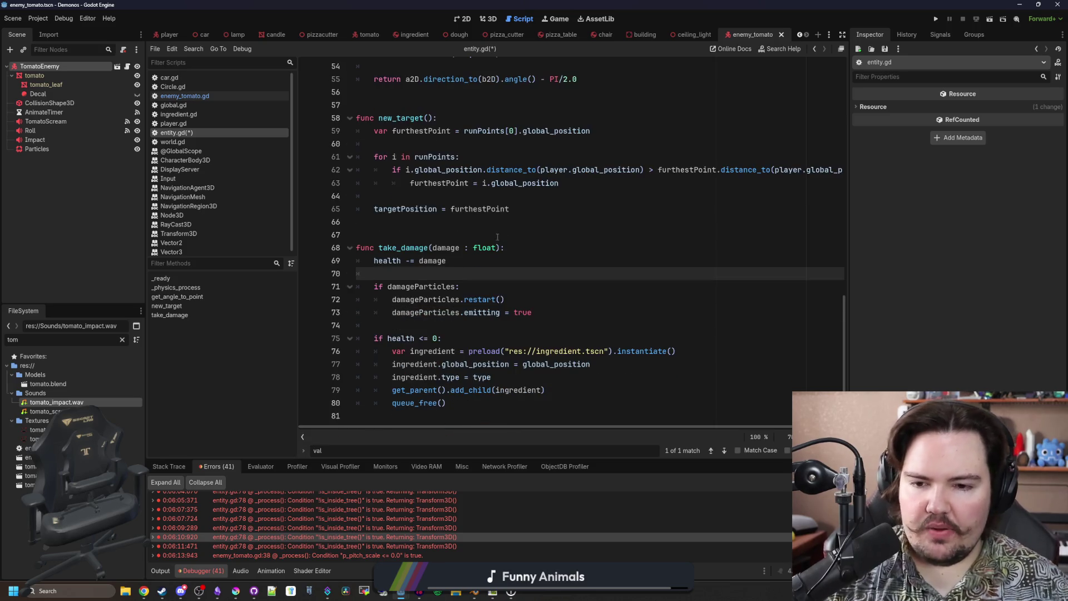
click(423, 325)
mouse_move(426, 312)
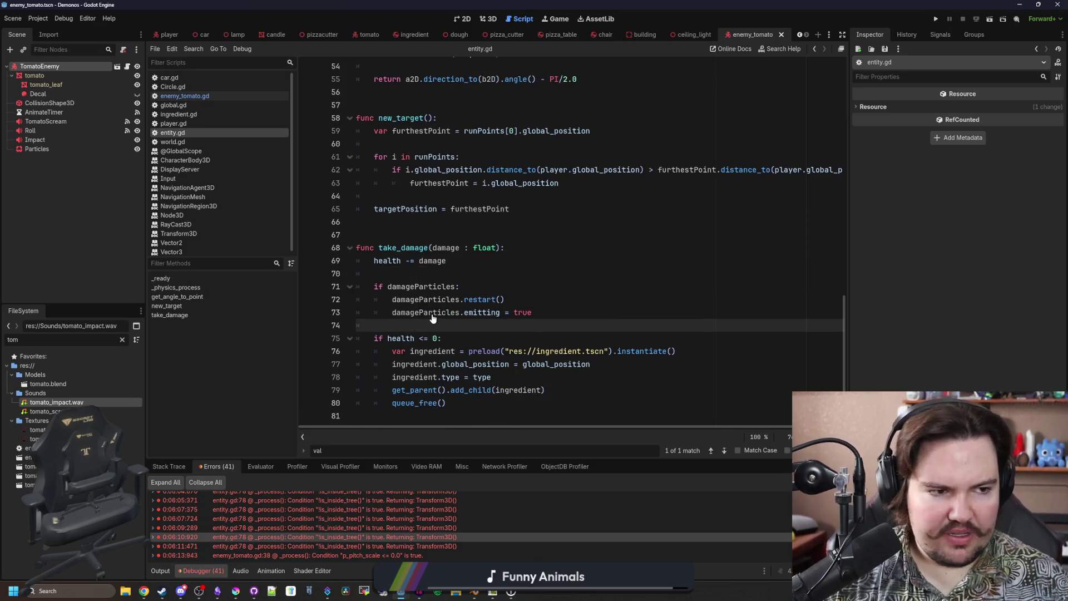
click(429, 268)
click(402, 325)
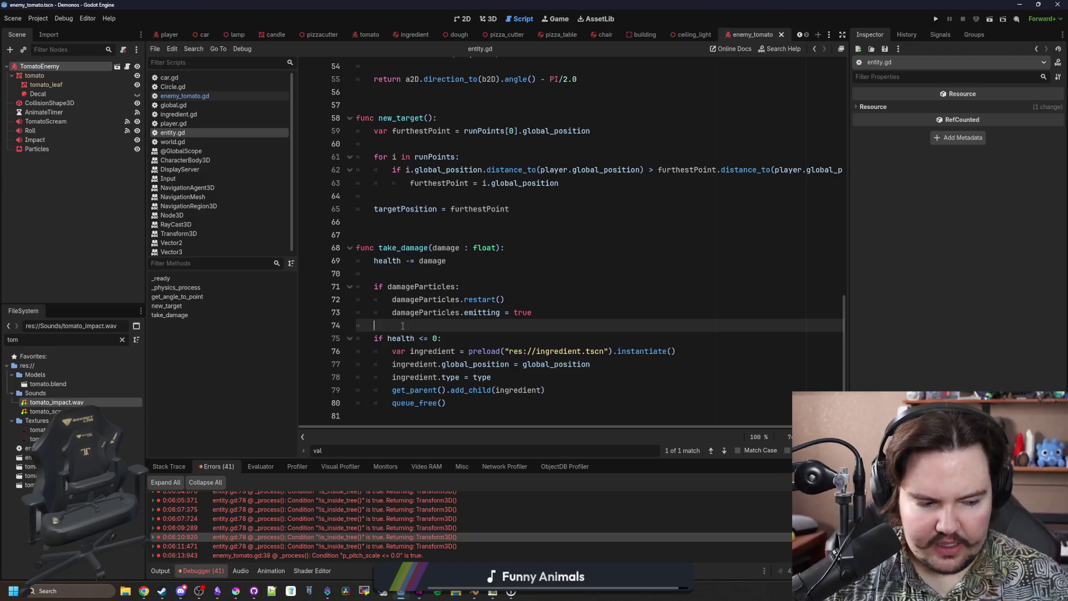
Save entity.gd and review the damageParticles check block.
drag(403, 325, 374, 286)
click(393, 273)
key(ctrl+s)
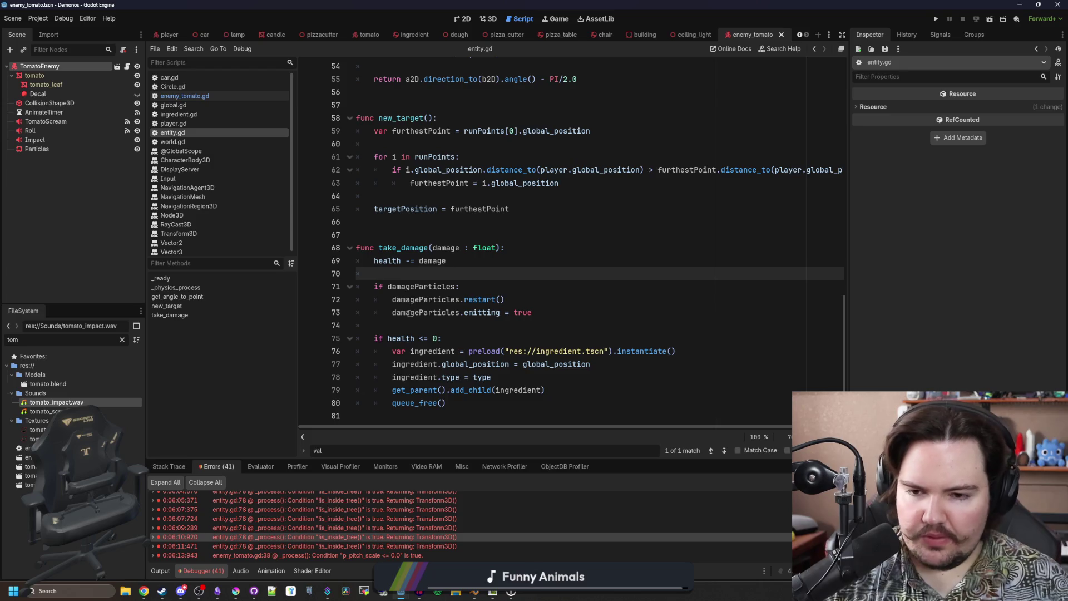
click(405, 322)
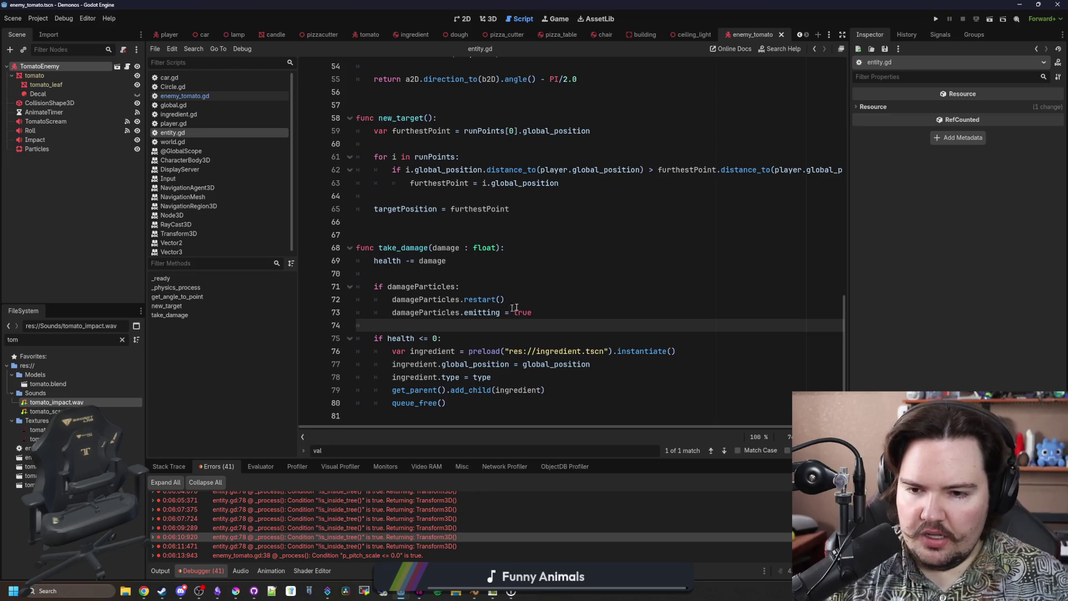
key(shift+Up)
key(shift+Up)
key(shift+Up)
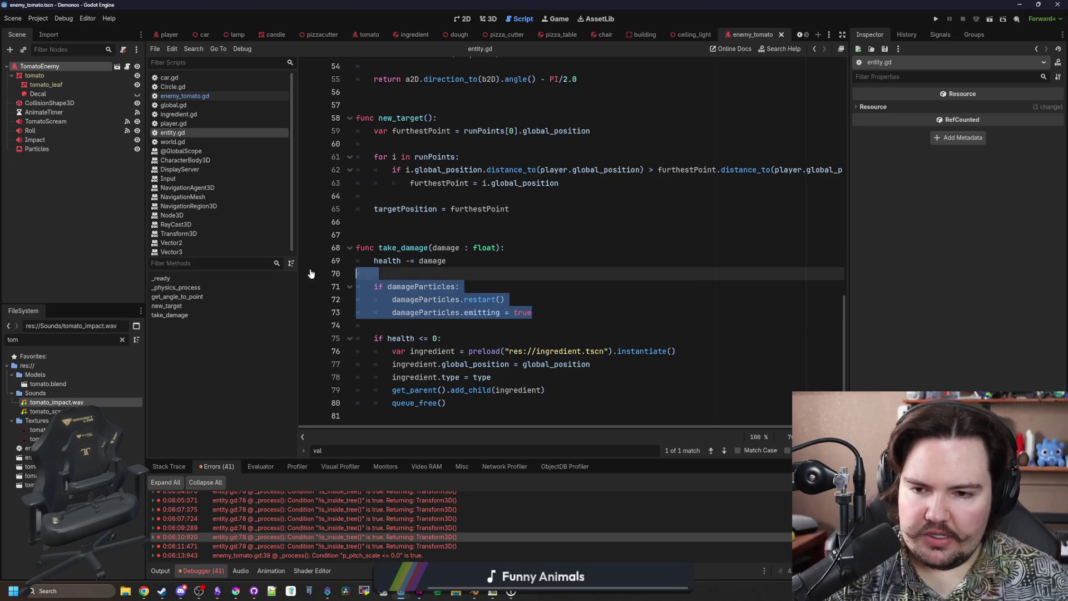
key(BackSpace)
scroll(502, 250, up, 5)
scroll(425, 160, up, 12)
click(486, 206)
click(560, 130)
drag(559, 92, 294, 89)
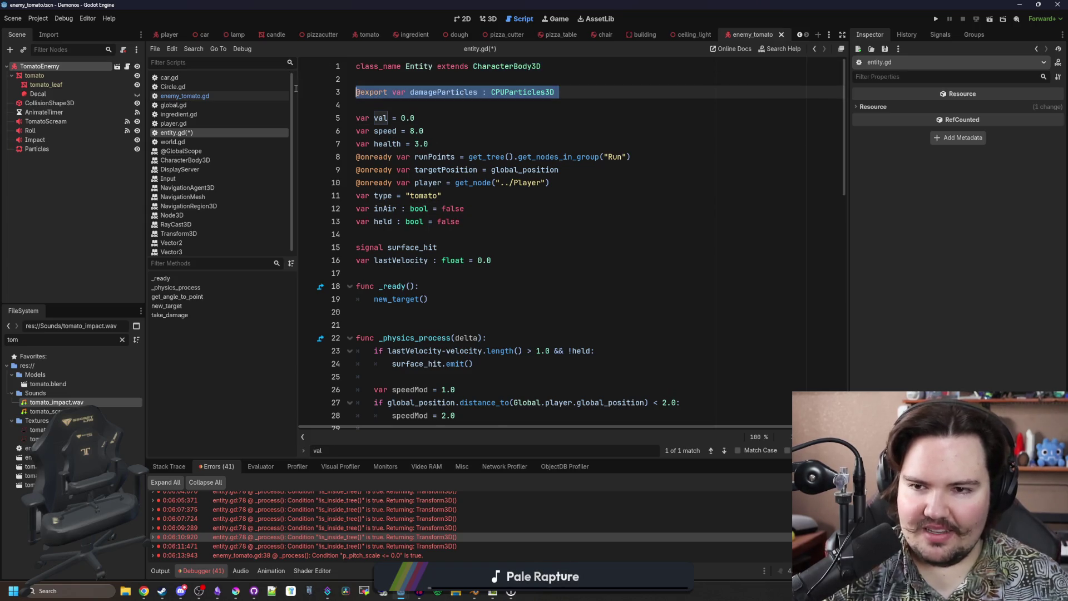
key(BackSpace)
key(Delete)
key(Delete)
click(440, 80)
key(ctrl+s)
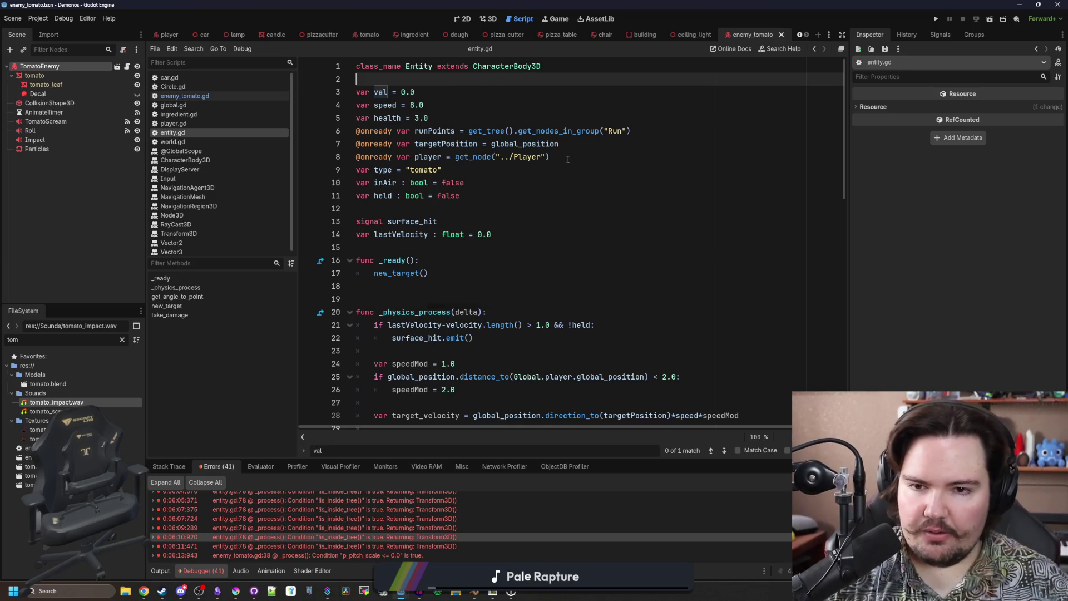
drag(567, 157, 308, 155)
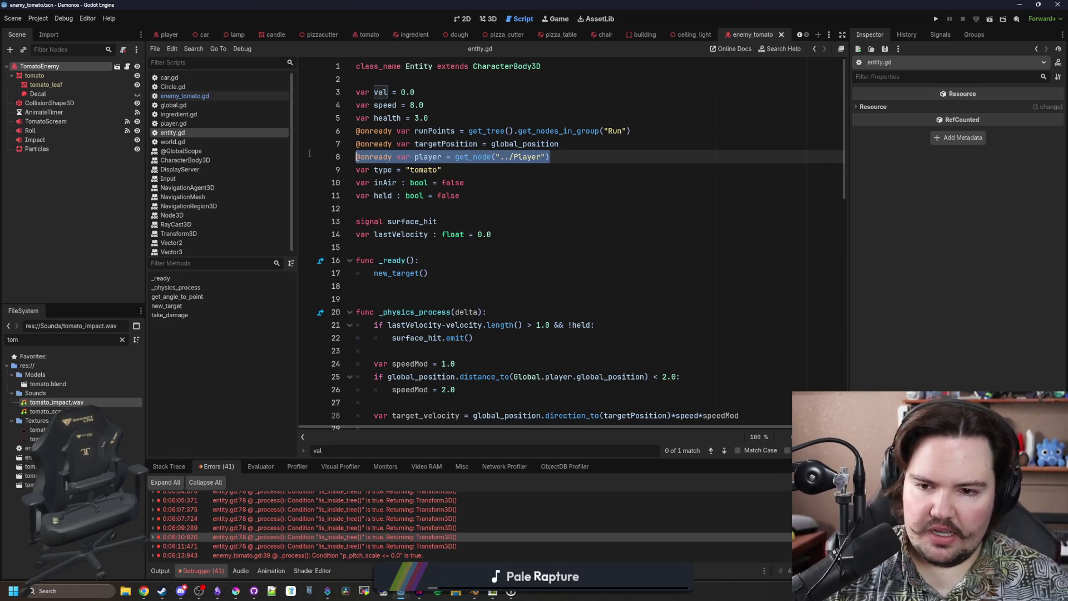
key(BackSpace)
key(BackSpace)
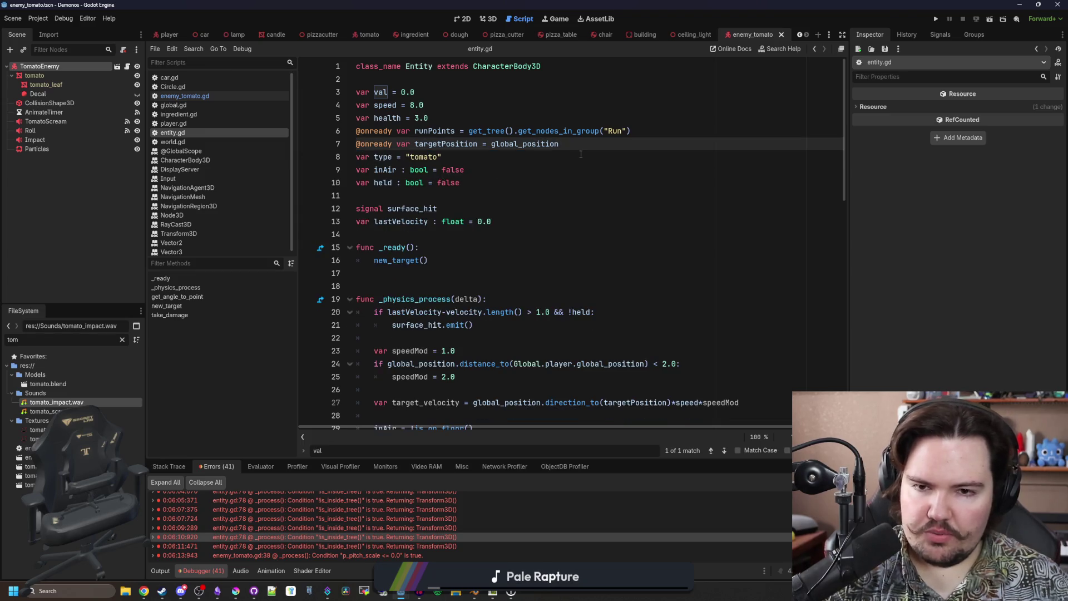
scroll(560, 235, down, 5)
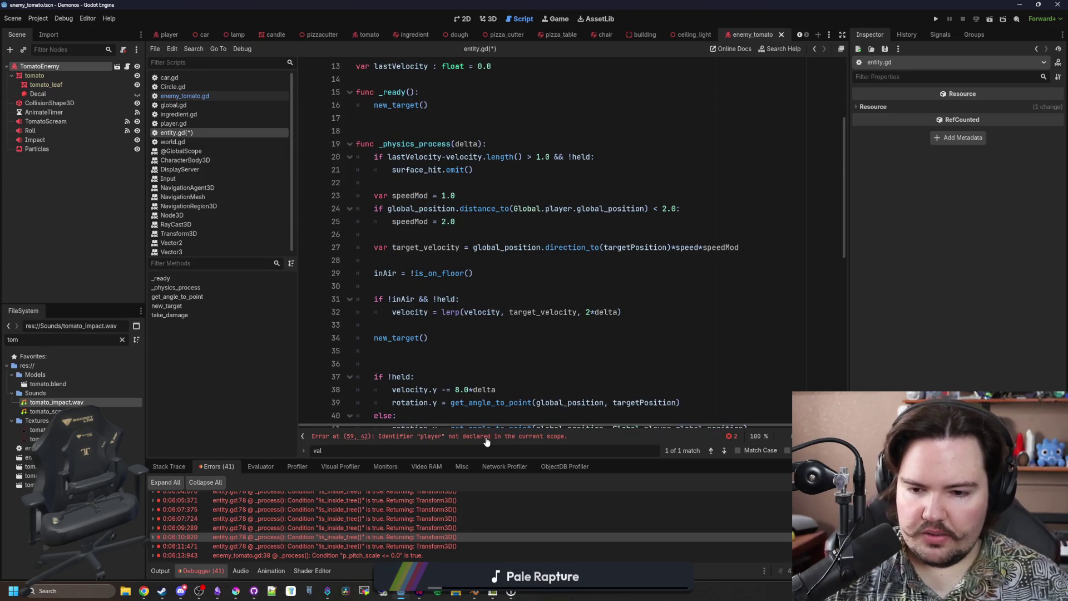
scroll(502, 250, down, 5)
click(524, 260)
click(543, 234)
text(Global.play)
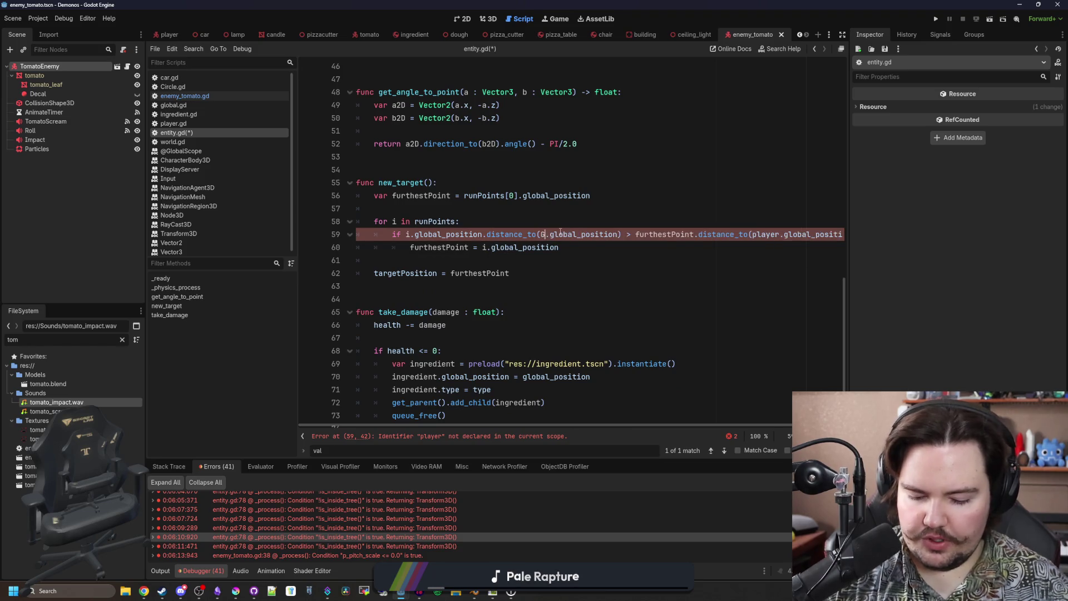
text(er)
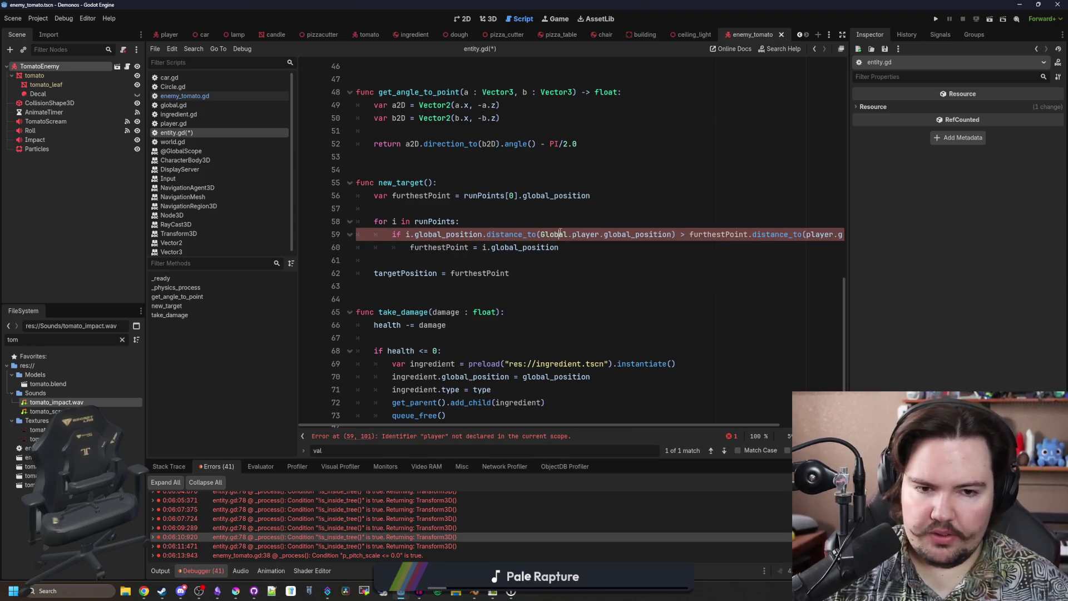
double_click(822, 233)
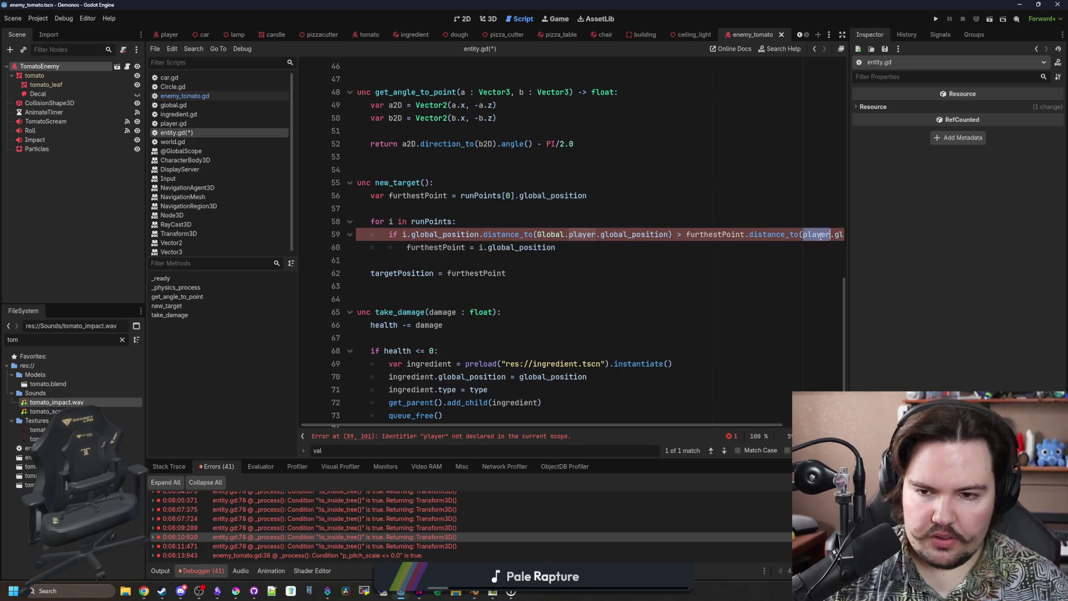
text(Global.player)
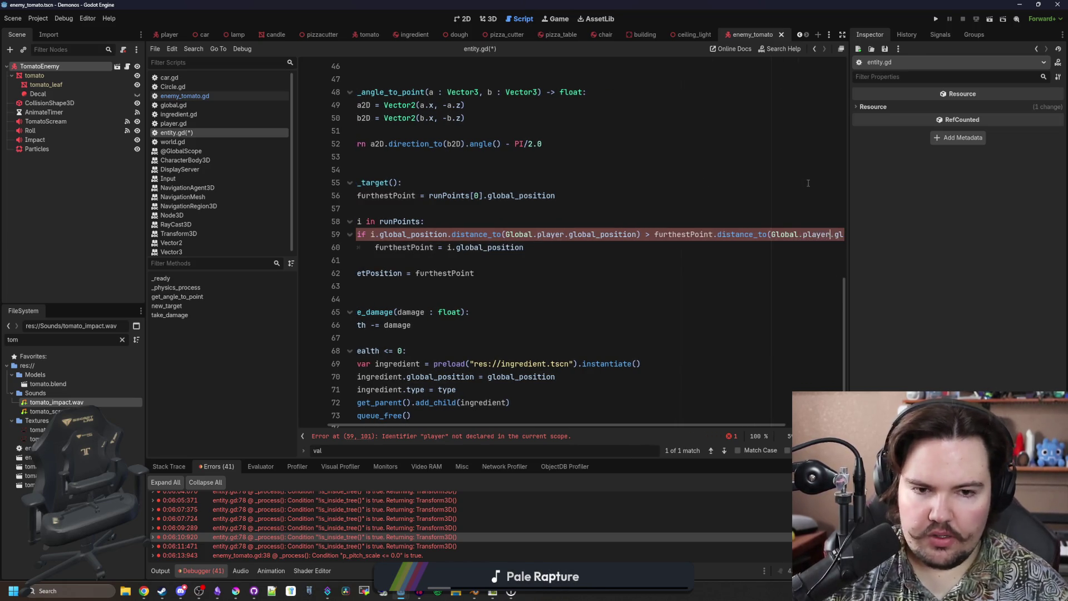
click(534, 287)
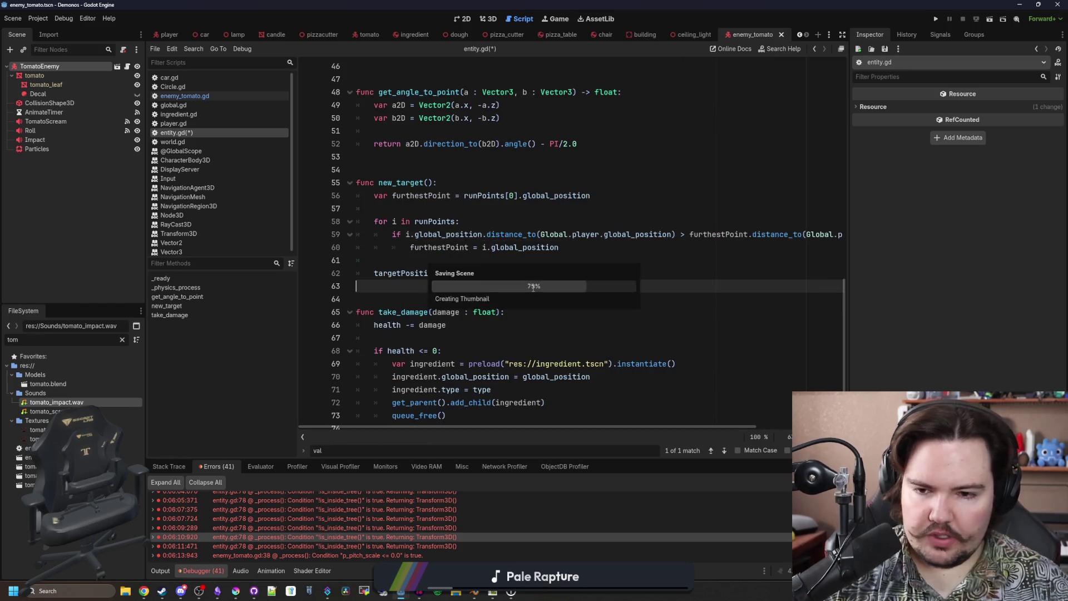
scroll(534, 261, up, 10)
scroll(535, 261, up, 5)
click(549, 210)
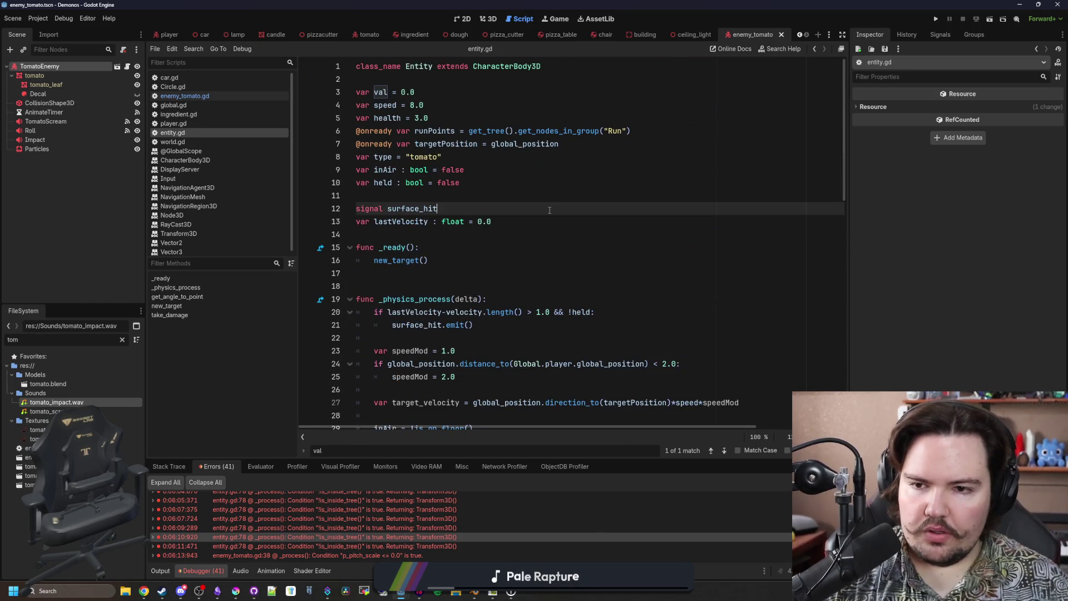
Delete the type variable line, then undo to restore it.
click(414, 194)
drag(451, 158, 337, 156)
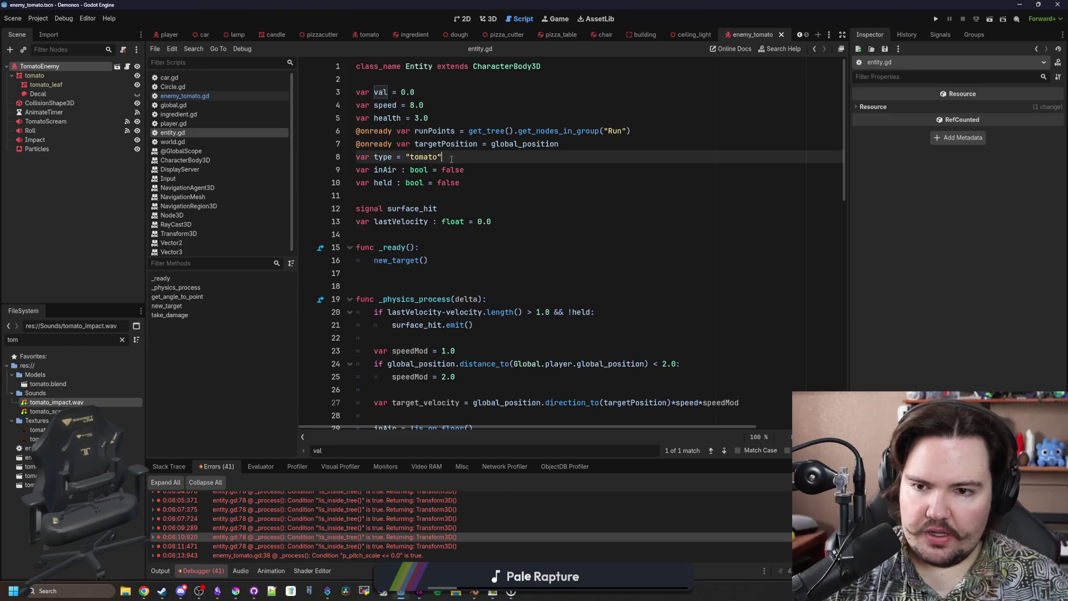
key(BackSpace)
key(BackSpace)
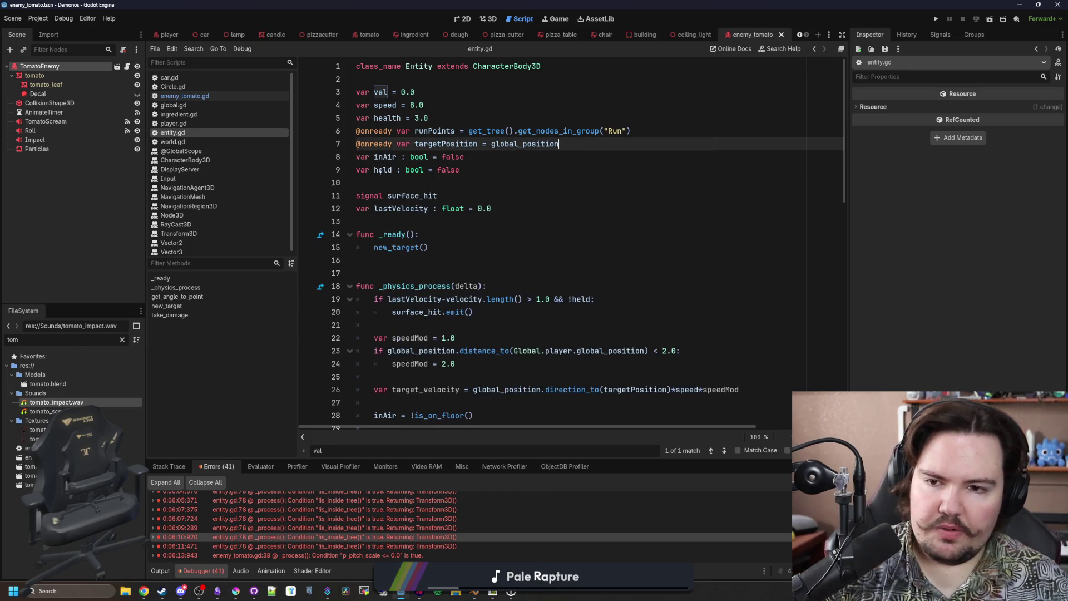
click(418, 182)
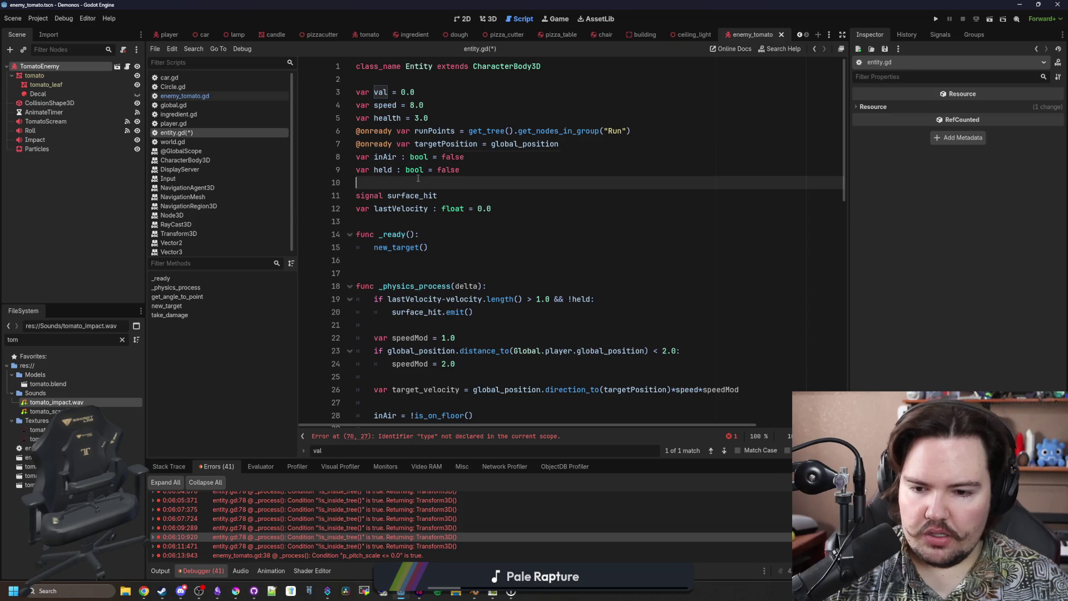
key(ctrl+z)
key(ctrl+z)
click(424, 67)
click(425, 92)
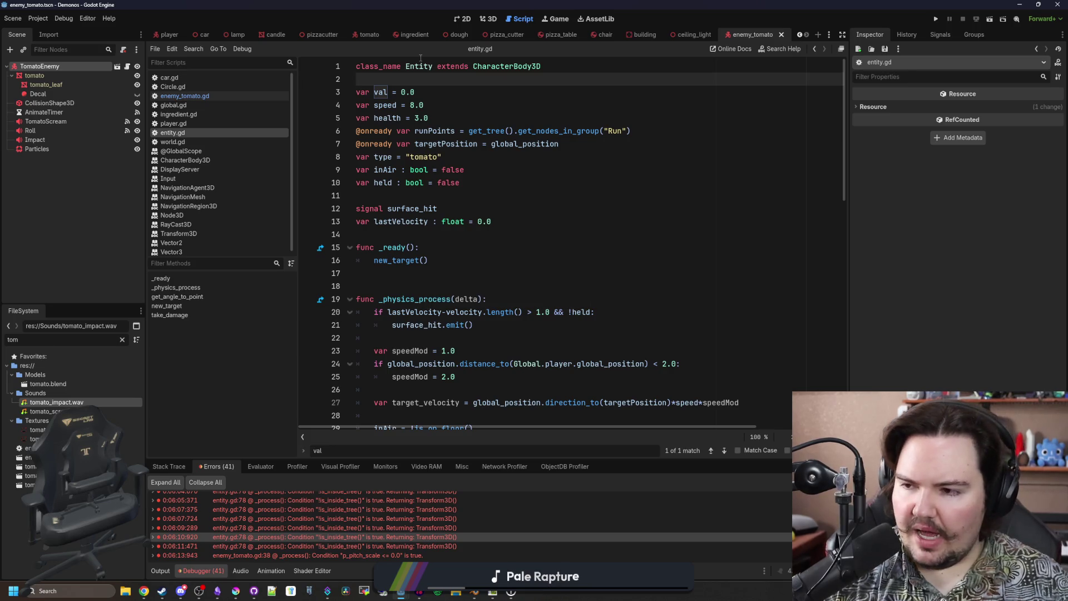
scroll(392, 250, down, 8)
scroll(392, 251, down, 5)
scroll(393, 299, down, 2)
Comment out the three ingredient setup lines and the add_child line in take_damage.
click(390, 350)
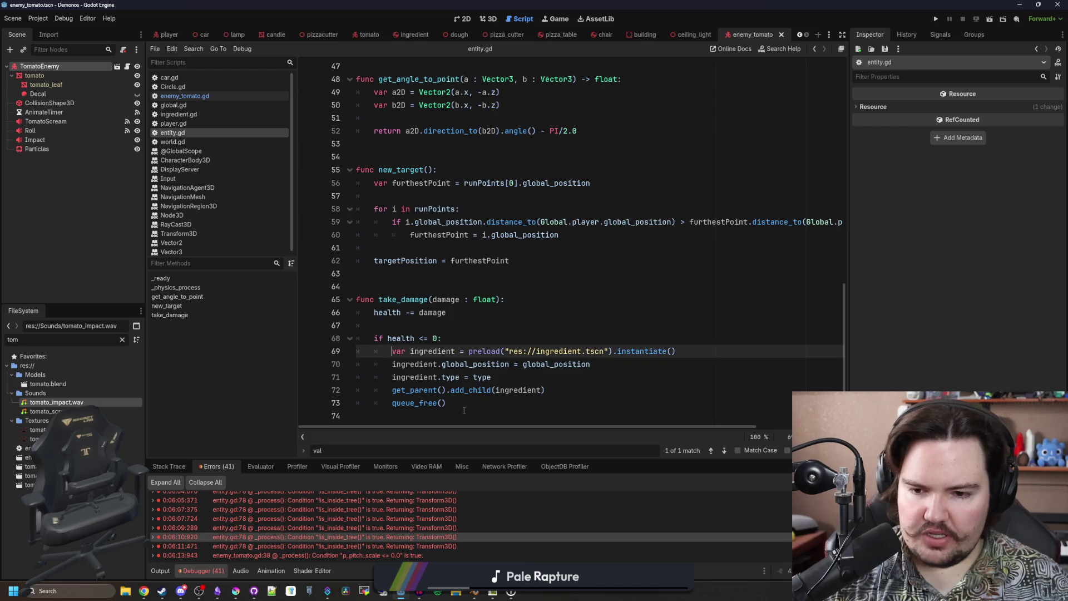
drag(391, 350, 500, 378)
key(ctrl+k)
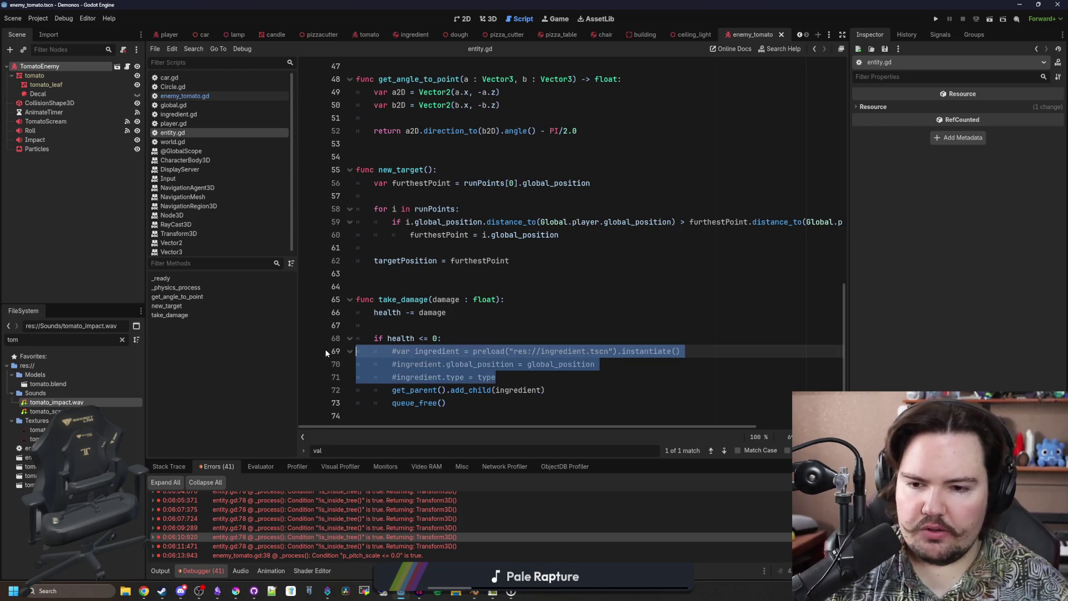
click(464, 325)
scroll(464, 286, up, 1)
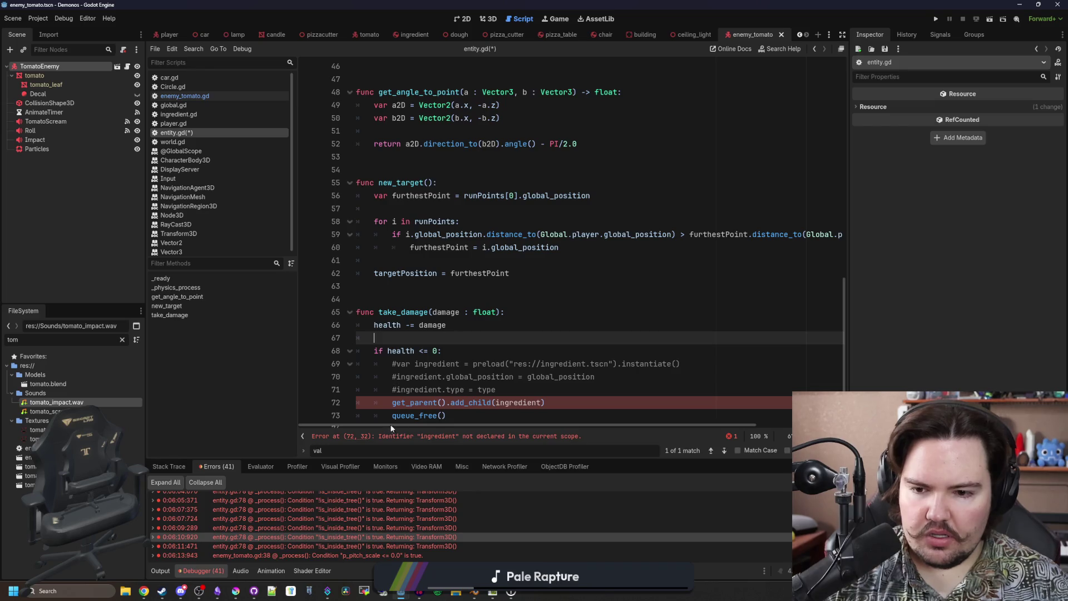
click(392, 402)
key(ctrl+k)
scroll(443, 283, up, 15)
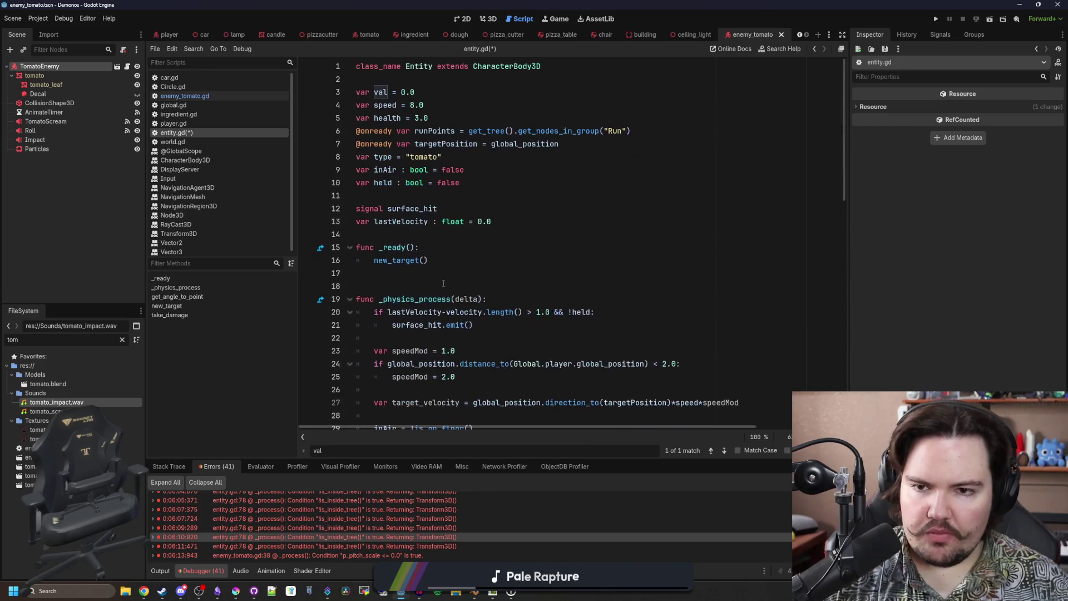
Delete the type and val variable lines from entity.gd.
click(442, 274)
drag(470, 156, 304, 145)
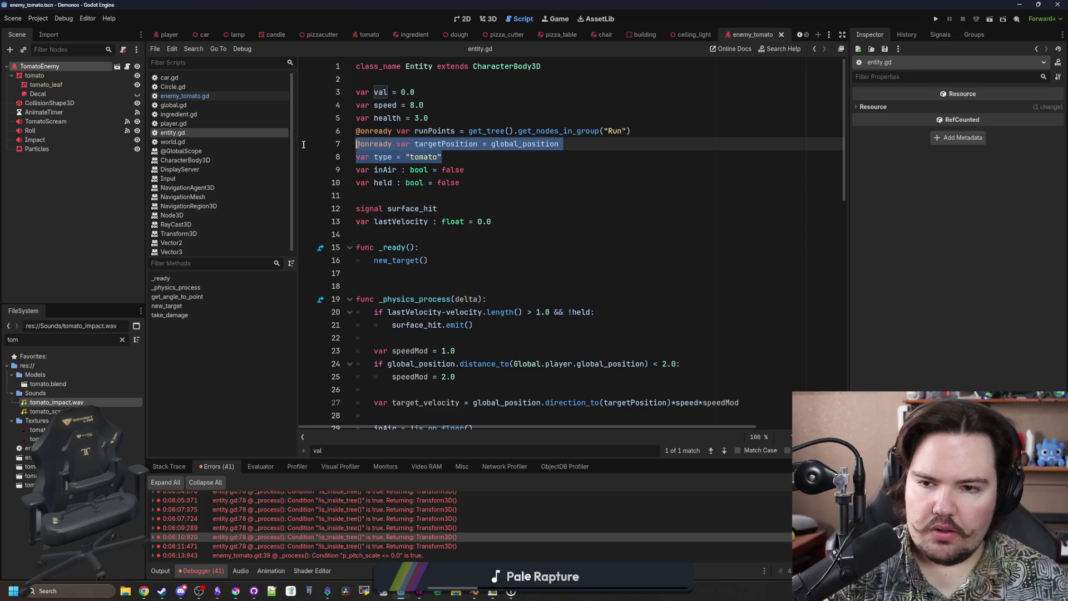
drag(442, 157, 356, 157)
key(BackSpace)
click(450, 118)
drag(417, 93, 356, 92)
key(BackSpace)
key(BackSpace)
Move the speed and health lines below the onready variables and tidy the blank lines.
mouse_move(430, 105)
mouse_down()
mouse_move(330, 102)
mouse_move(351, 90)
mouse_up()
key(ctrl+c)
key(BackSpace)
click(357, 144)
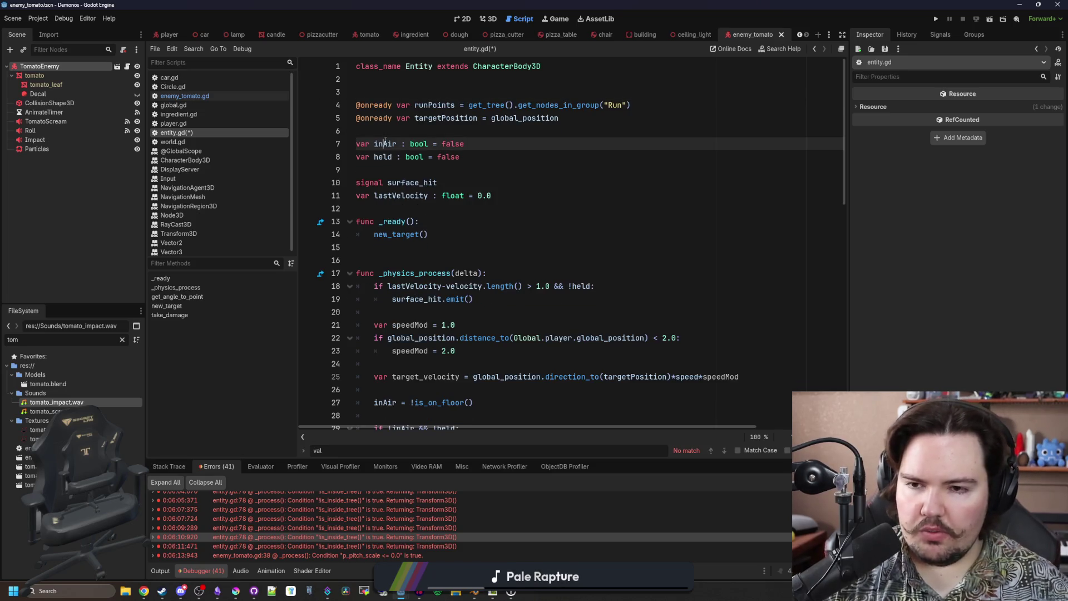
key(Return)
key(ctrl+v)
key(BackSpace)
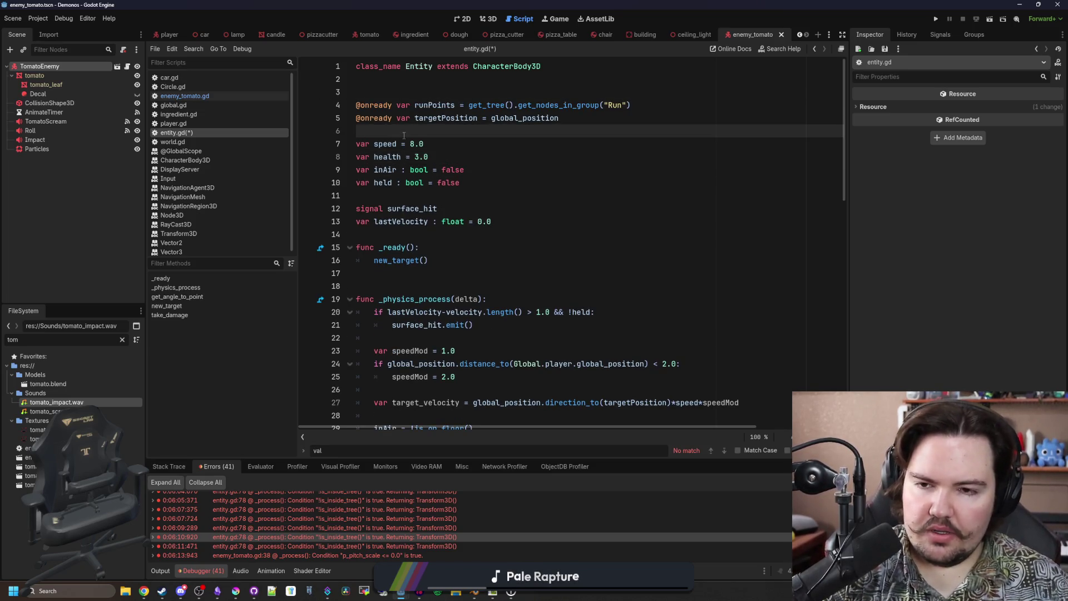
click(411, 92)
key(BackSpace)
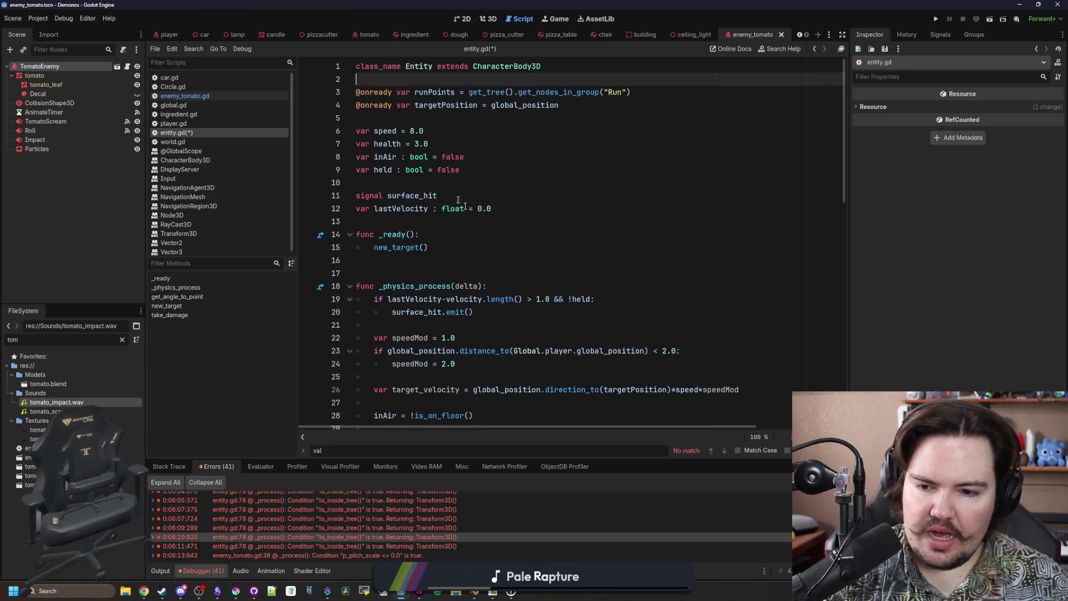
click(408, 117)
click(428, 78)
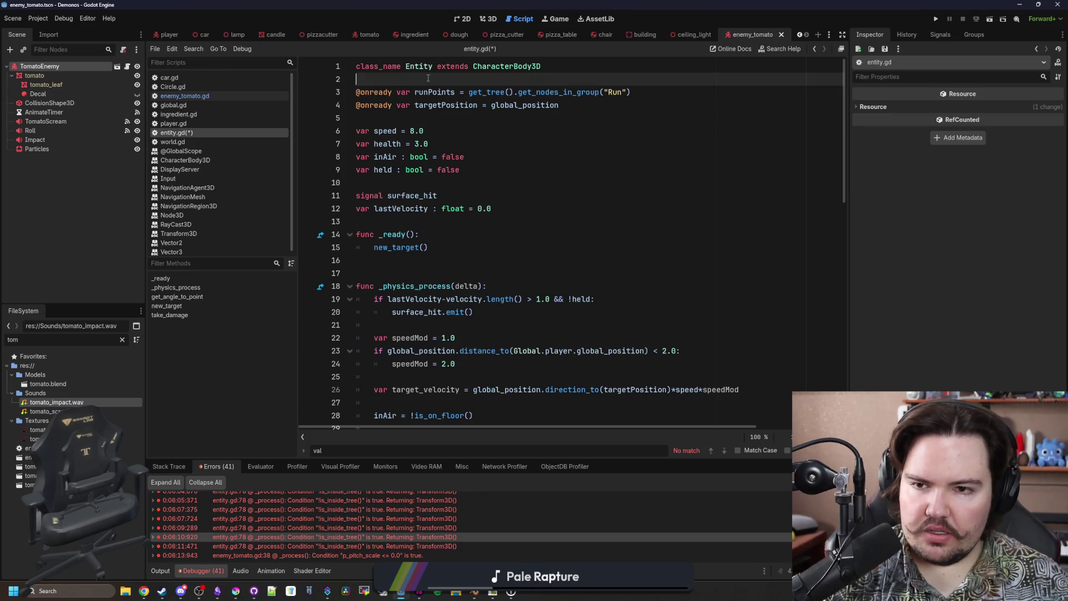
Move the surface_hit signal below the lastVelocity variable, clean spacing and save.
click(411, 220)
click(437, 195)
drag(438, 196, 356, 196)
key(ctrl+c)
key(BackSpace)
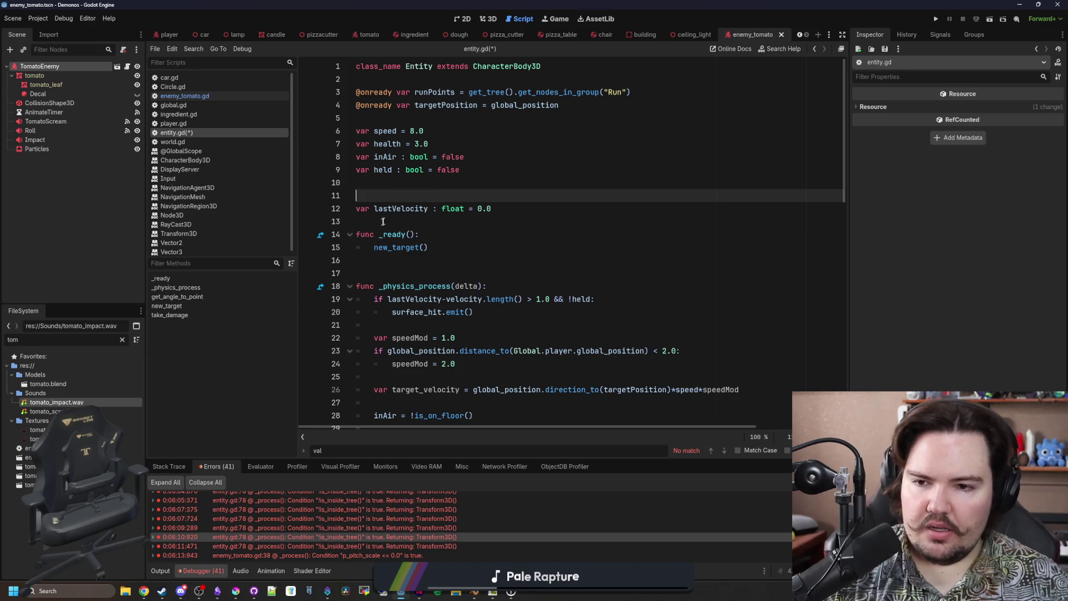
click(382, 220)
key(Return)
key(ctrl+v)
click(389, 195)
key(BackSpace)
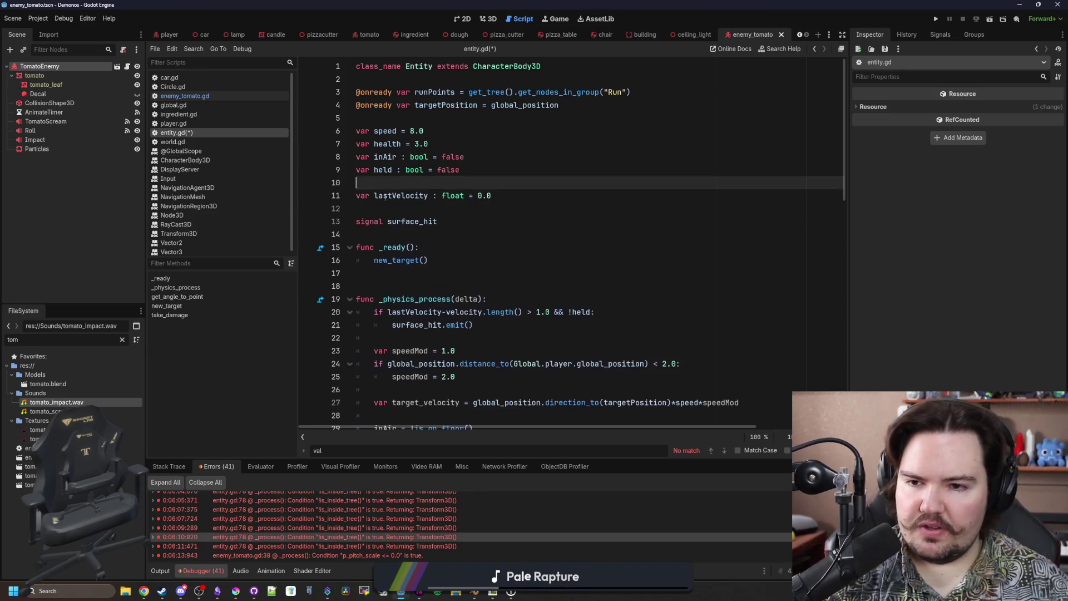
key(BackSpace)
click(408, 118)
key(ctrl+s)
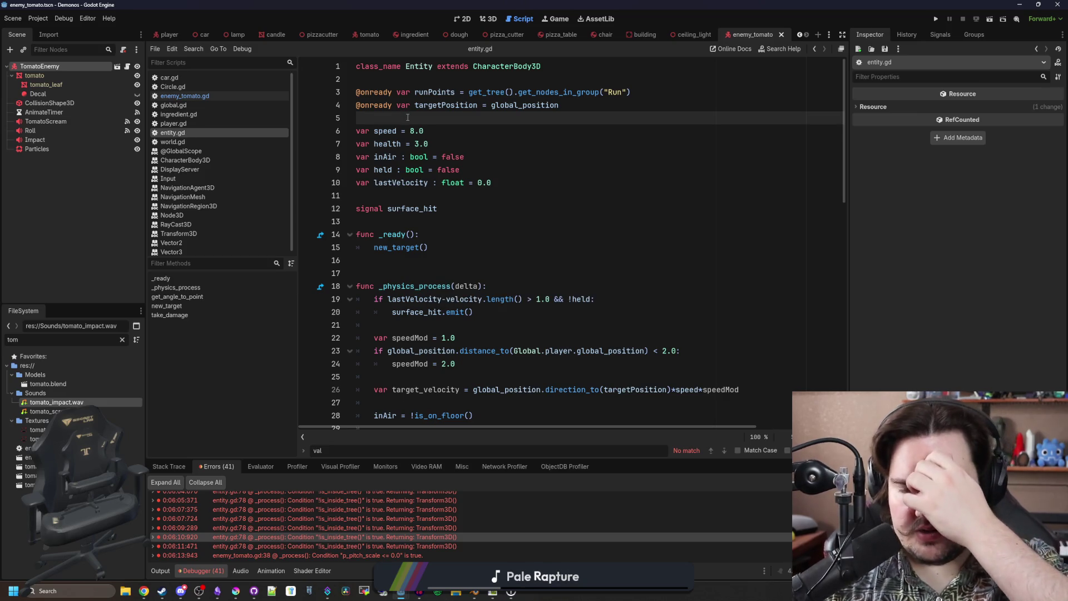
scroll(455, 221, down, 3)
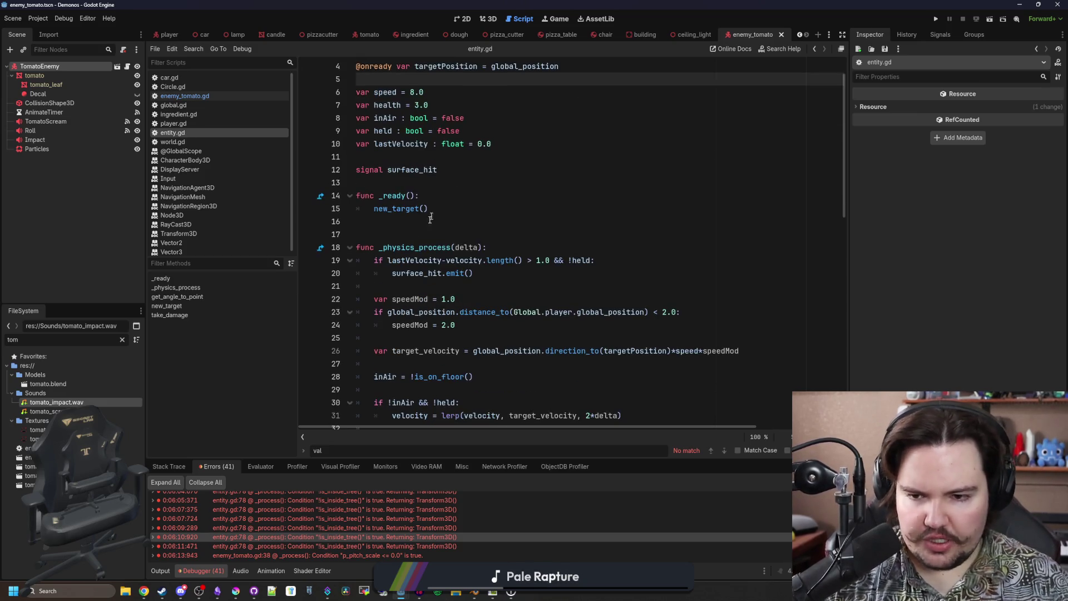
scroll(455, 221, down, 3)
Look over the physics and new_target code, then clear the FileSystem filter.
click(454, 221)
scroll(455, 221, down, 2)
scroll(455, 221, down, 1)
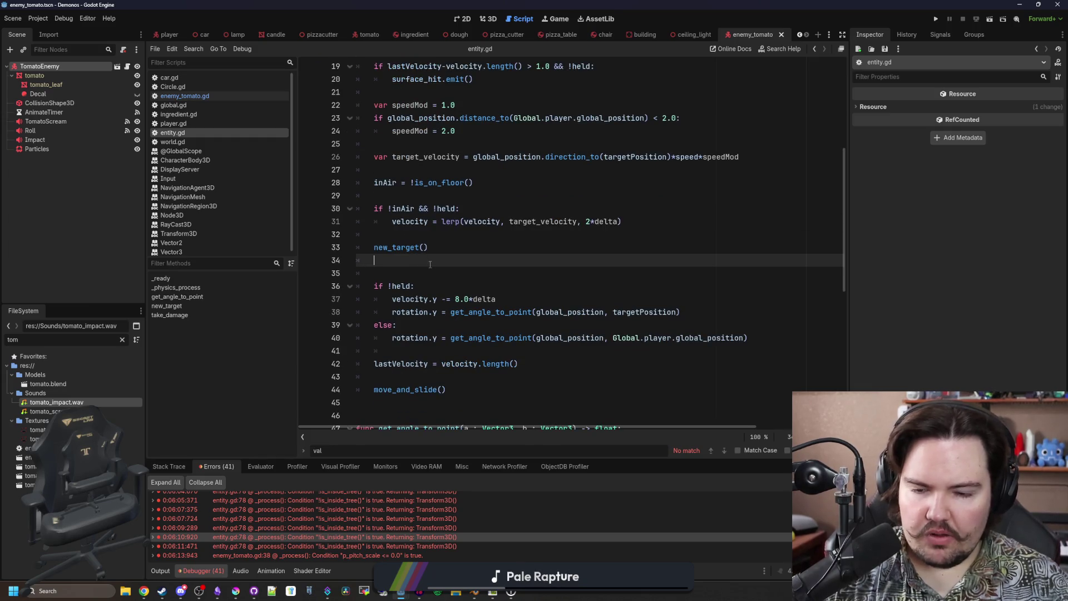
scroll(455, 222, down, 2)
scroll(455, 222, down, 2)
click(436, 208)
scroll(436, 208, down, 2)
click(437, 222)
scroll(437, 225, down, 1)
scroll(437, 225, down, 1)
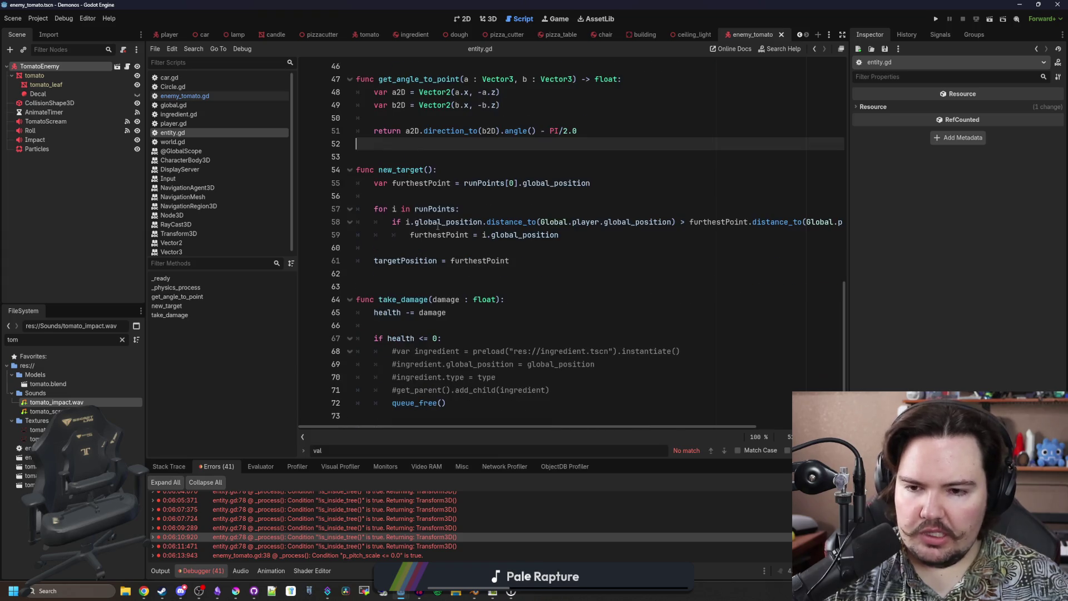
click(511, 260)
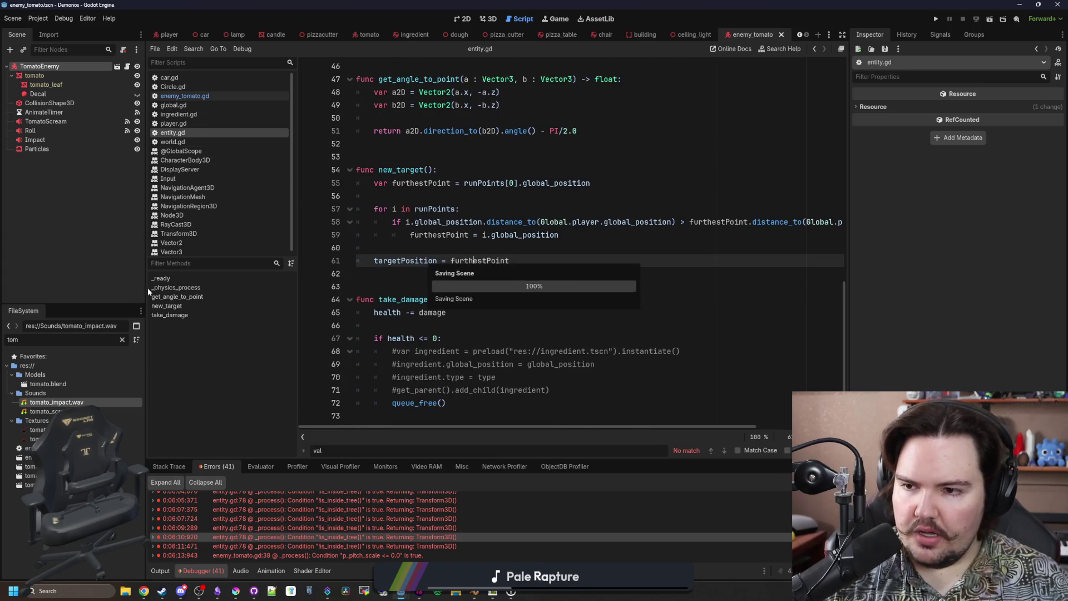
click(123, 339)
text(player)
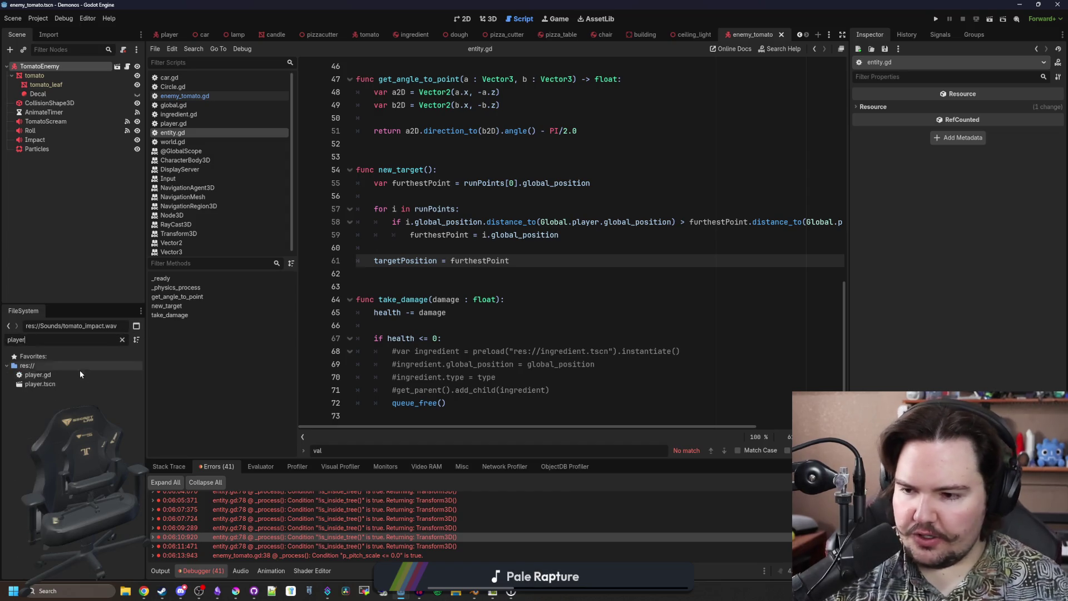
In player.gd replace 'health -= 1' in the attack code with 'take_damage(1)' and save.
double_click(38, 374)
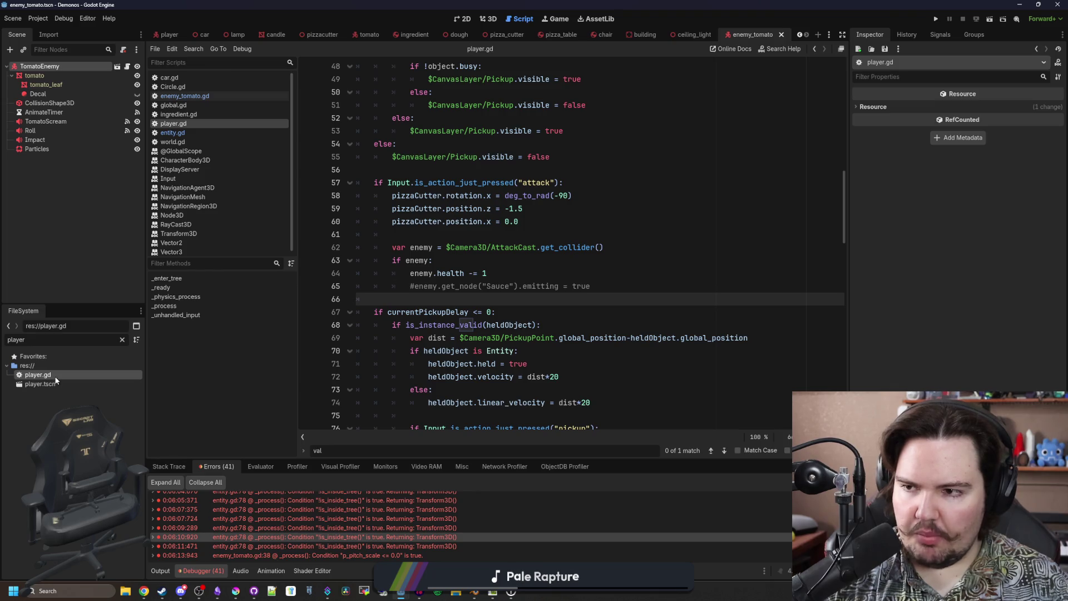
click(401, 261)
click(505, 286)
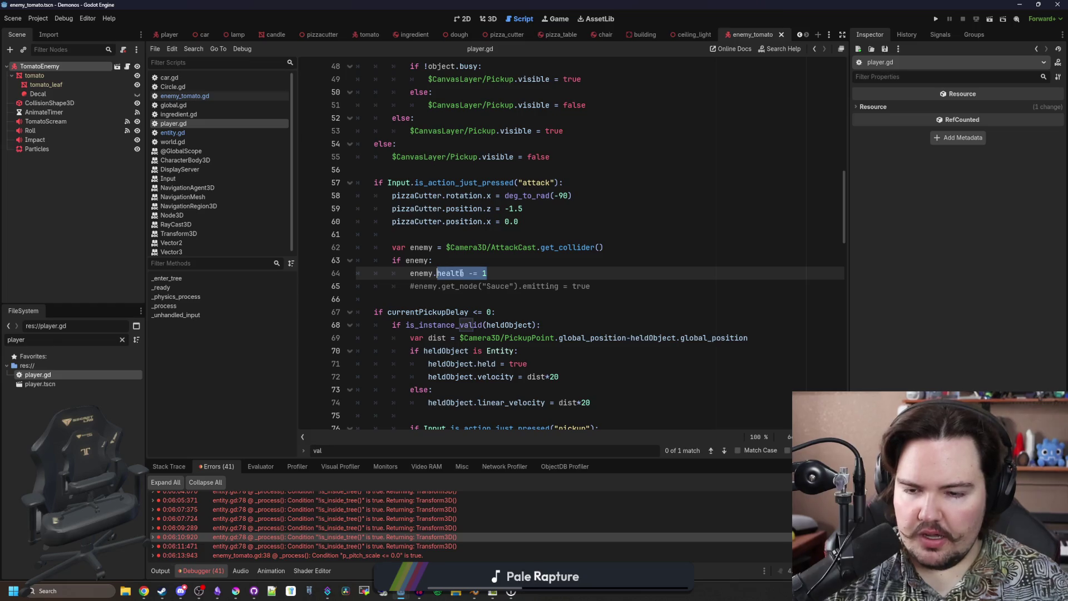
text(take_damage(1)
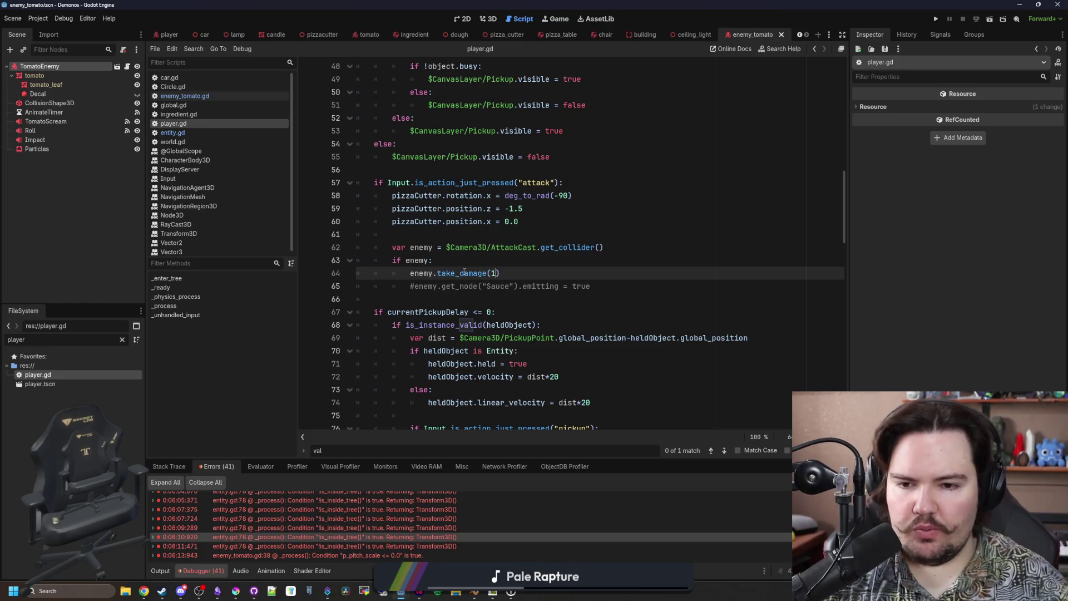
click(494, 260)
scroll(543, 251, down, 5)
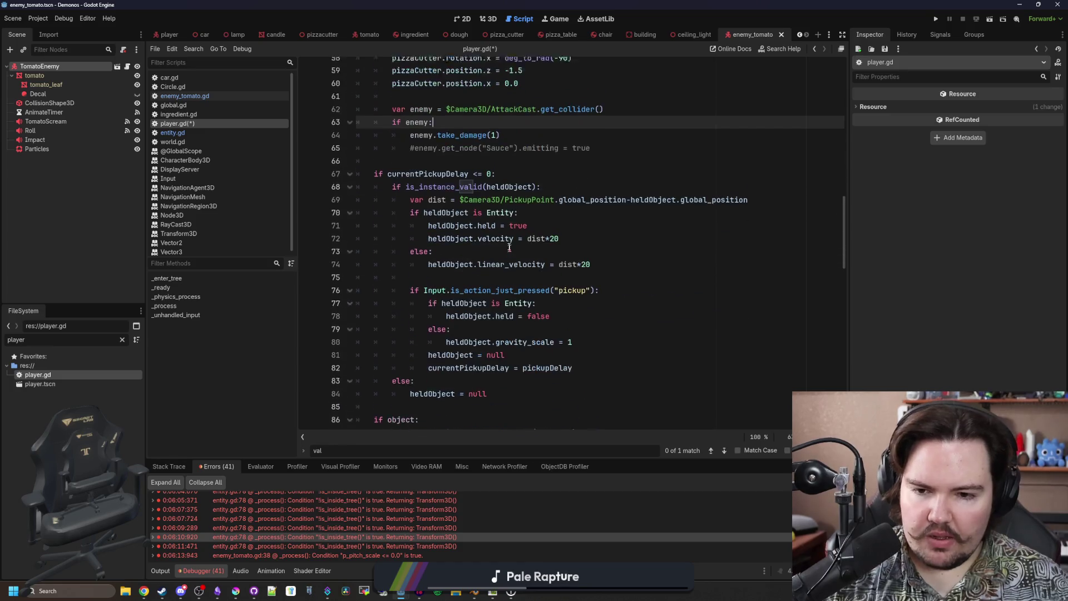
scroll(567, 234, down, 5)
scroll(602, 179, down, 5)
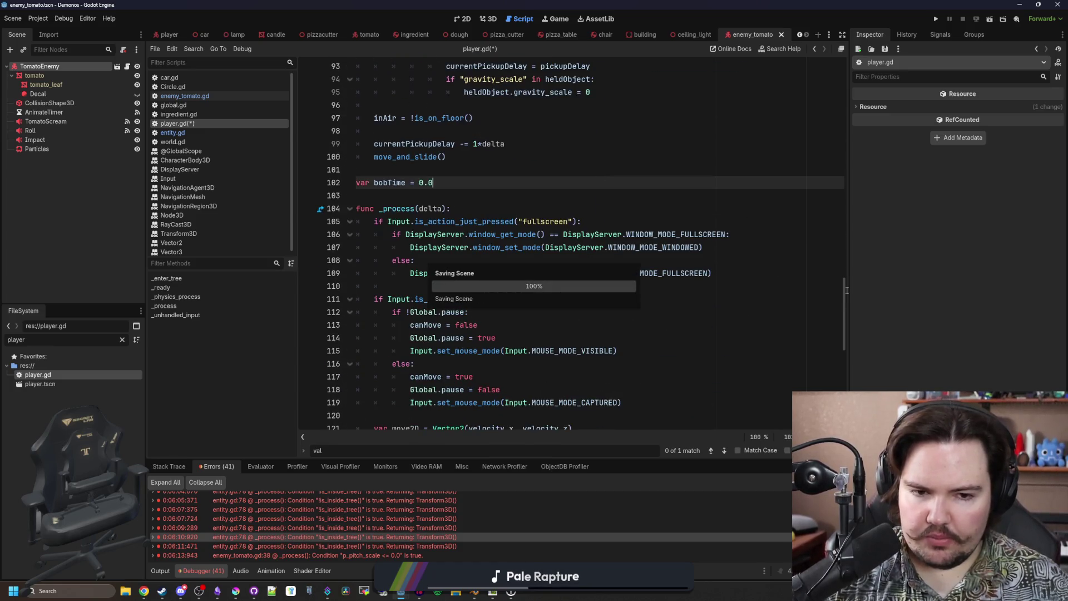
scroll(602, 179, up, 10)
scroll(568, 179, up, 15)
key(ctrl+s)
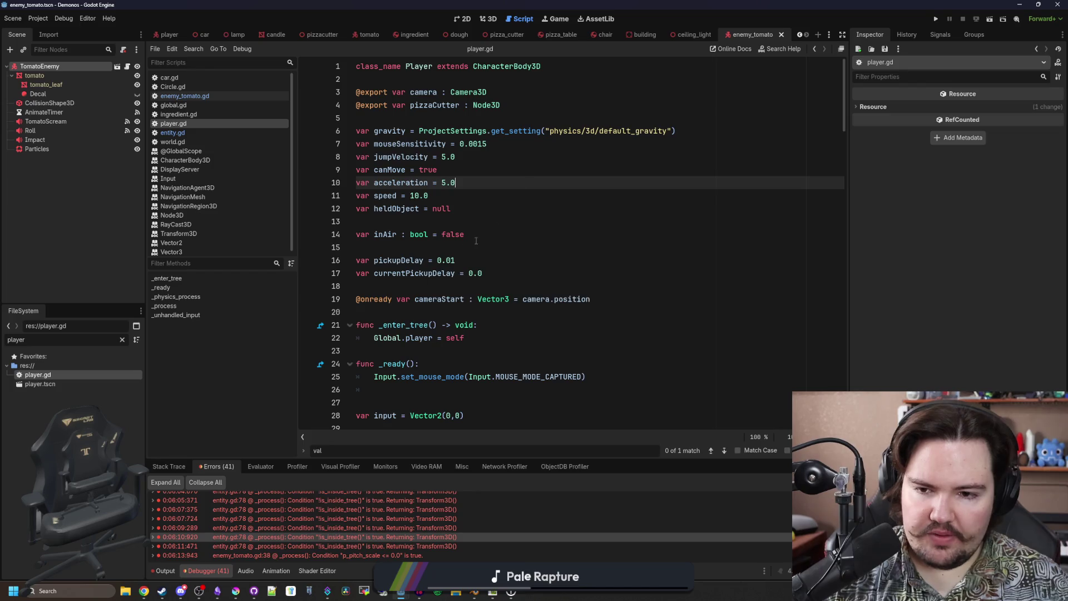
Review the player variables with repeated saves, then switch back to entity.gd.
click(467, 247)
key(ctrl+s)
click(434, 221)
key(ctrl+s)
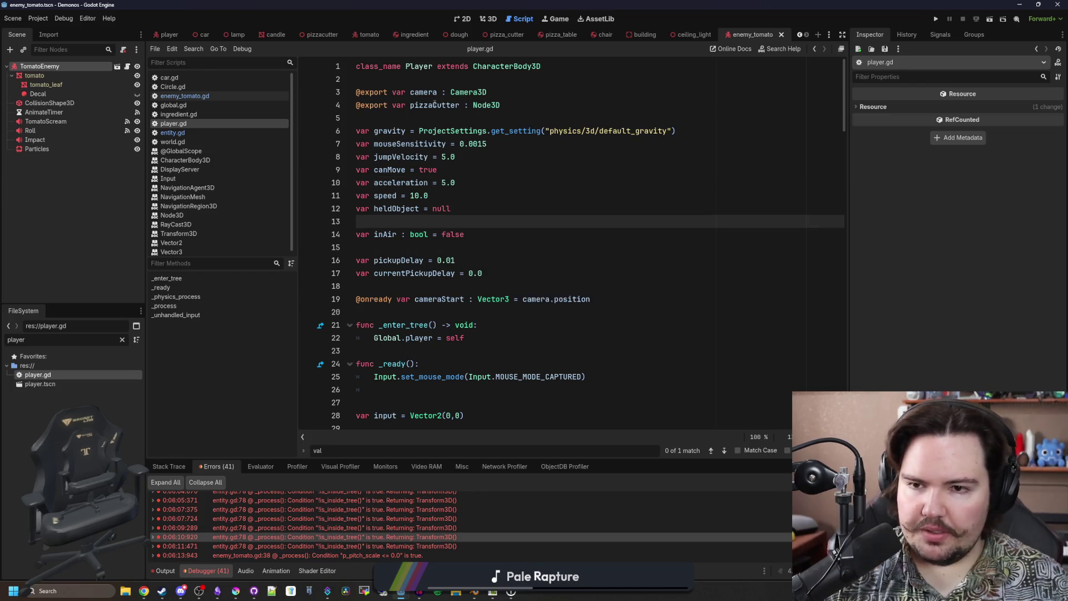
click(434, 117)
key(ctrl+s)
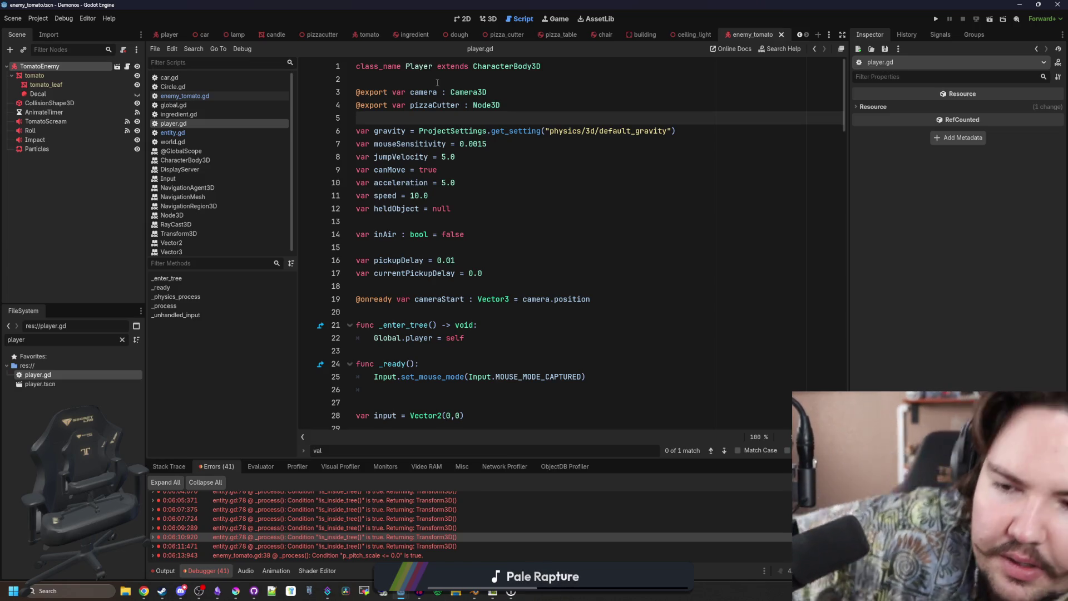
click(455, 247)
click(455, 222)
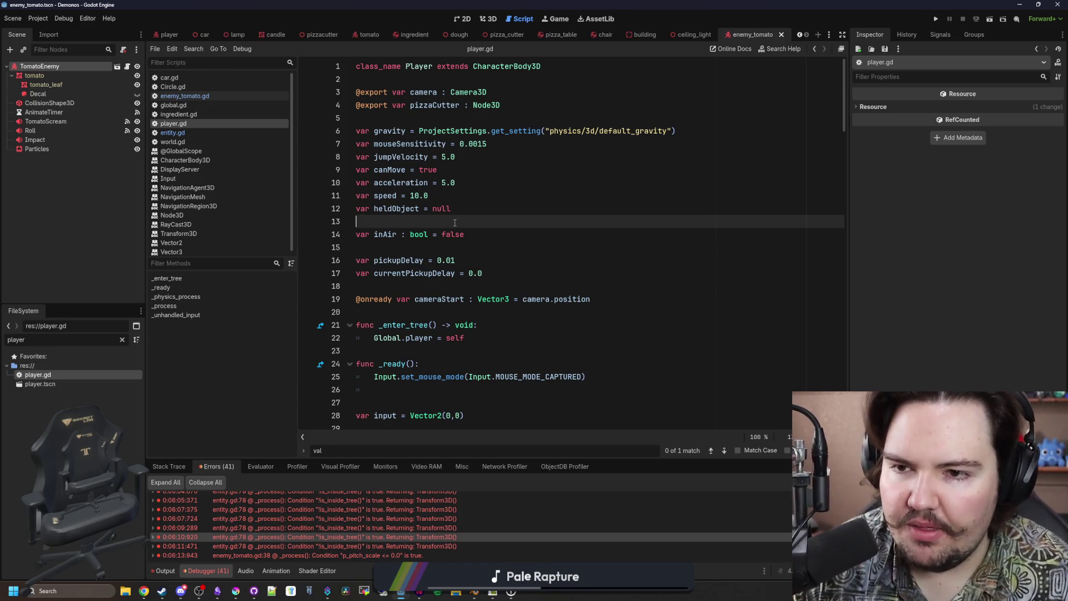
key(alt+Left)
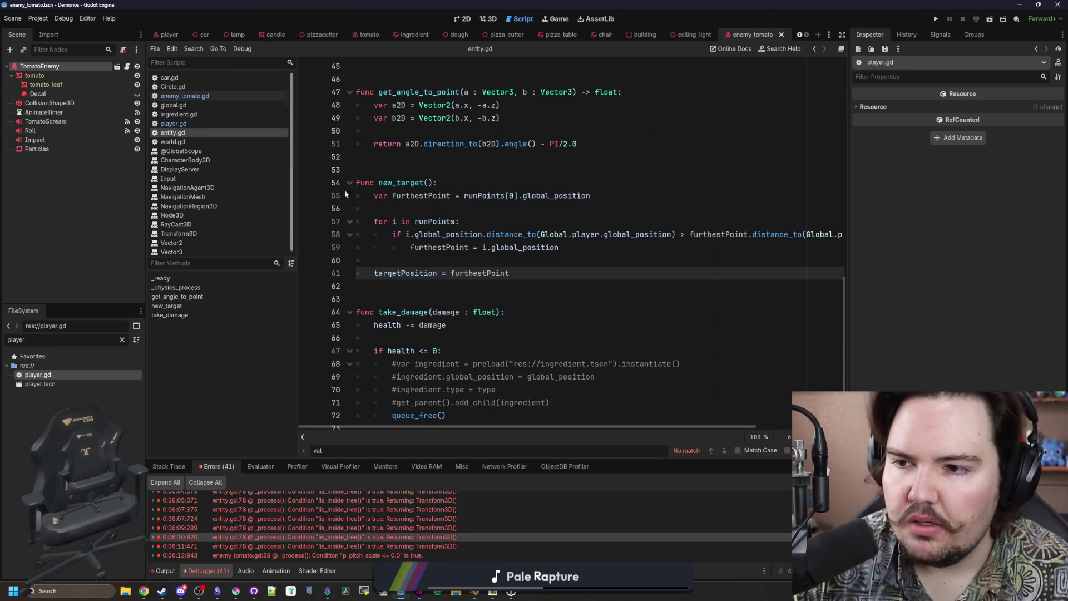
Open enemy_tomato.gd and delete the invalid super(delta) call from _process.
click(368, 208)
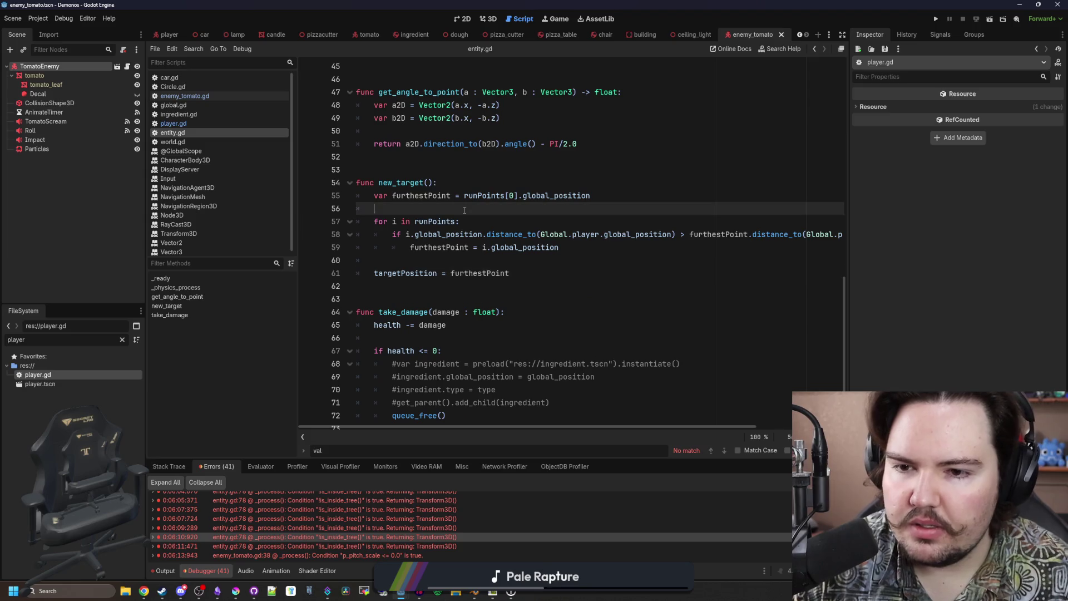
click(123, 339)
text(tomat)
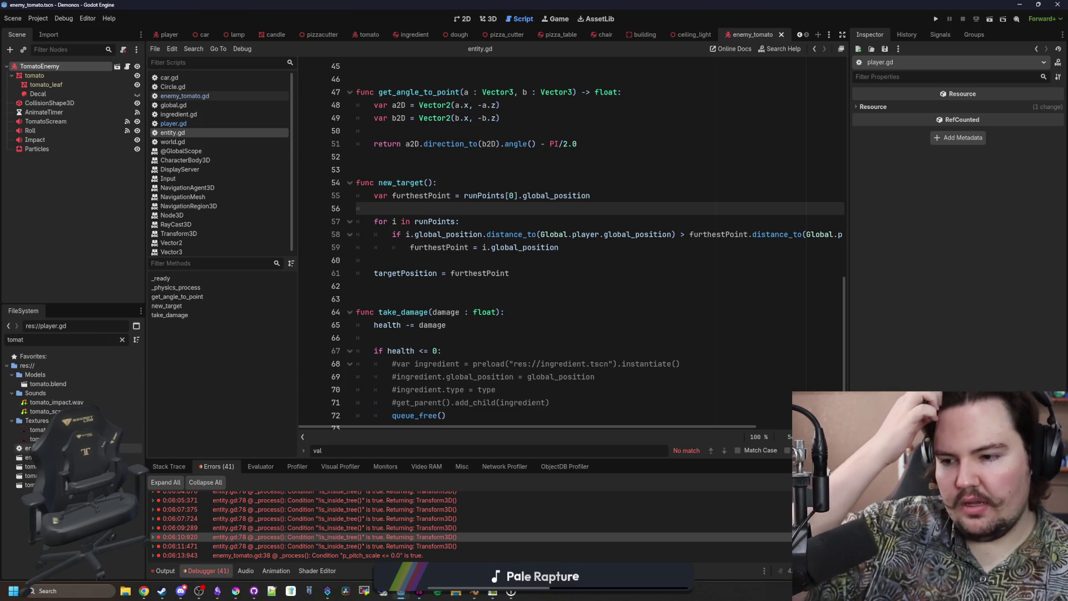
double_click(50, 449)
click(579, 275)
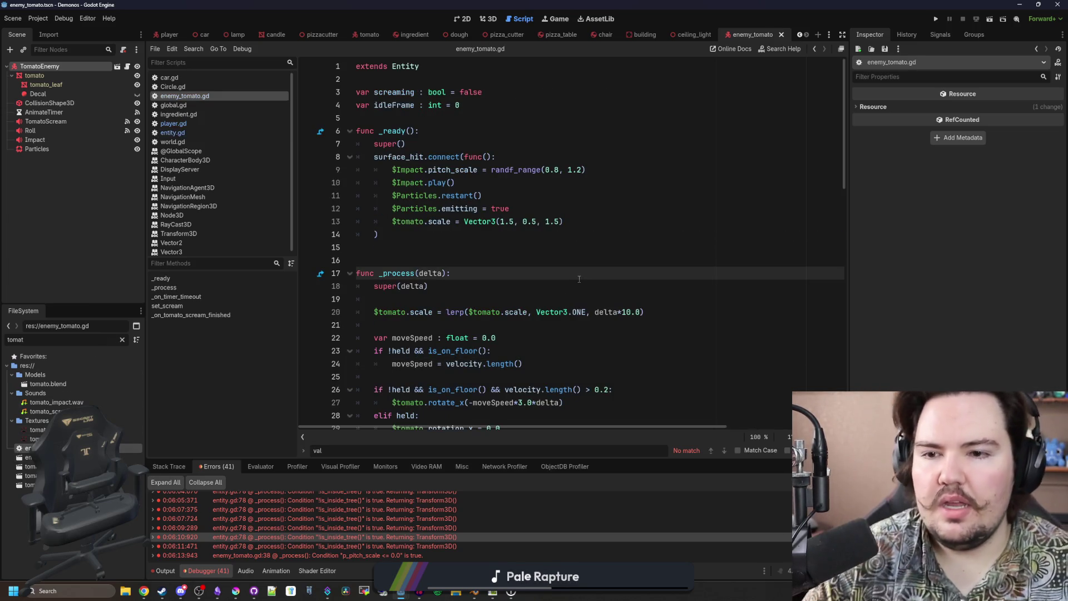
drag(580, 286, 319, 286)
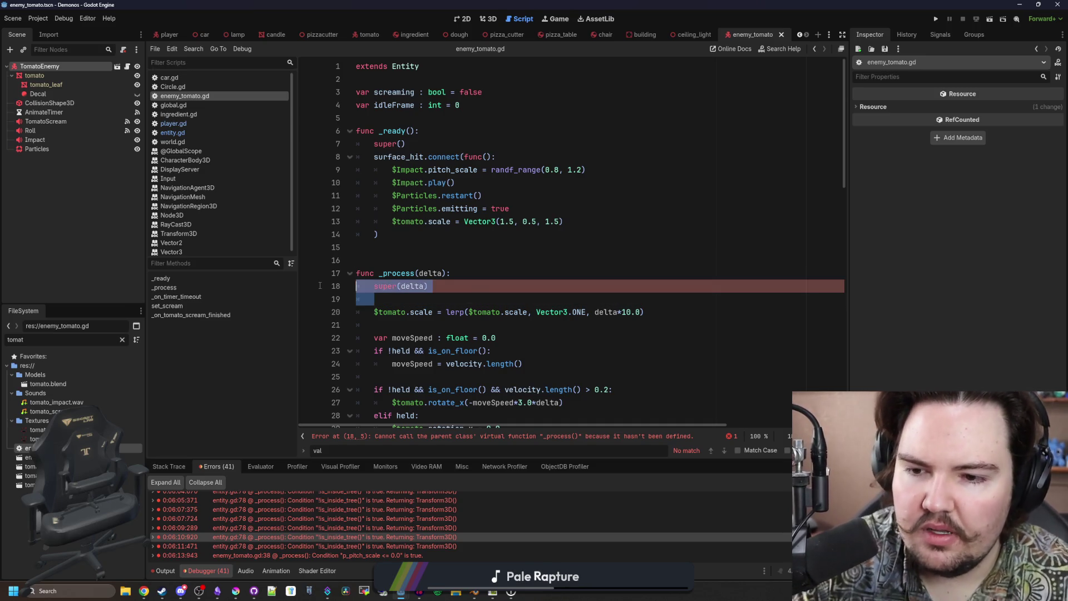
key(Delete)
scroll(435, 251, down, 12)
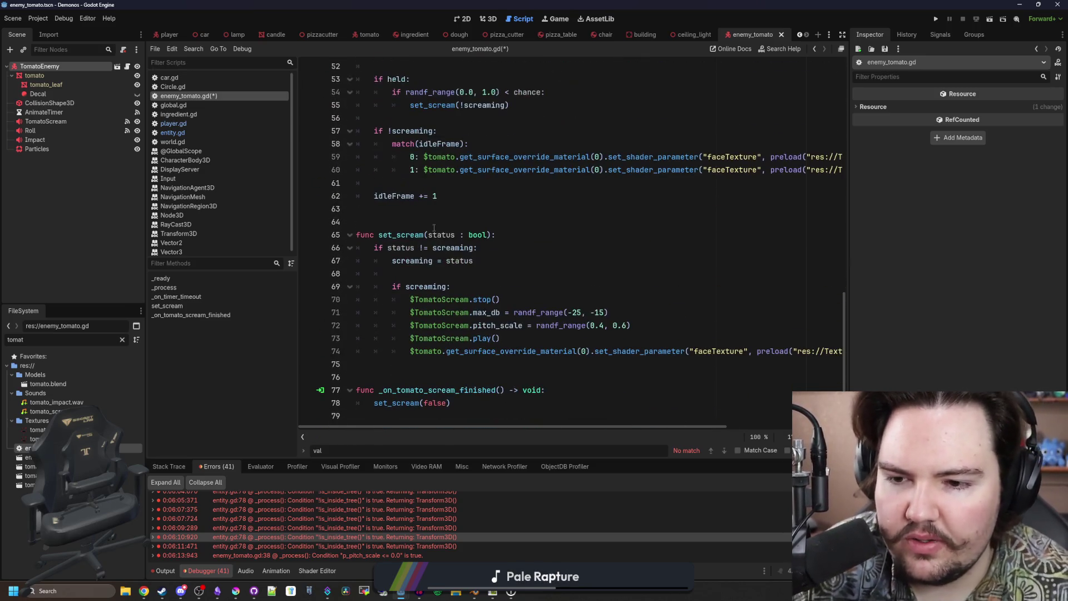
click(434, 222)
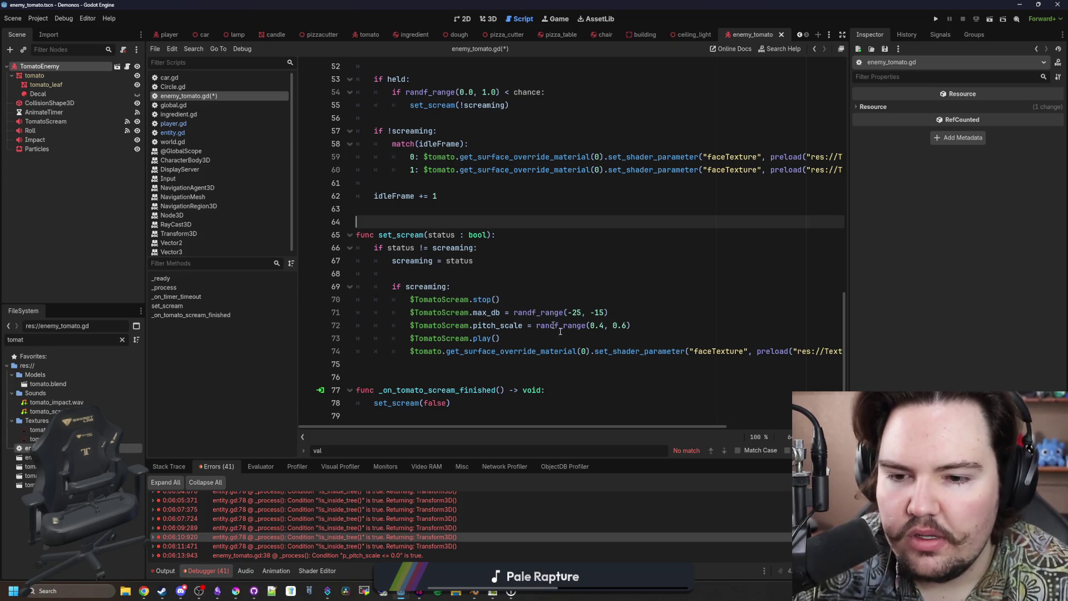
Widen the script editor to read the preload paths, review the TomatoScream lines, save, and switch to Blender.
drag(848, 250, 972, 251)
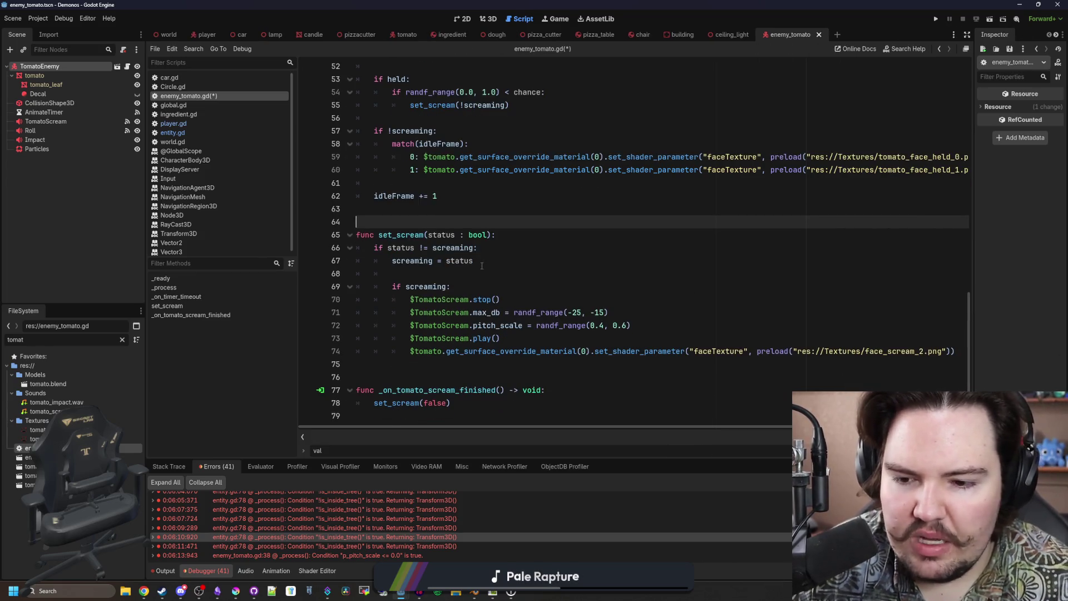
scroll(481, 265, up, 5)
scroll(481, 265, up, 4)
scroll(468, 255, up, 3)
scroll(468, 254, up, 5)
scroll(468, 255, up, 3)
click(501, 259)
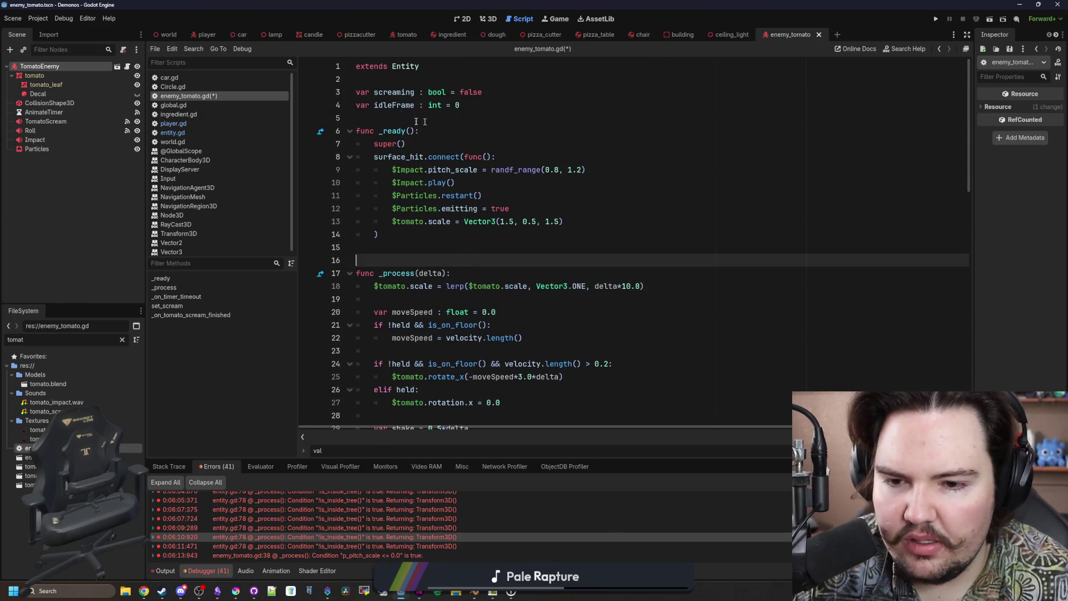
scroll(468, 255, down, 3)
scroll(468, 254, down, 3)
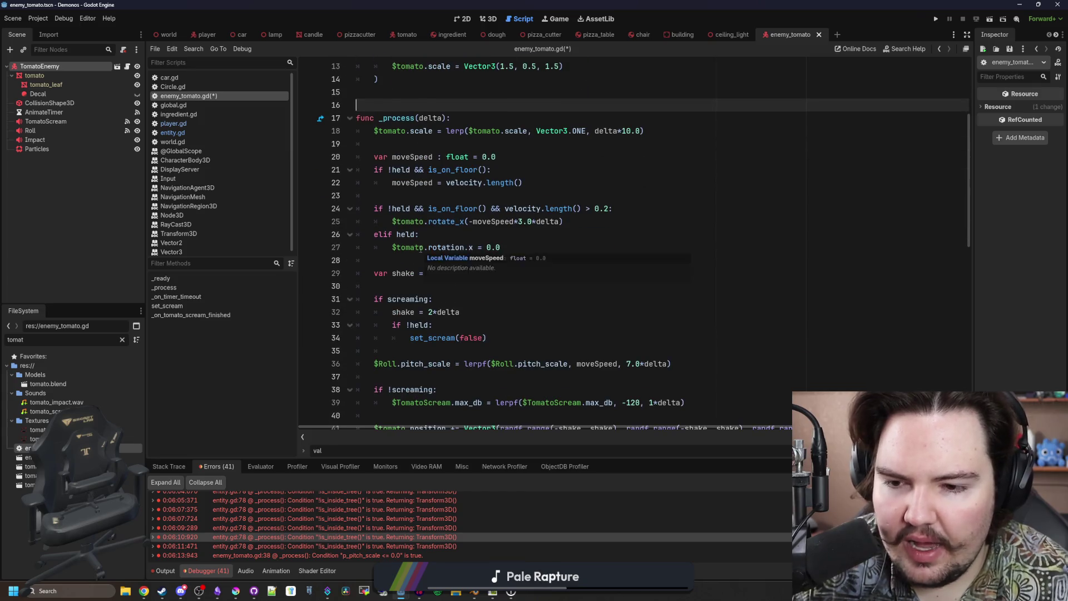
scroll(467, 254, down, 3)
scroll(467, 255, down, 3)
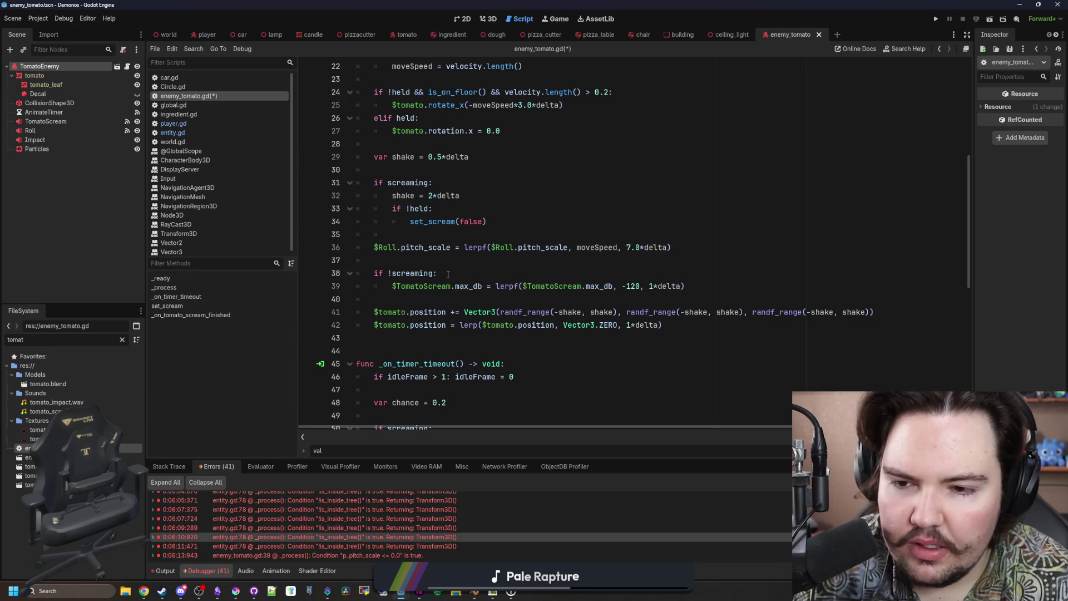
scroll(448, 272, down, 4)
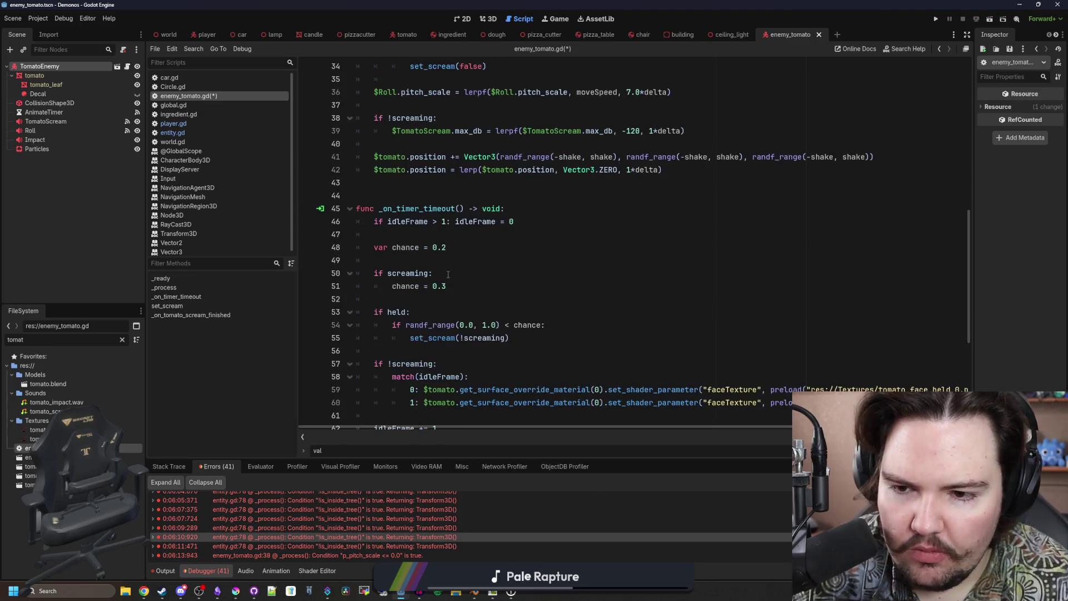
scroll(447, 273, down, 3)
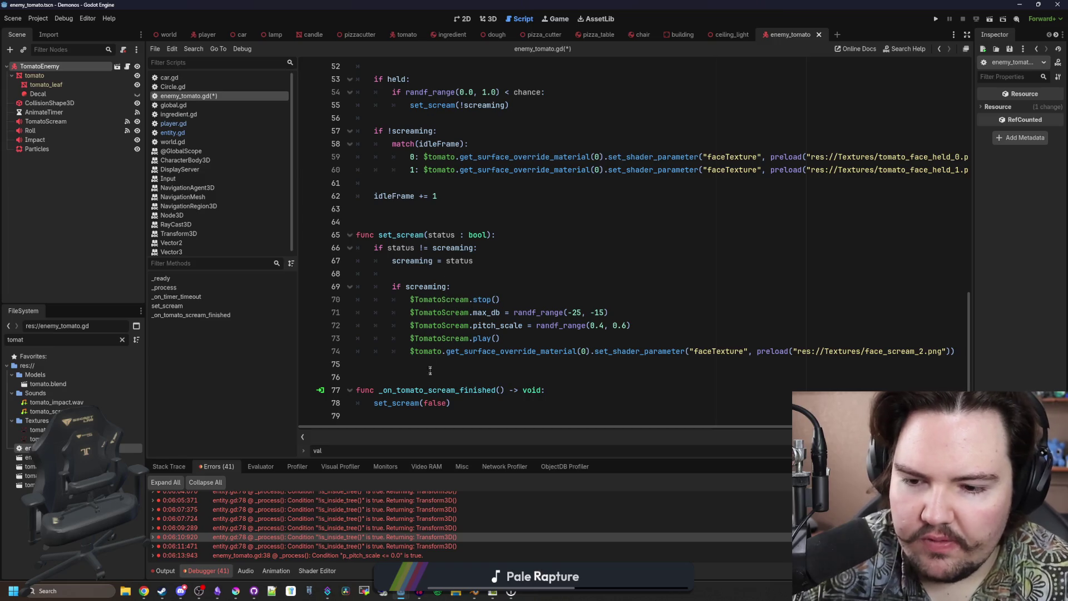
click(473, 403)
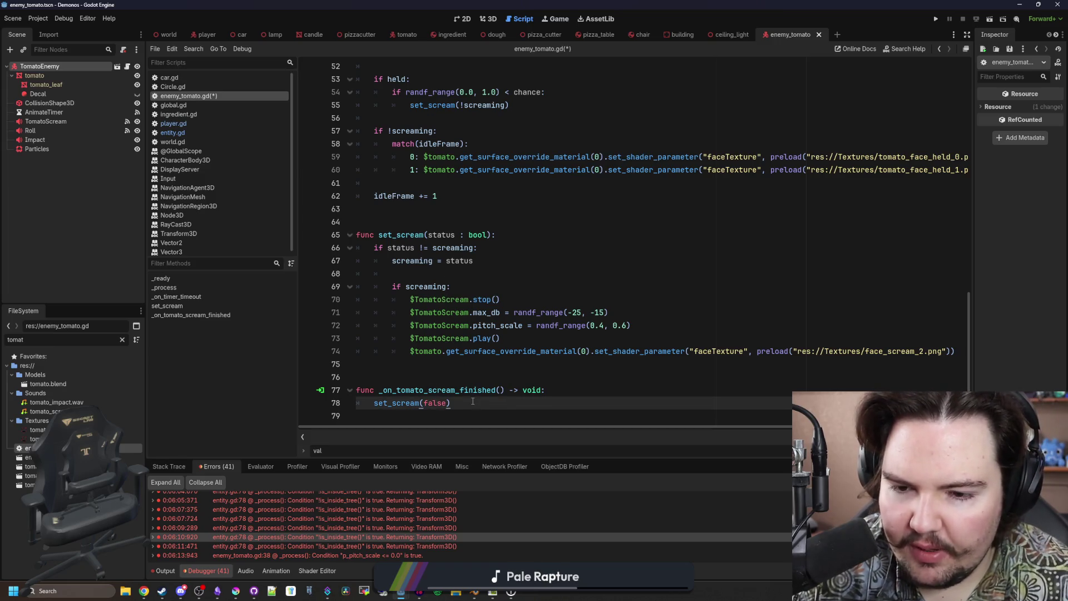
click(466, 377)
click(467, 338)
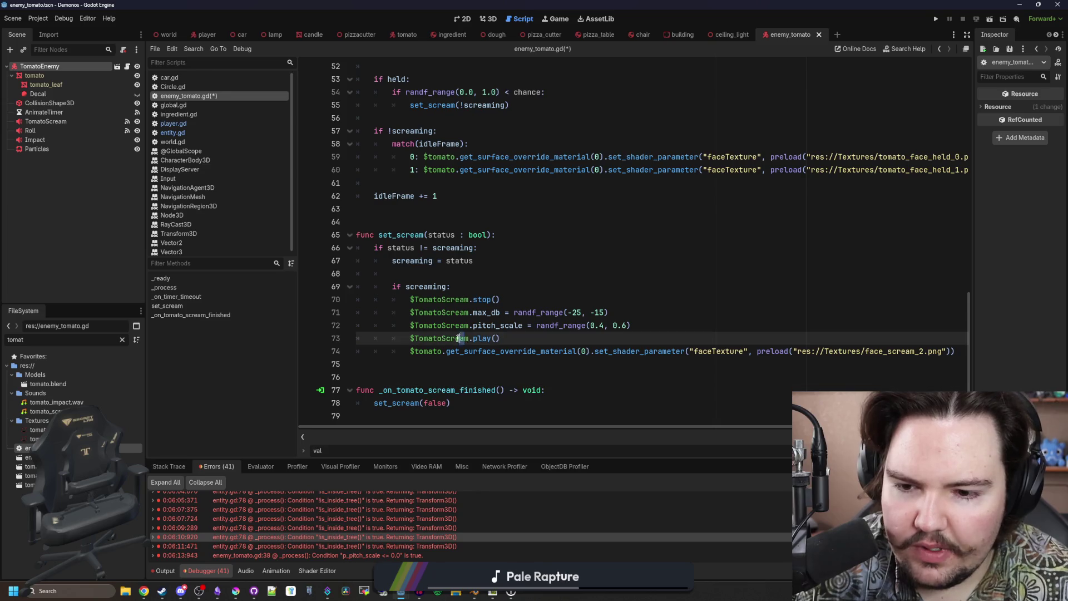
double_click(427, 351)
scroll(440, 368, up, 15)
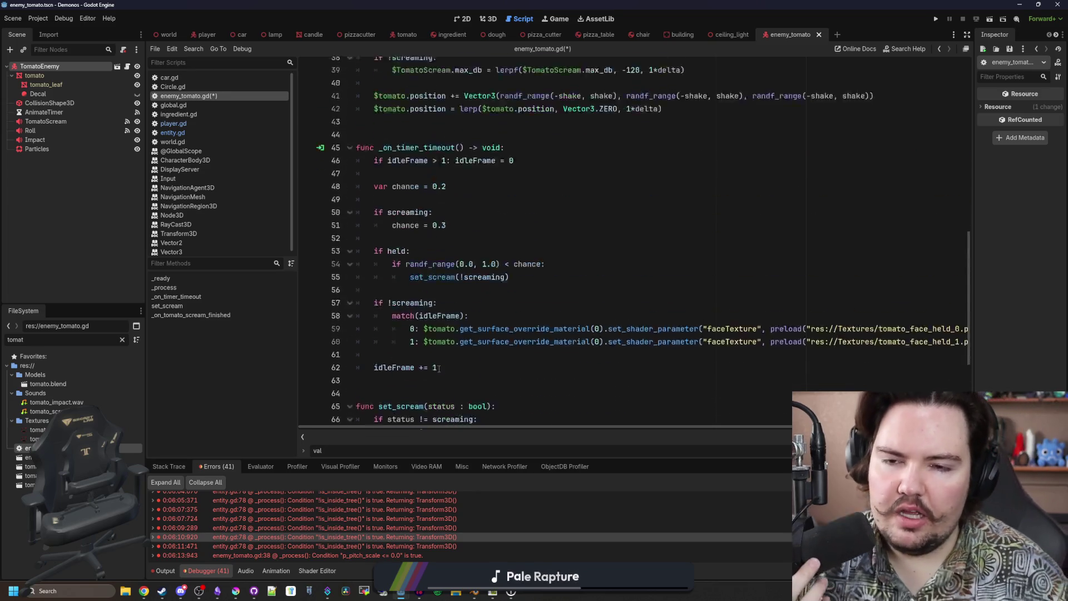
click(439, 262)
key(ctrl+s)
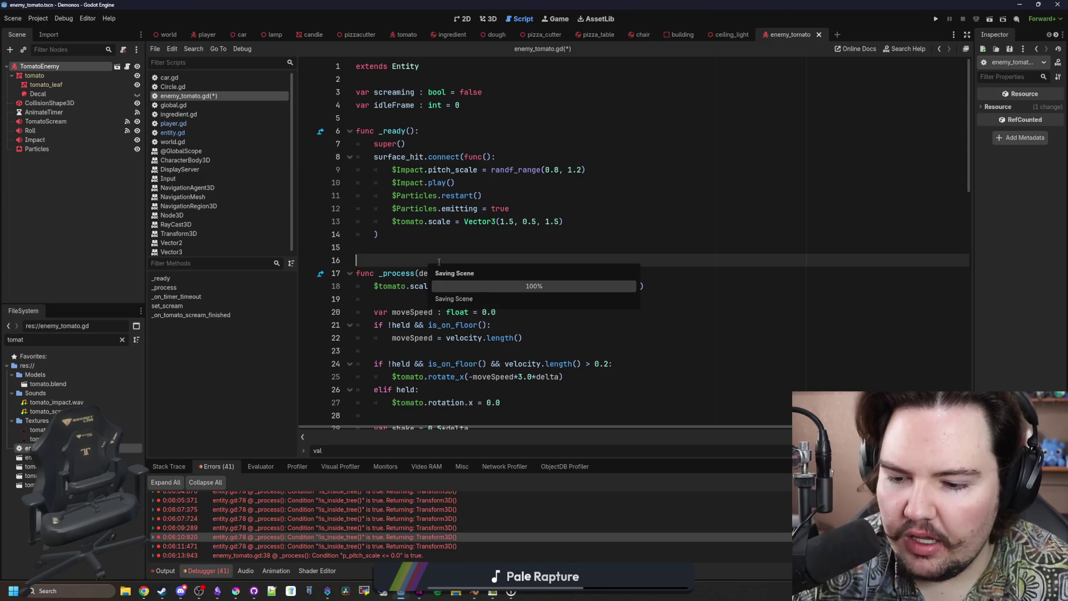
key(alt+Tab)
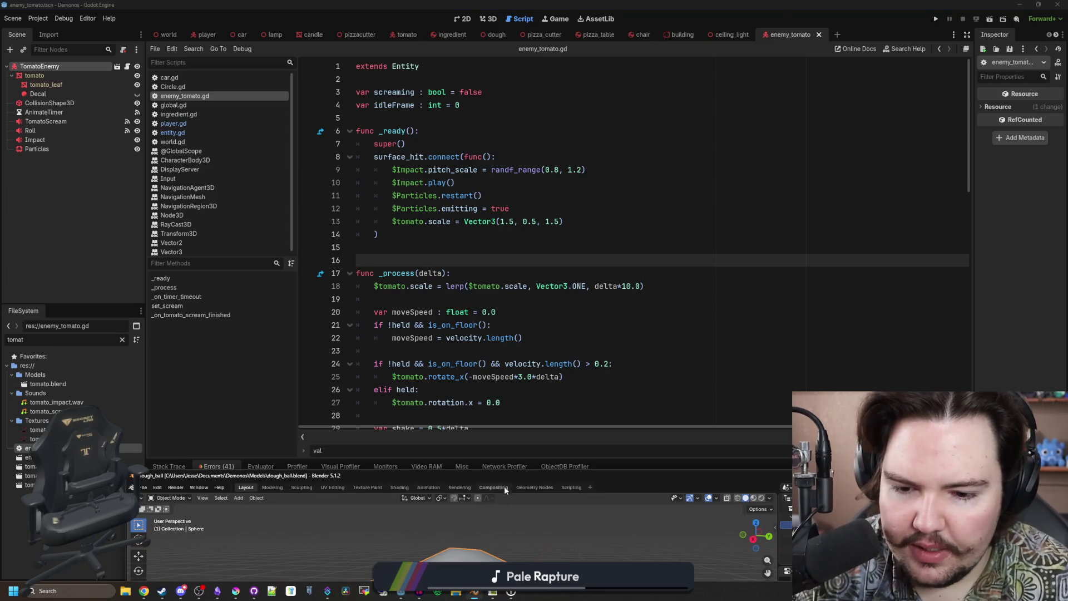
Maximize Blender and rename the dough ball's Sphere object to Body.
click(505, 490)
double_click(250, 474)
click(17, 15)
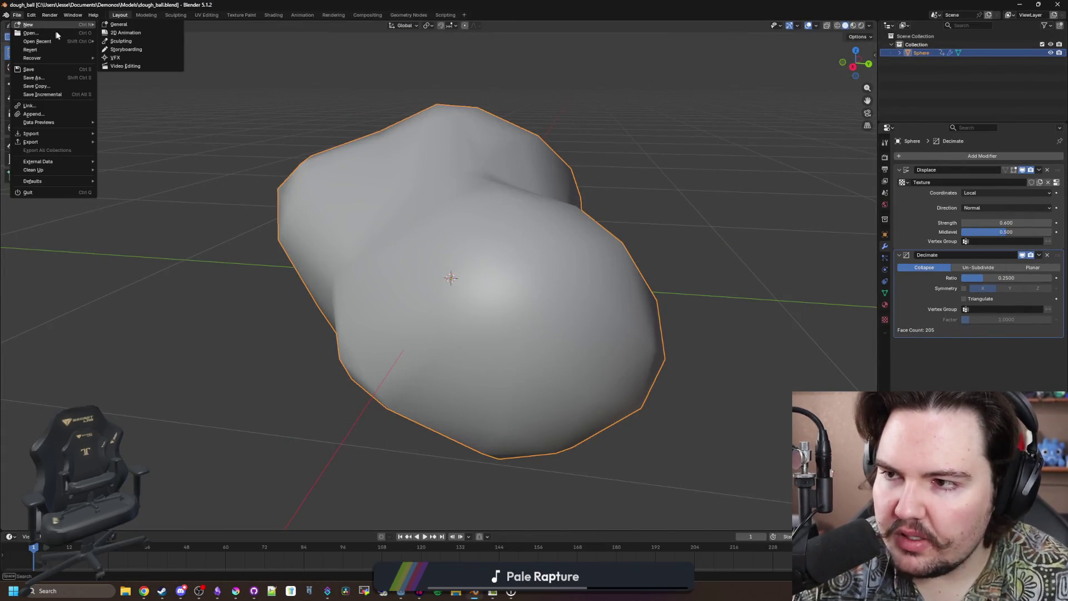
double_click(923, 52)
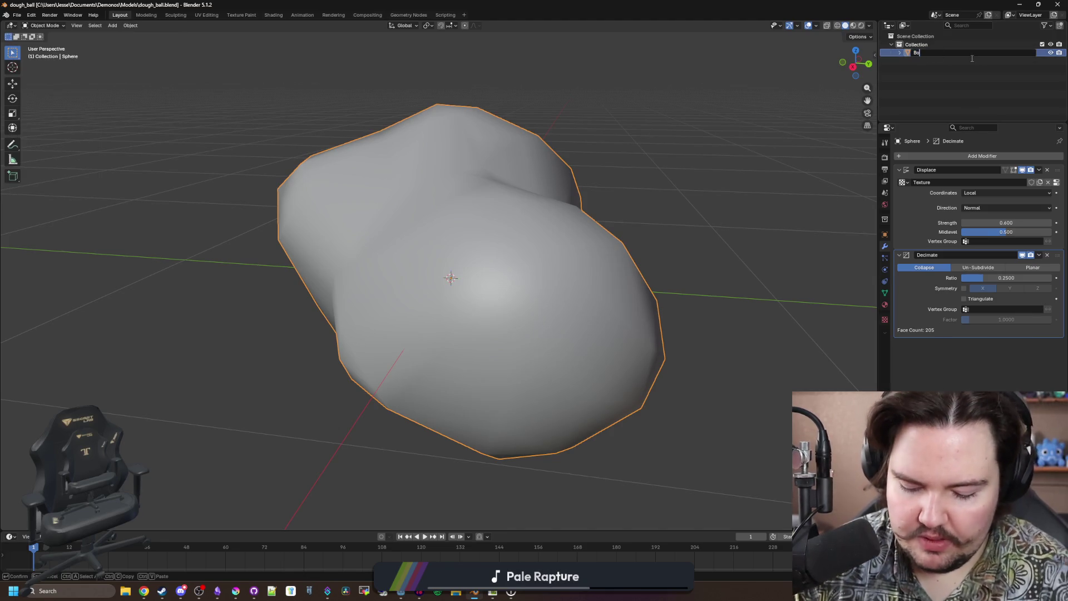
text(ody)
key(Return)
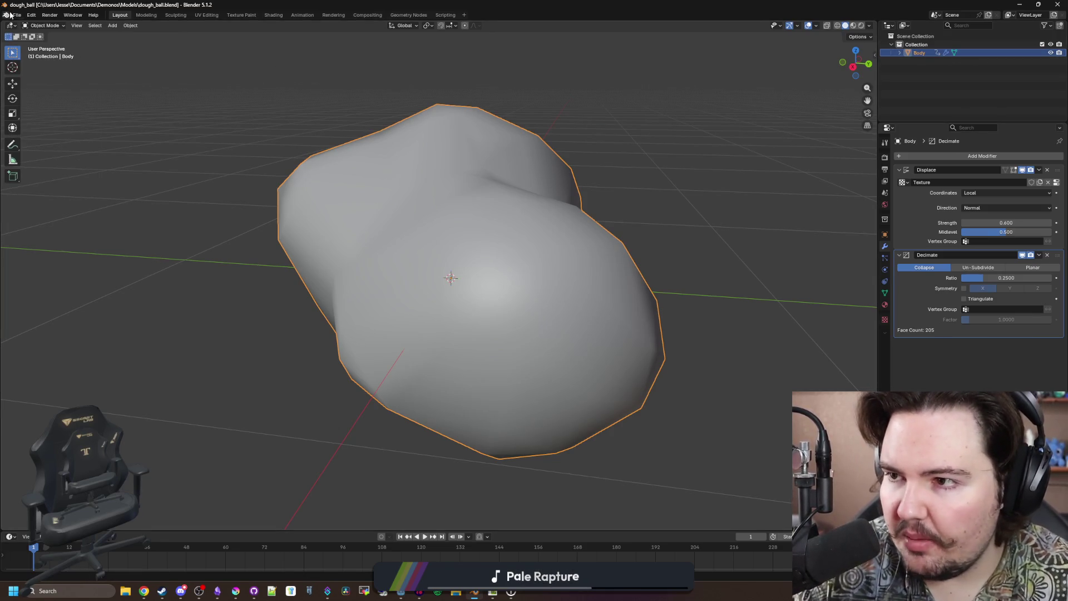
Open tomato.blend from the recent files list.
click(16, 14)
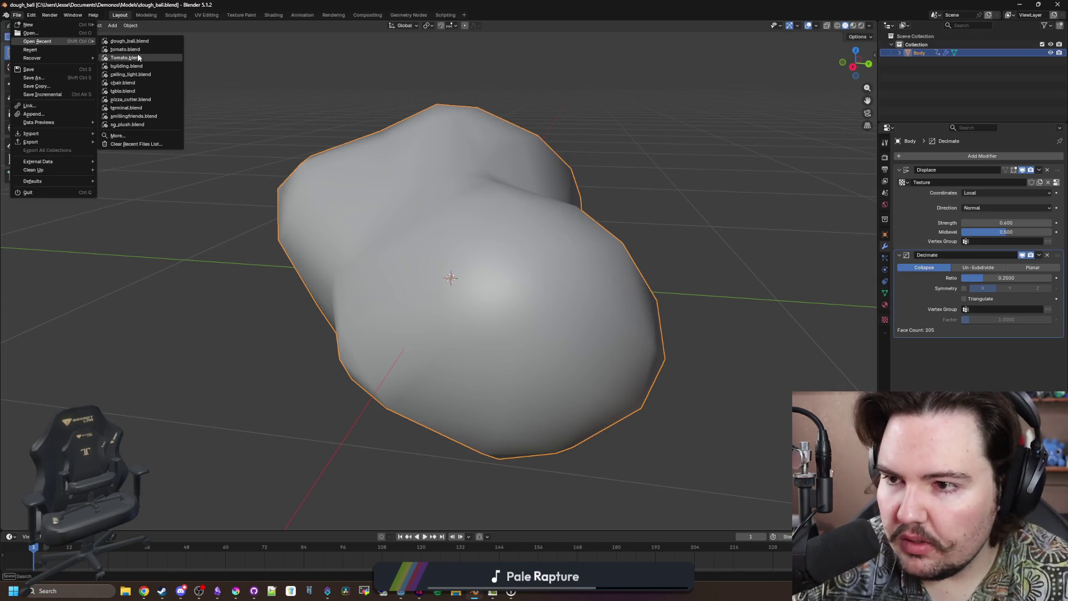
click(125, 58)
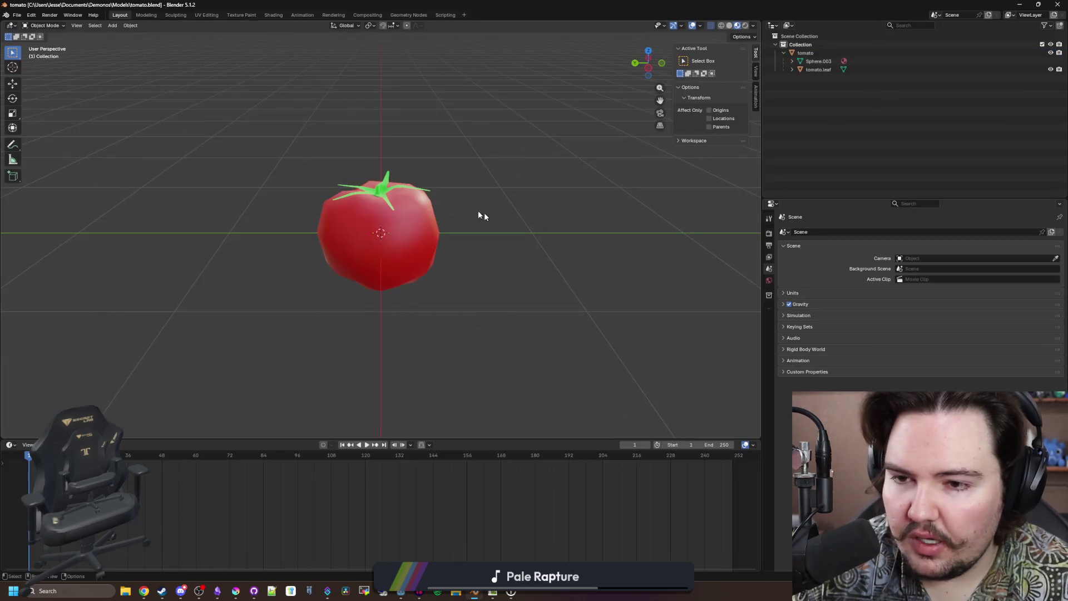
Rename the tomato object to Tomato and tomato.leaf to Leaf, save, and return to Godot.
click(380, 234)
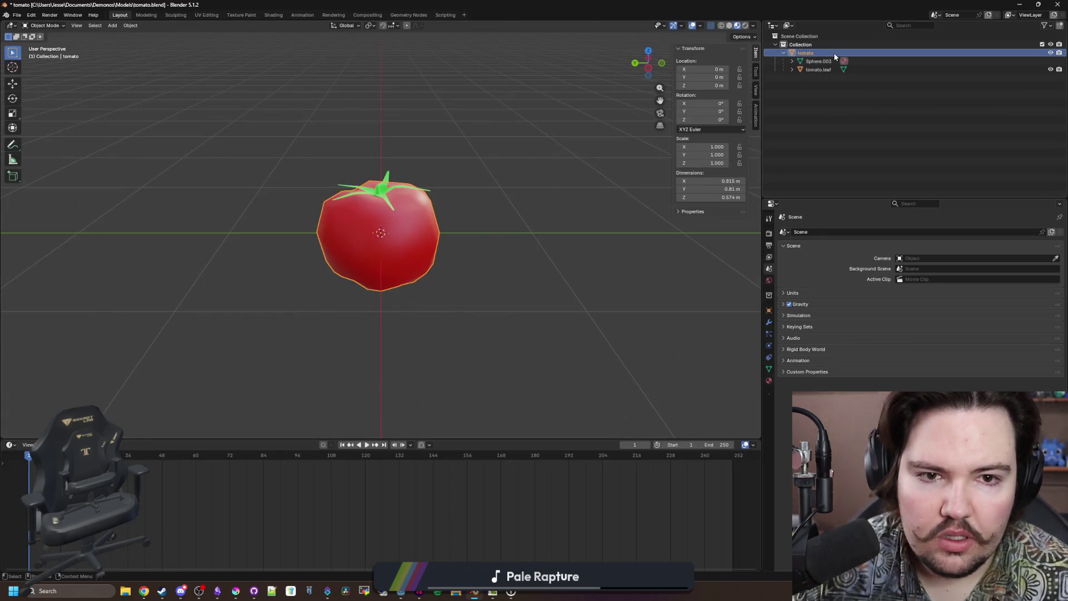
double_click(809, 54)
text(mato)
key(Return)
click(384, 187)
double_click(817, 69)
text(Le)
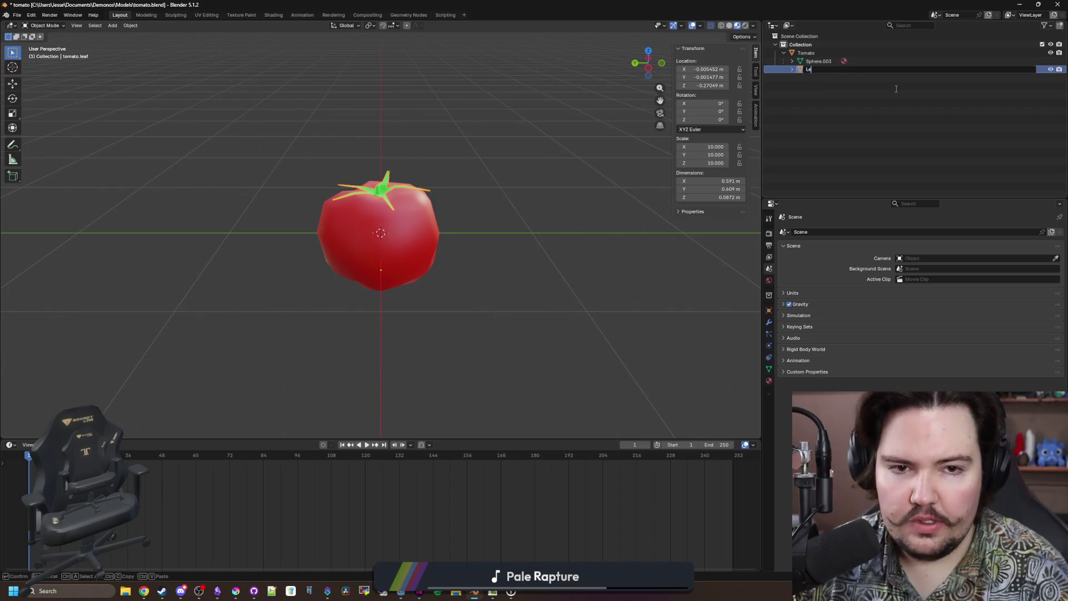
text(af)
key(Return)
key(ctrl+s)
key(alt+Tab)
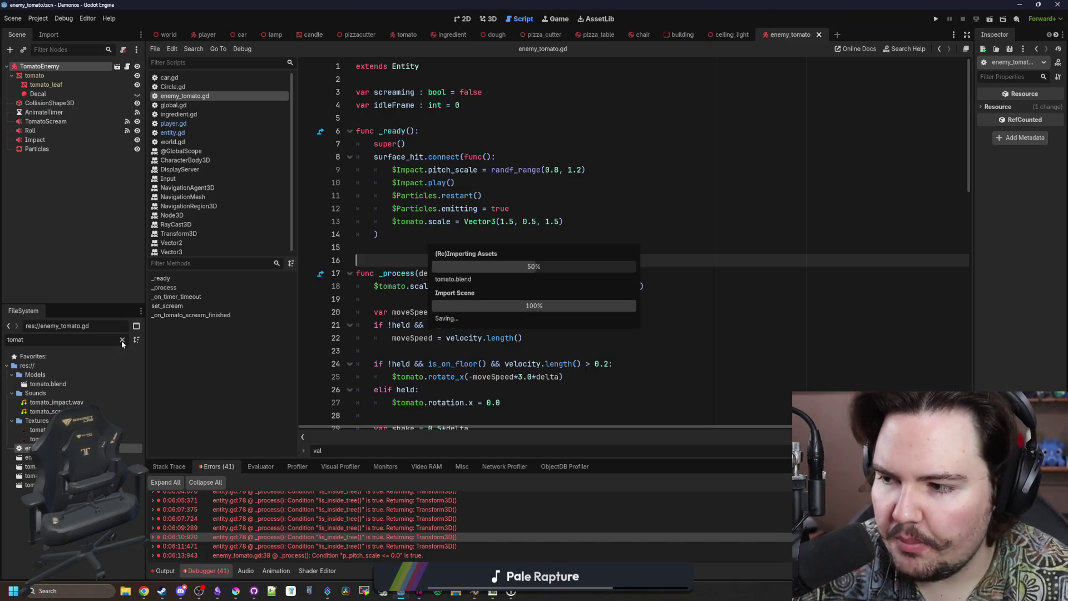
Clear the FileSystem filter, inspect the reimported Tomato node, then switch to Blender.
click(124, 340)
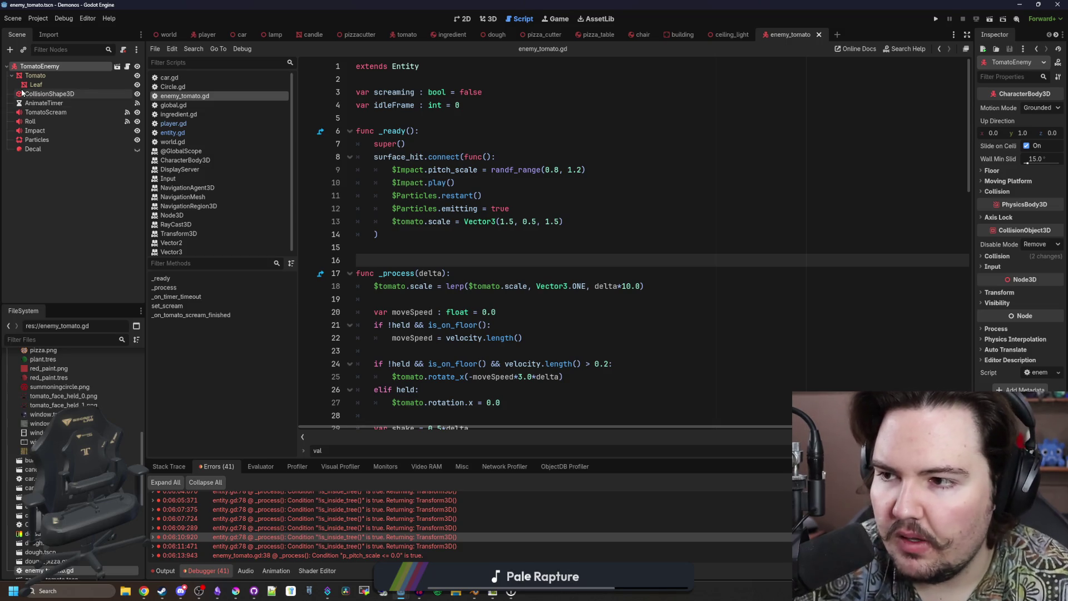
click(36, 76)
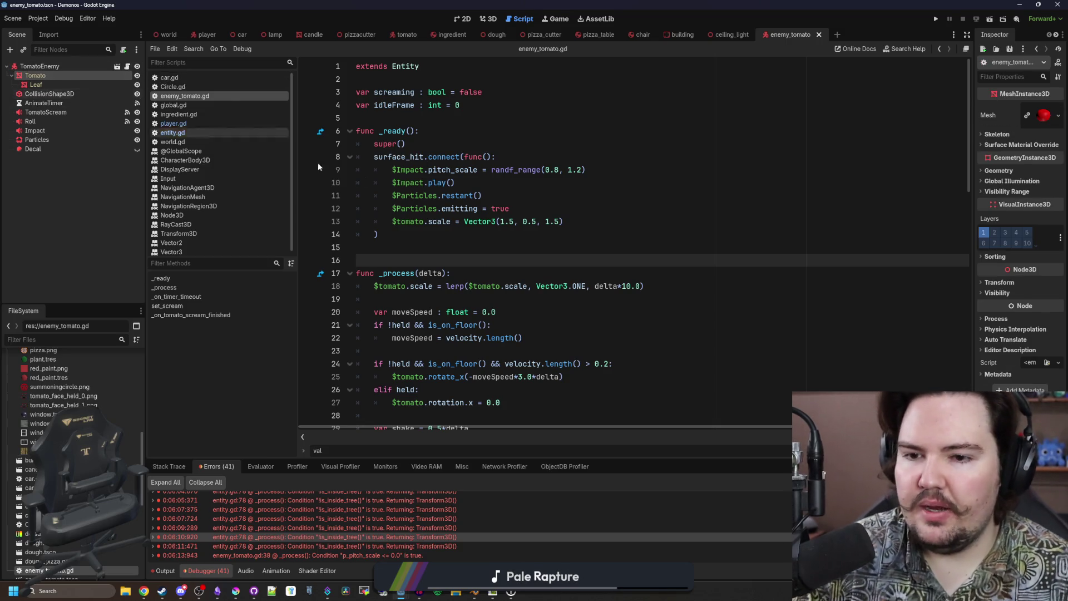
click(468, 235)
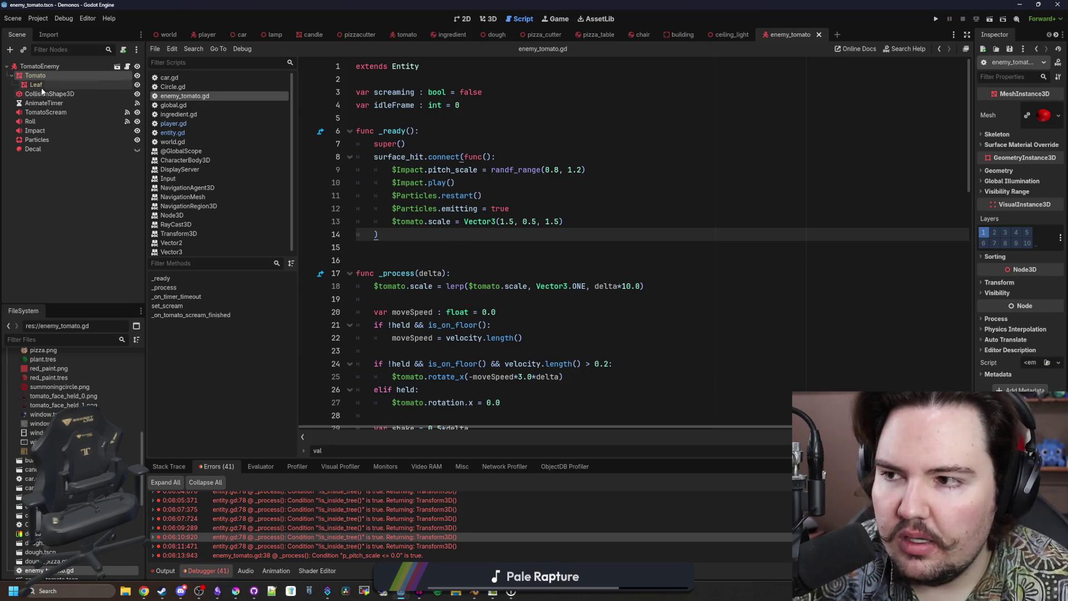
key(alt+Tab)
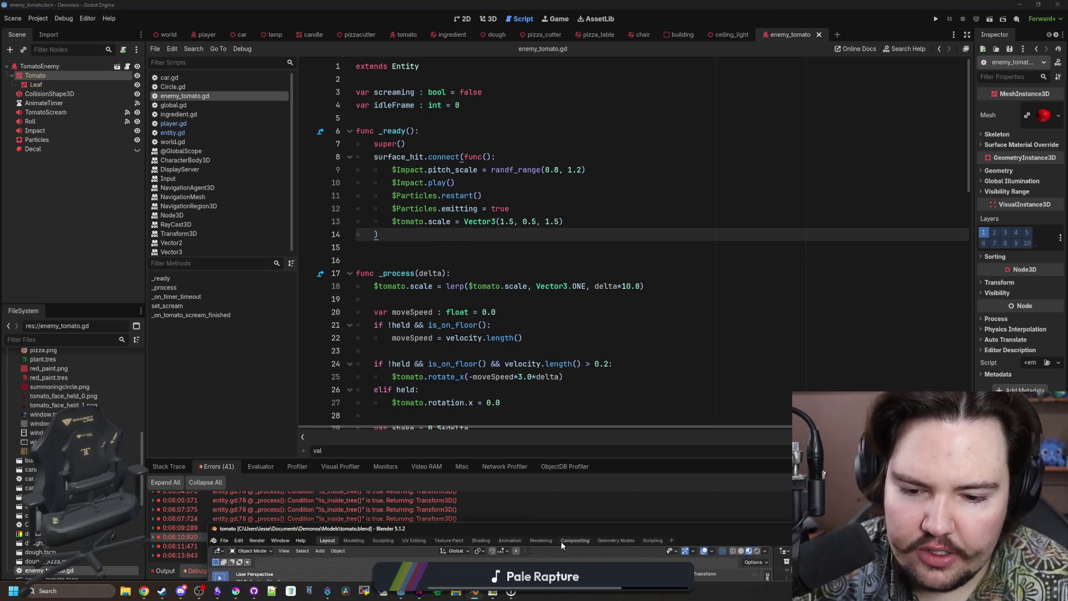
Rename the Tomato object to Body in Blender, save, and return to Godot.
click(562, 544)
click(810, 54)
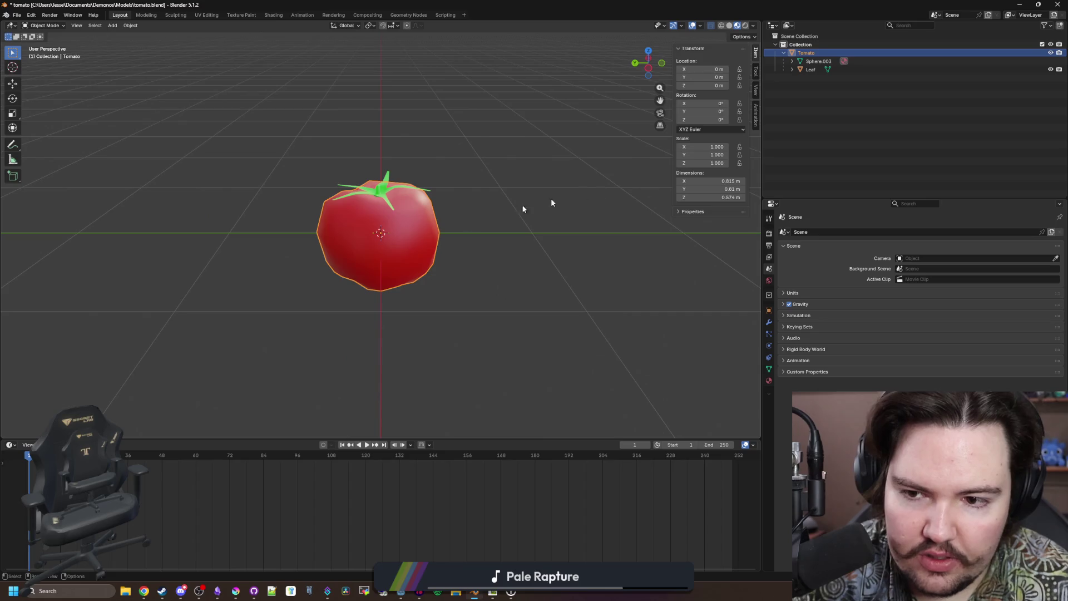
double_click(810, 53)
text(Body)
key(Return)
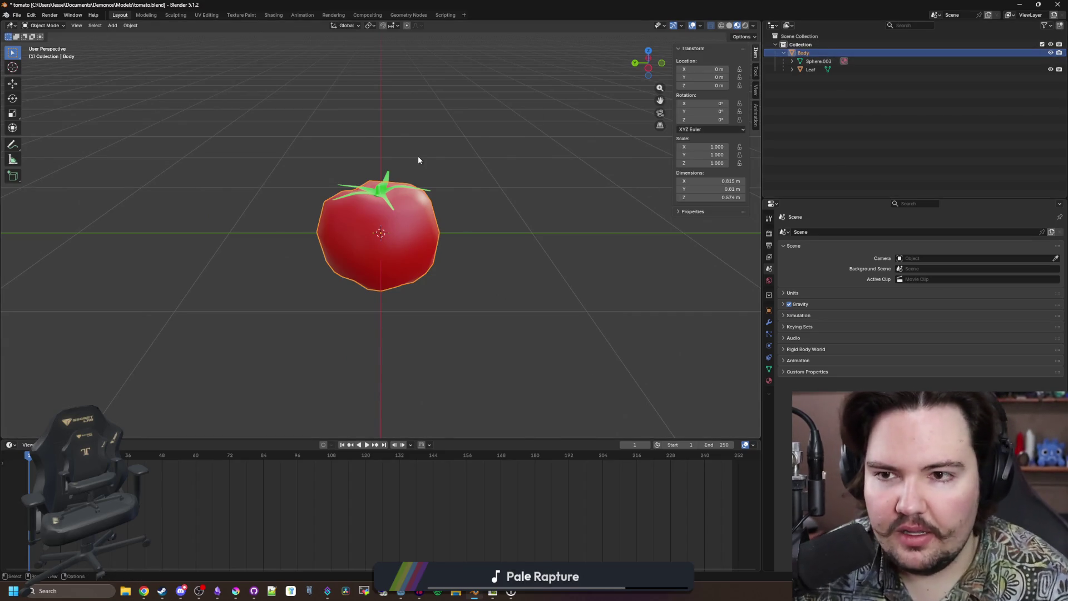
key(alt+Tab)
key(alt+Tab)
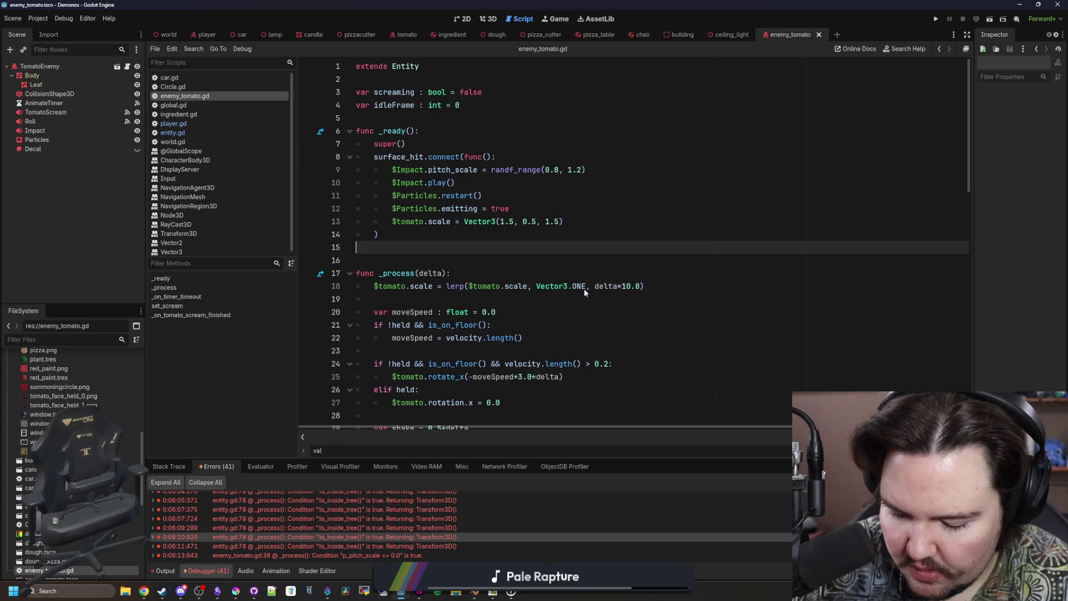
key(Return)
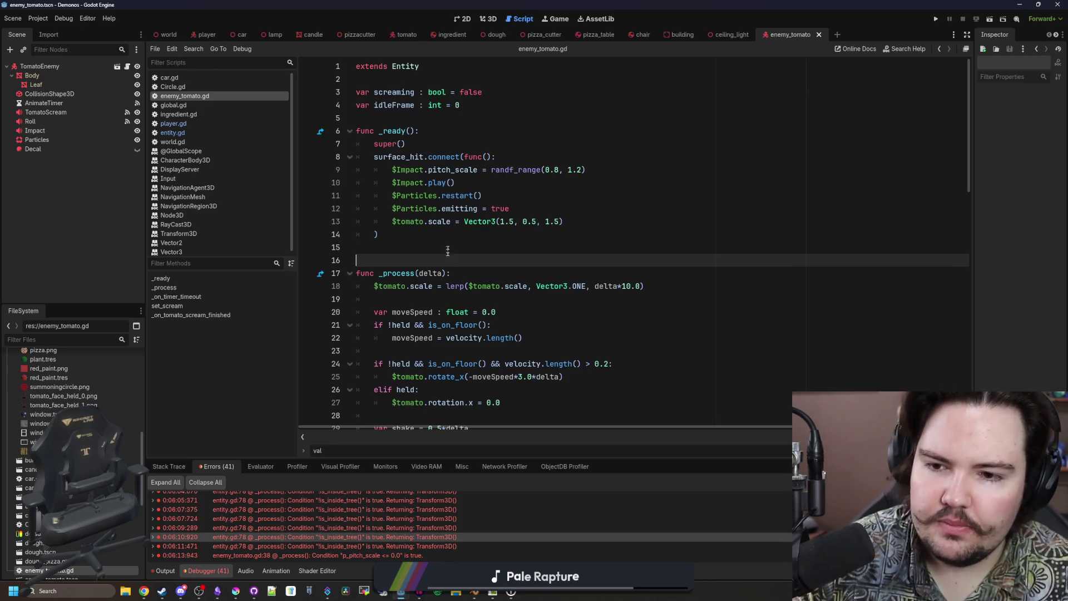
click(410, 117)
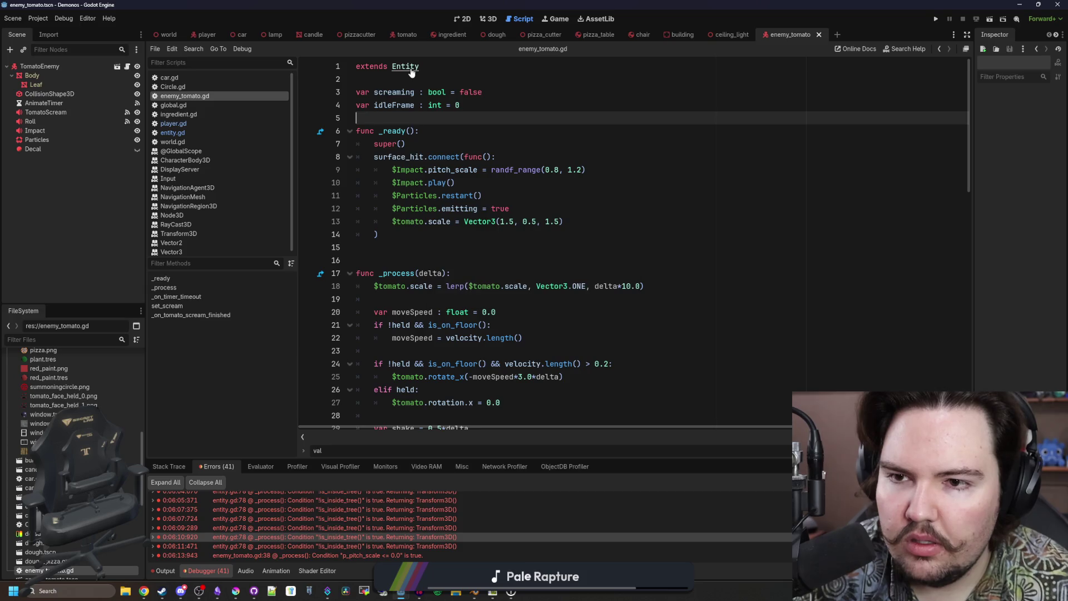
ctrl+click(410, 71)
scroll(501, 209, up, 8)
scroll(459, 192, up, 8)
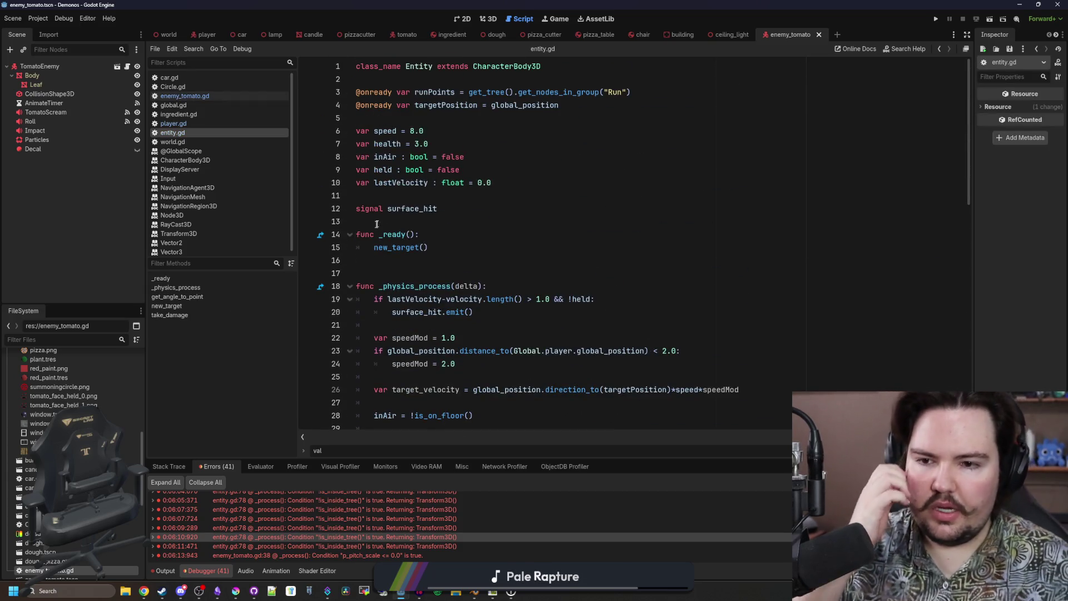
click(560, 105)
key(Return)
text(@onready var body = get_node)
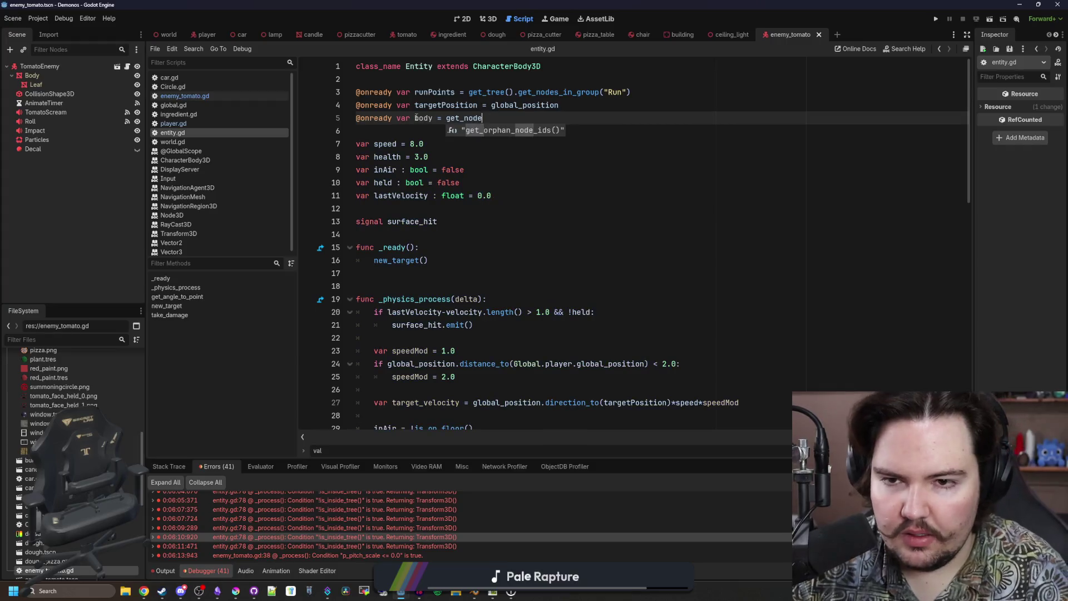
text(("Body"))
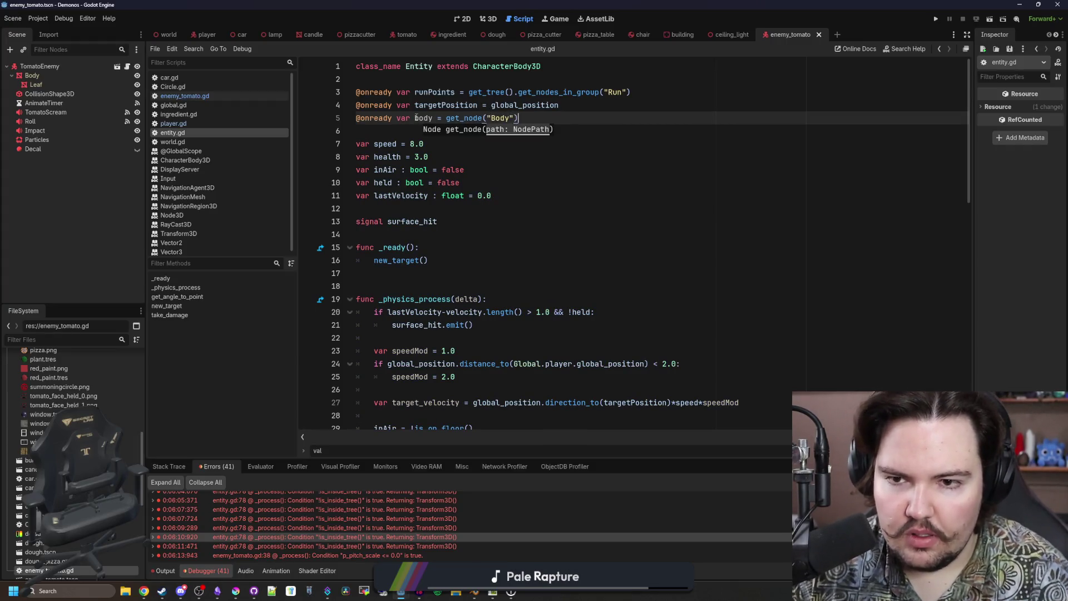
key(Down)
key(Up)
key(Down)
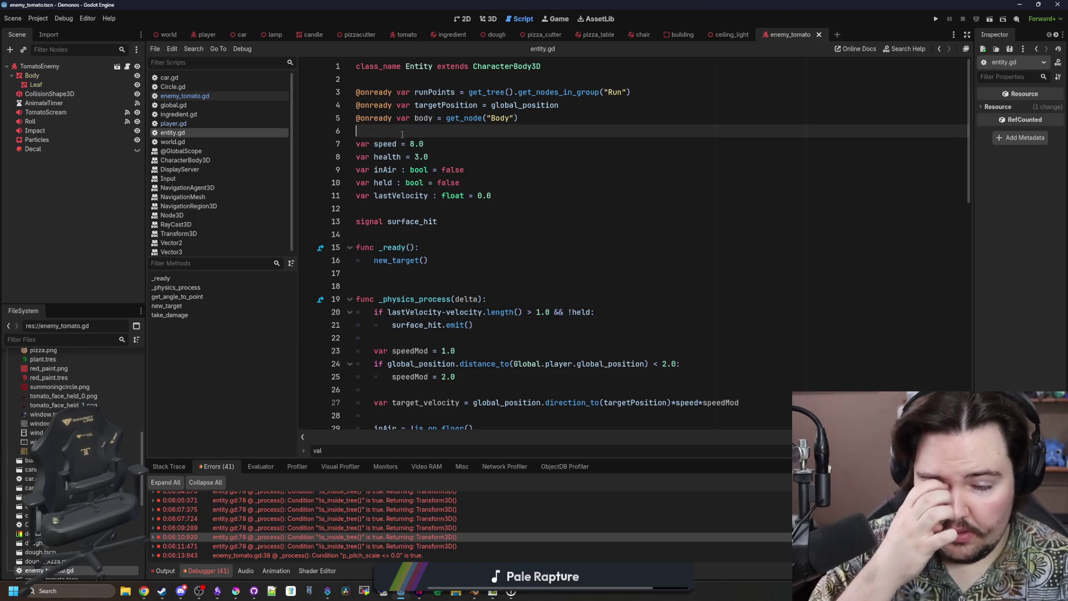
scroll(534, 250, down, 5)
scroll(535, 251, down, 5)
scroll(534, 250, down, 5)
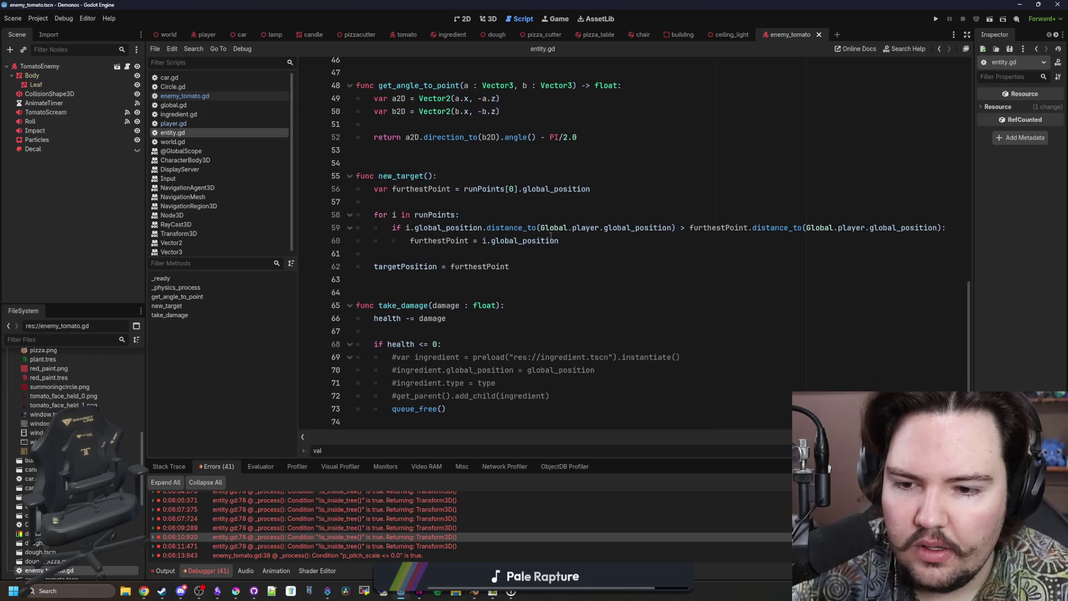
scroll(528, 233, up, 10)
scroll(528, 233, up, 5)
click(184, 96)
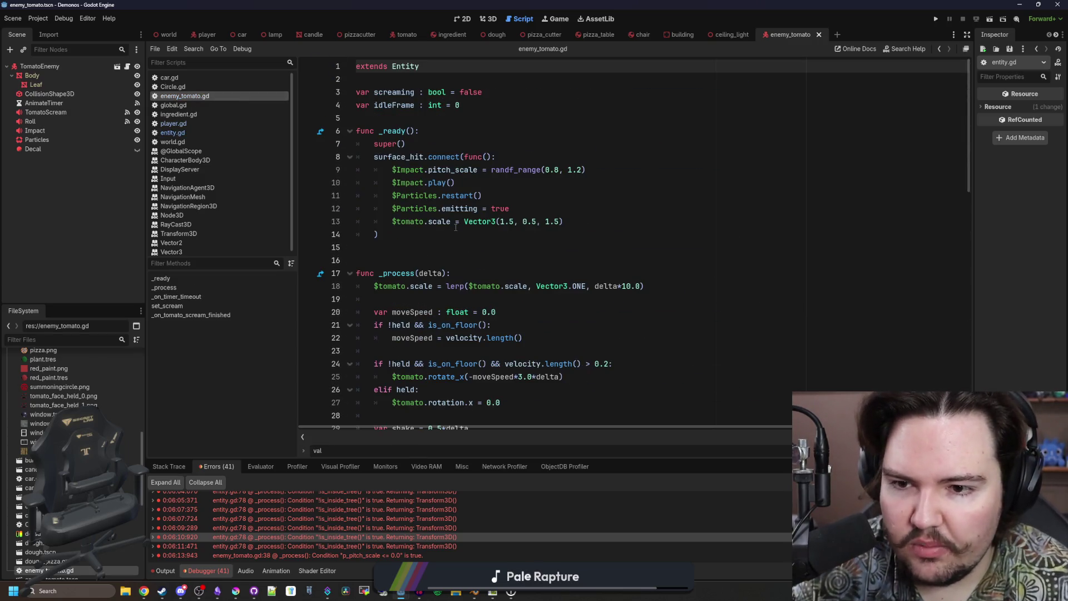
Search 'tomato' and replace the $tomato references on lines 13, 18, 25 and 27 with body.
click(435, 236)
text(tomato)
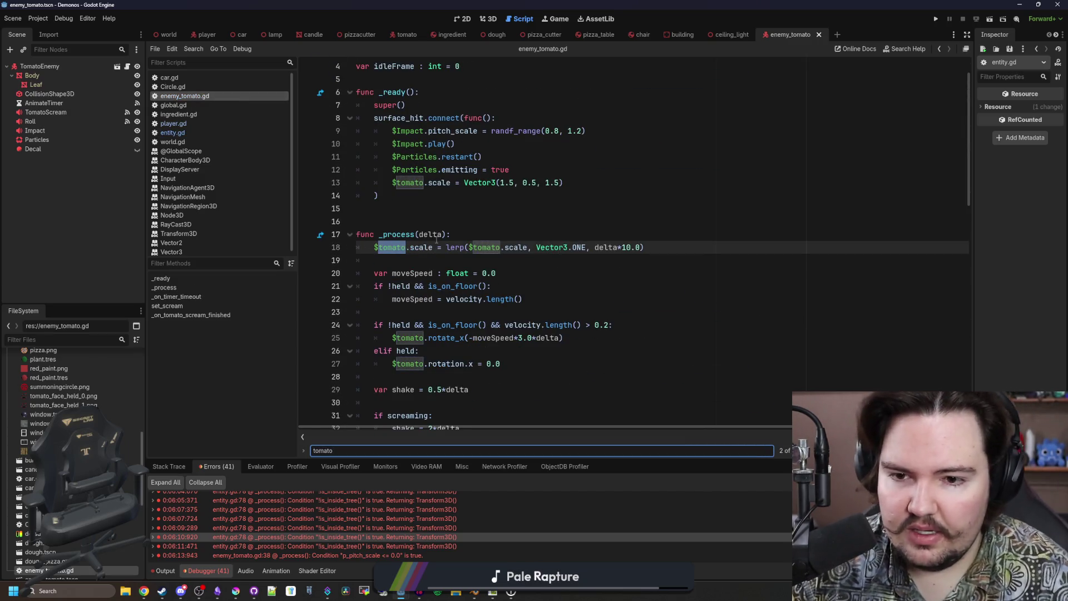
key(Return)
double_click(483, 248)
text(body)
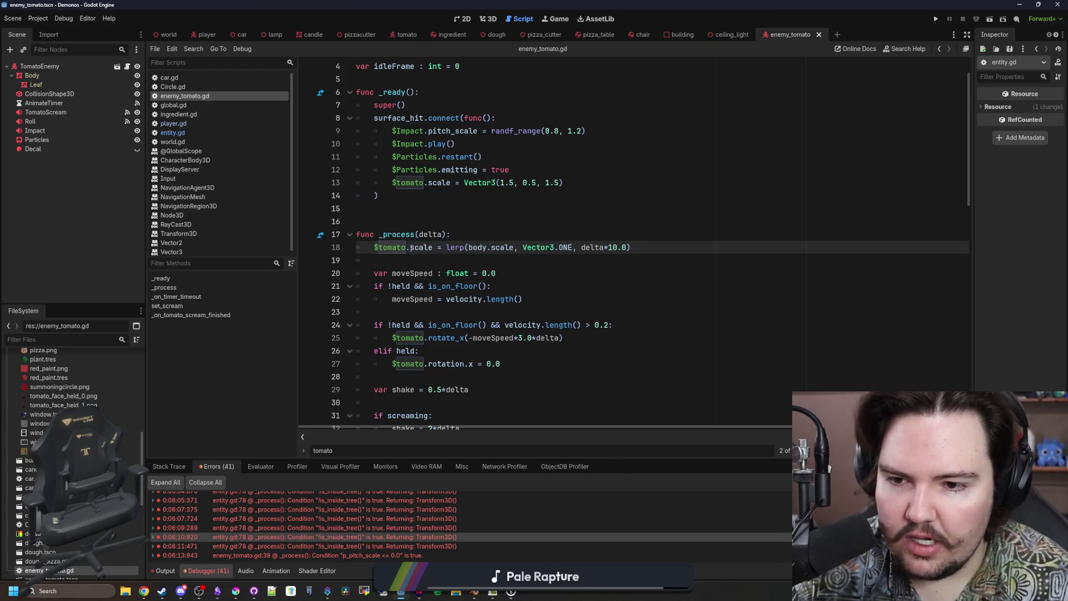
double_click(389, 247)
text(body)
double_click(407, 183)
text(body)
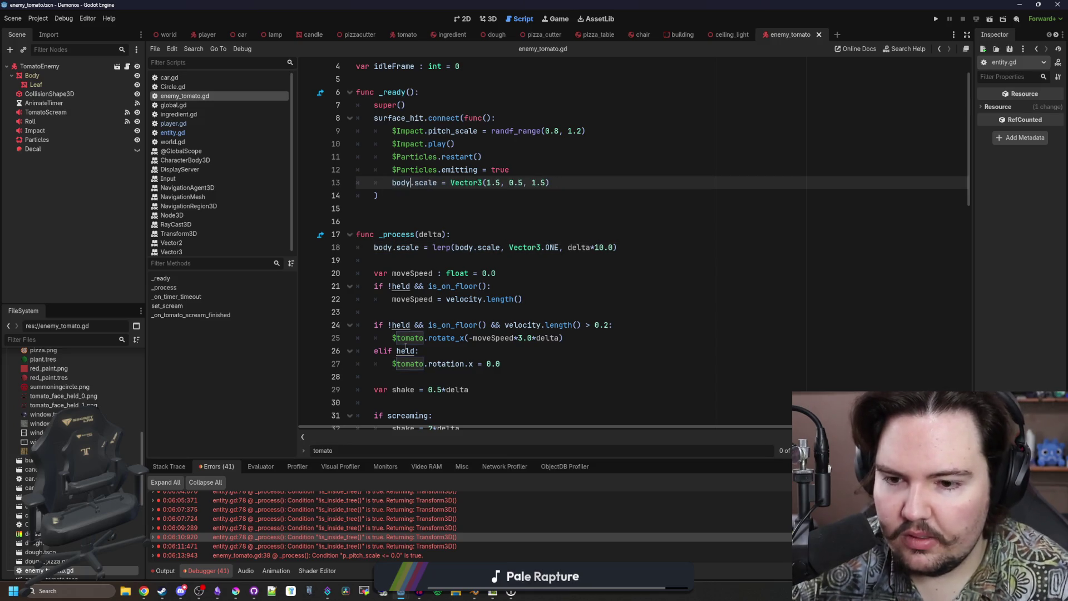
double_click(408, 338)
text(body)
double_click(407, 363)
text(body)
scroll(436, 312, down, 5)
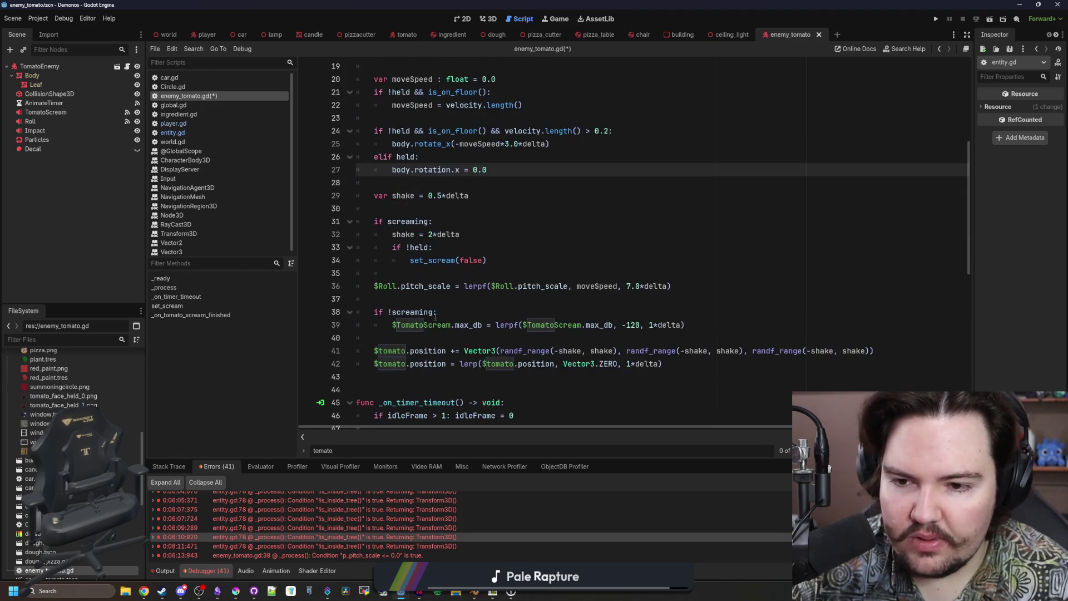
Replace the remaining $tomato references on lines 41, 42, 59, 60 and the scream face-texture line with body.
double_click(390, 350)
text(body)
double_click(389, 364)
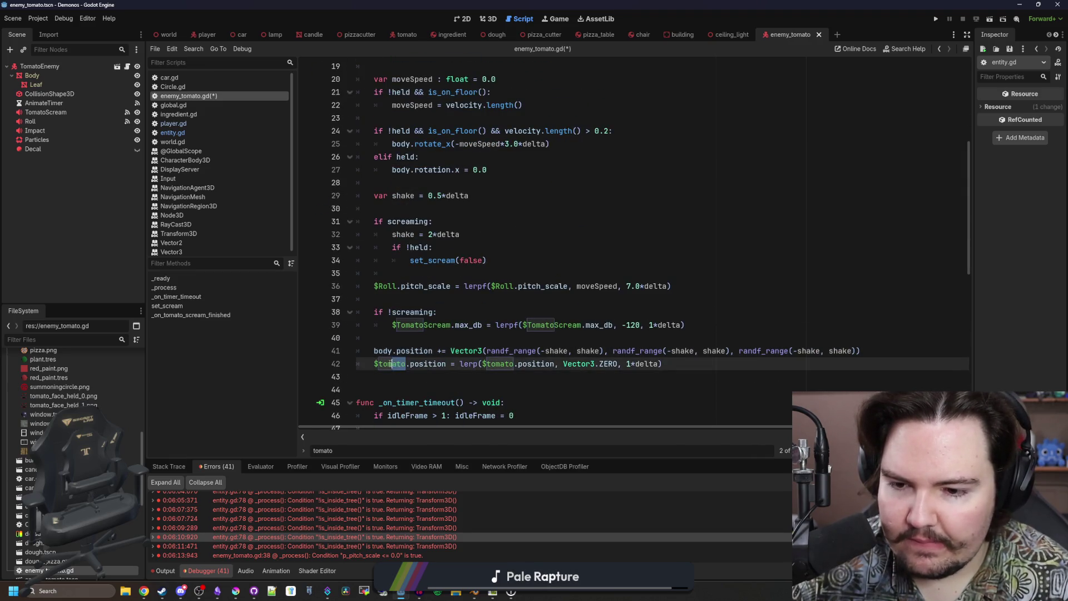
text(body)
text(body)
scroll(483, 363, down, 8)
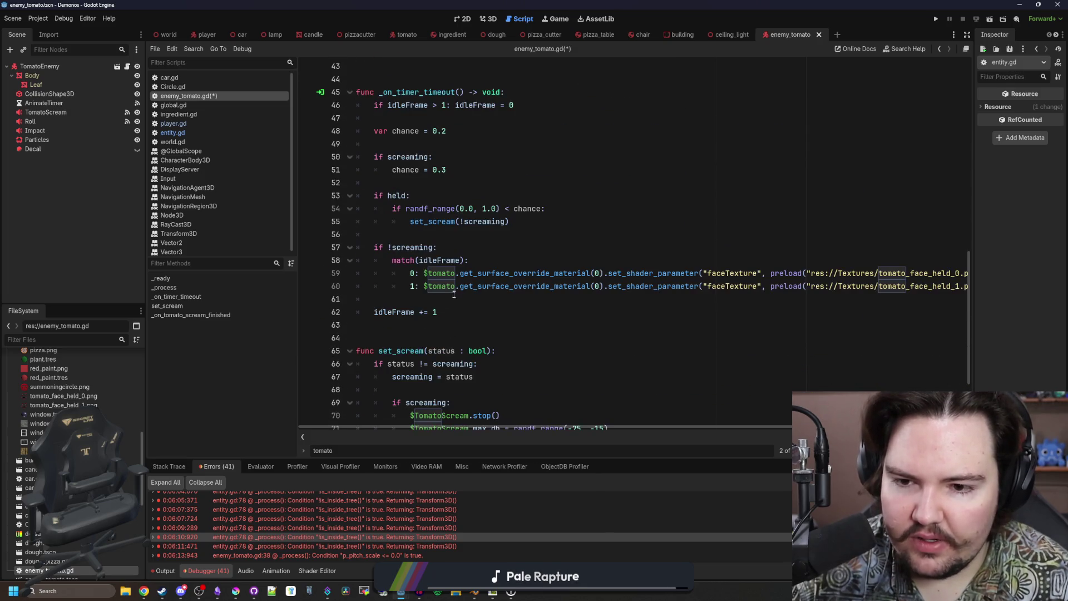
double_click(438, 286)
text(body)
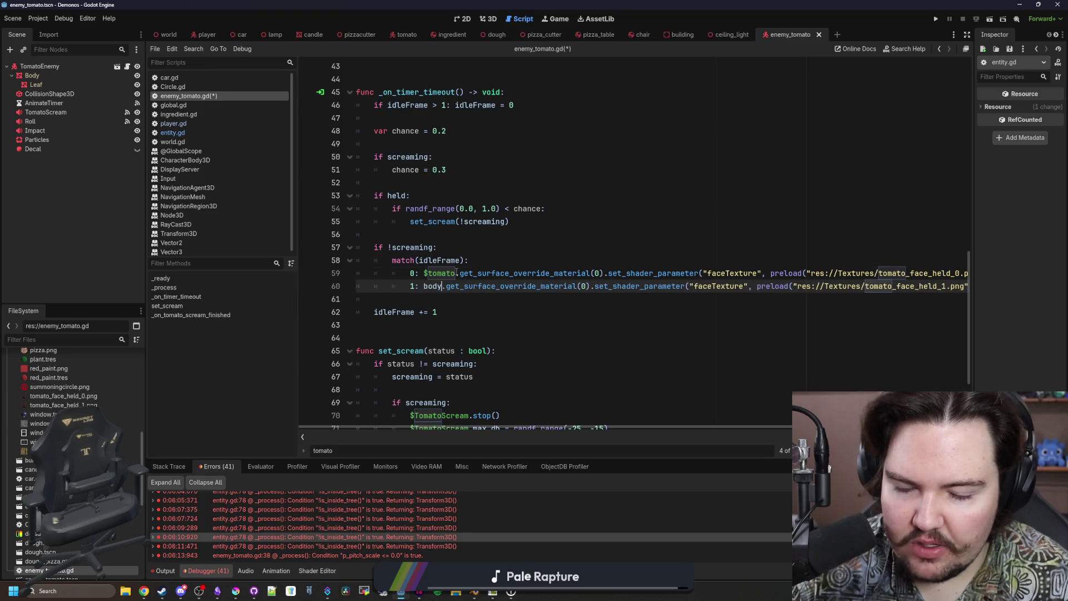
double_click(437, 273)
text(body)
scroll(528, 297, down, 1)
scroll(527, 297, down, 2)
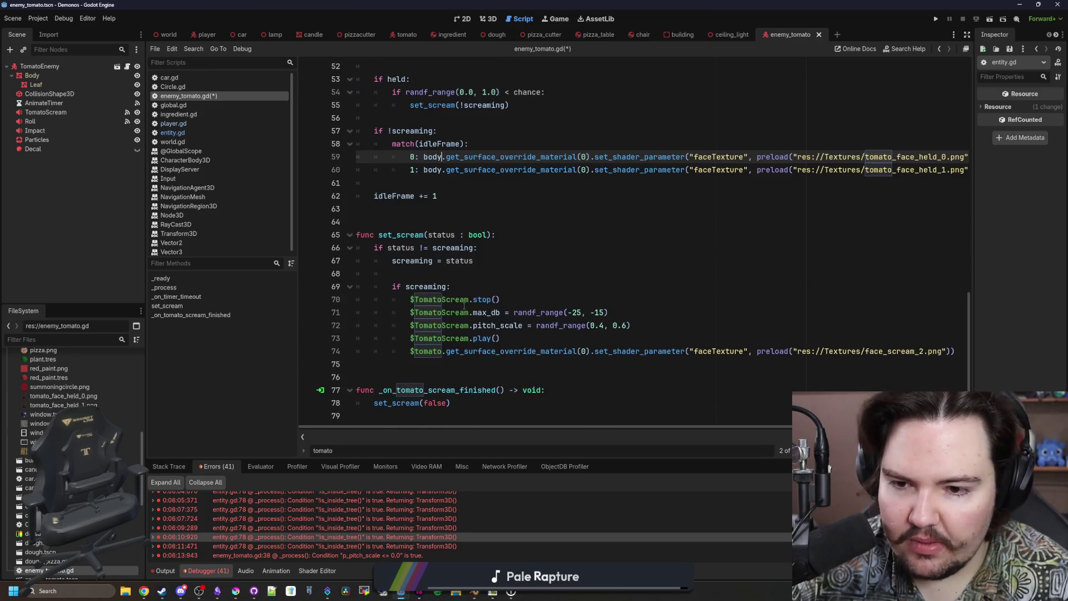
double_click(427, 351)
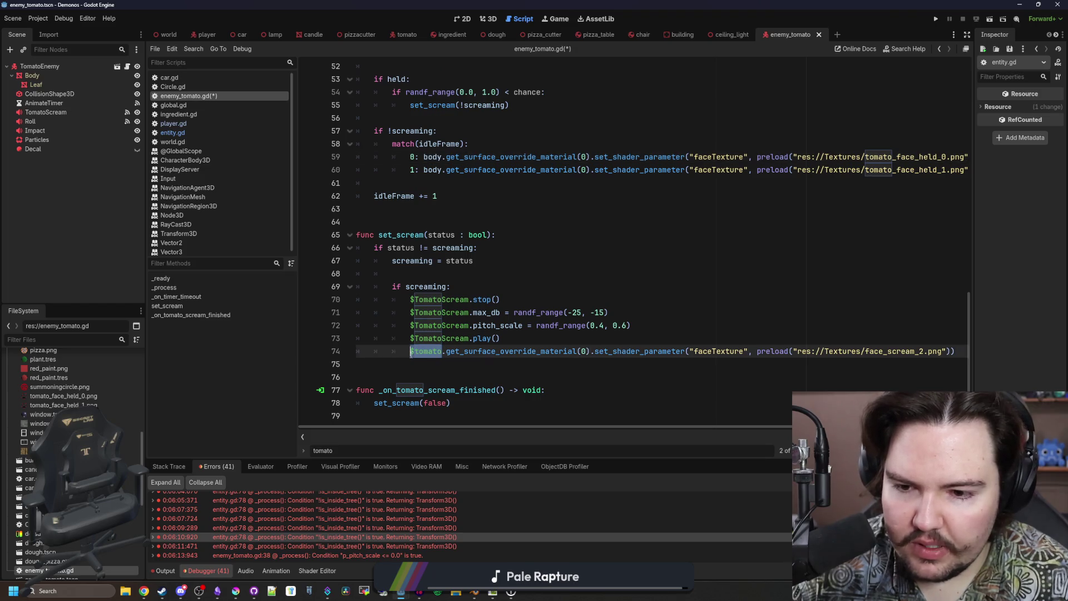
text(body)
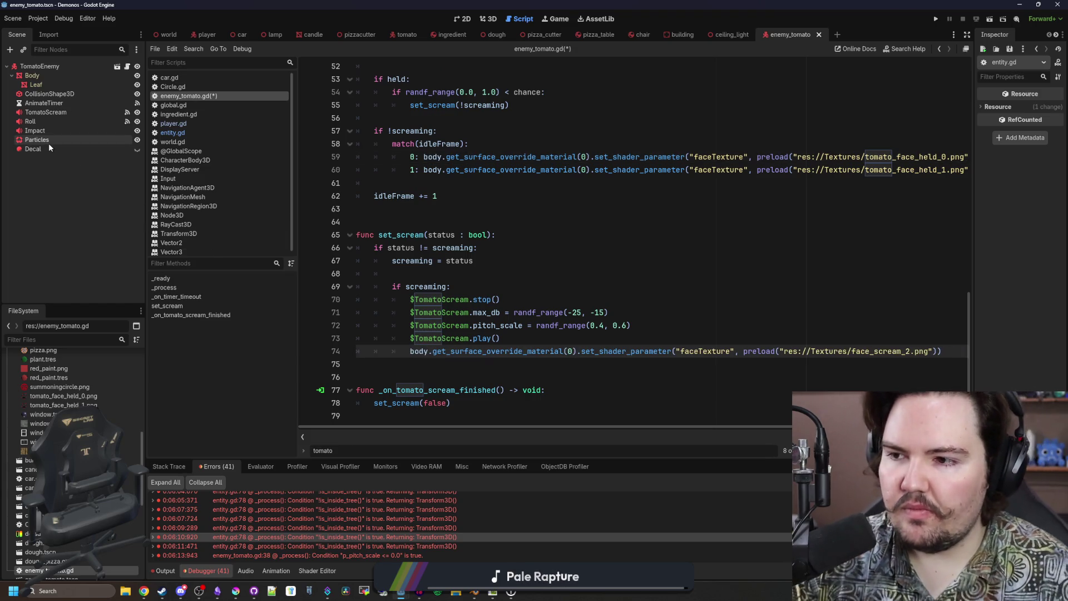
Rename the TomatoScream node to Scream and declare a scream variable pointing to $Scream.
click(45, 112)
key(F2)
text(S)
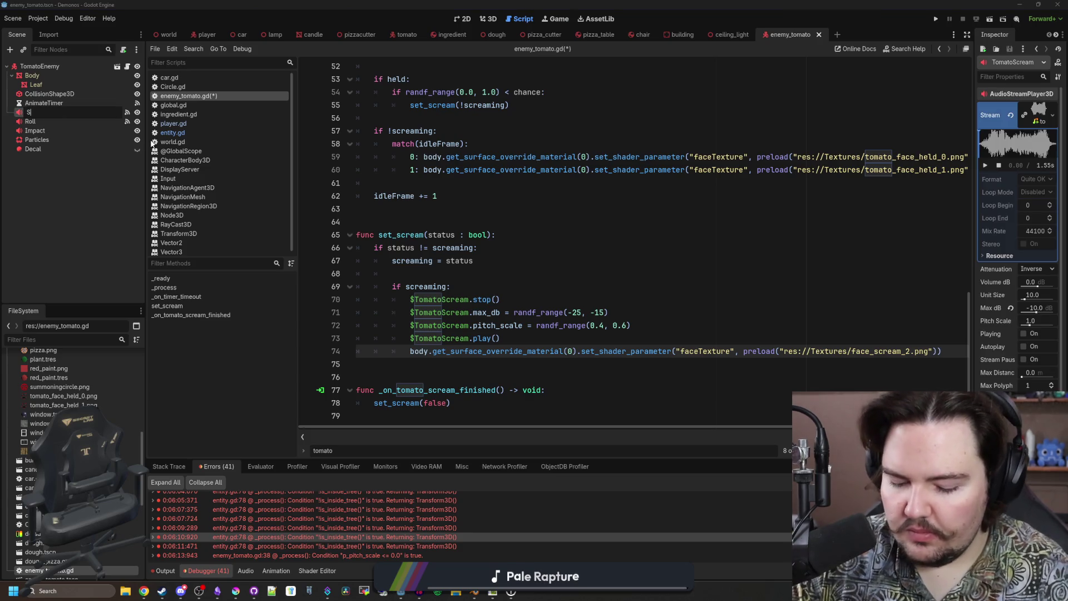
key(Return)
click(501, 208)
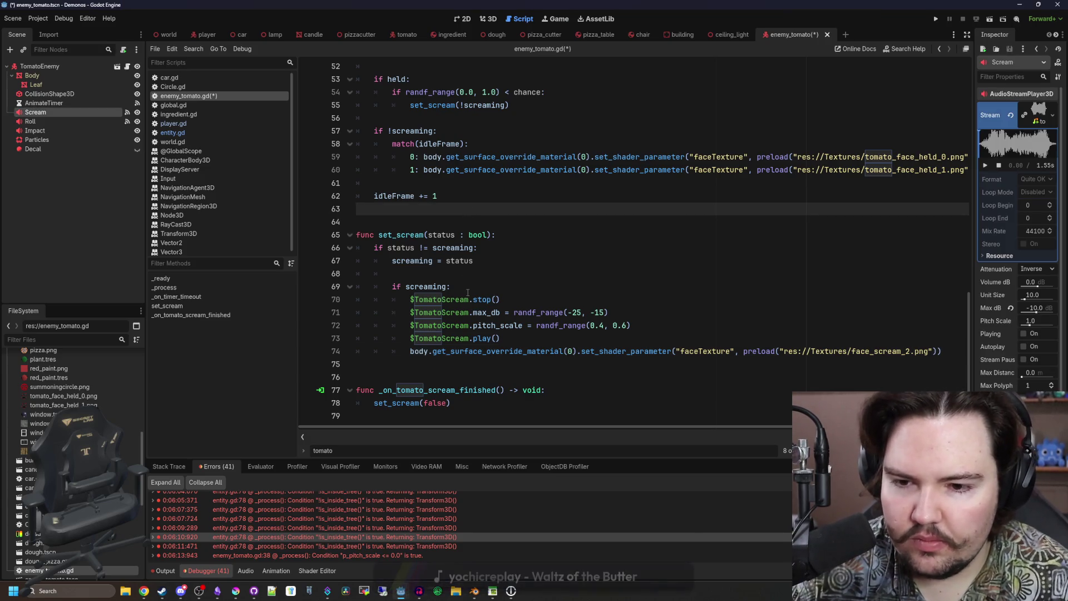
scroll(468, 292, up, 10)
scroll(467, 292, up, 8)
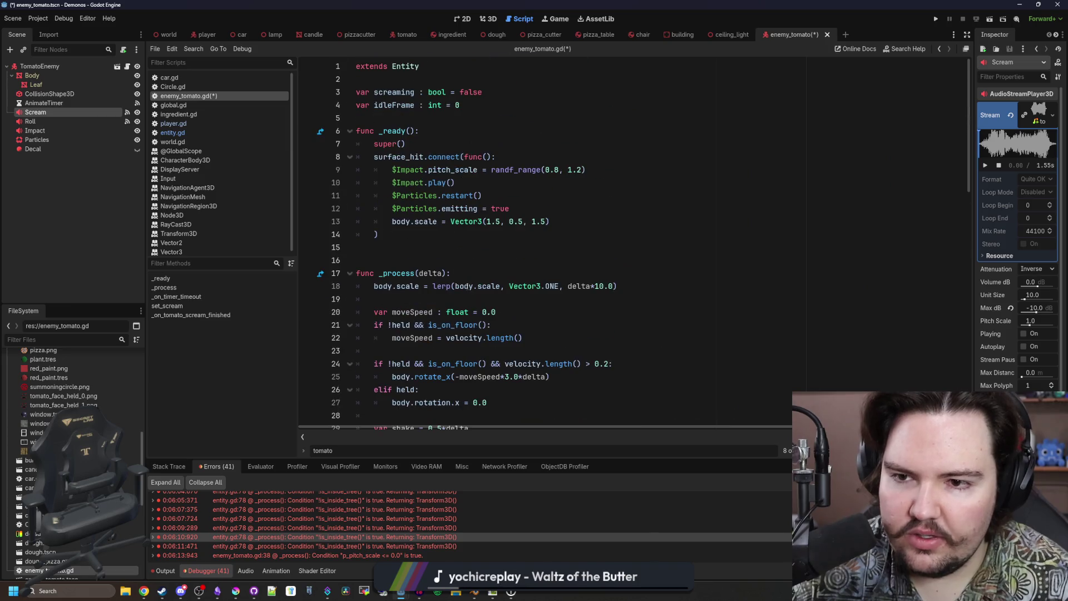
click(391, 118)
key(Return)
key(Return)
text(@onready var)
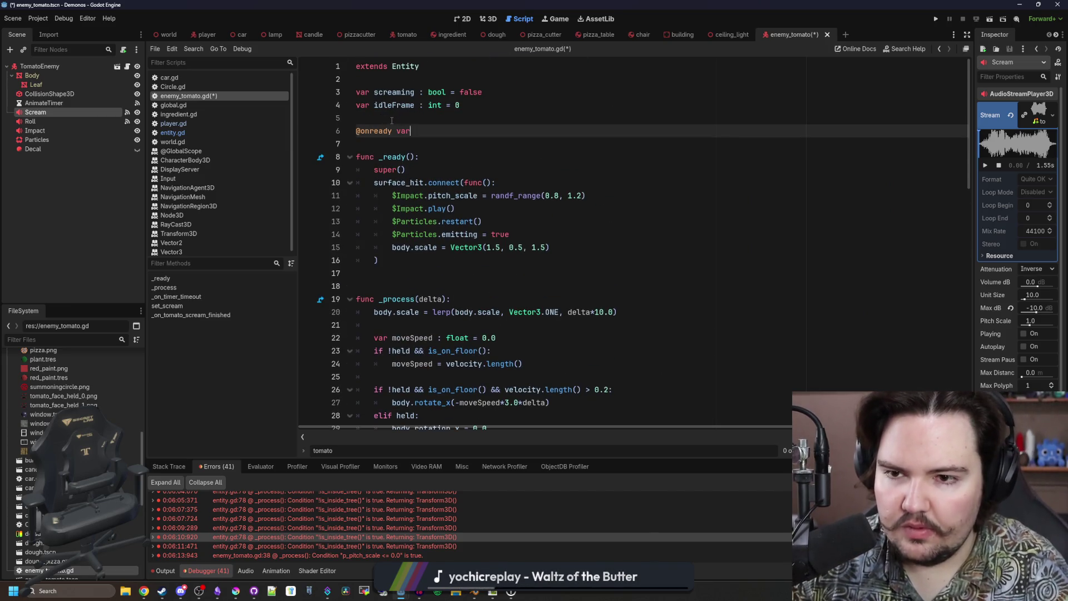
text( $)
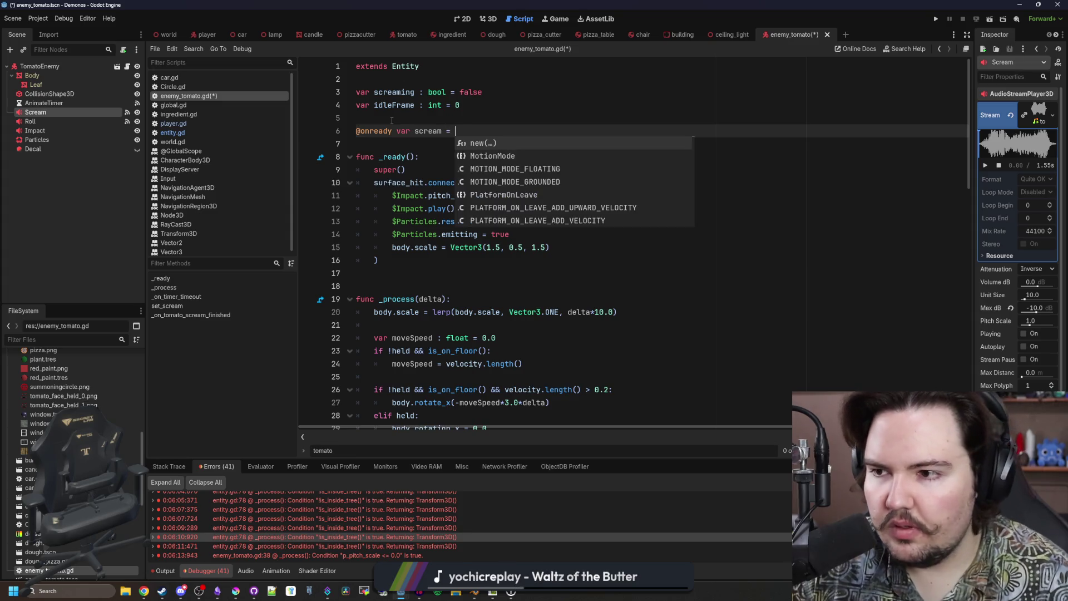
key(Return)
click(431, 131)
scroll(494, 264, down, 6)
scroll(493, 263, down, 5)
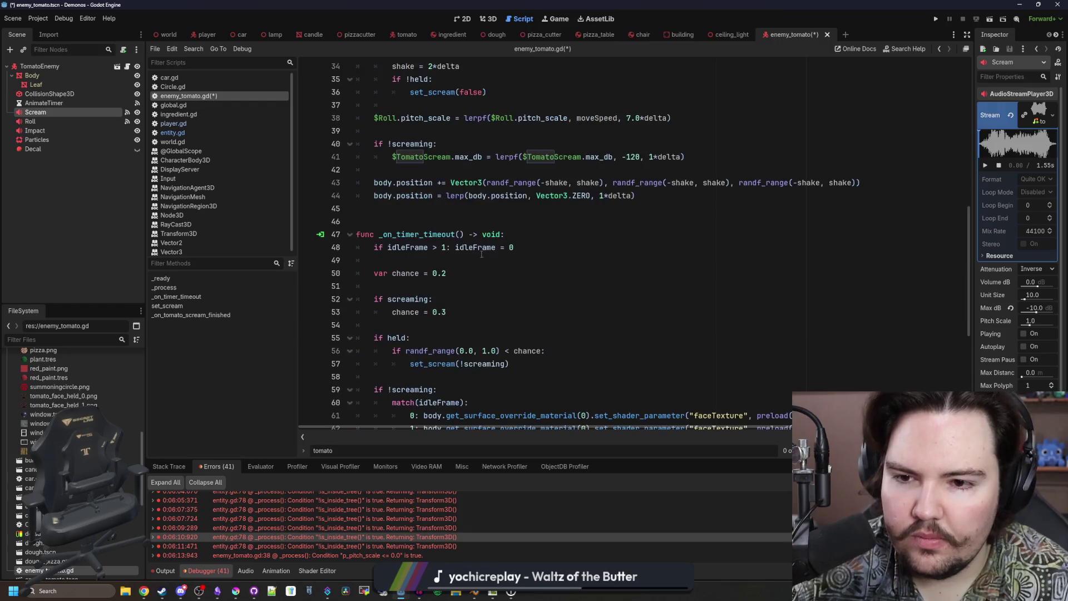
Replace the $TomatoScream references in the max_db line and lines 72-74 with the scream variable.
drag(582, 156, 528, 156)
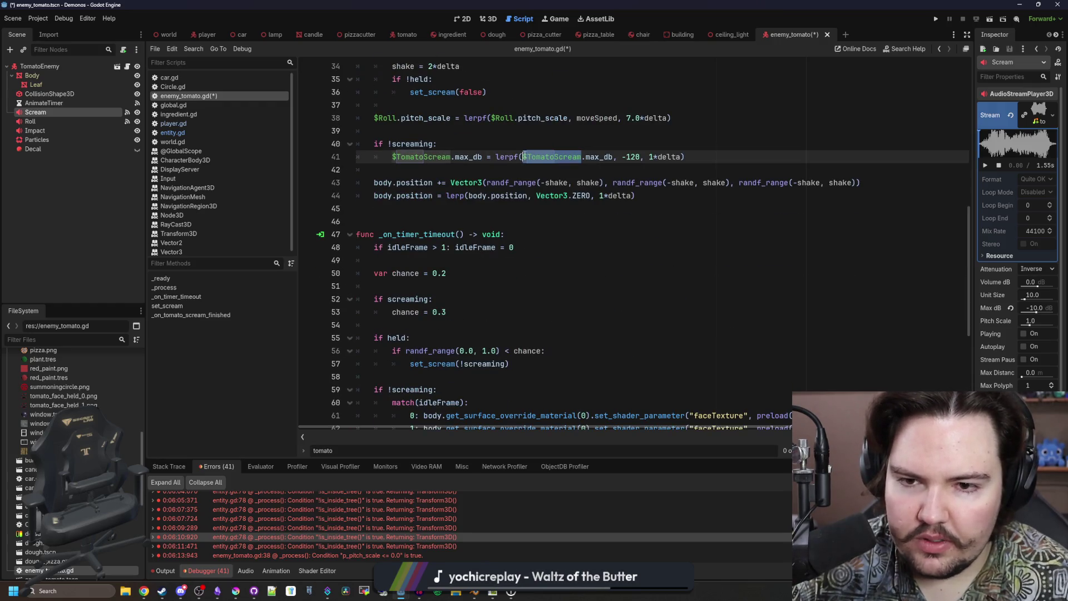
drag(451, 156, 394, 156)
scroll(504, 297, down, 6)
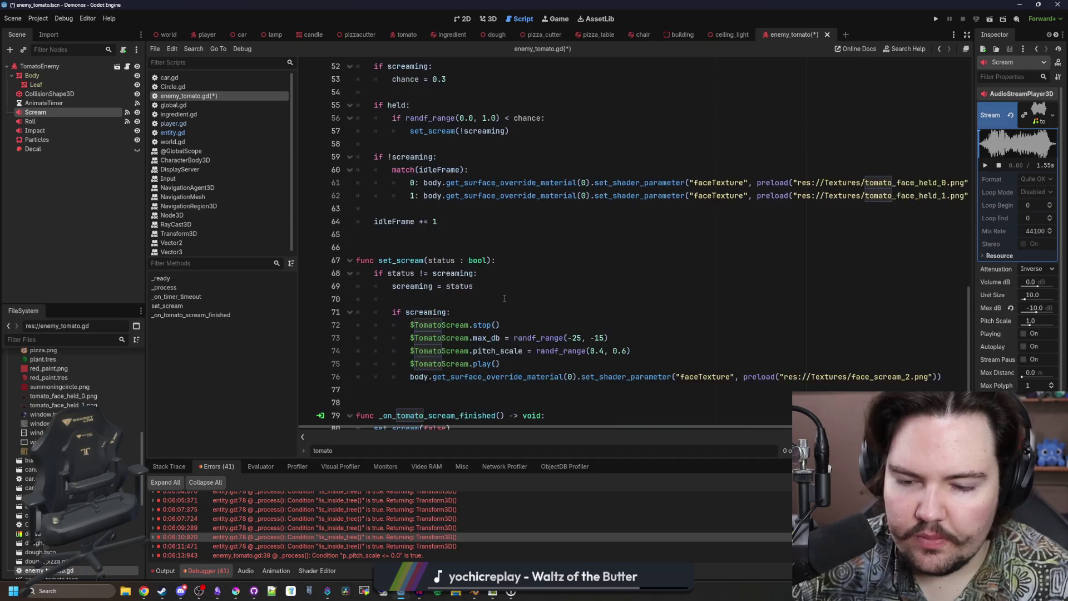
scroll(504, 298, down, 1)
double_click(440, 298)
text(scream)
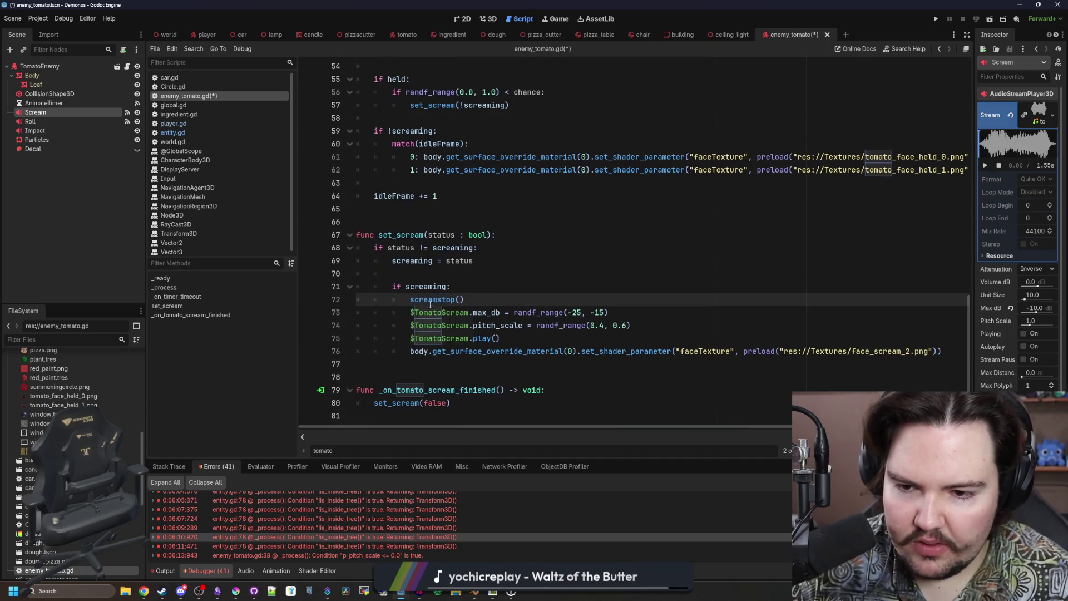
key(ctrl+z)
double_click(440, 313)
text(scream)
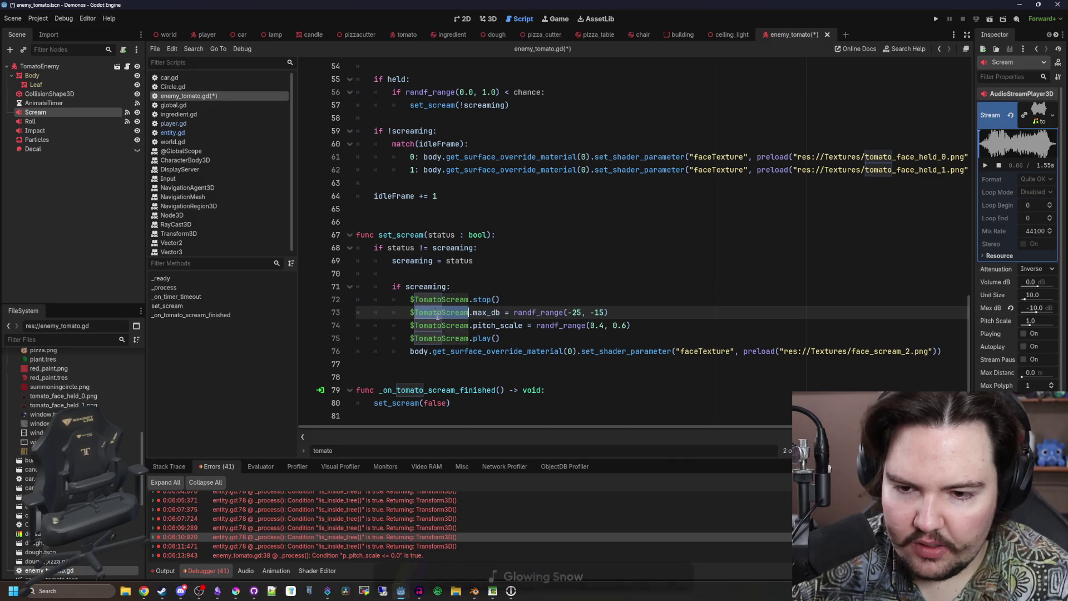
double_click(440, 325)
text(screamscream)
key(Delete)
key(Up)
key(Delete)
key(Up)
key(Delete)
key(Up)
key(Delete)
double_click(434, 298)
text(scream)
key(Down)
key(Down)
key(Down)
key(Home)
text(s)
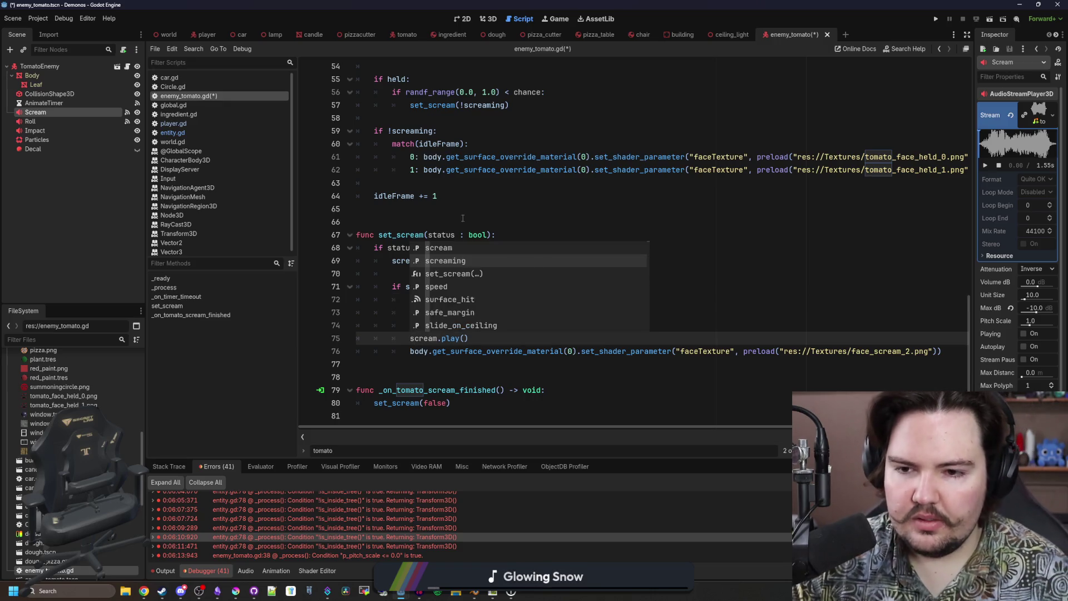
Save enemy_tomato.gd and search the script for remaining 'tomato' matches.
key(Escape)
key(ctrl+s)
key(ctrl+shift+f)
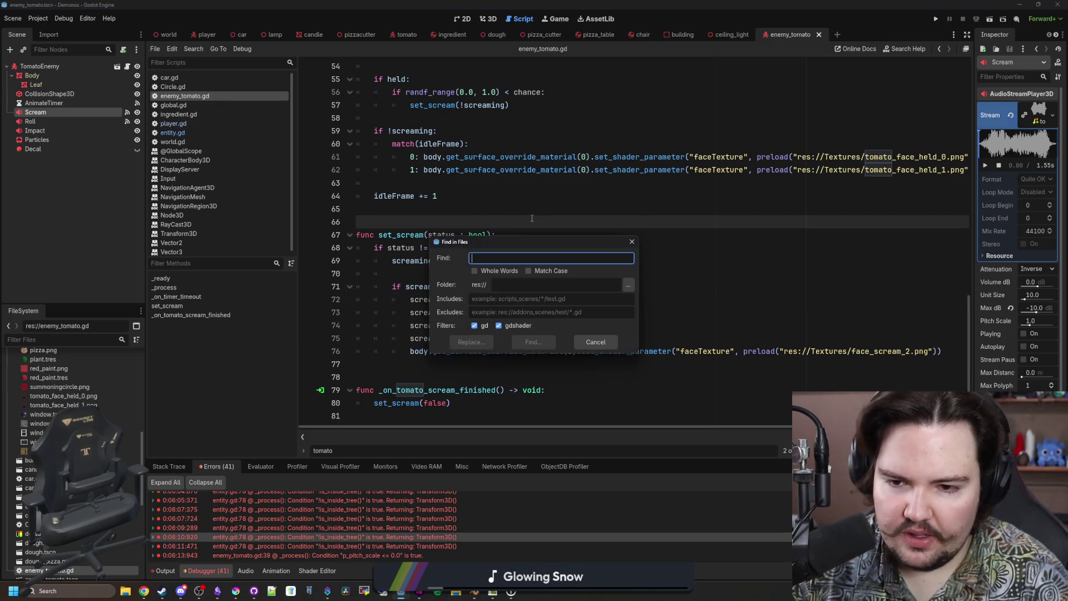
text(scre)
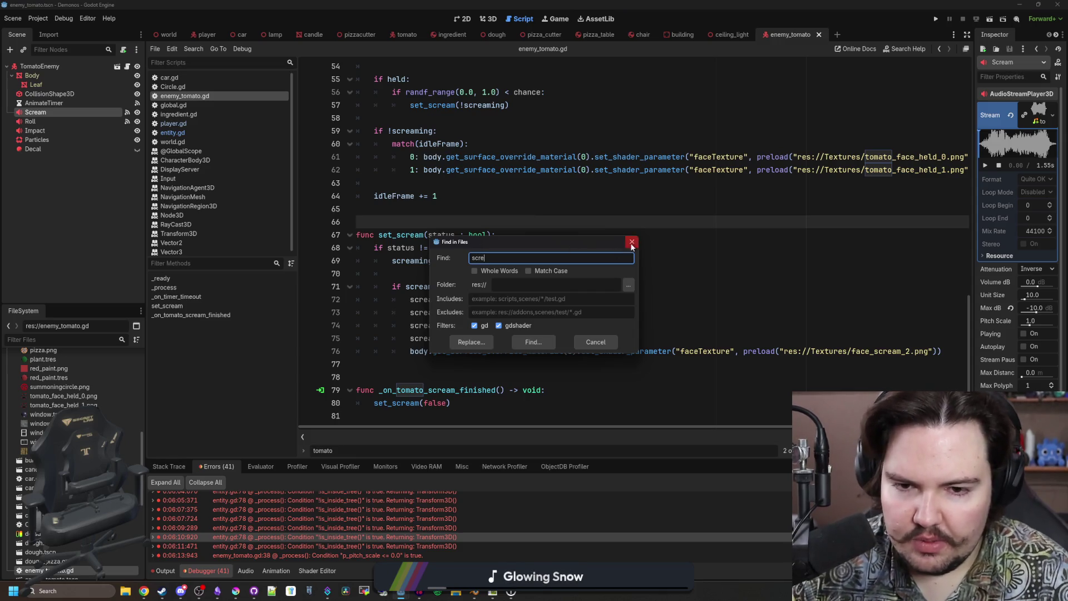
click(632, 244)
key(ctrl+f)
text(screa)
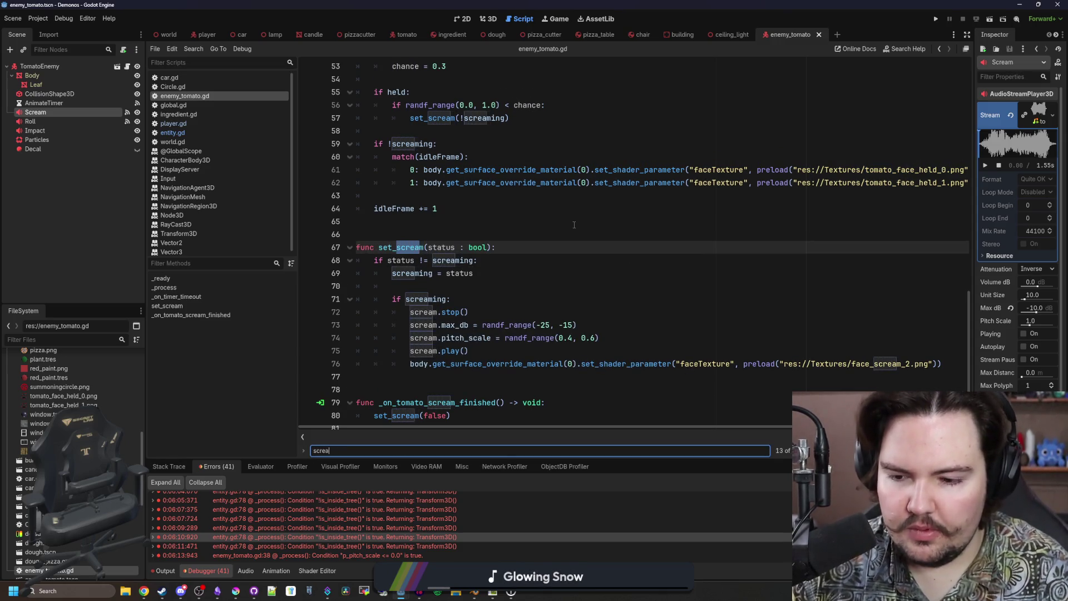
key(BackSpace)
key(BackSpace)
key(BackSpace)
text(tomato)
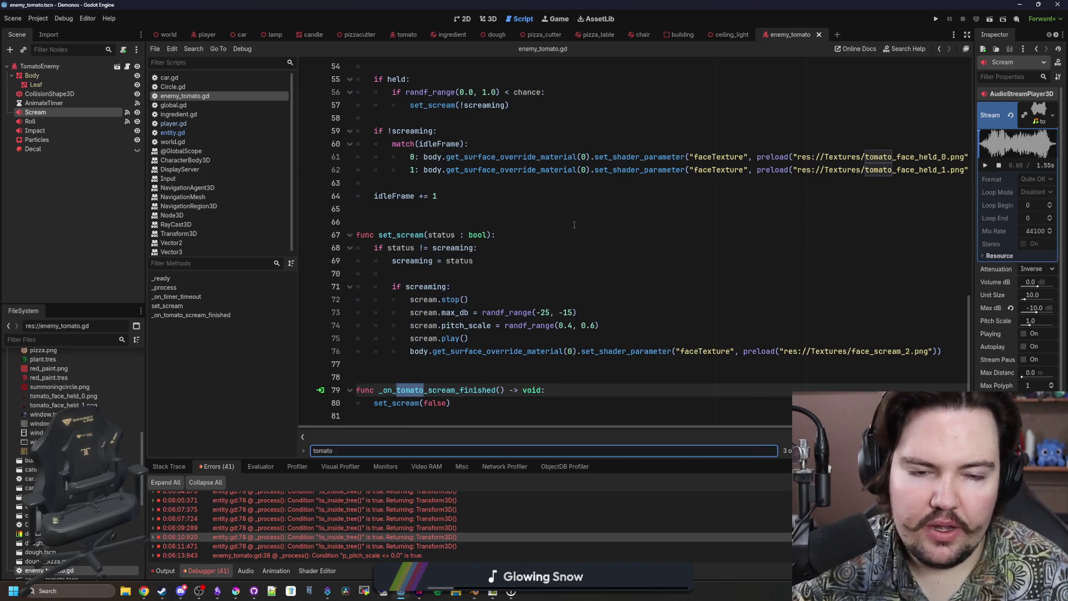
key(Return)
key(Return)
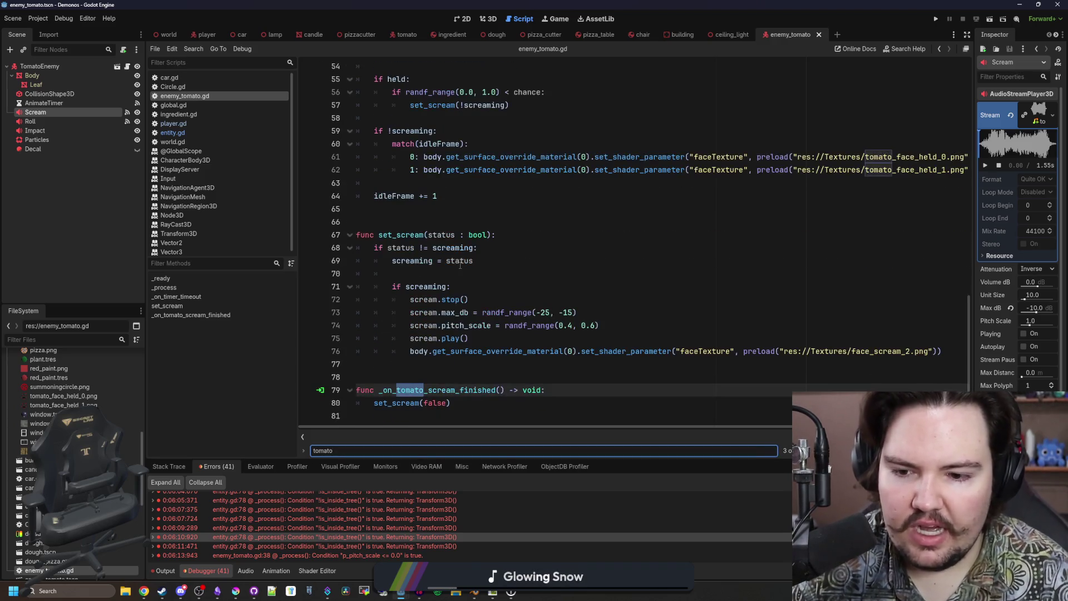
key(Return)
key(Return)
key(Return)
key(Escape)
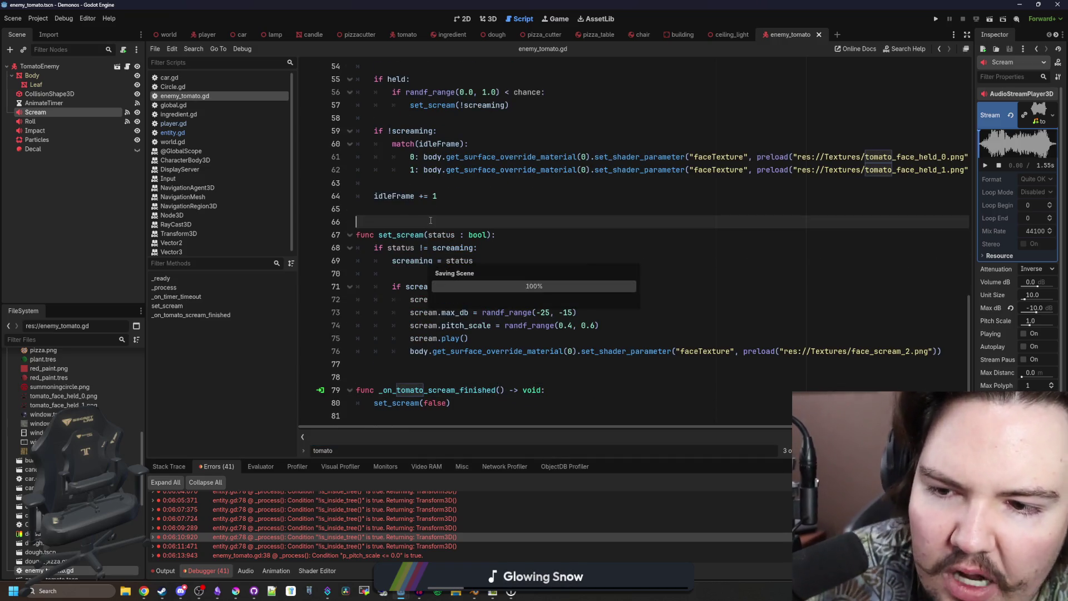
scroll(486, 277, up, 6)
scroll(487, 277, up, 4)
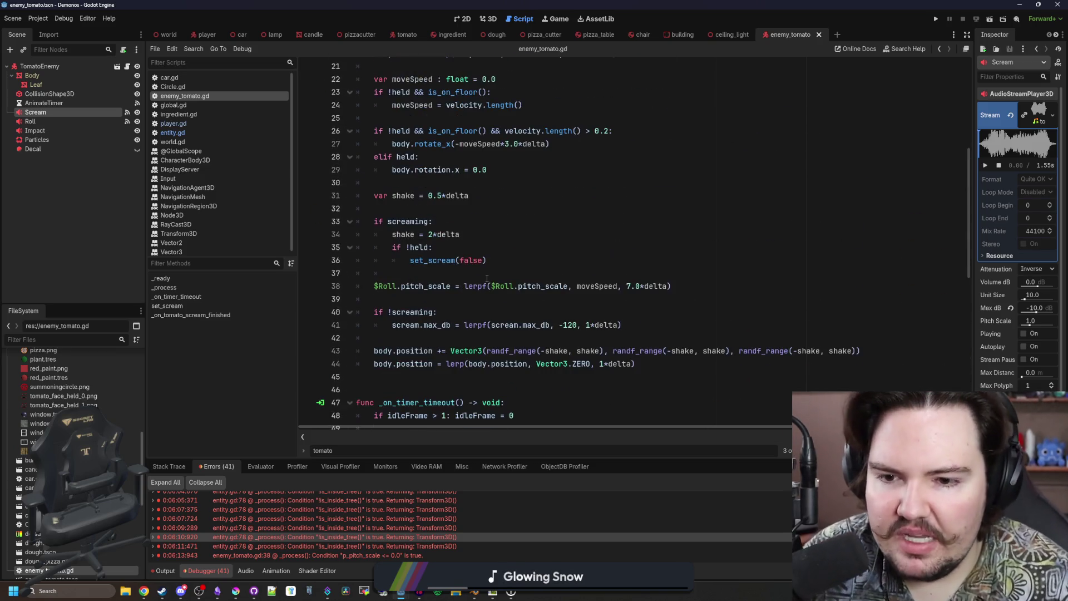
click(487, 273)
scroll(486, 276, up, 4)
scroll(487, 275, up, 3)
click(478, 273)
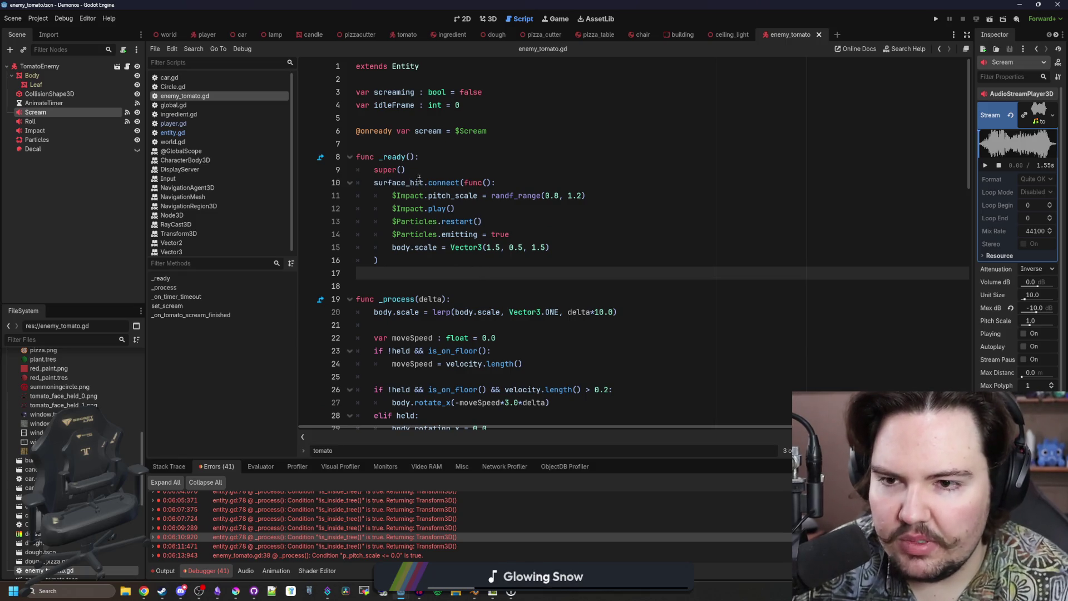
click(359, 144)
drag(487, 131, 356, 131)
click(574, 131)
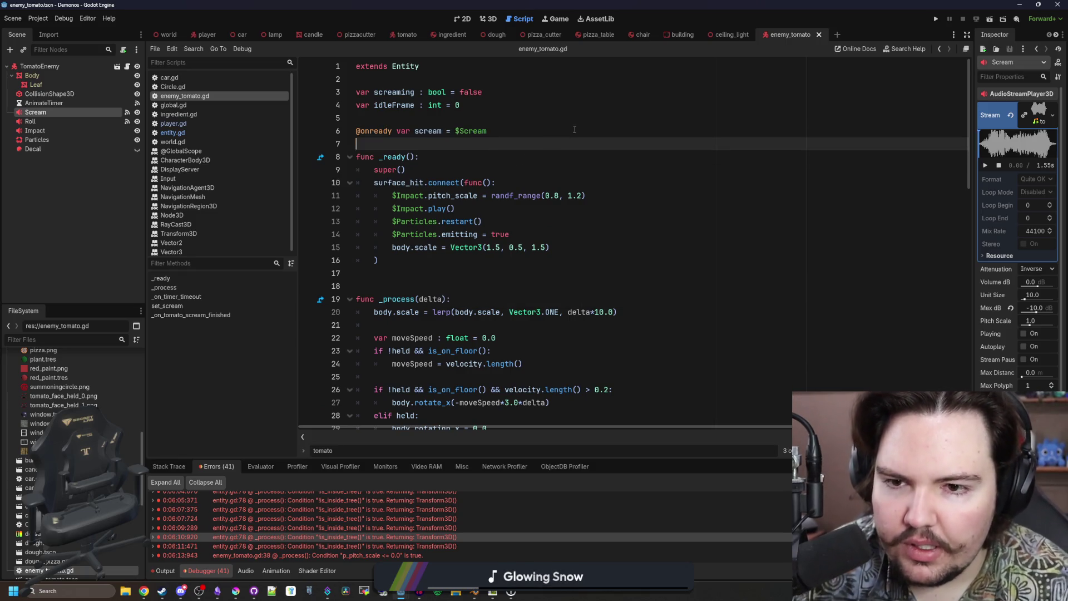
double_click(450, 132)
key(ctrl+c)
scroll(450, 251, down, 5)
scroll(412, 223, down, 4)
Paste screamSound over the scream usages on line 41 and lines 72-75.
double_click(399, 235)
key(ctrl+v)
double_click(526, 234)
key(ctrl+v)
scroll(479, 286, down, 5)
scroll(480, 286, down, 4)
double_click(421, 300)
key(ctrl+v)
key(ctrl+v)
double_click(423, 325)
key(ctrl+v)
double_click(423, 337)
key(ctrl+v)
scroll(486, 317, up, 2)
scroll(487, 280, up, 15)
scroll(487, 251, up, 10)
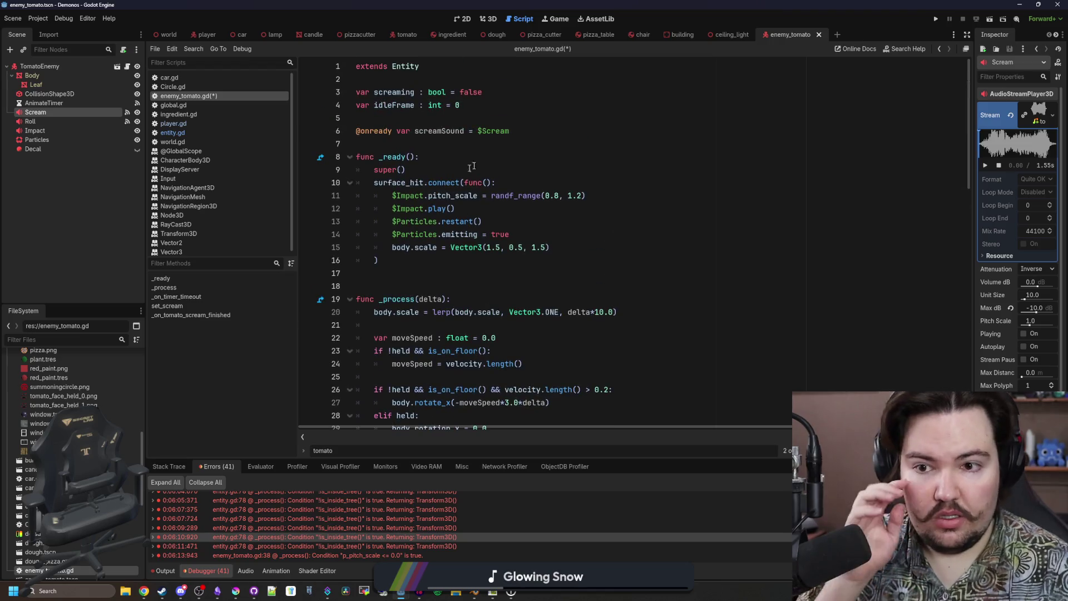
mouse_move(511, 131)
mouse_down()
mouse_move(338, 119)
mouse_move(356, 131)
mouse_up()
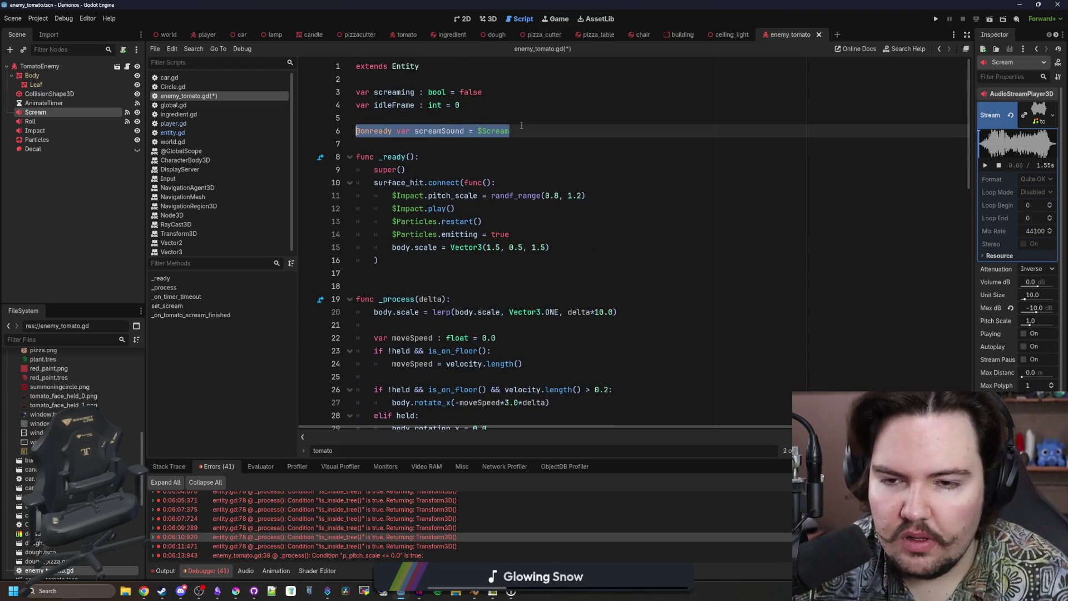
Duplicate the screamSound declaration twice and rename the copies rollSound and imapctSound.
click(521, 126)
key(Return)
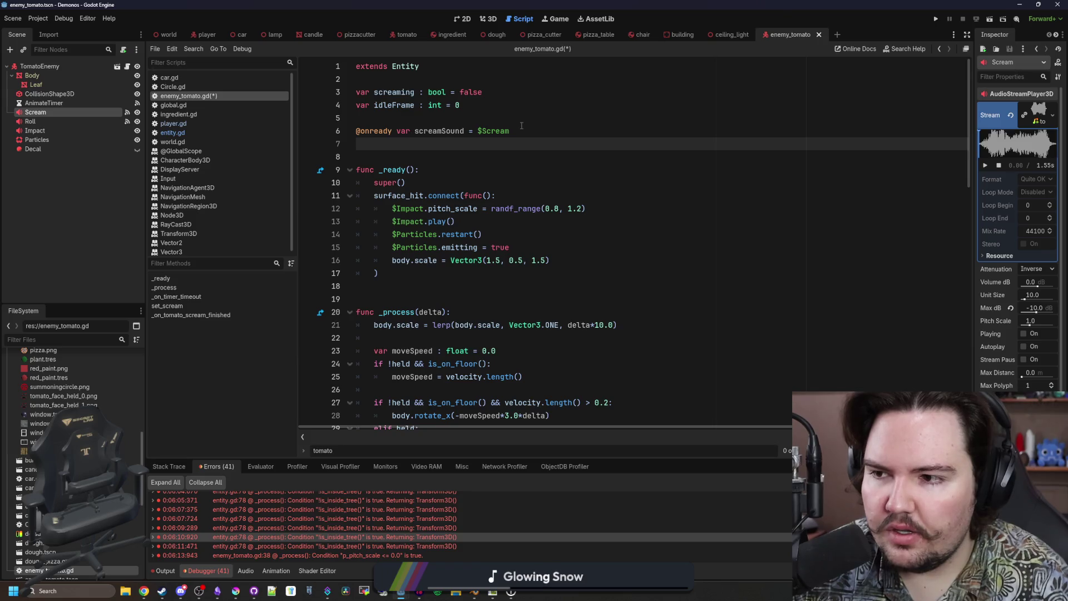
key(ctrl+v)
key(ctrl+v)
double_click(437, 142)
text(roll)
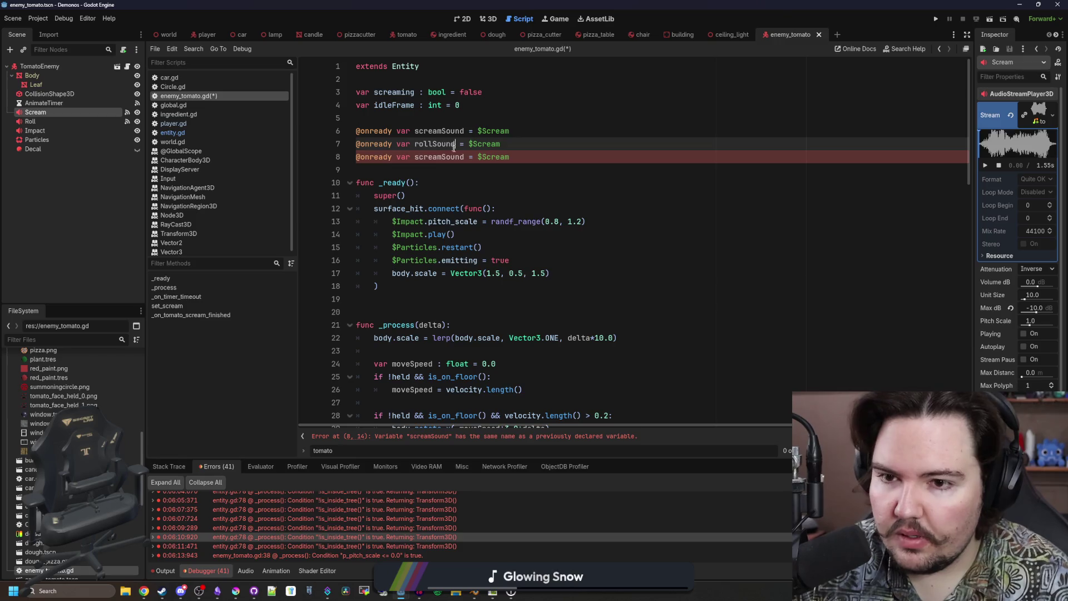
double_click(438, 157)
text(imapctS)
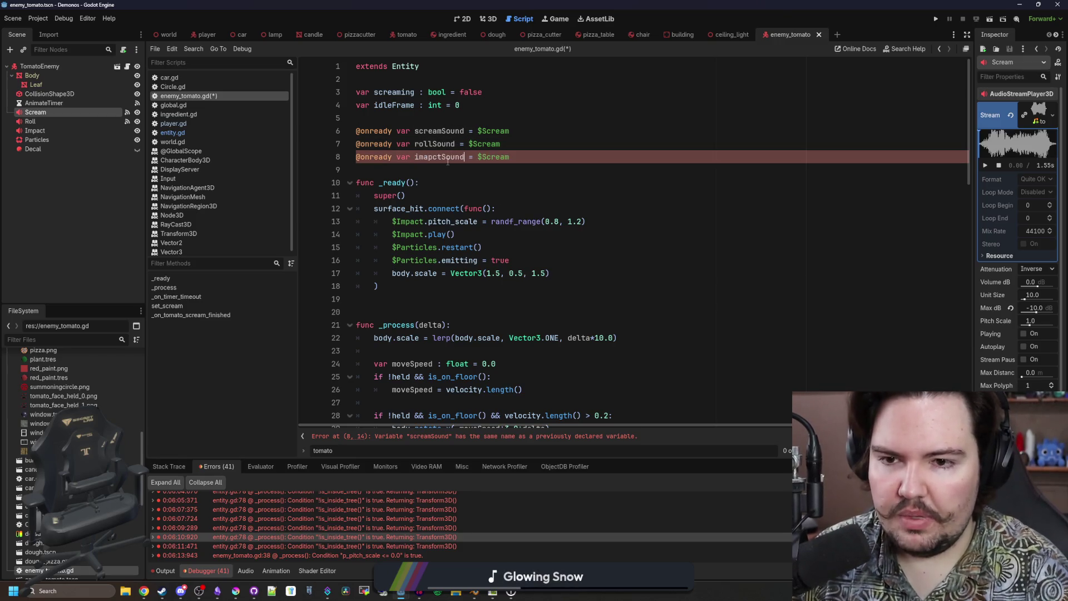
Point the new variables at the $Impact and $Roll nodes via autocomplete.
double_click(497, 156)
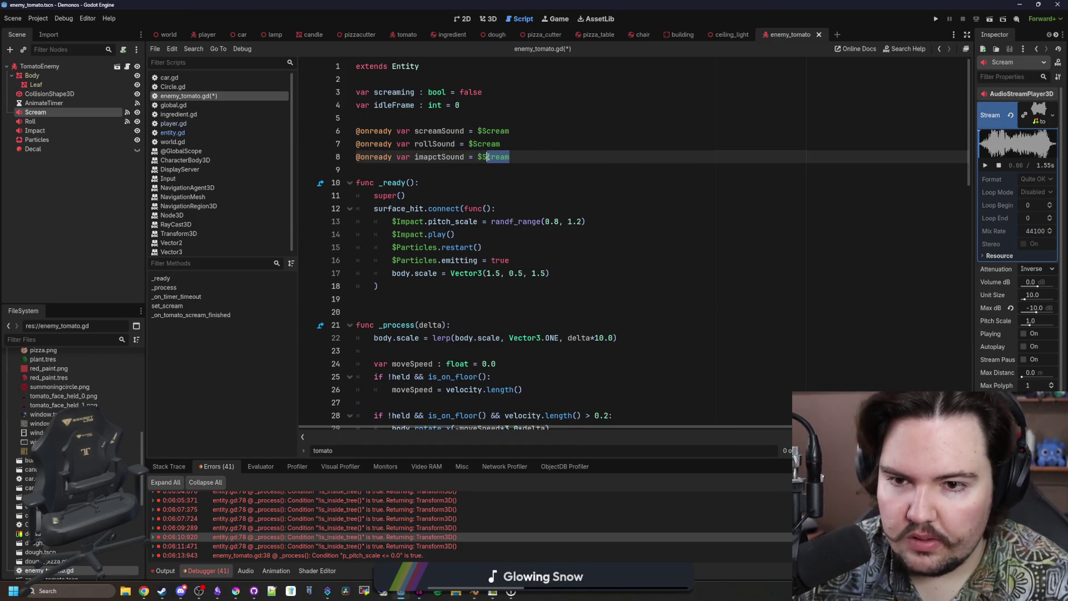
text(S)
key(BackSpace)
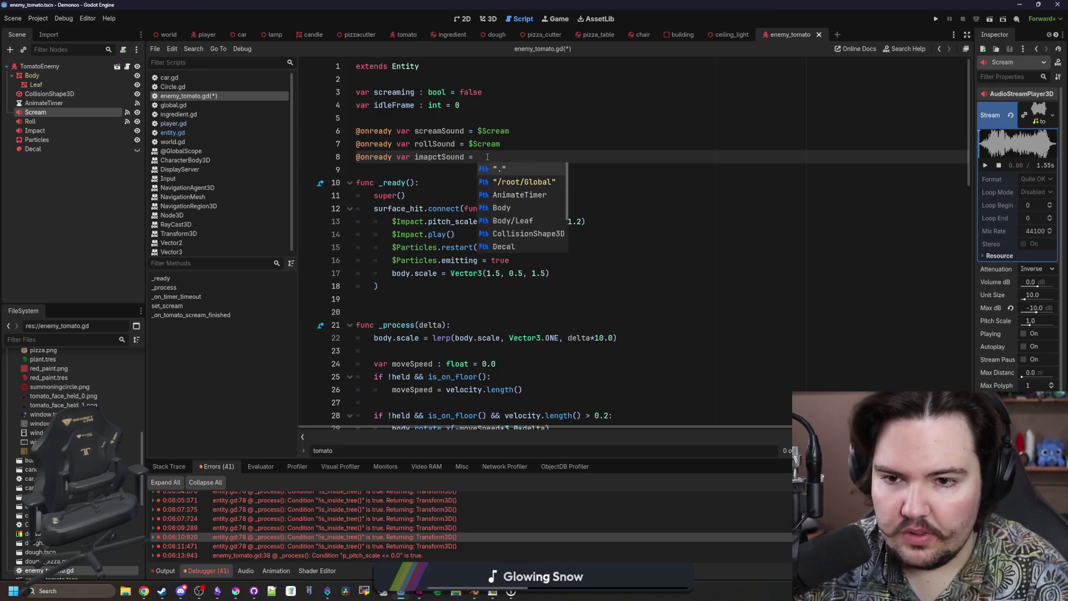
text($Impact)
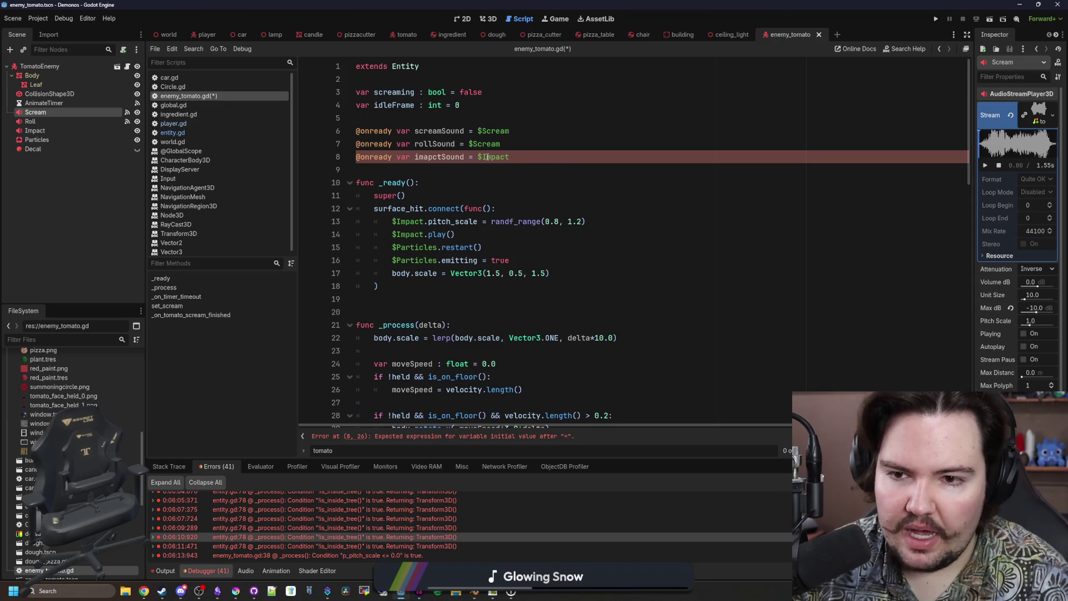
key(Tab)
double_click(487, 144)
text(Roll)
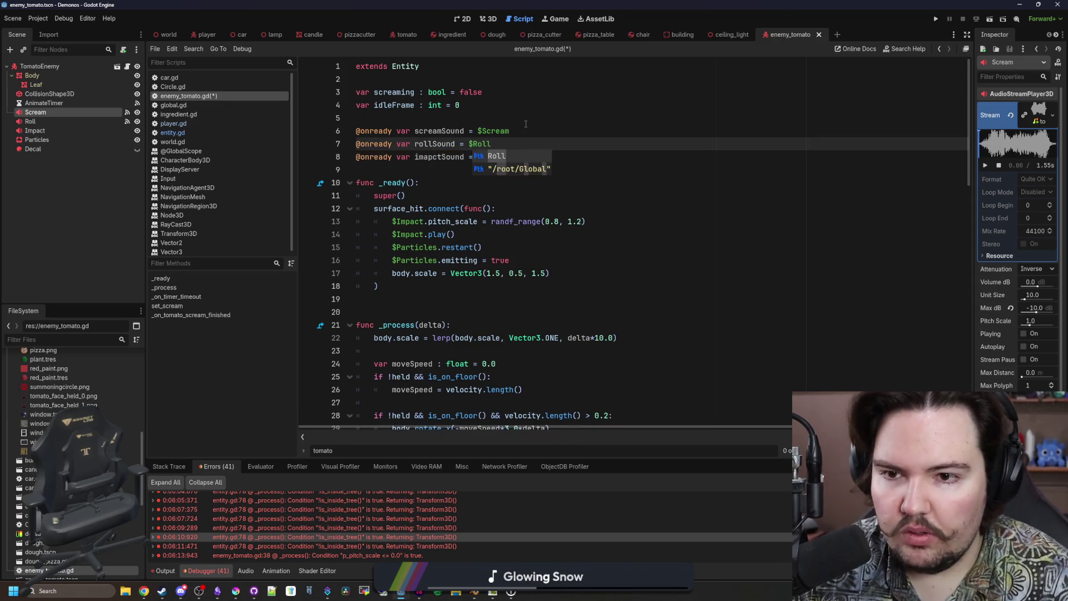
click(433, 118)
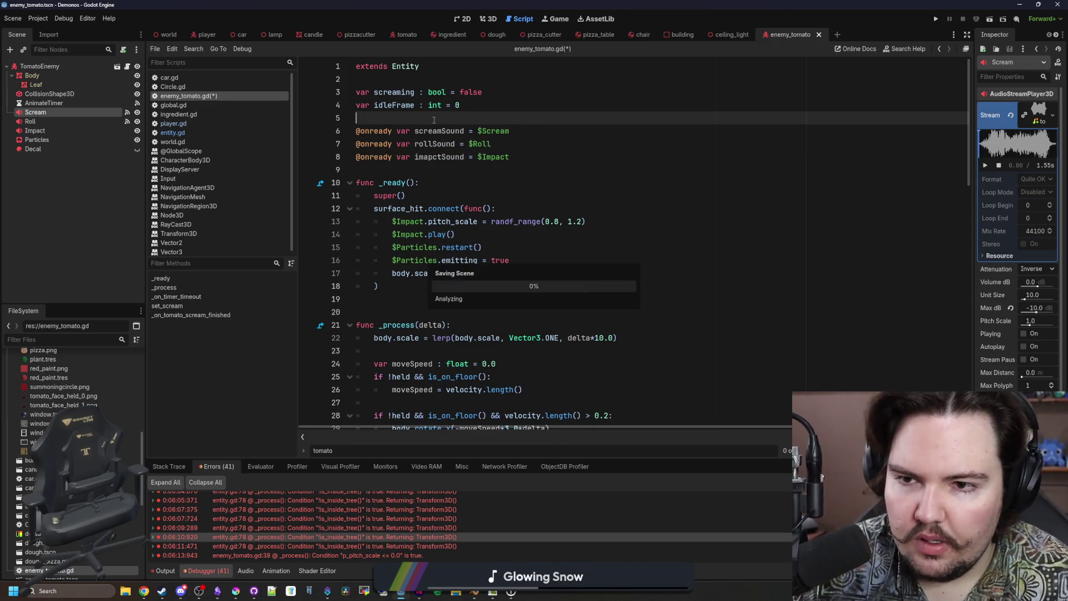
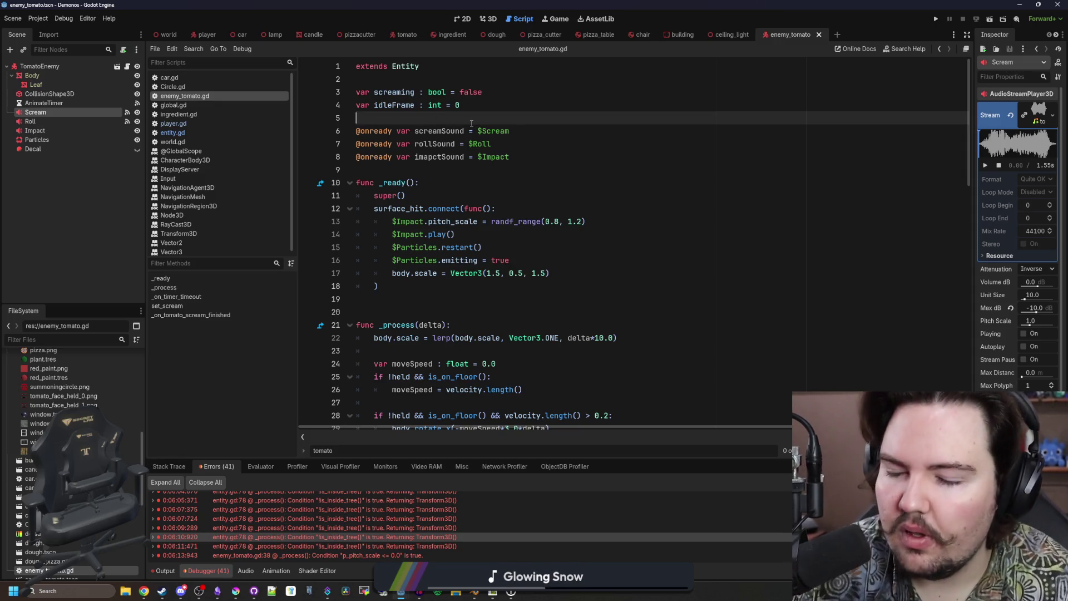
Replace the $Roll references around line 40 with the rollSound variable.
double_click(450, 130)
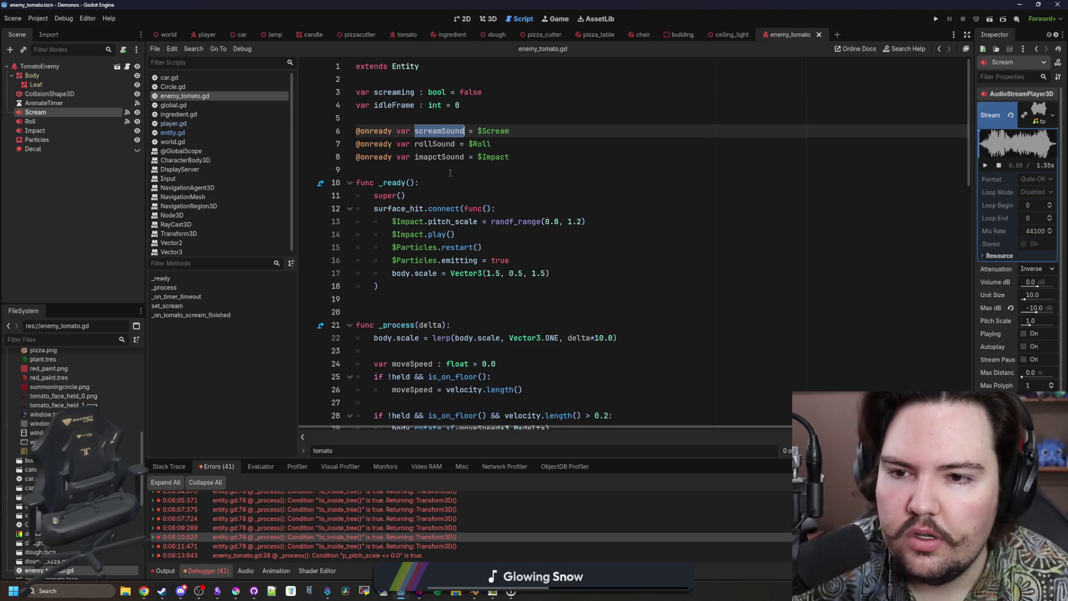
scroll(501, 251, down, 10)
scroll(500, 251, down, 8)
click(557, 221)
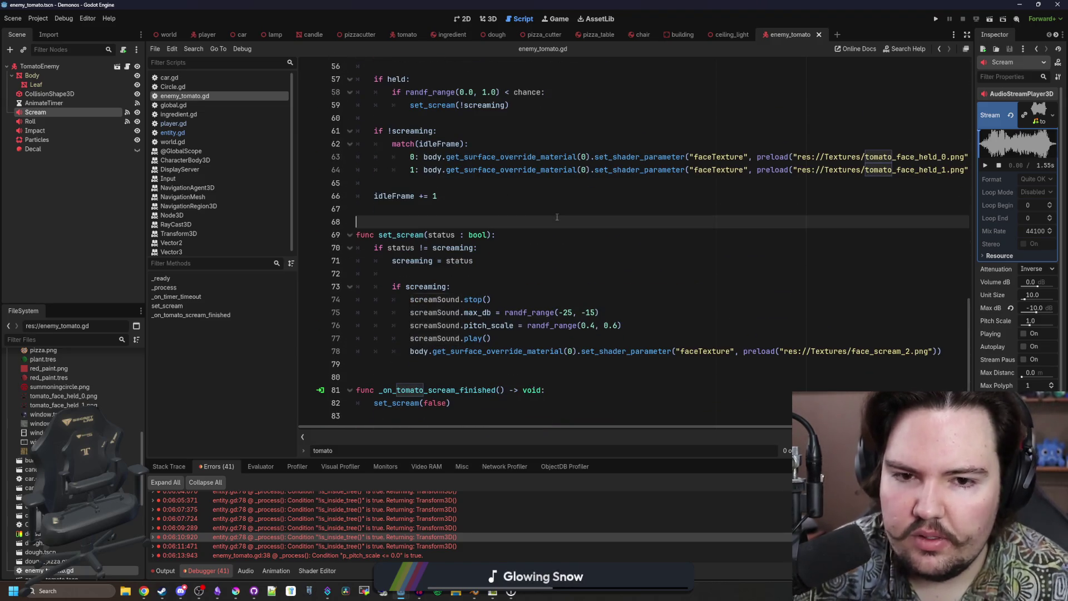
scroll(557, 217, up, 5)
scroll(557, 217, up, 5)
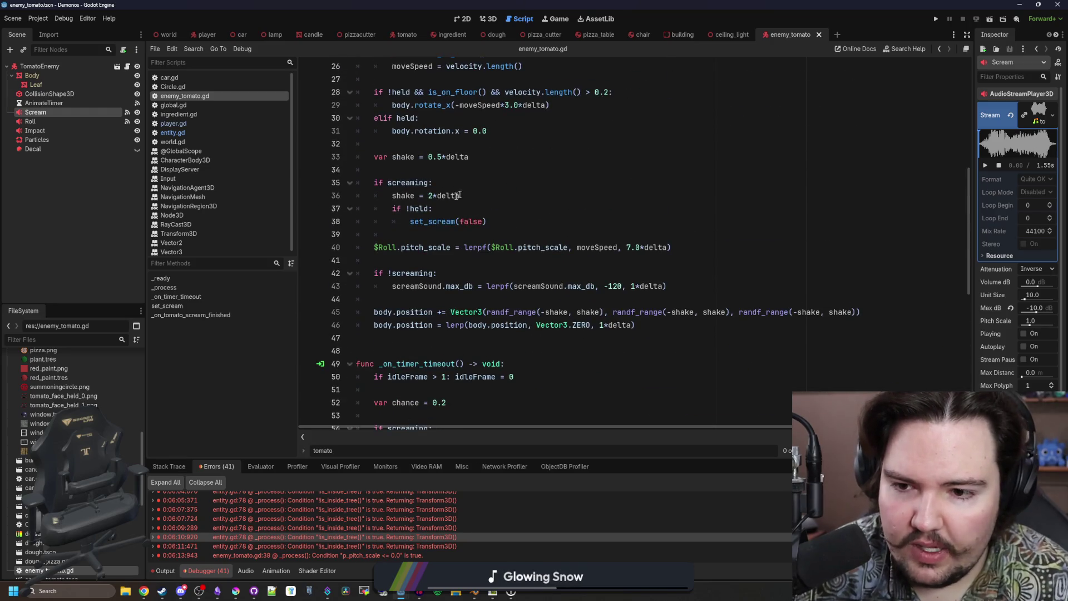
drag(396, 247, 381, 248)
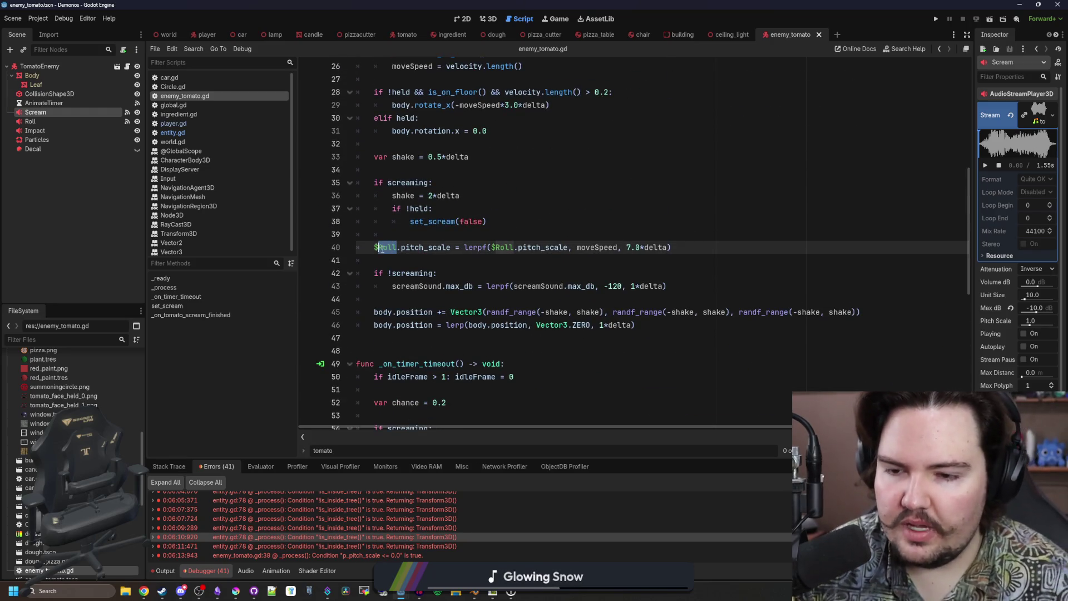
text(rollSound)
key(Escape)
double_click(383, 249)
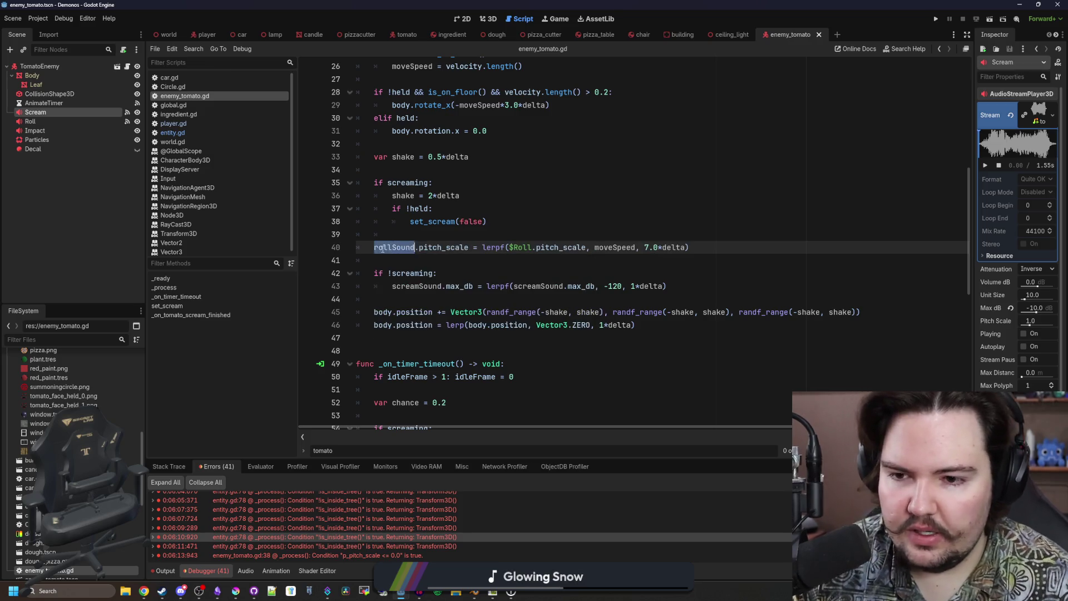
double_click(522, 247)
text(rollSound)
click(524, 200)
text(oll)
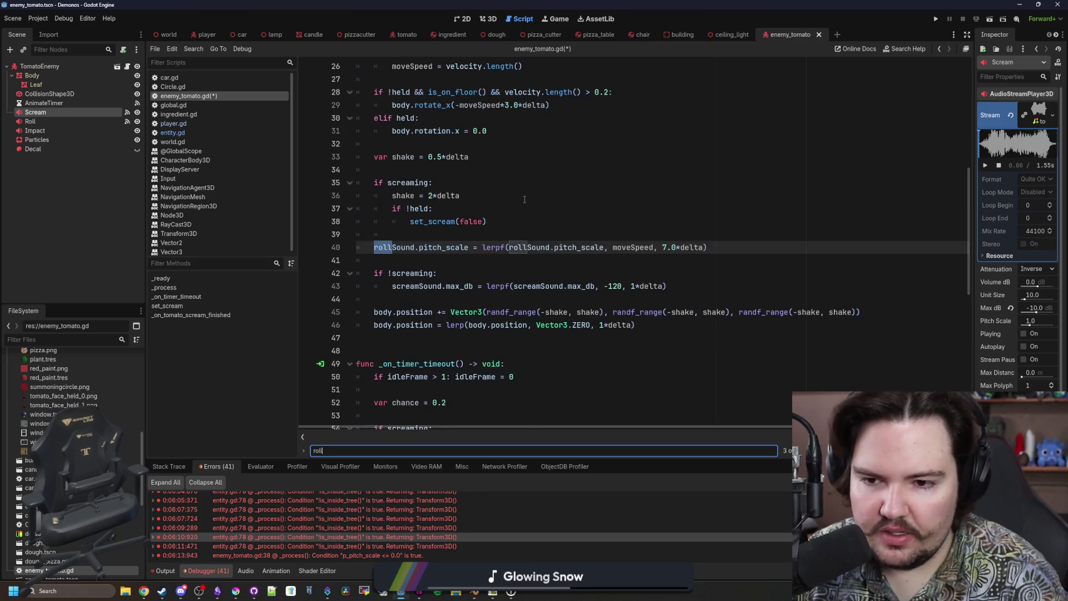
key(Return)
key(Return)
key(Return)
Replace $Impact on lines 13–14 with imapctSound and save the script.
double_click(434, 157)
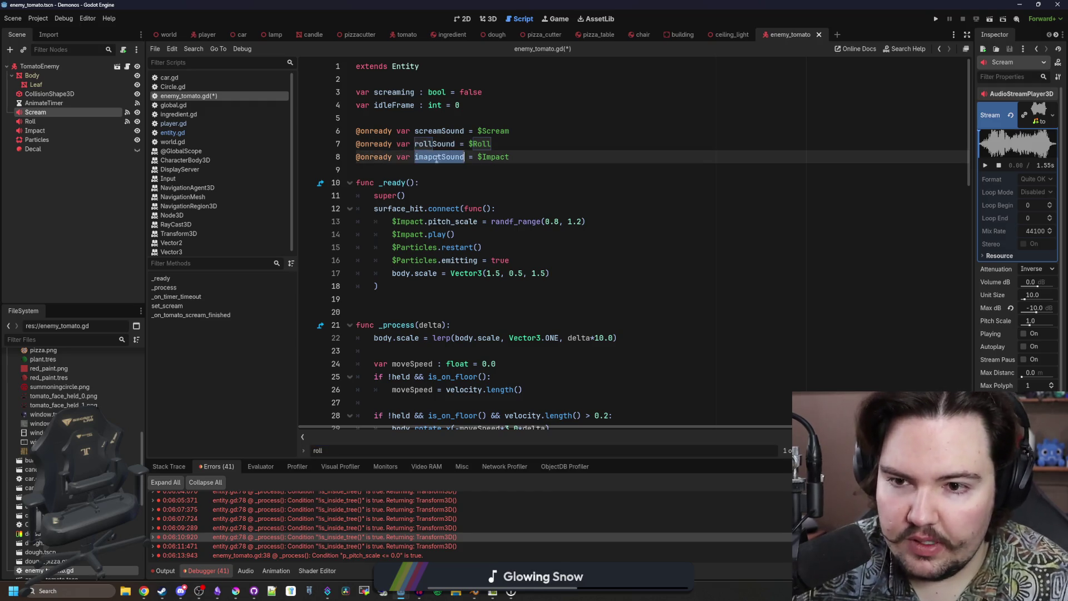
key(ctrl+c)
double_click(409, 234)
key(ctrl+v)
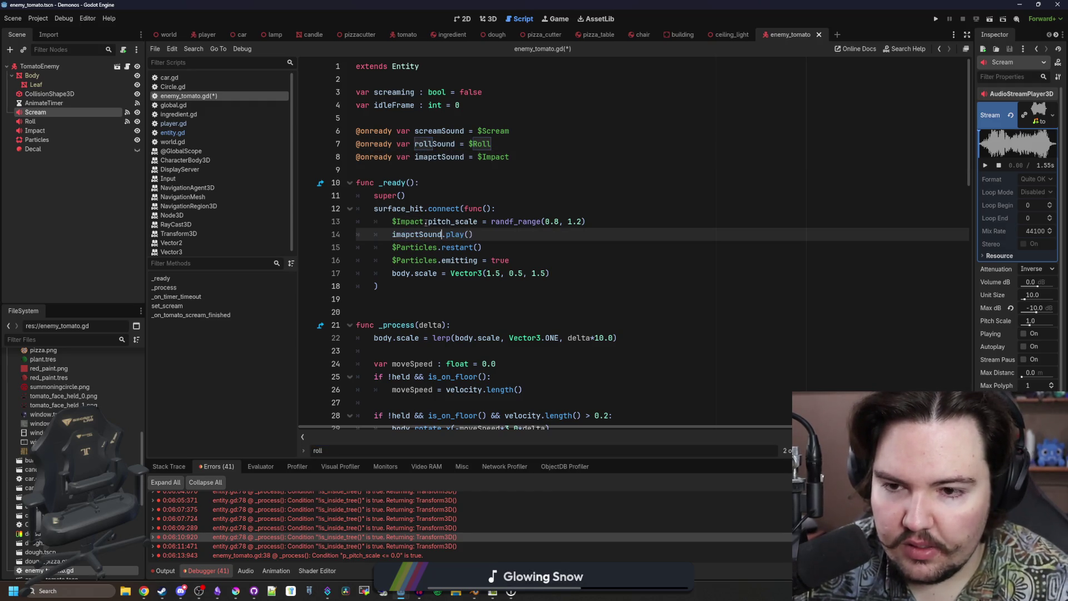
double_click(408, 221)
key(ctrl+v)
click(432, 169)
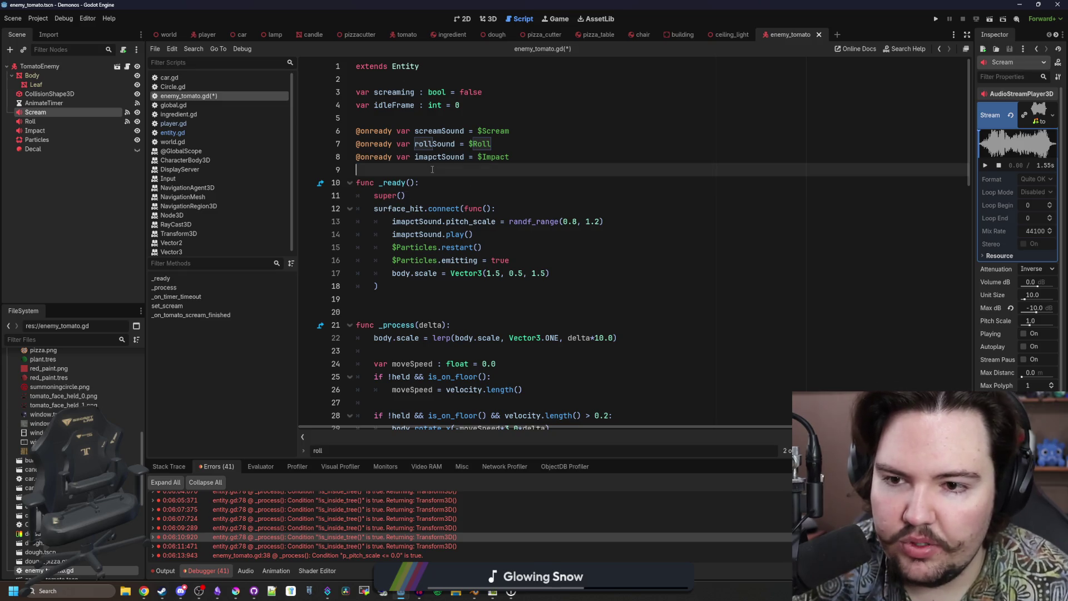
key(ctrl+s)
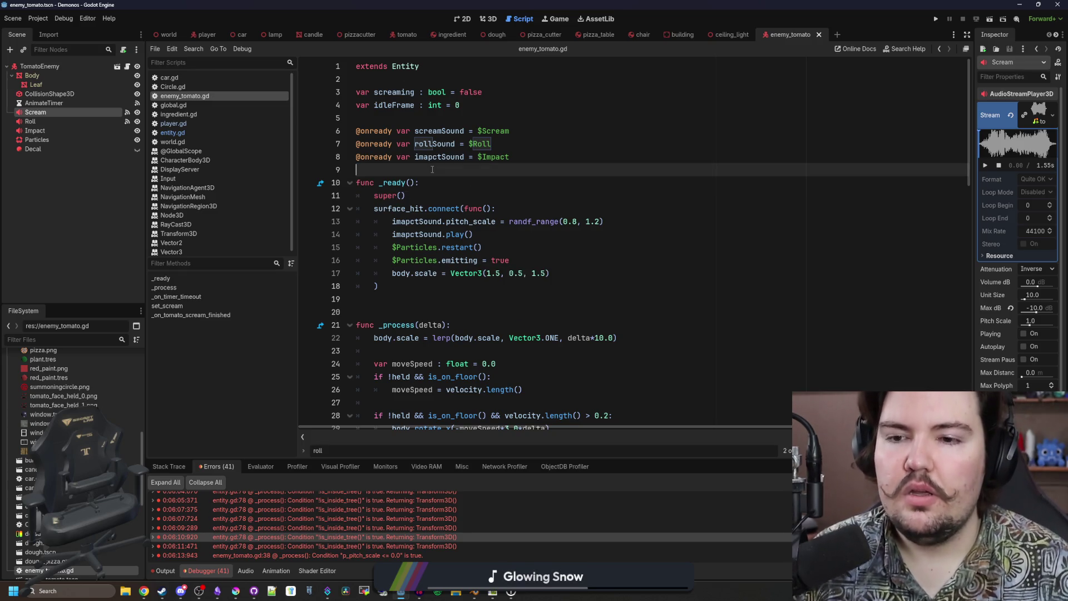
click(64, 138)
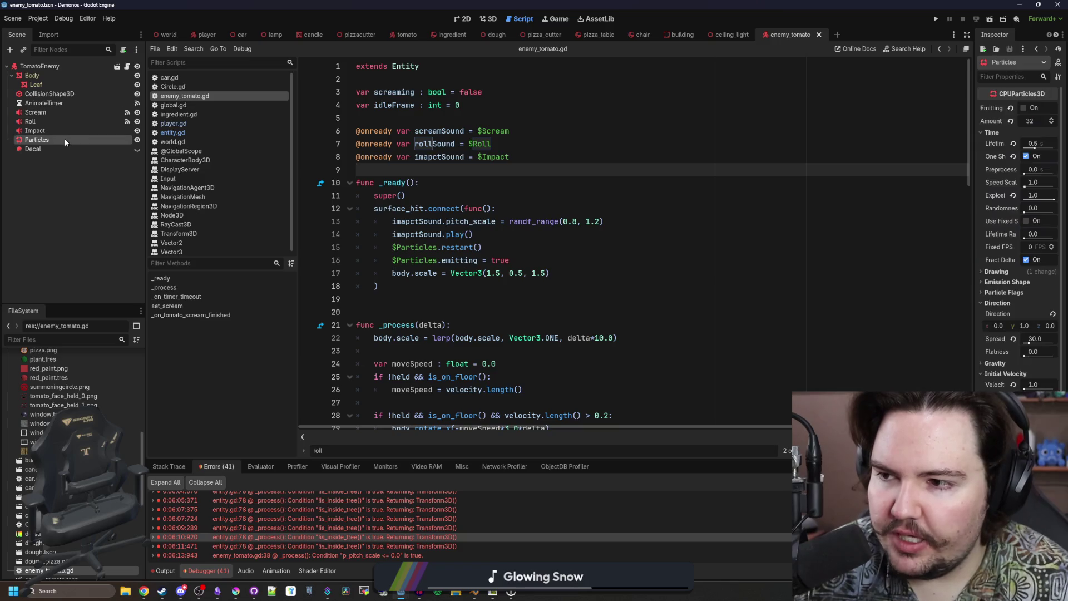
drag(64, 139, 429, 171)
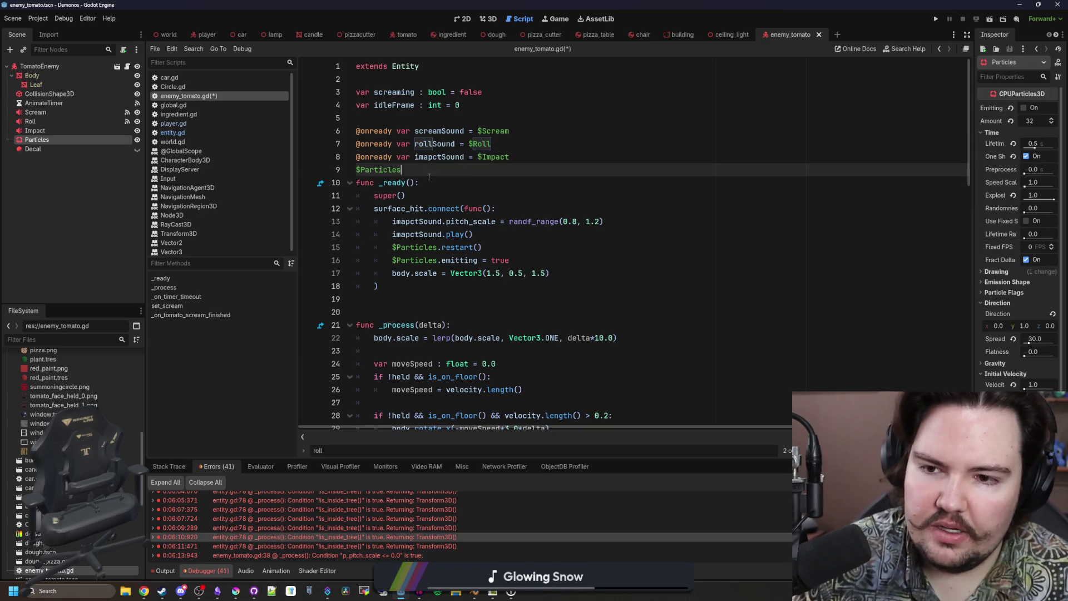
key(Return)
key(Up)
text(@)
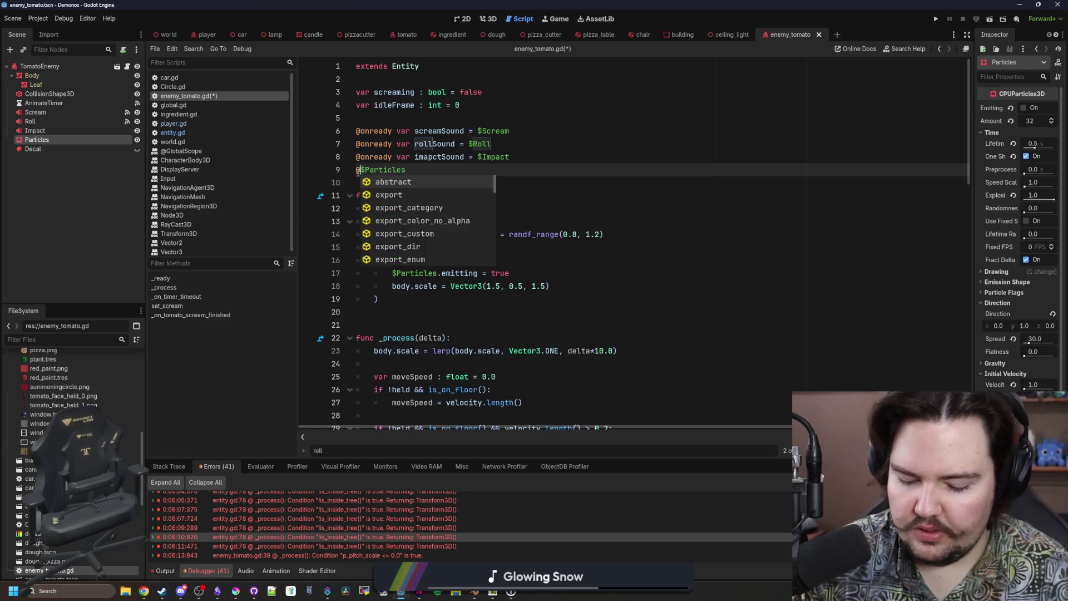
text(onreasd)
text(dy var parti)
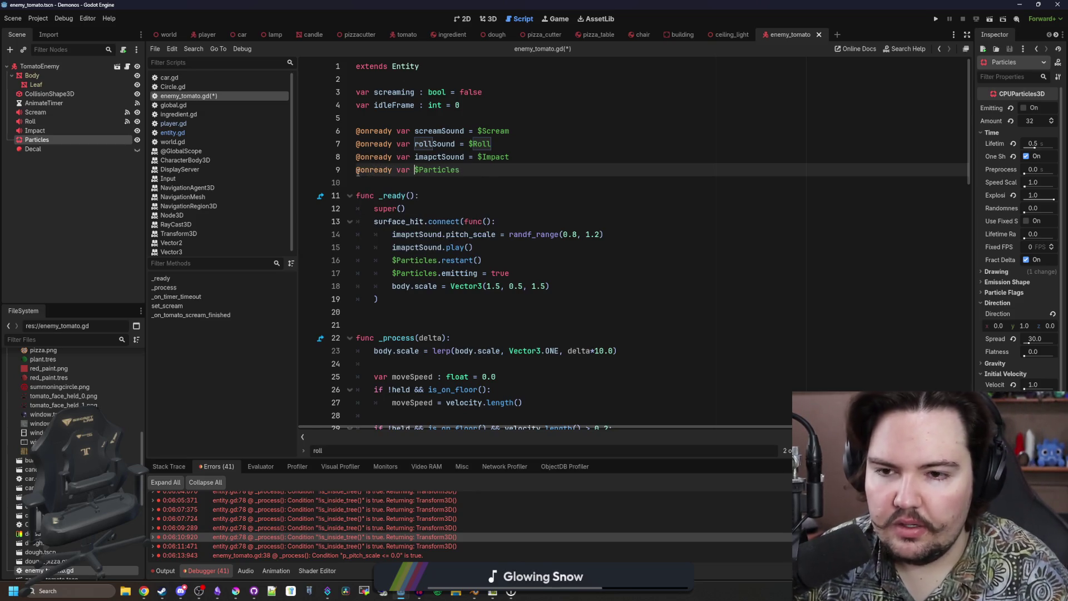
text(=)
key(Escape)
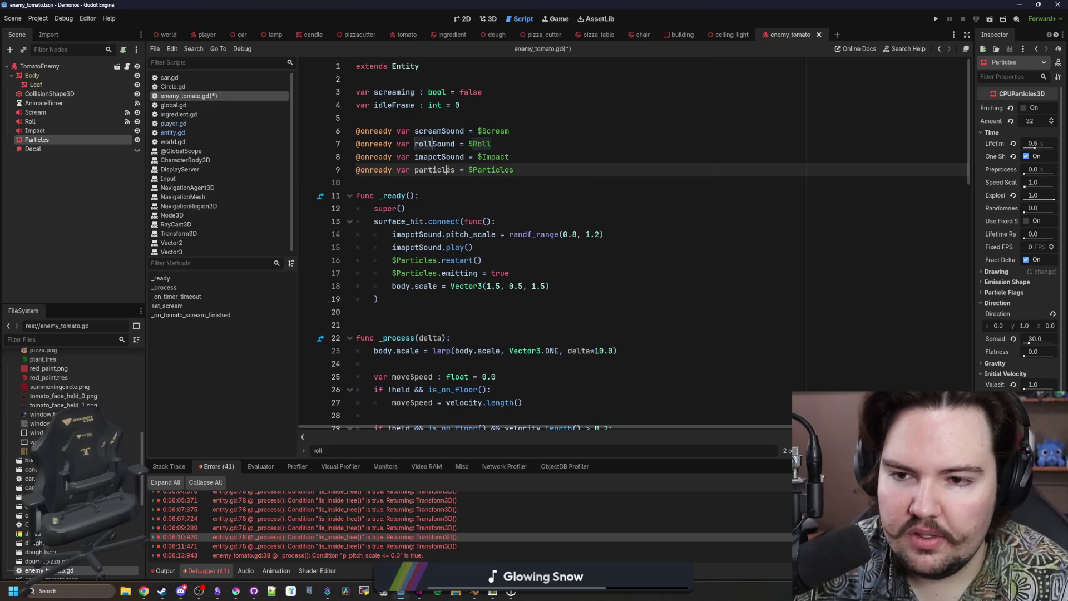
double_click(434, 169)
Use particles in place of $Particles on lines 16–17, then switch to the 3D view.
double_click(413, 260)
key(ctrl+v)
double_click(413, 273)
key(ctrl+v)
scroll(584, 250, down, 7)
scroll(432, 242, down, 8)
scroll(459, 217, down, 4)
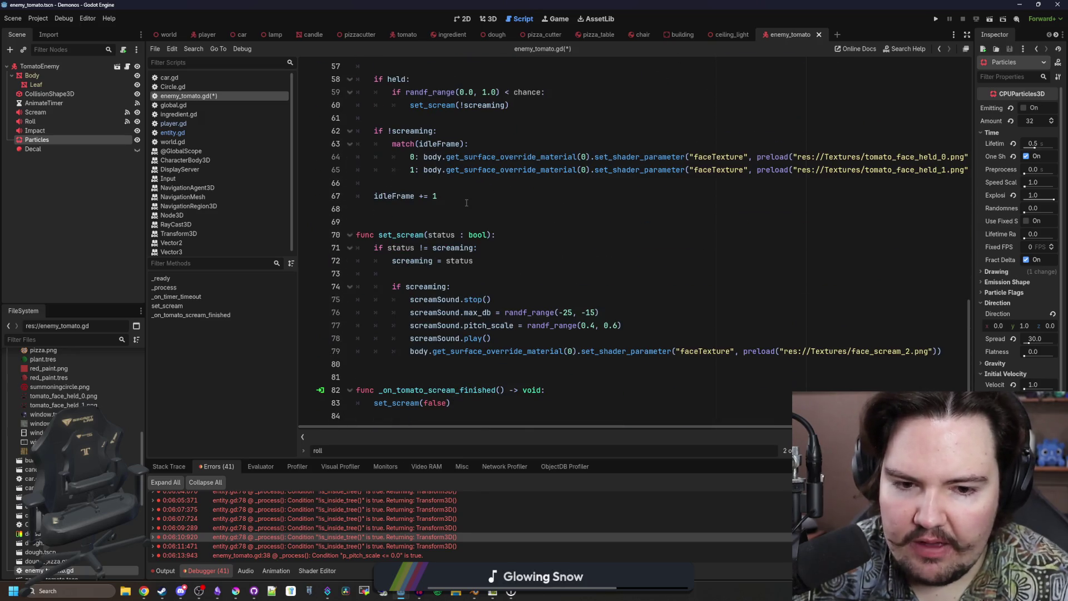
scroll(465, 202, up, 6)
scroll(501, 234, up, 3)
scroll(531, 260, up, 4)
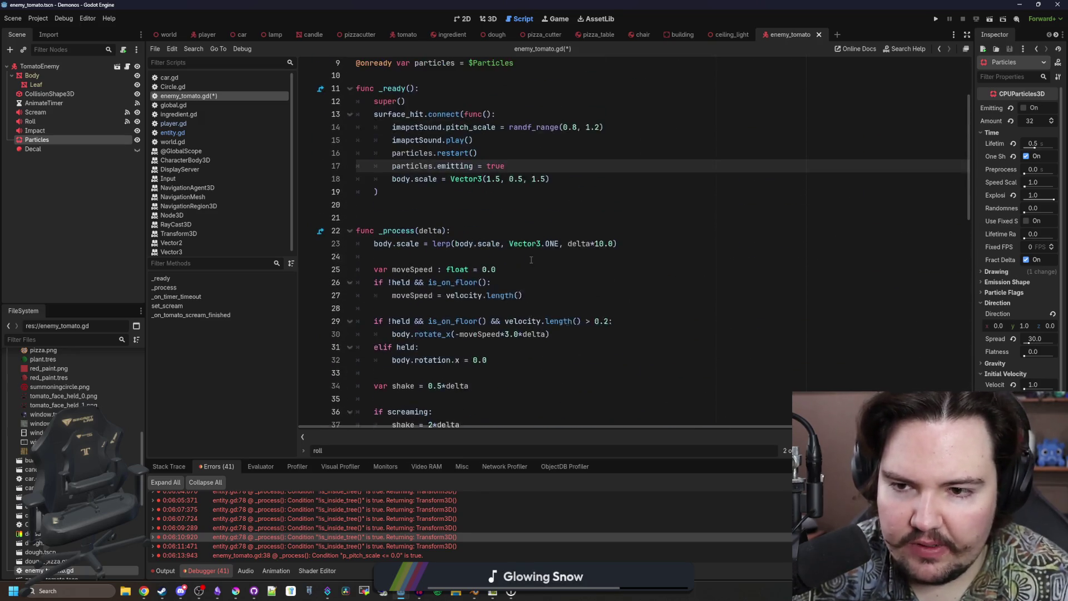
scroll(530, 261, up, 3)
click(416, 184)
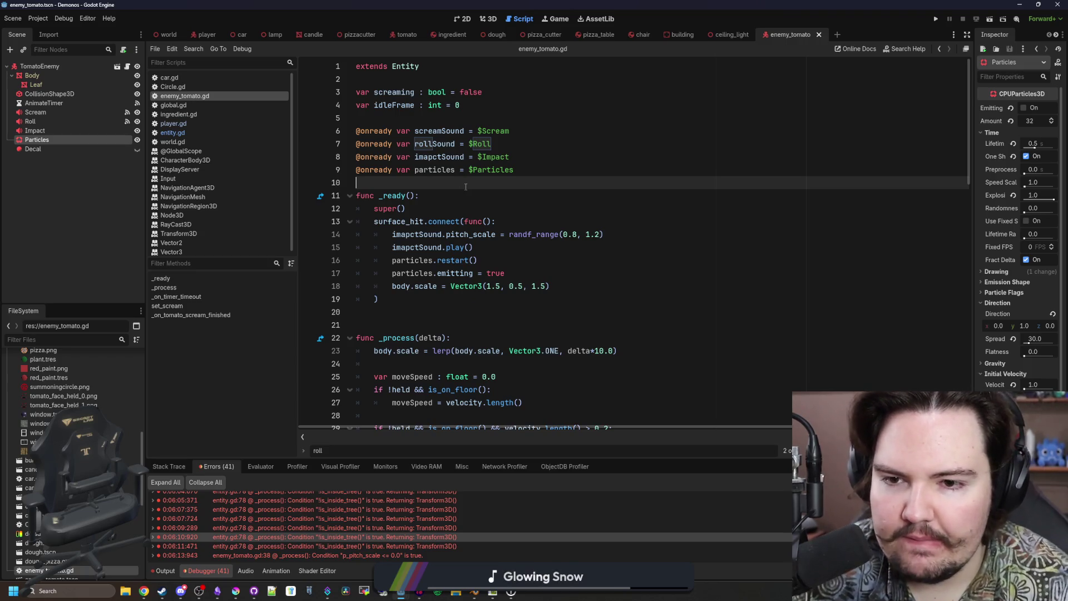
scroll(500, 191, down, 5)
scroll(535, 197, down, 5)
scroll(551, 199, down, 4)
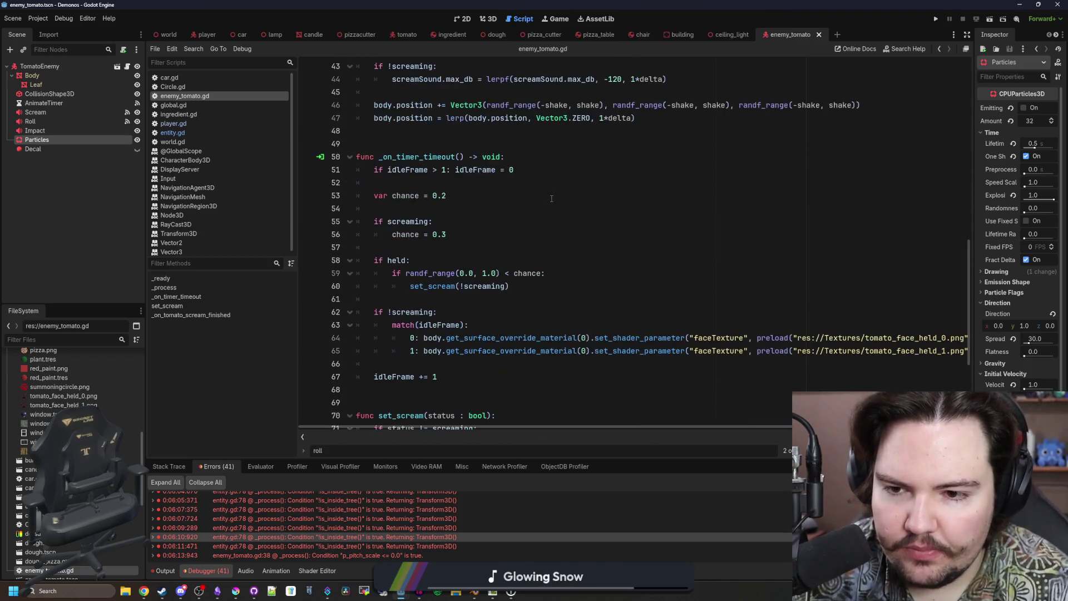
click(551, 144)
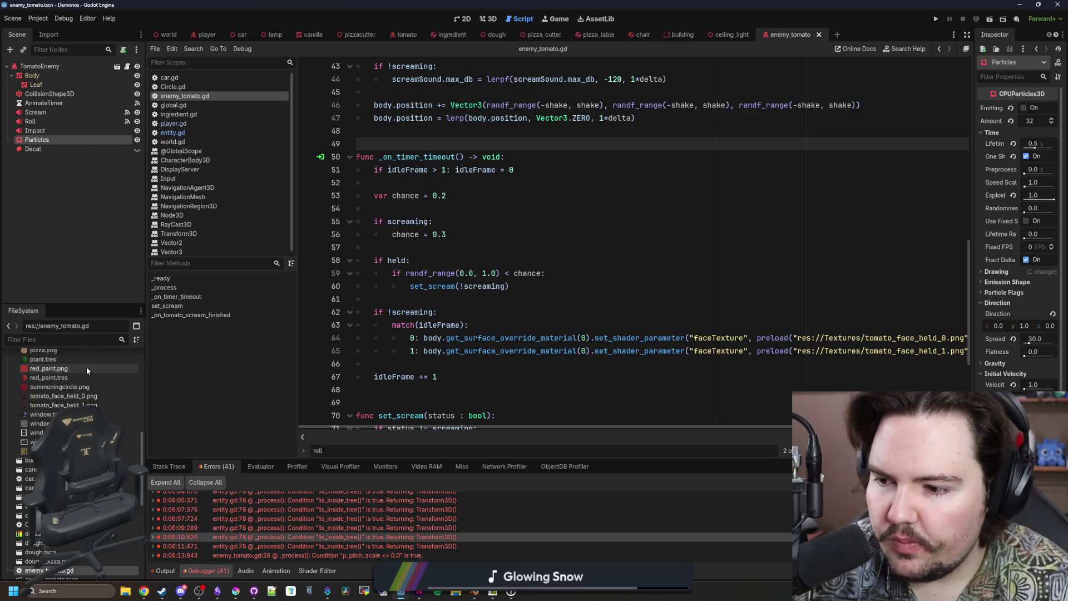
click(492, 19)
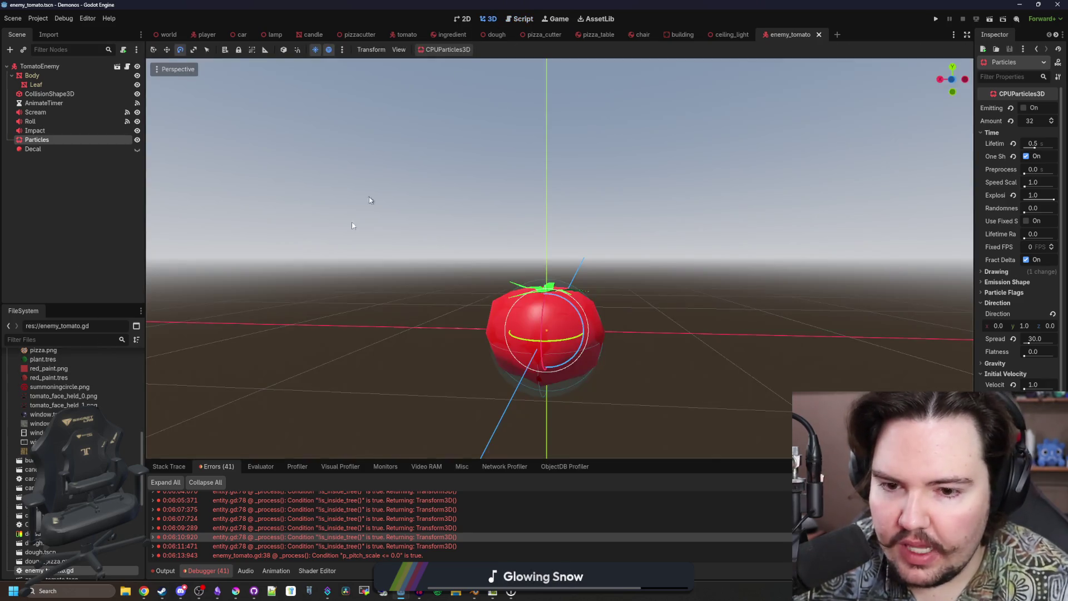
Drop the dough_ball model into the world scene and orbit around it.
drag(564, 236, 442, 158)
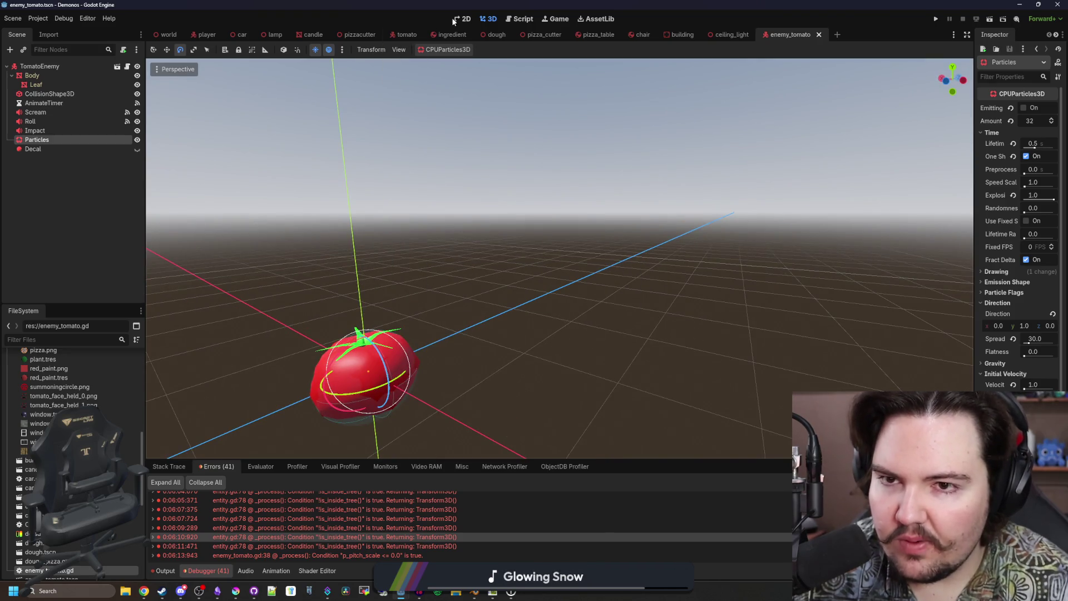
click(168, 34)
click(100, 338)
text(dough)
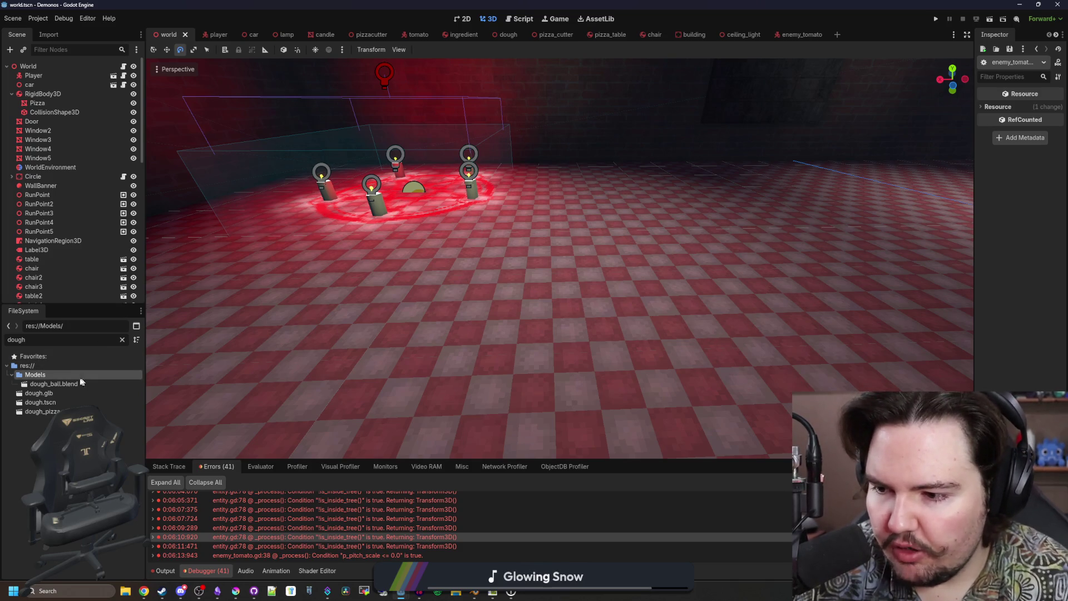
drag(82, 382, 539, 284)
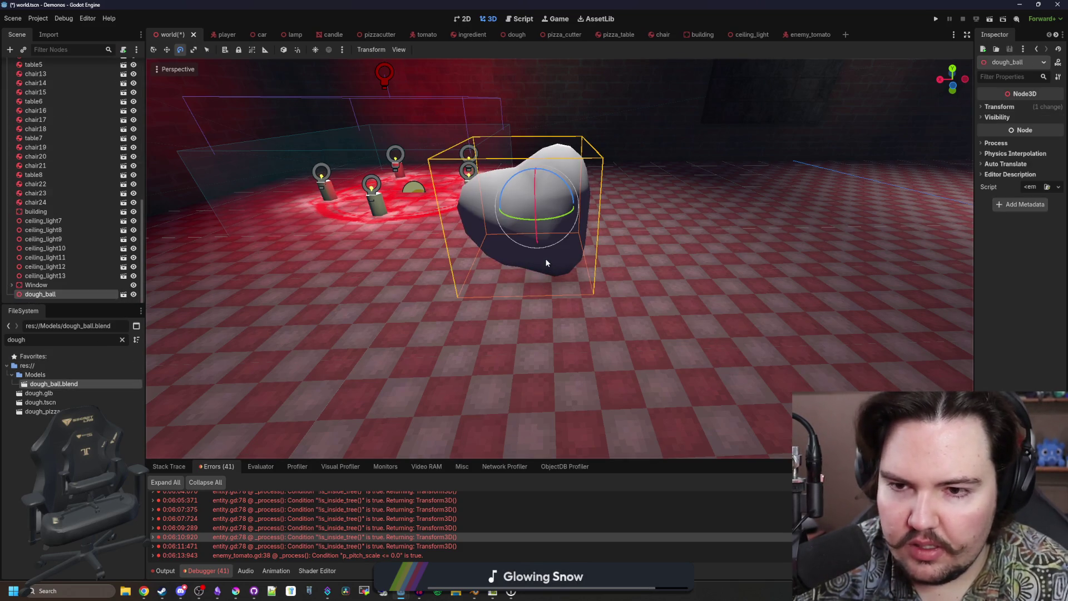
scroll(545, 257, down, 4)
drag(403, 314, 584, 250)
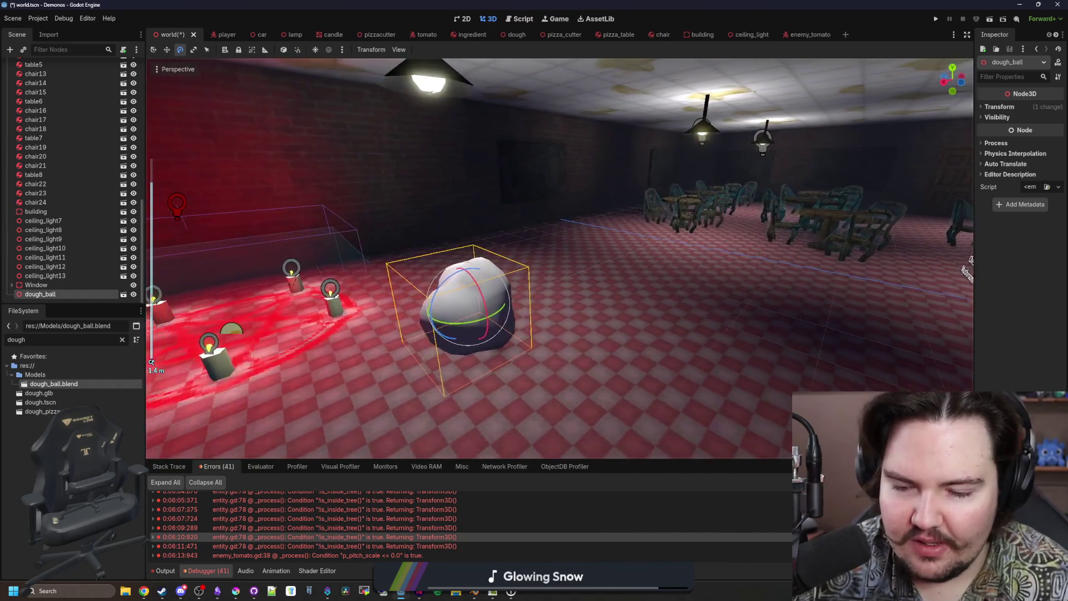
scroll(545, 257, up, 1)
Bring the Blender window with tomato.blend to the front.
key(alt+Tab)
click(539, 519)
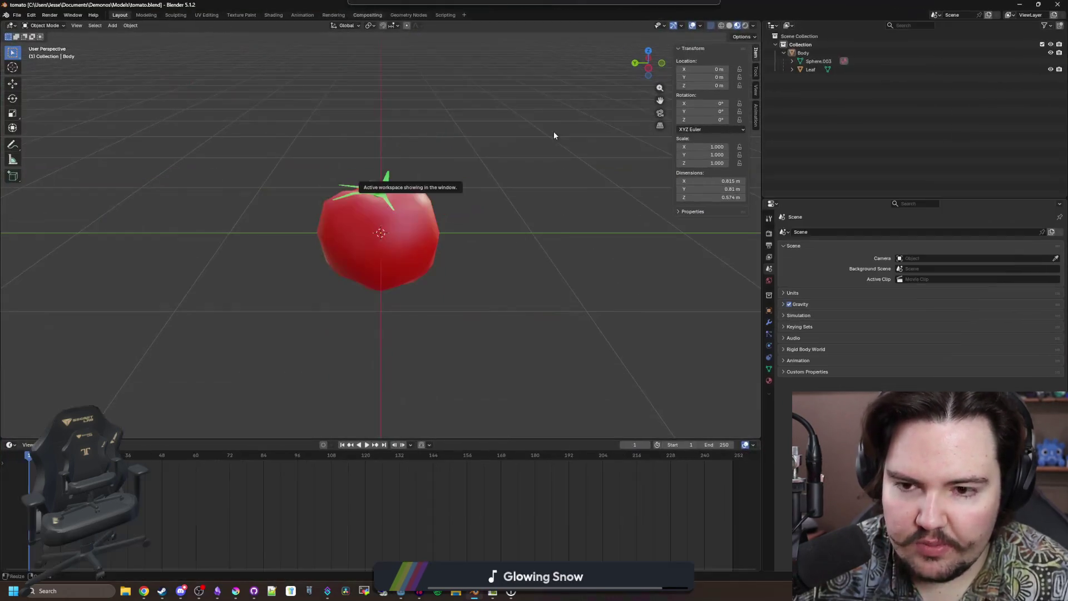
Open dough_ball.blend from recent files and add a reference cube.
click(17, 15)
mouse_move(38, 41)
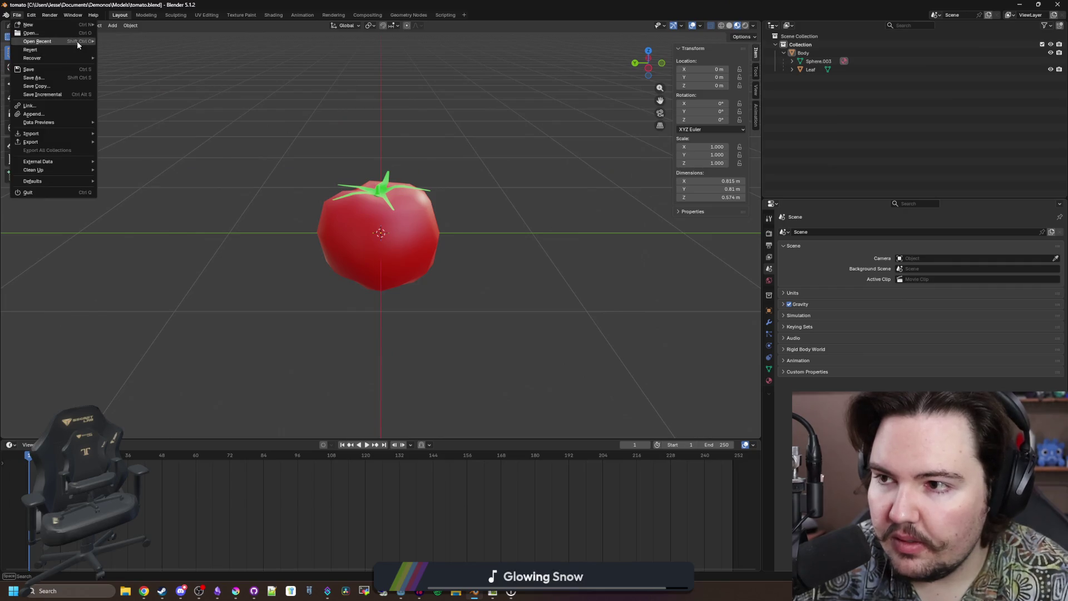
click(130, 50)
scroll(539, 249, down, 3)
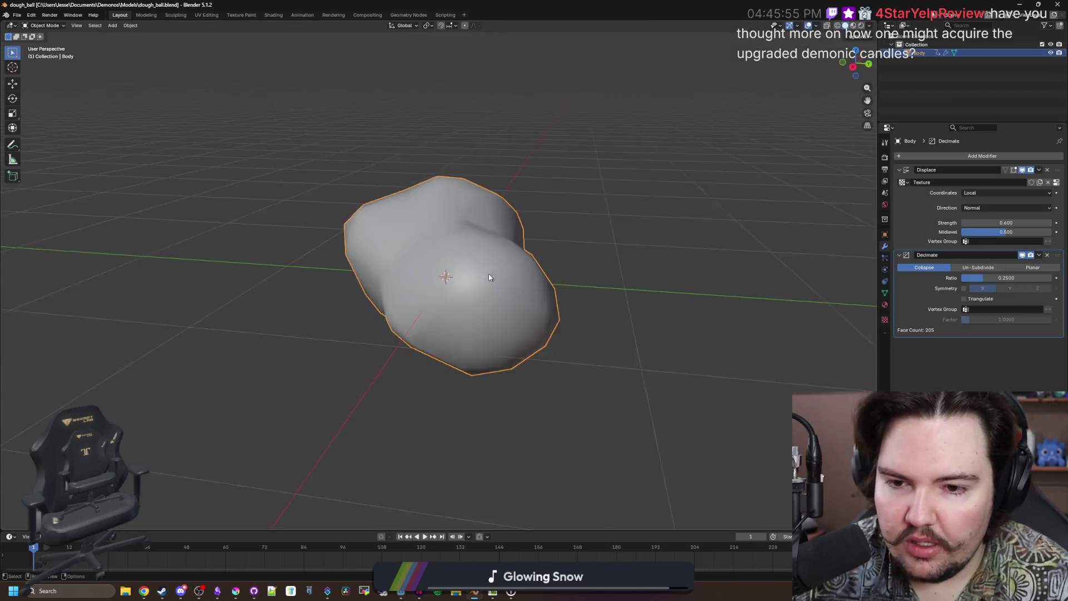
key(shift+a)
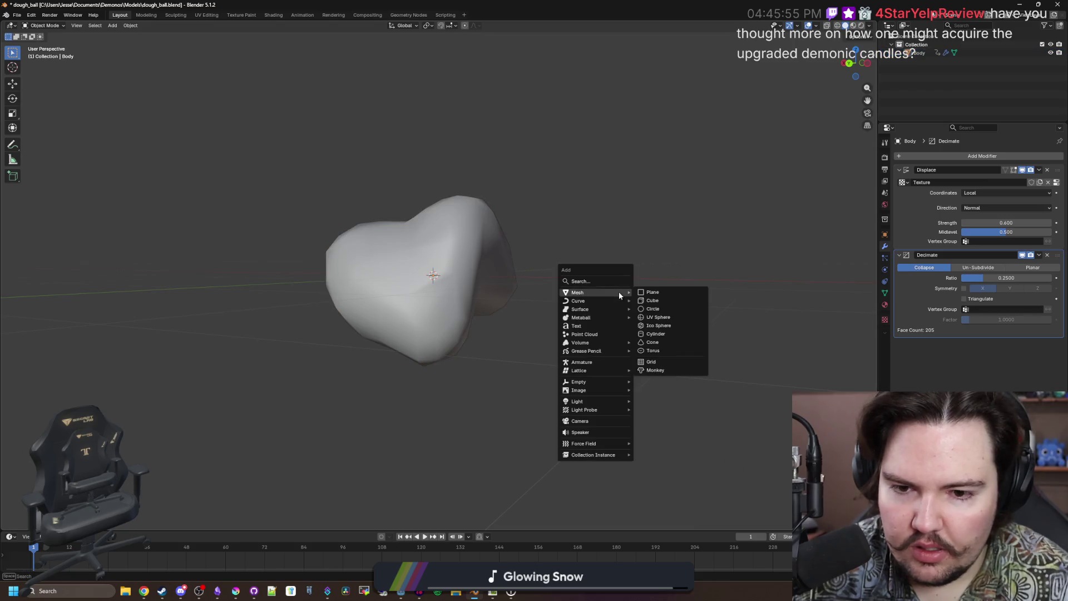
click(672, 301)
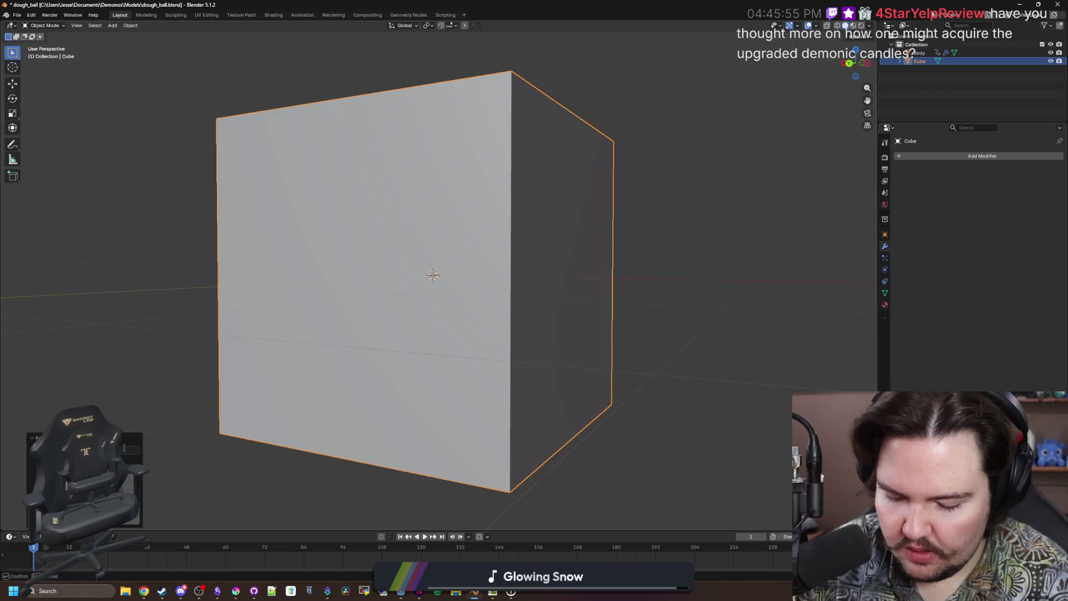
key(ctrl+z)
Scale the dough Body down to roughly the size of the cube.
click(423, 329)
right_click(468, 330)
key(Escape)
key(s)
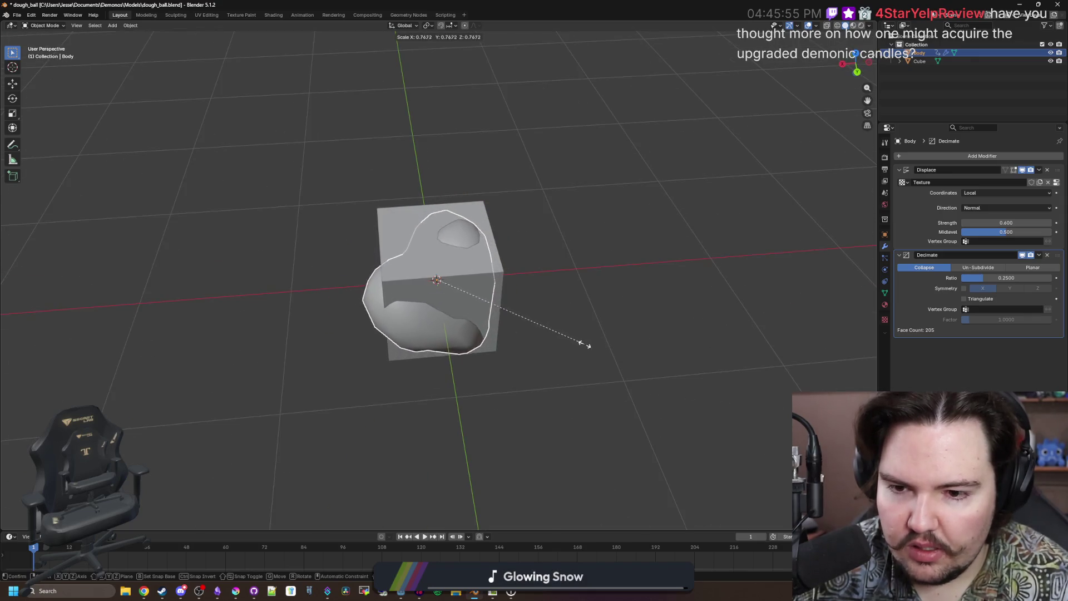
click(571, 341)
Delete the reference cube and save the resized dough ball.
right_click(486, 333)
key(Escape)
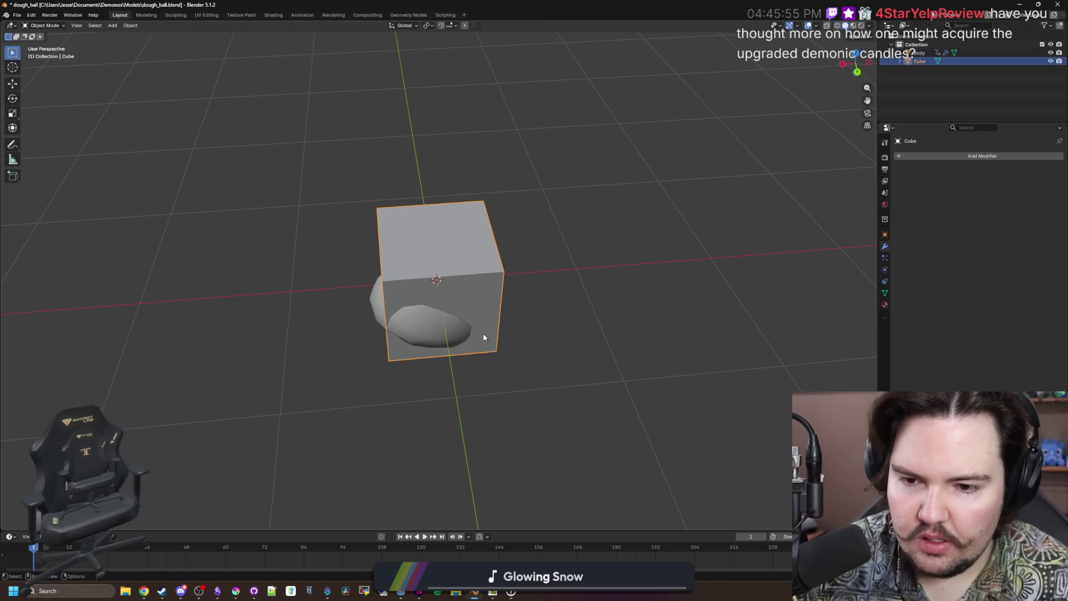
click(484, 333)
key(x)
key(Delete)
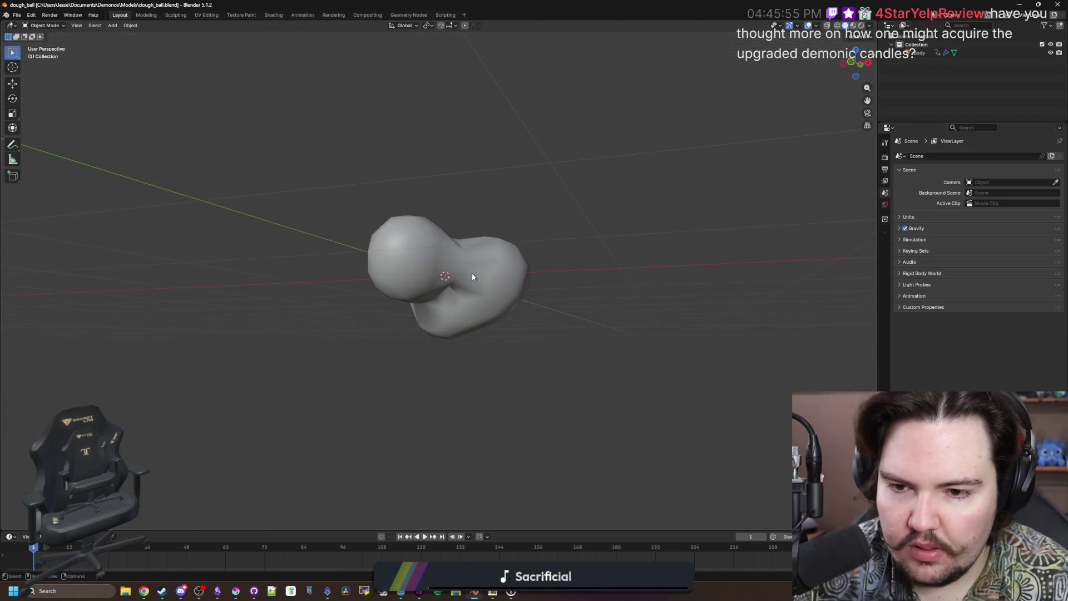
Return to Godot so dough_ball.blend reimports, then save world.tscn.
click(472, 274)
key(alt+Tab)
click(643, 333)
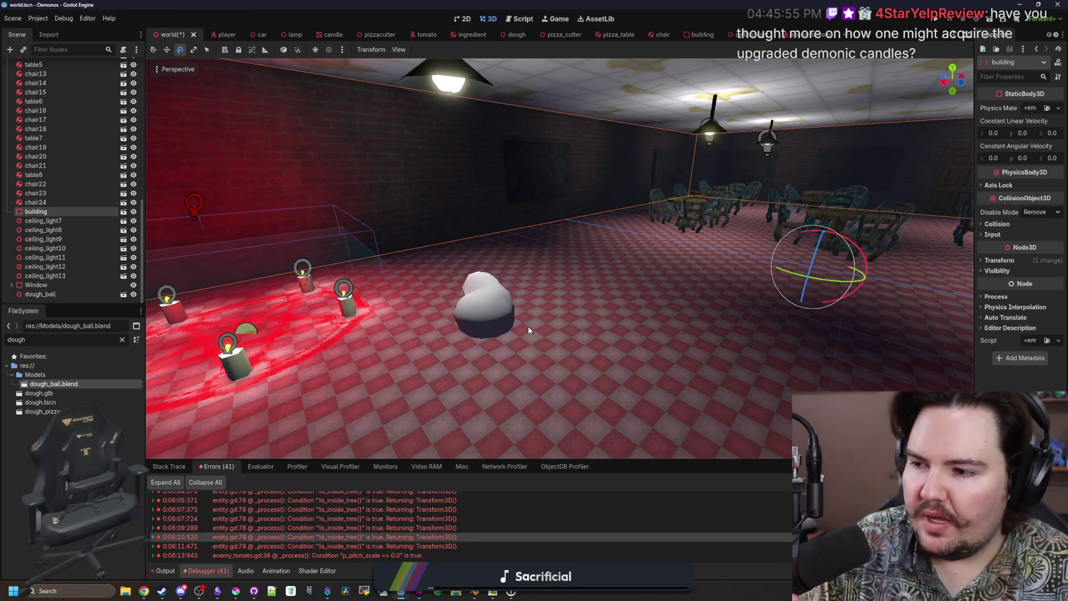
scroll(528, 326, up, 3)
drag(528, 326, 632, 315)
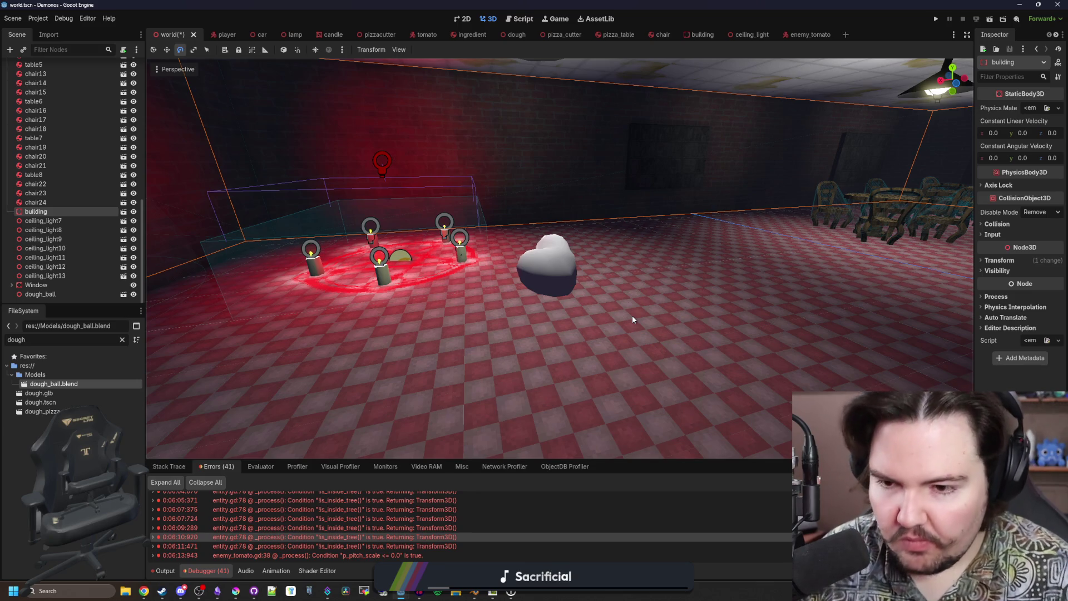
key(ctrl+s)
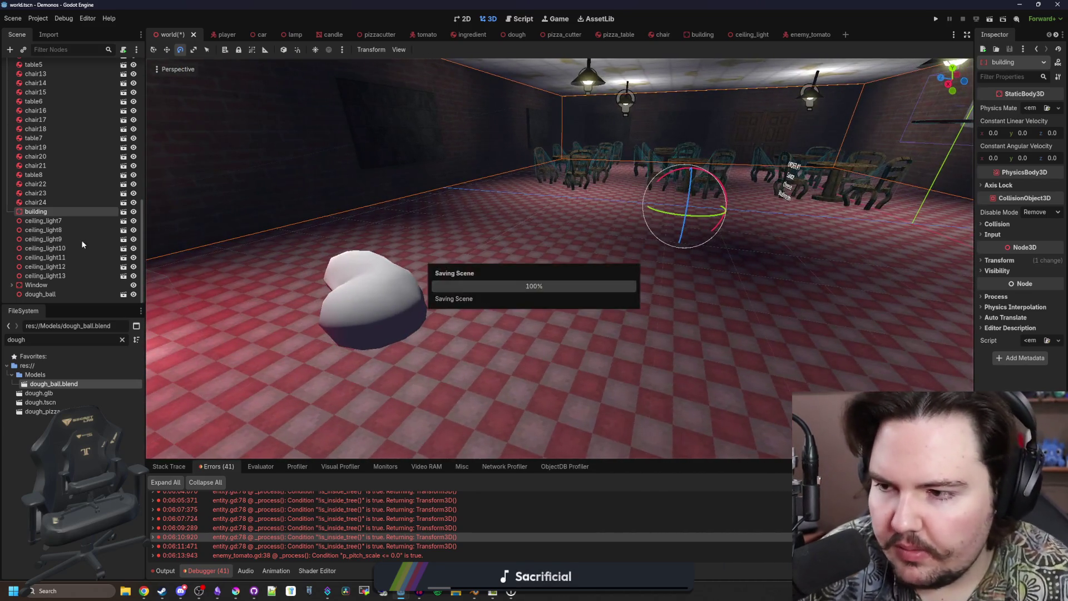
Create a New Inherited scene from dough_ball and save it as enemy_dough.tscn.
click(122, 294)
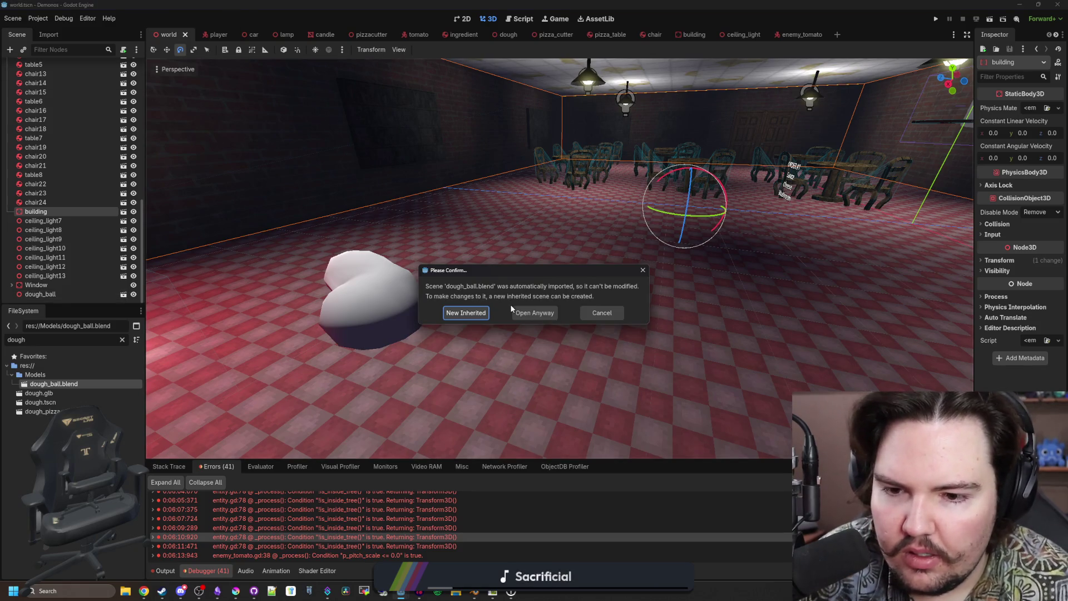
click(464, 312)
key(ctrl+s)
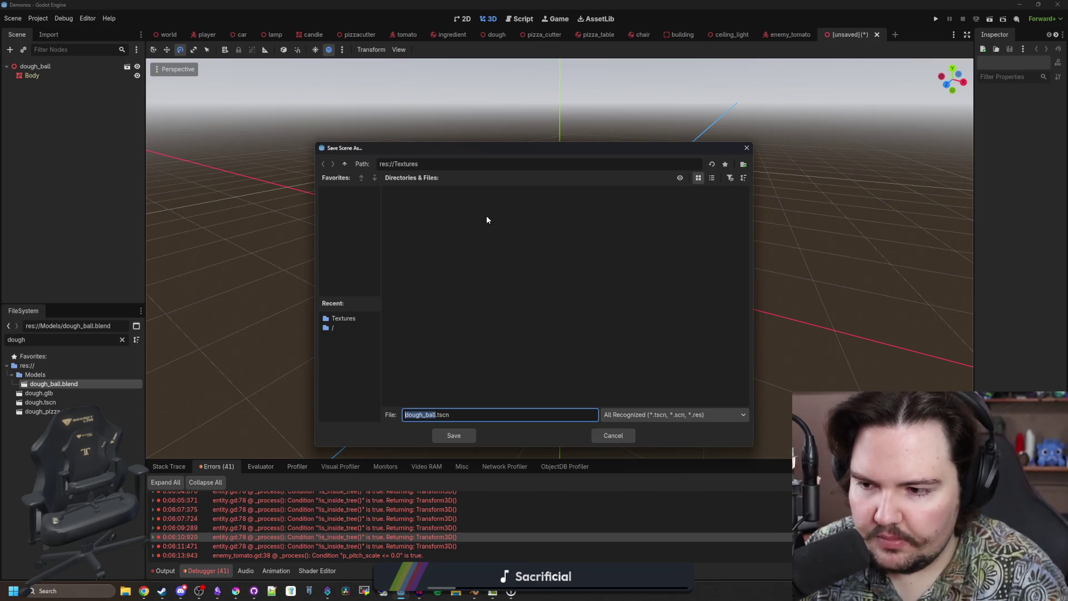
text(ugh)
click(453, 434)
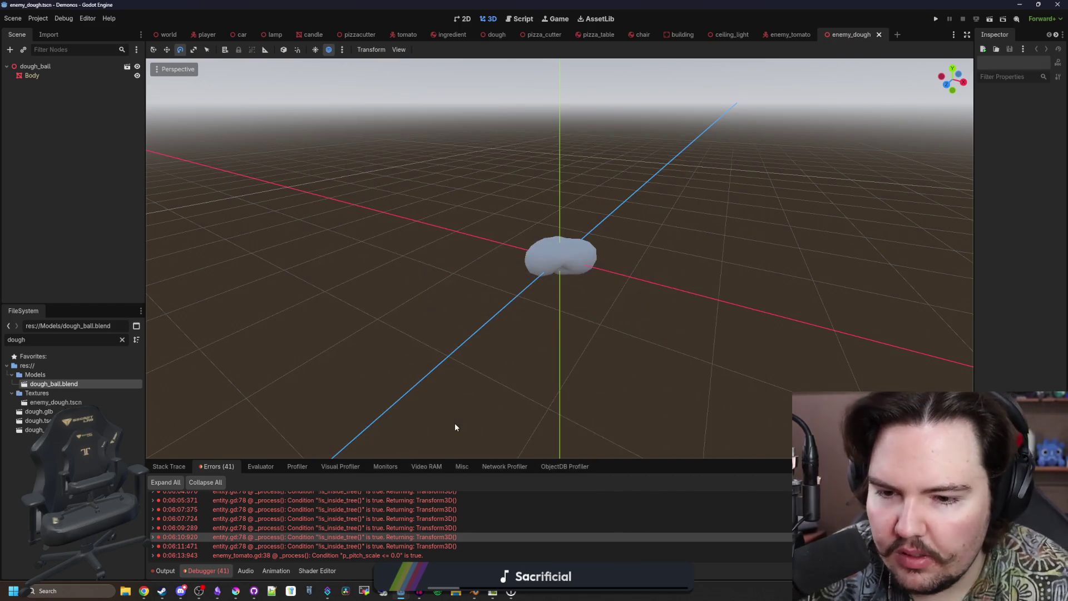
Move enemy_dough.tscn into the res:// project root.
click(46, 402)
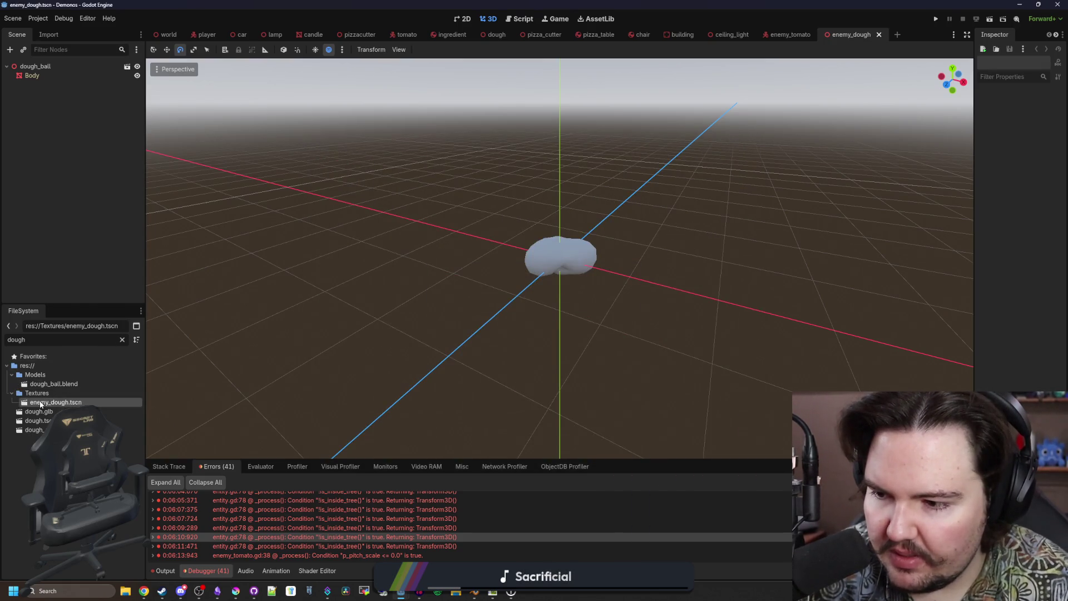
drag(42, 404, 28, 364)
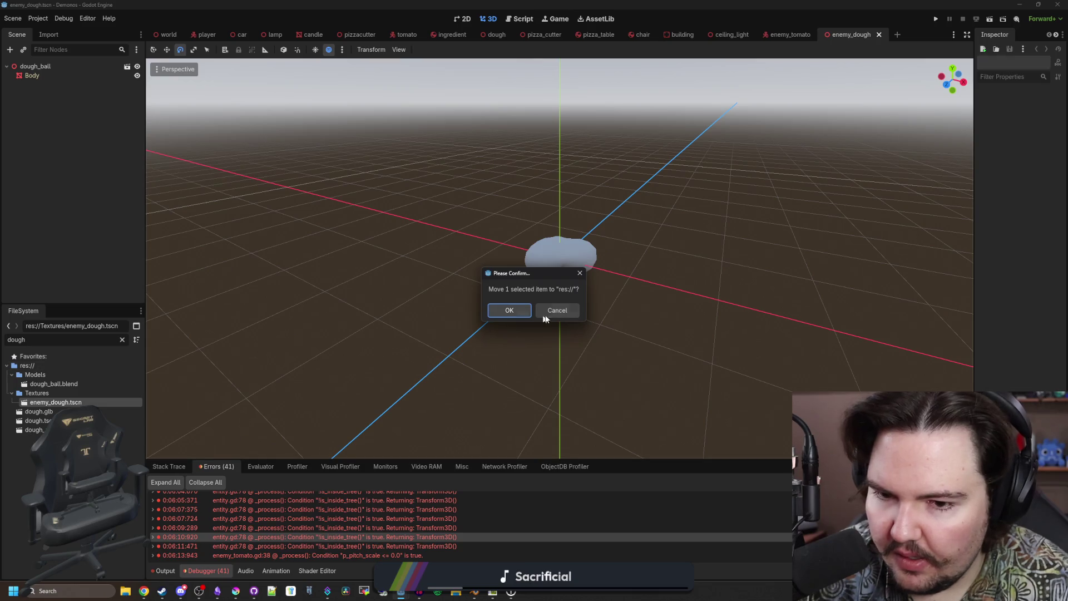
click(510, 311)
click(123, 340)
text(enemy)
click(122, 340)
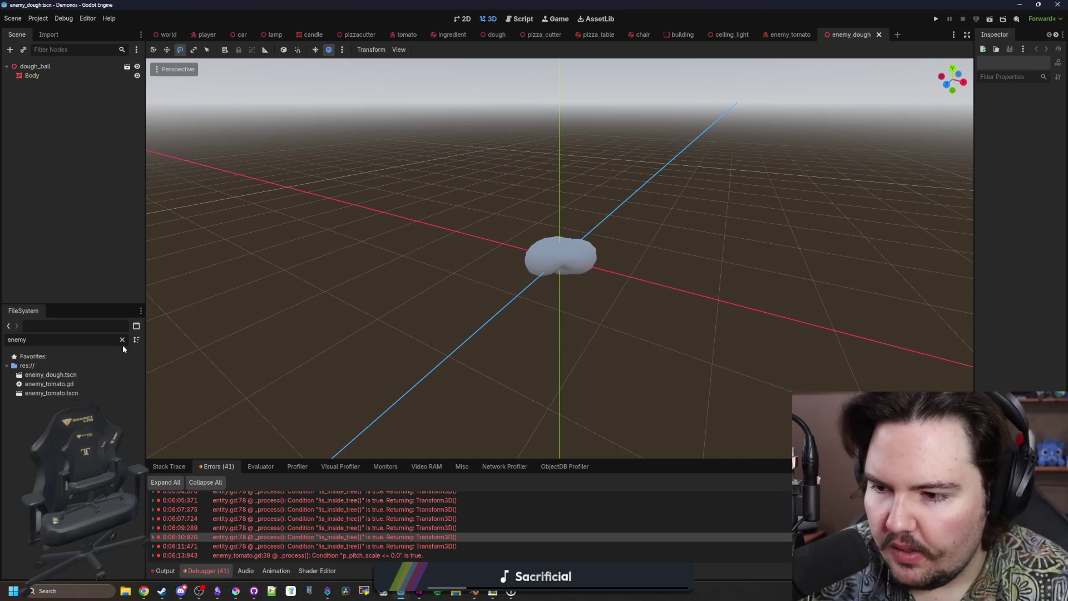
Select the dough_ball root and copy the whole enemy_tomato.gd script.
click(15, 373)
click(16, 392)
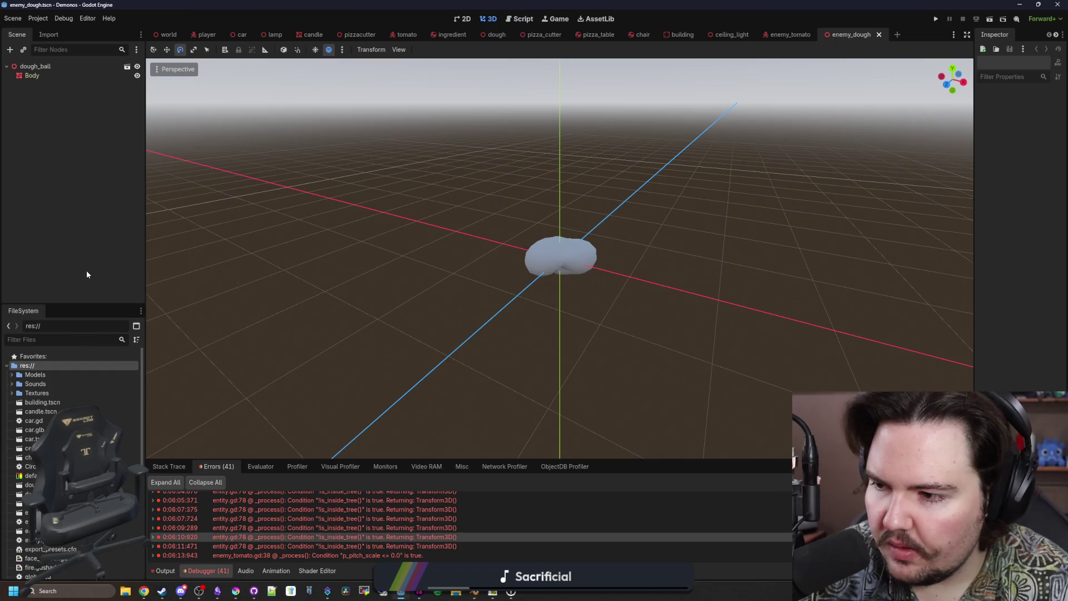
click(36, 65)
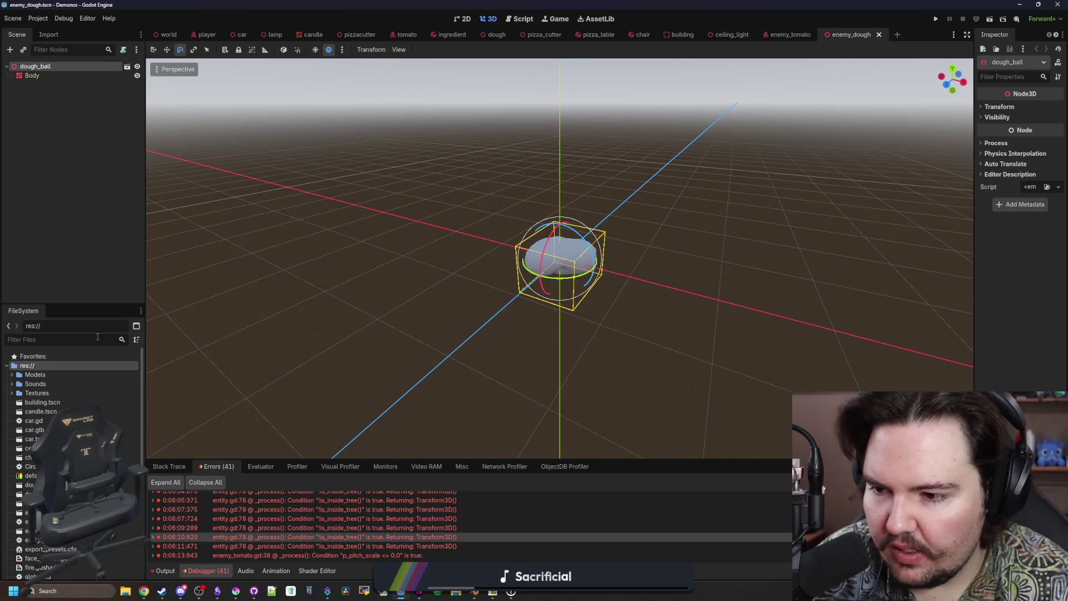
text(dough)
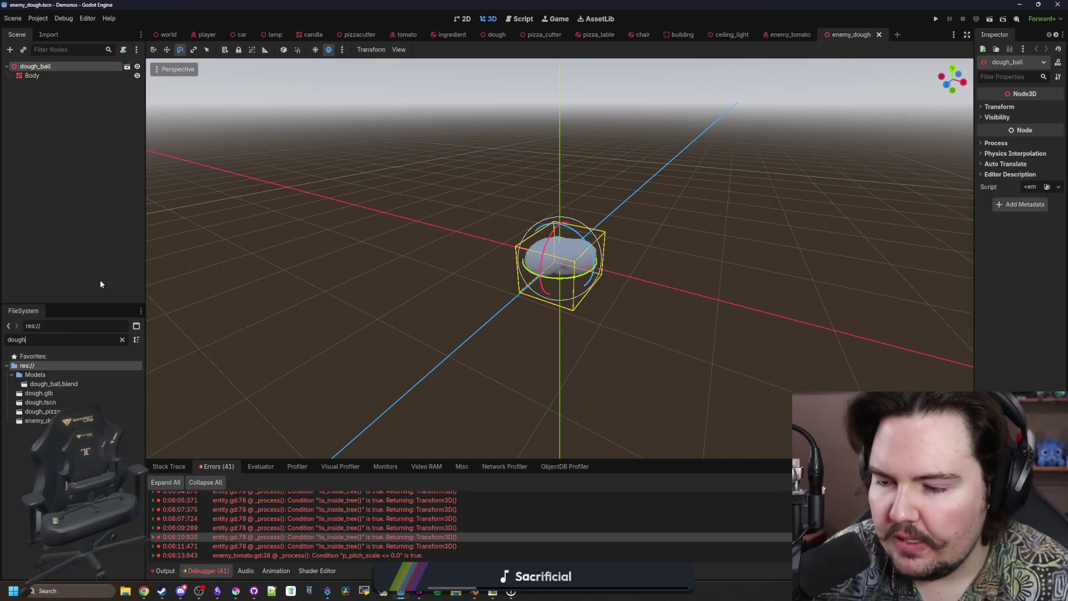
click(99, 279)
click(76, 66)
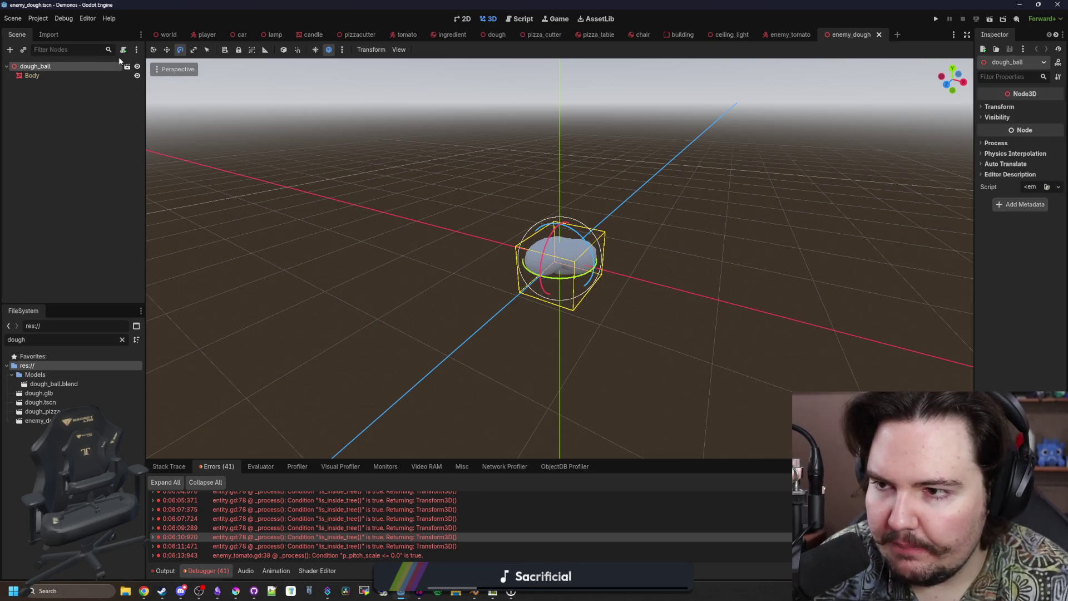
click(124, 340)
text(tomato)
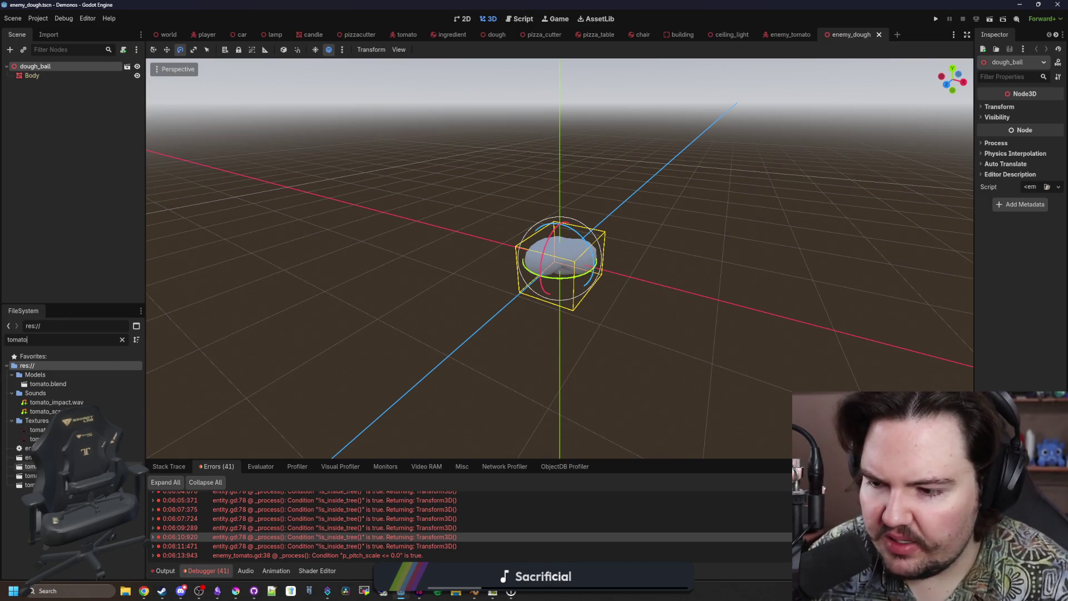
double_click(37, 448)
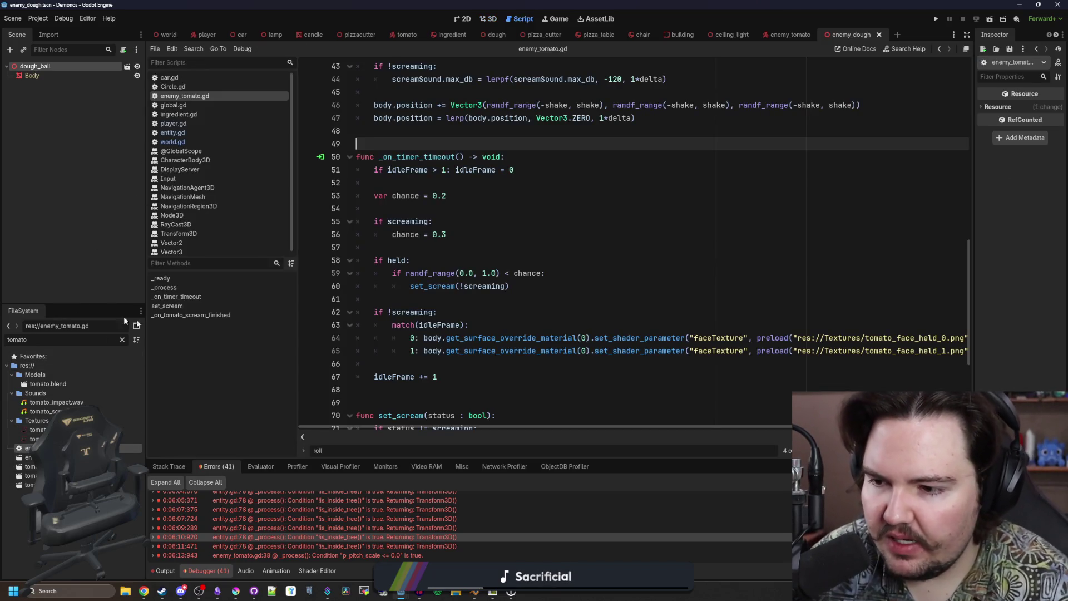
scroll(488, 328, down, 5)
click(469, 390)
key(ctrl+a)
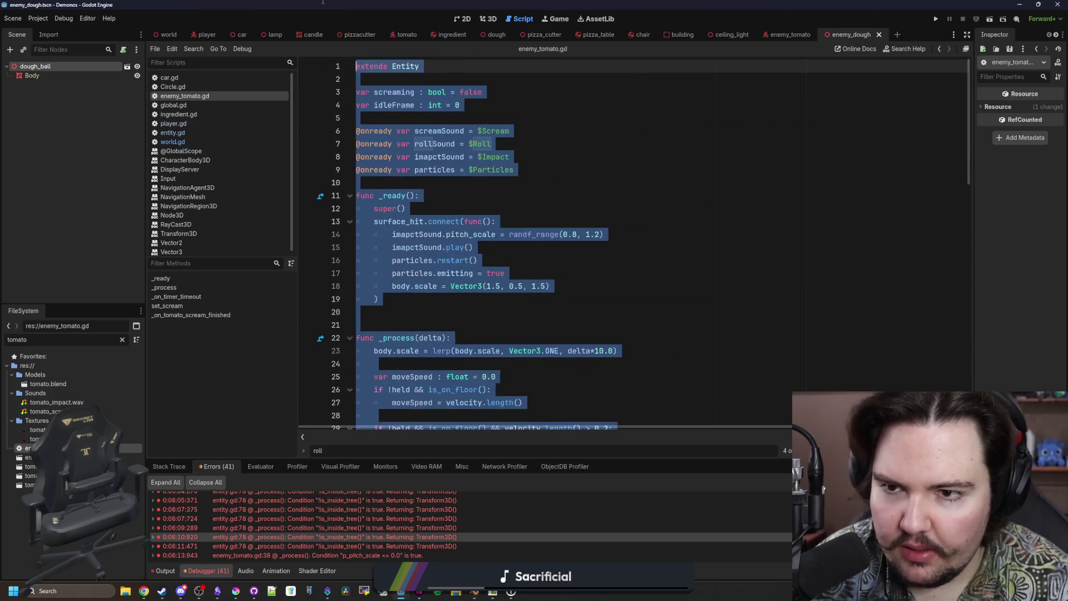
Attach a new enemy_dough.gd script, paste the tomato code into it and save.
click(122, 50)
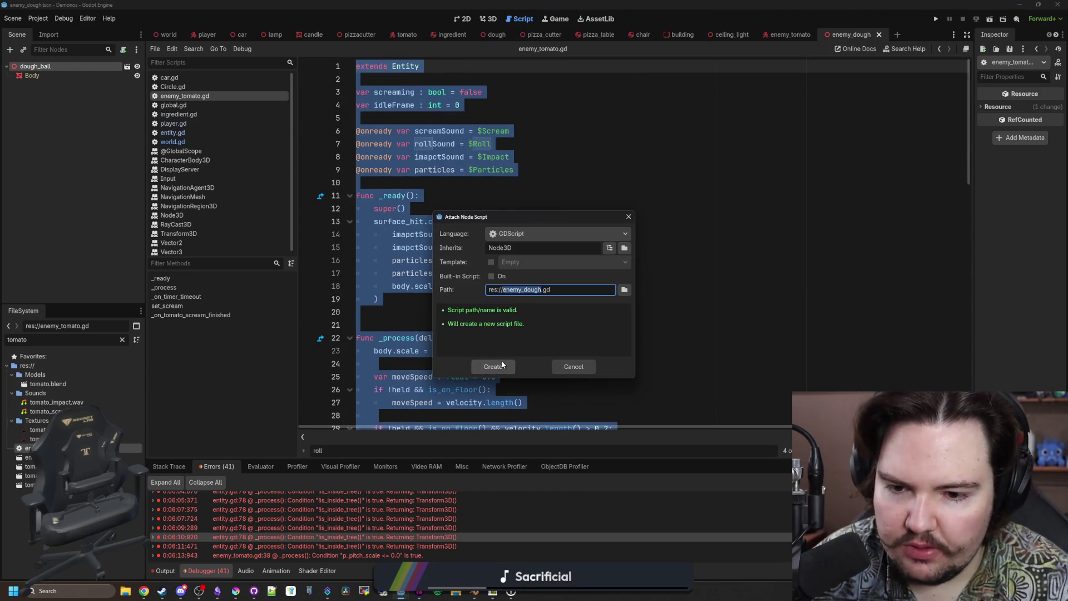
click(501, 365)
key(ctrl+v)
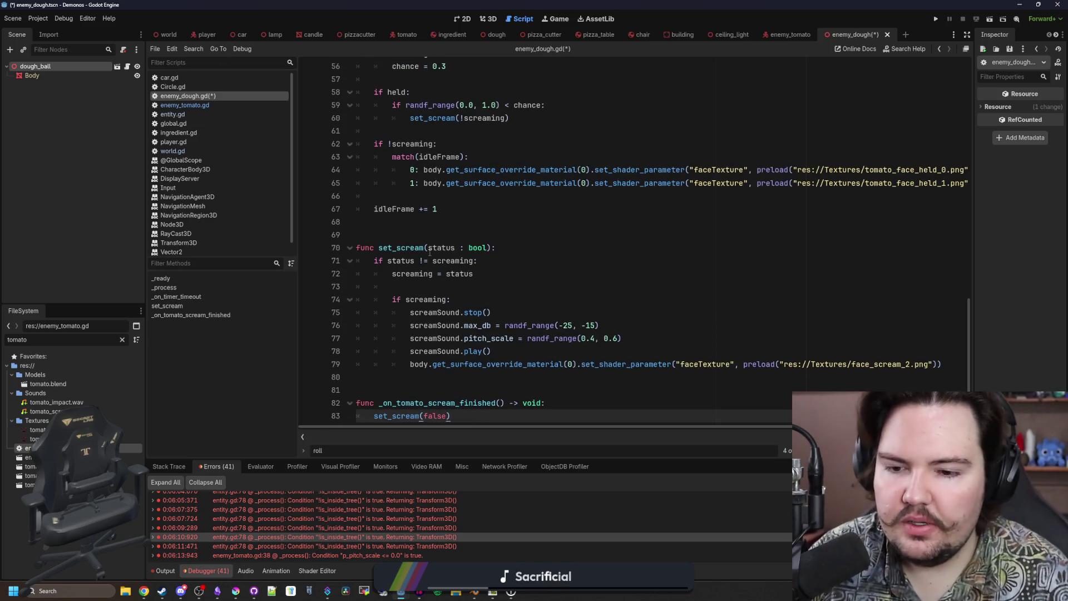
scroll(429, 248, up, 10)
scroll(434, 209, up, 10)
scroll(438, 167, up, 8)
click(439, 118)
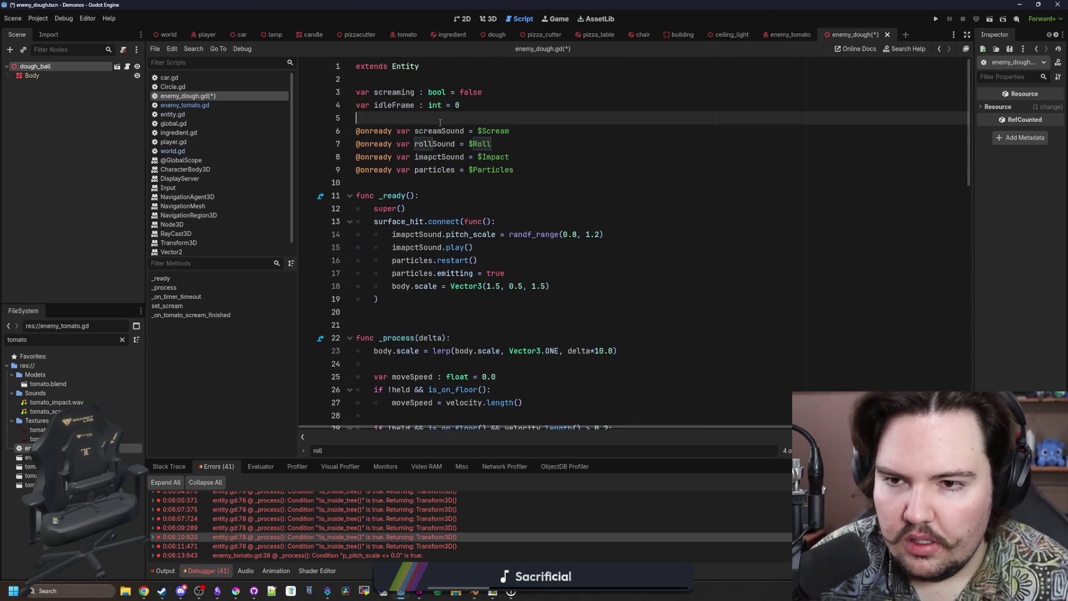
key(ctrl+s)
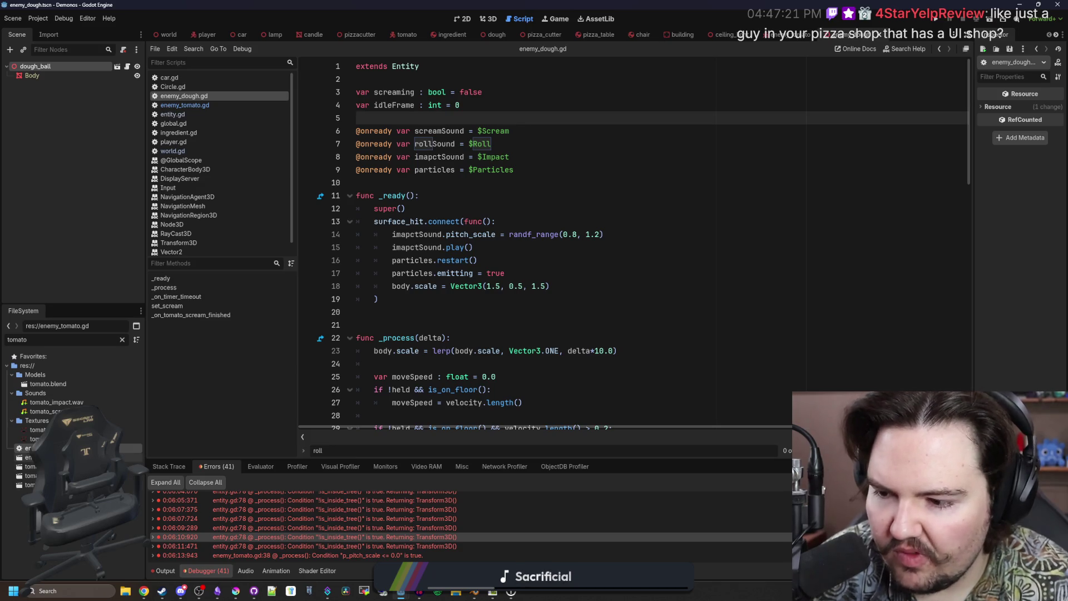
Copy CollisionShape3D through Decal from enemy_tomato.tscn.
click(29, 449)
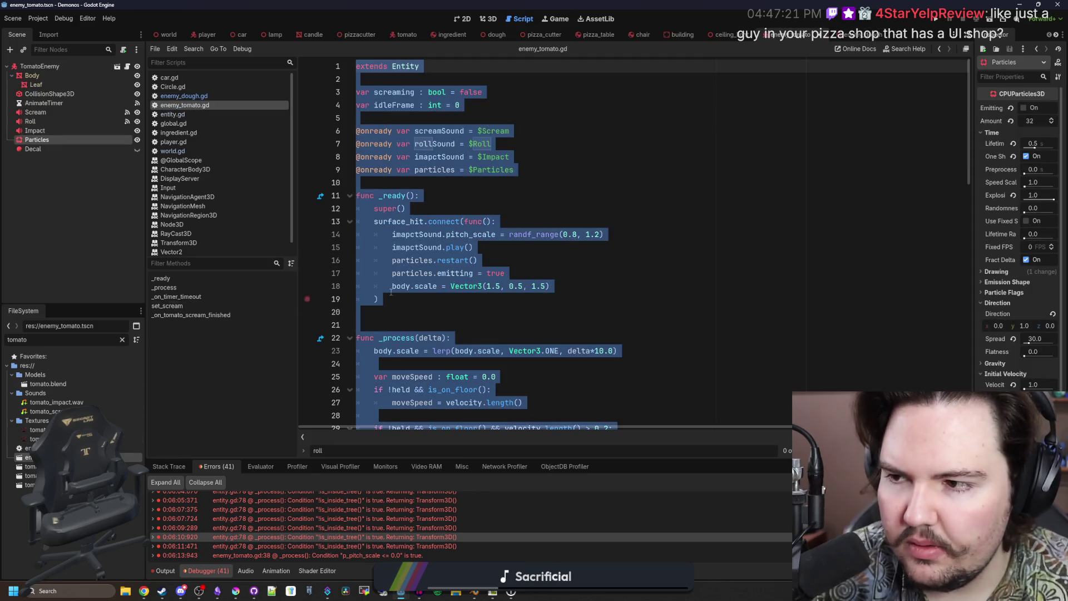
key(ctrl+s)
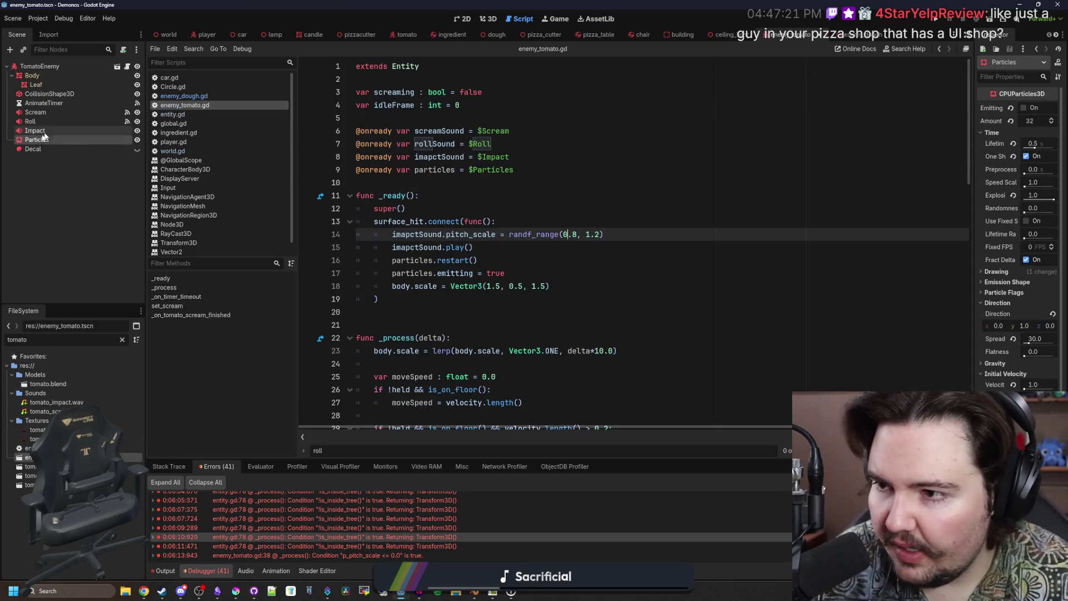
click(50, 95)
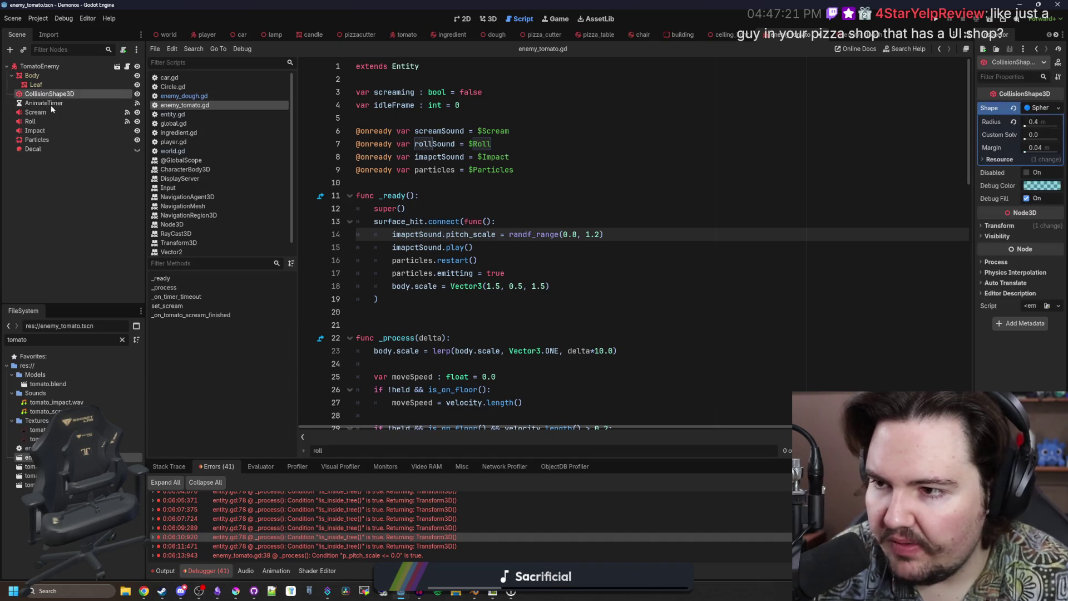
shift+click(41, 148)
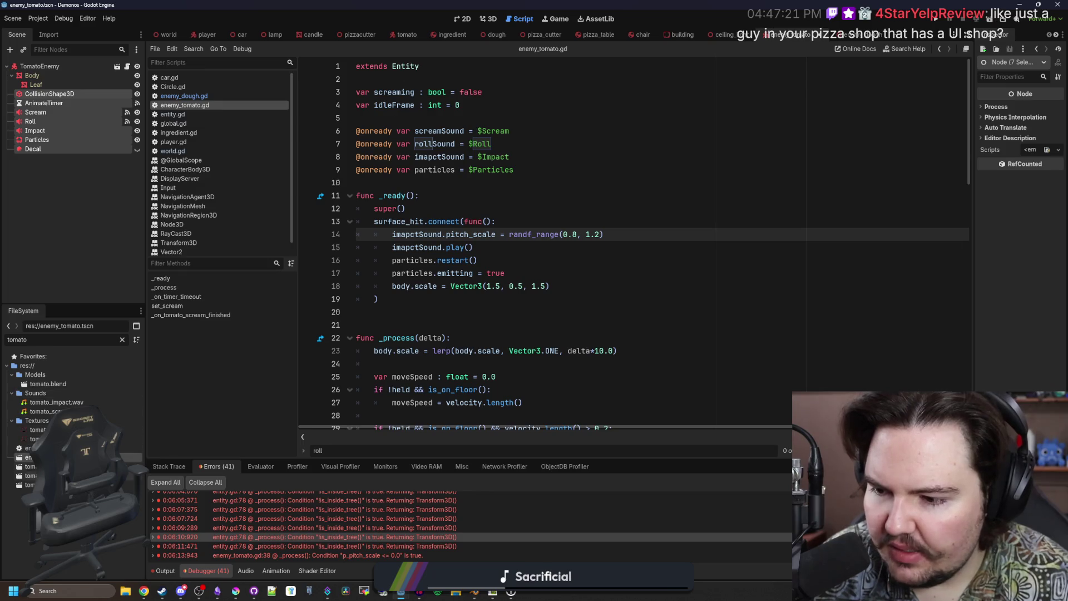
click(122, 338)
text(dough)
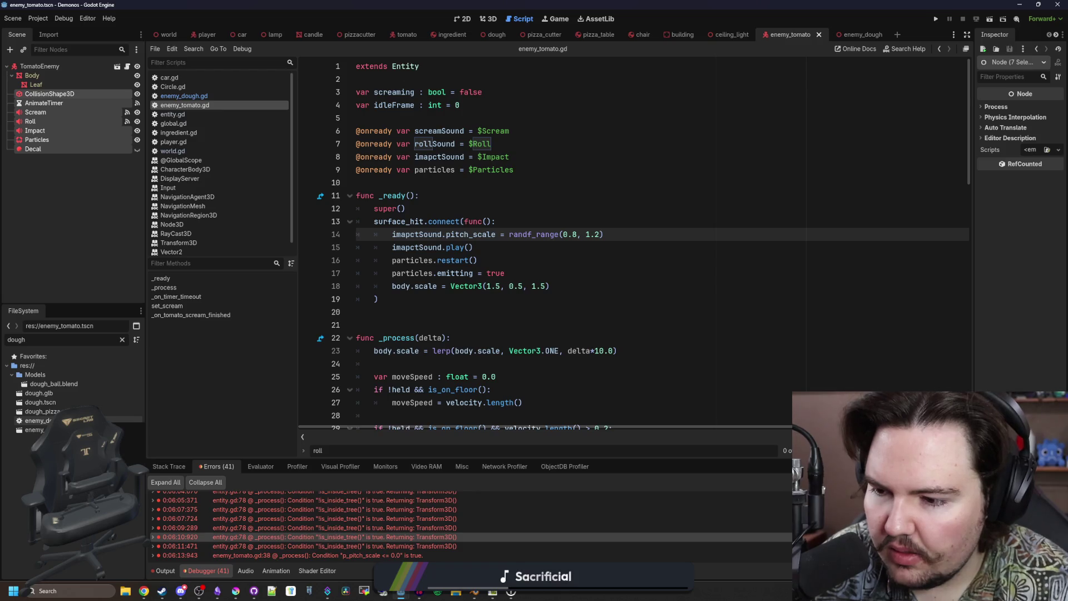
Paste the nodes under dough_ball in enemy_dough.tscn and save the scene.
double_click(37, 430)
right_click(37, 68)
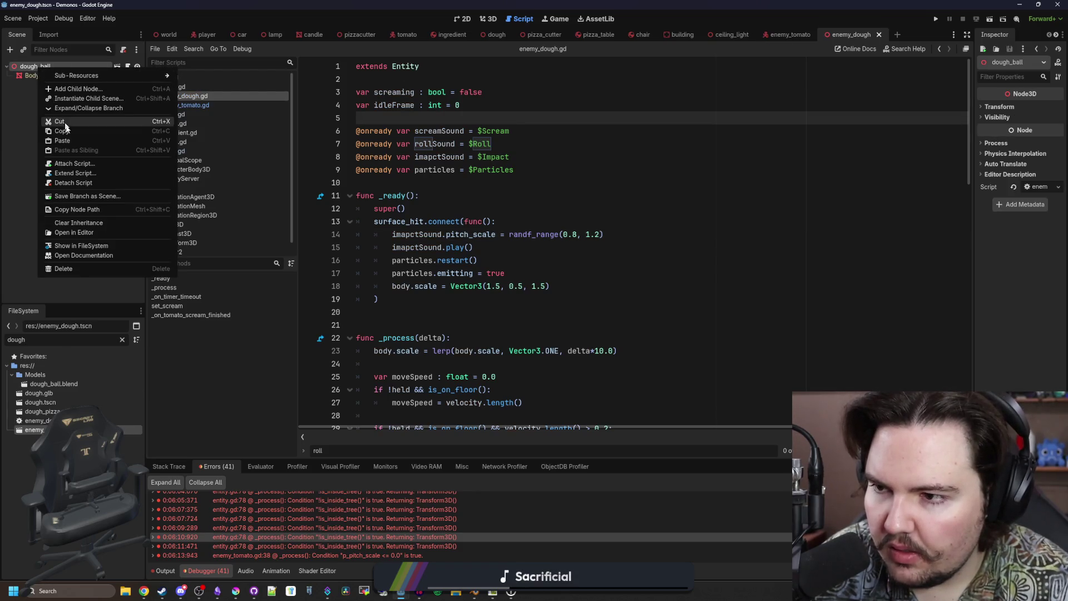
click(70, 140)
click(511, 170)
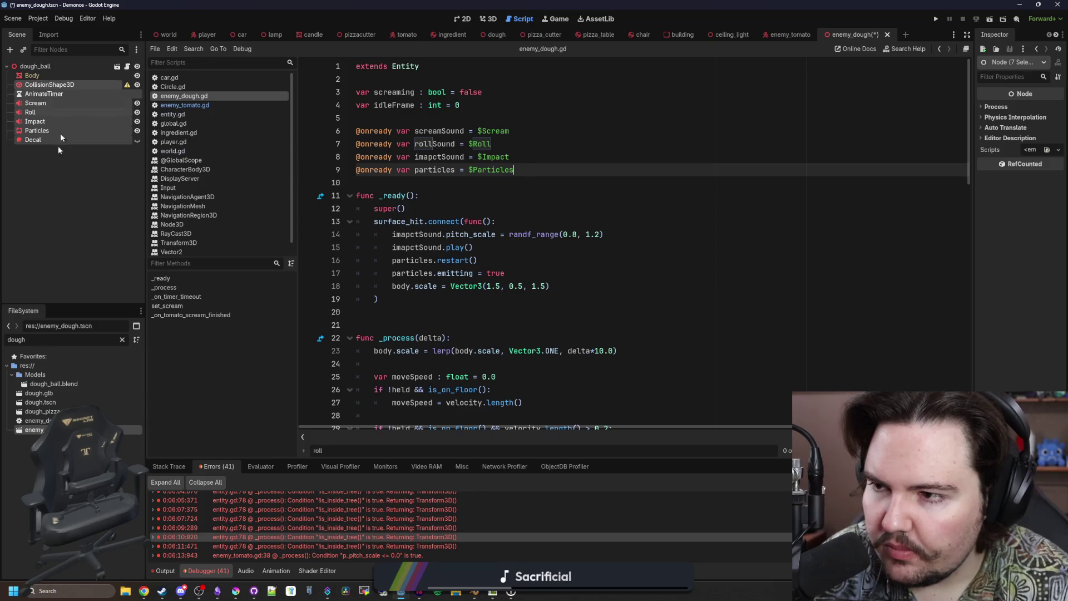
click(33, 75)
click(57, 66)
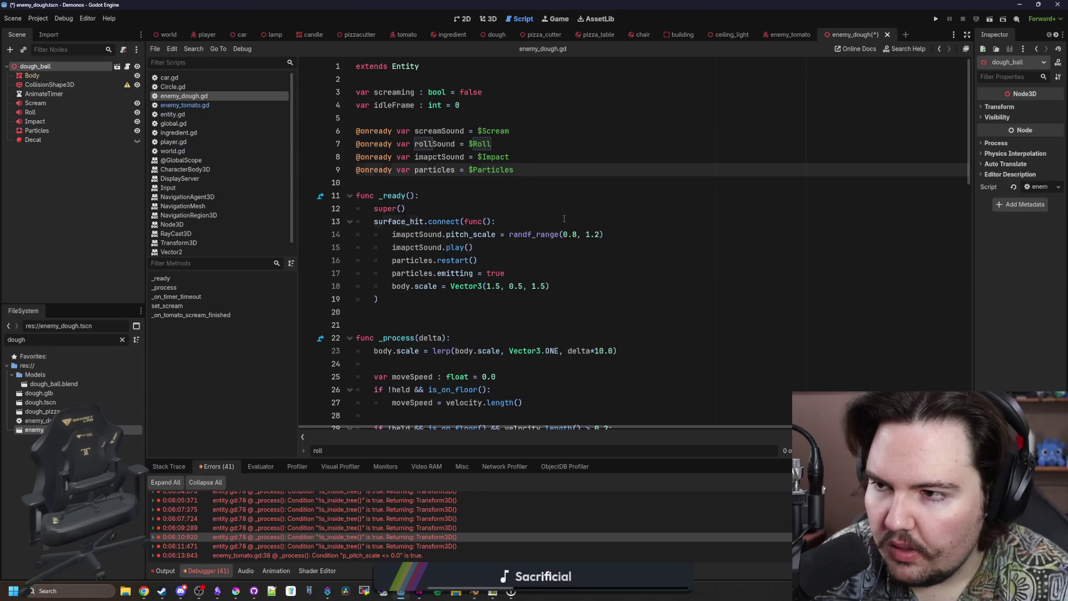
key(ctrl+s)
double_click(54, 384)
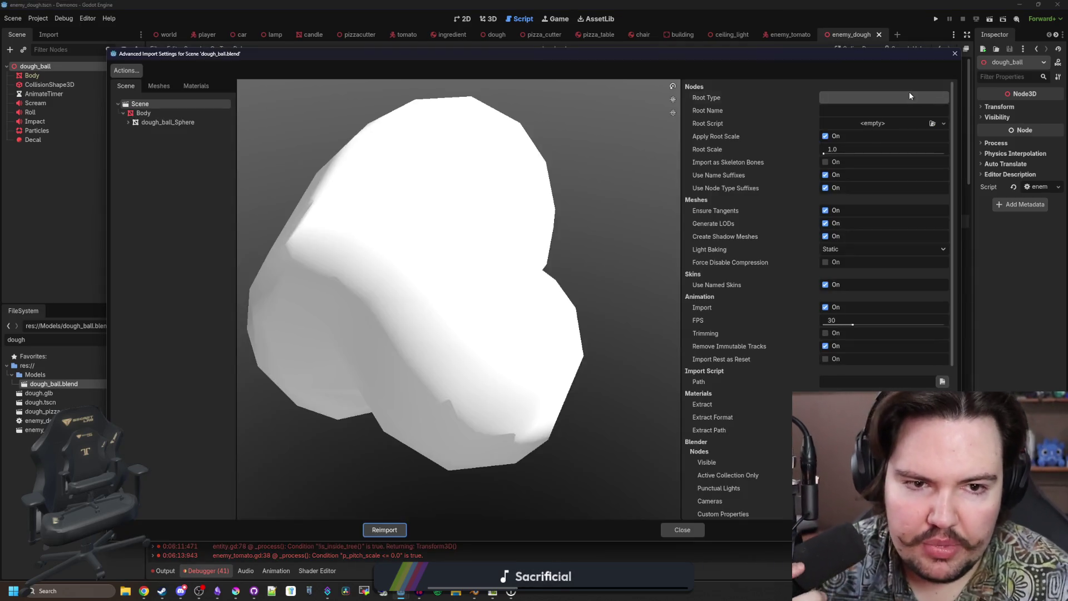
Set Root Type Entity and Root Script enemy_dough.gd, then reimport the model.
click(909, 97)
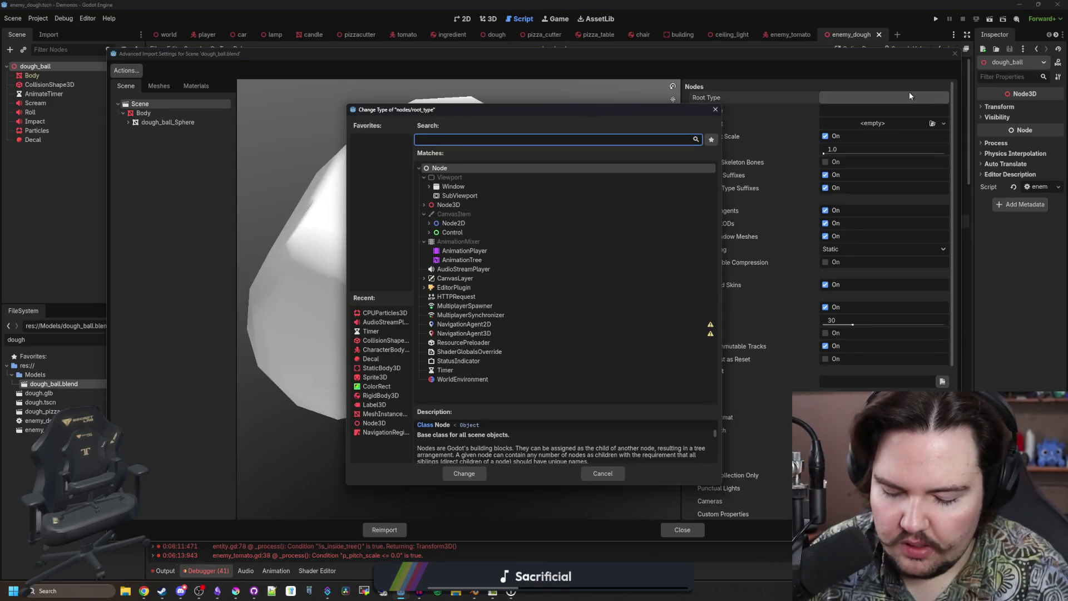
text(entit)
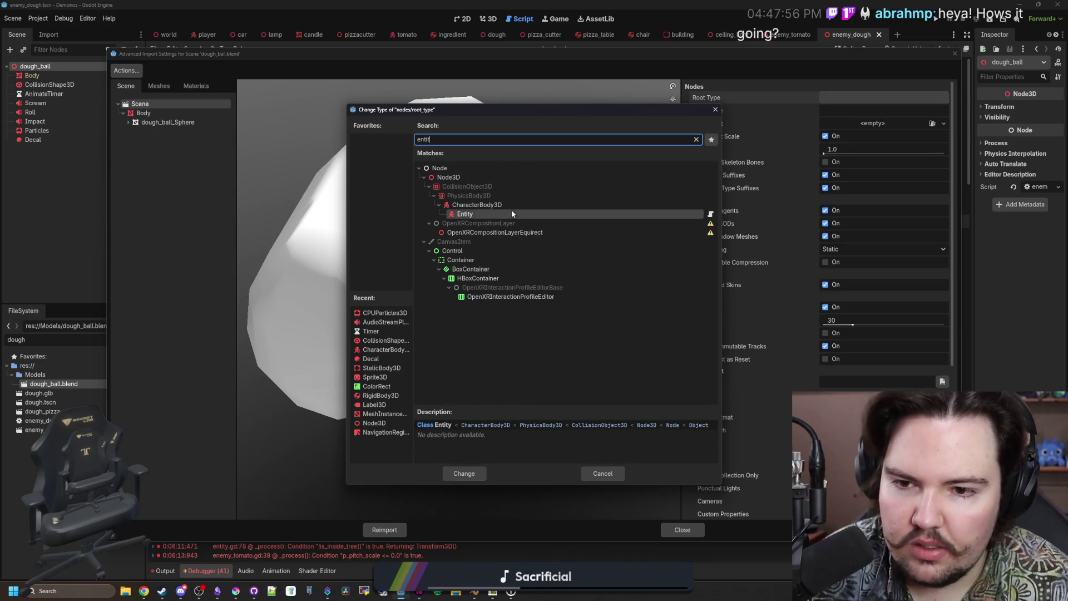
double_click(511, 206)
click(869, 110)
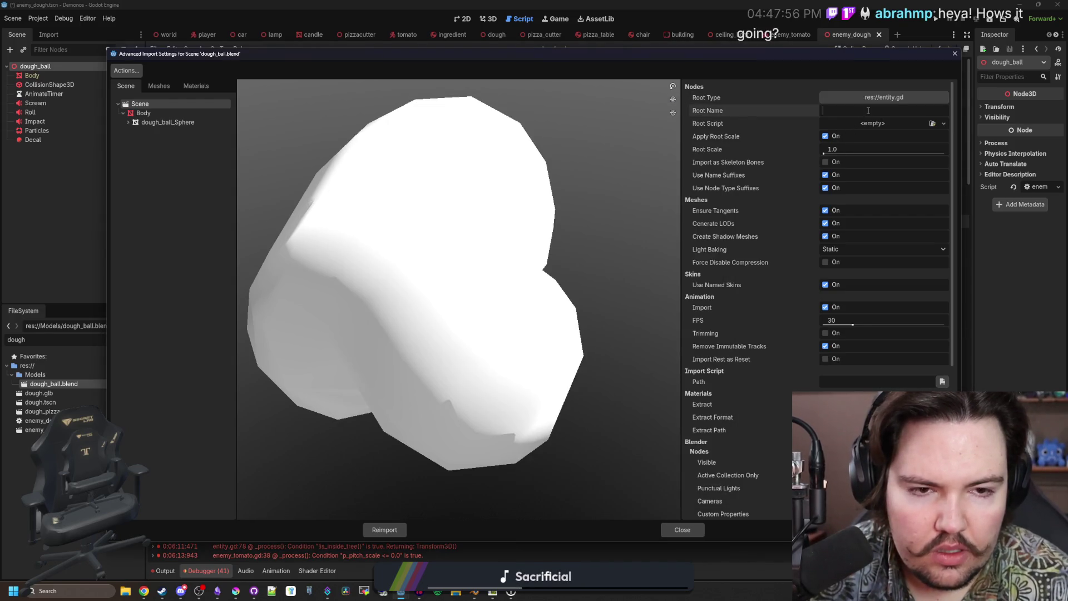
click(853, 123)
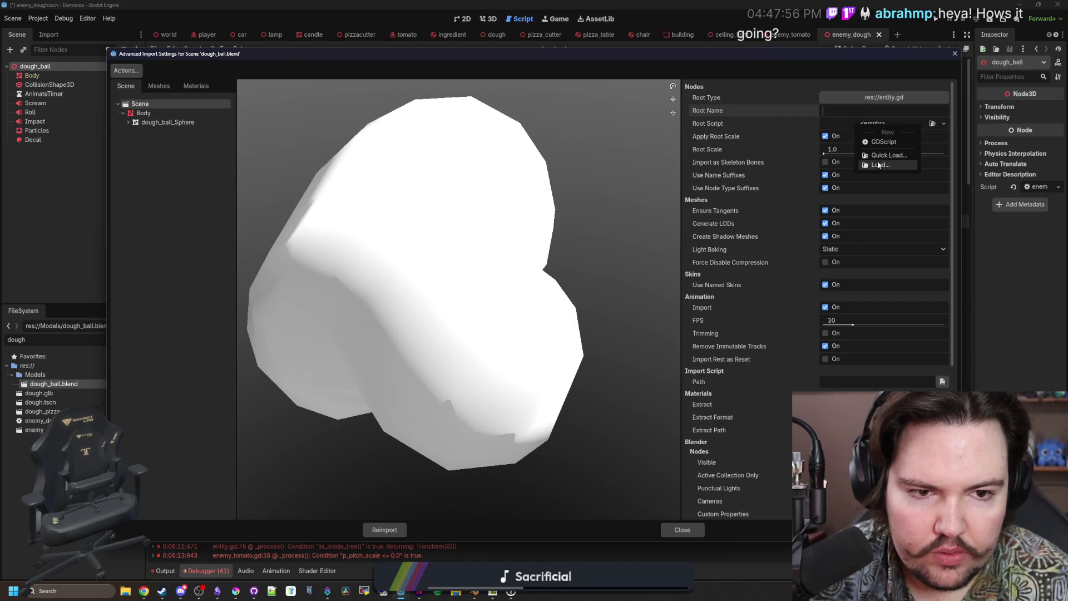
click(866, 164)
text(dough)
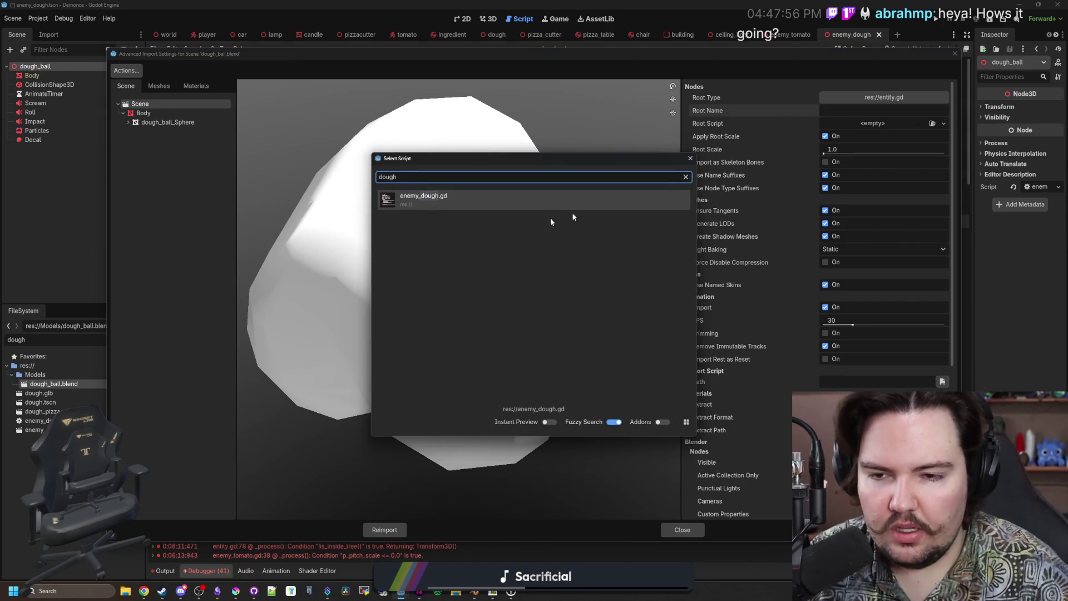
double_click(550, 218)
click(391, 529)
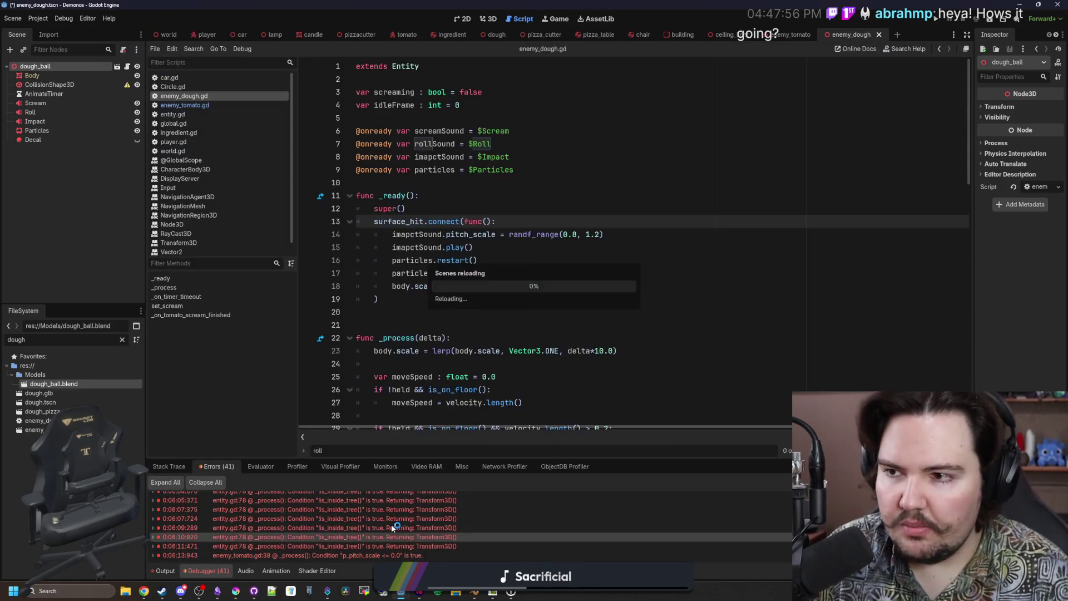
scroll(456, 183, down, 5)
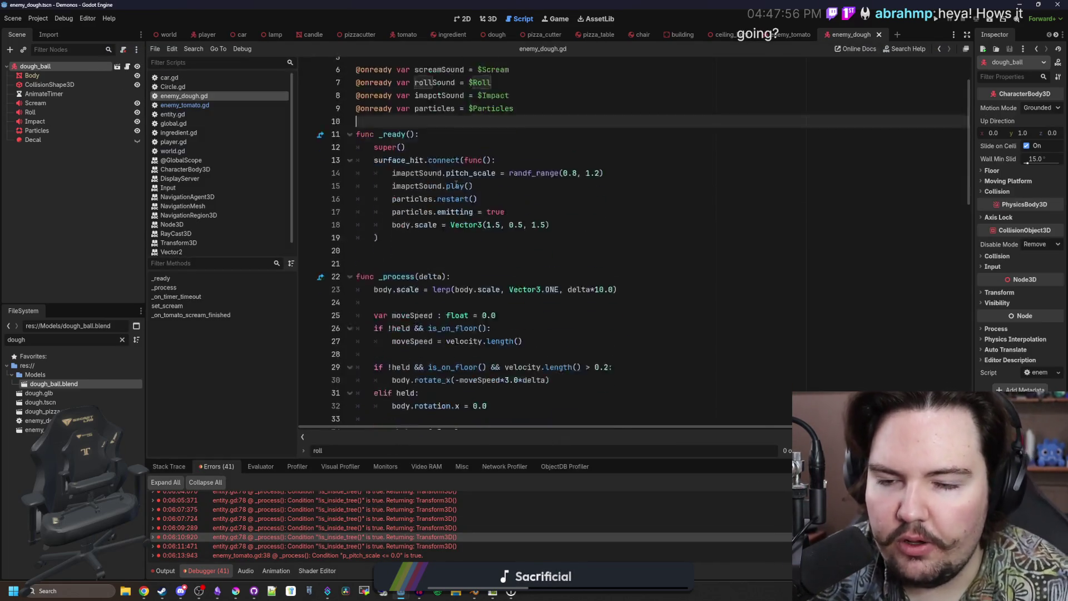
scroll(456, 182, down, 5)
scroll(456, 183, down, 5)
scroll(455, 183, down, 3)
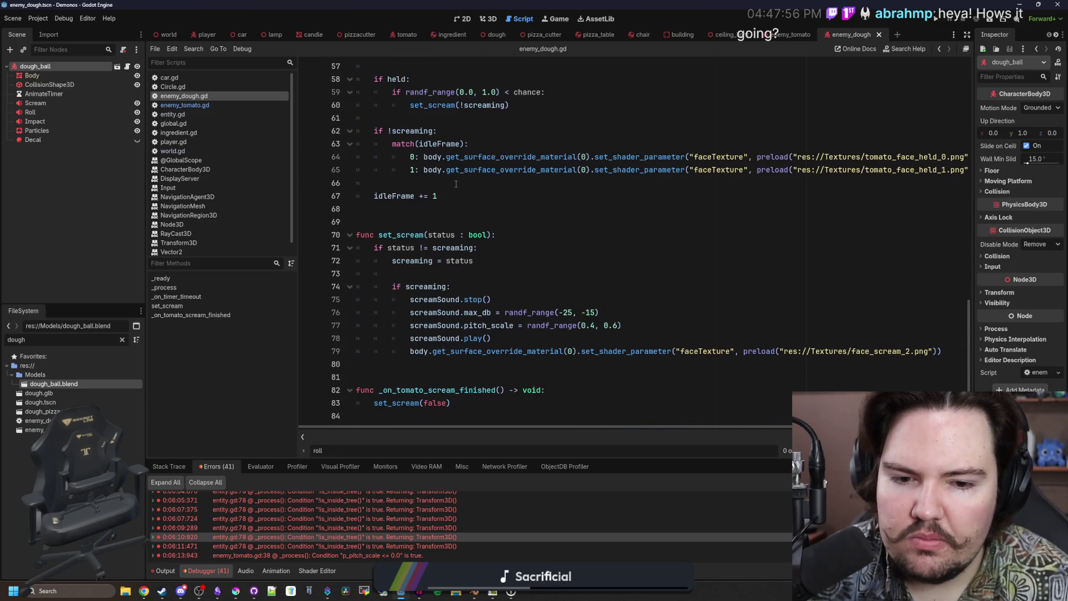
scroll(456, 183, up, 5)
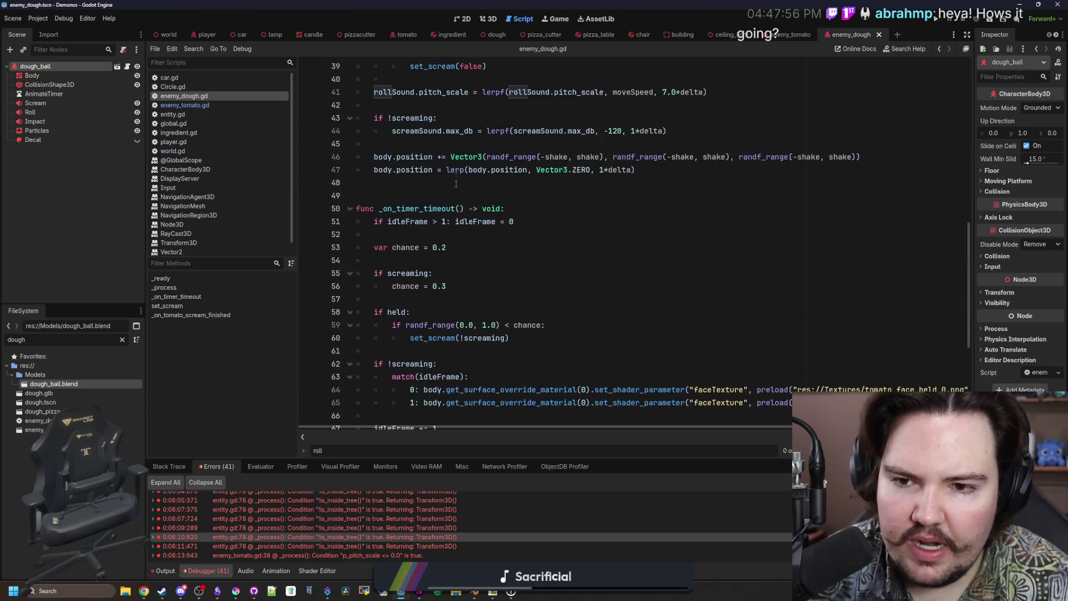
scroll(456, 183, up, 4)
scroll(455, 183, up, 5)
scroll(456, 183, up, 5)
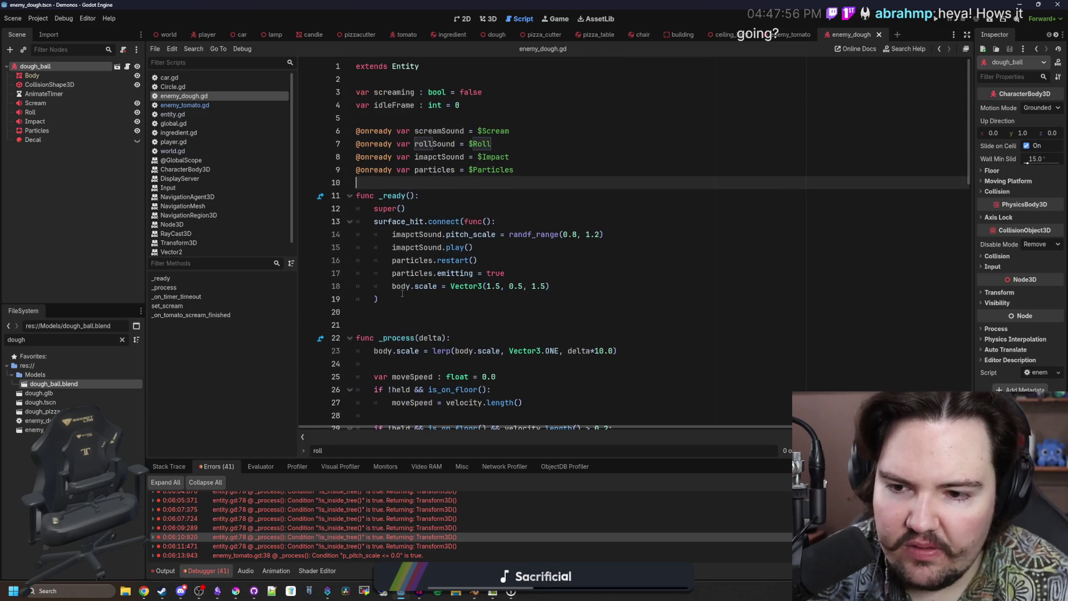
Save the reimported enemy_dough scene.
key(ctrl+s)
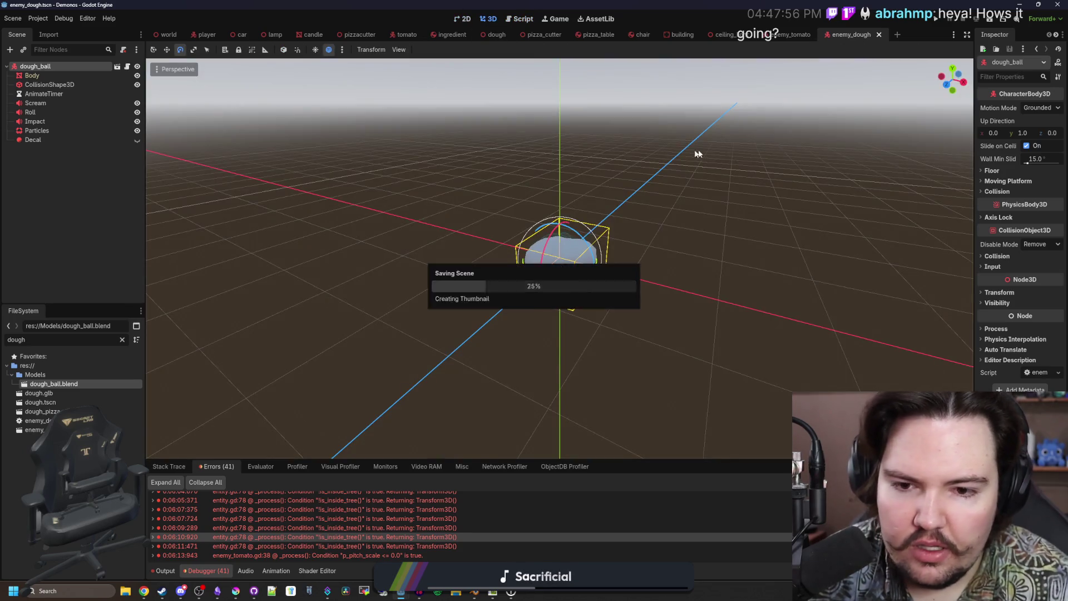
Inspect the tomato Body mesh's empty Surface Material Override slot in a widened inspector.
click(788, 34)
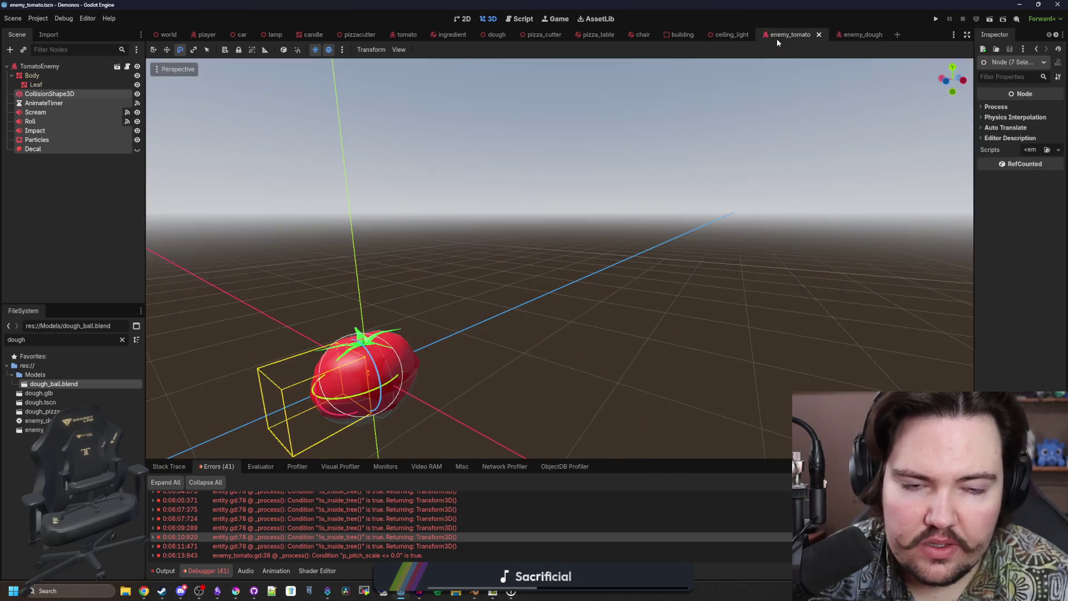
click(32, 75)
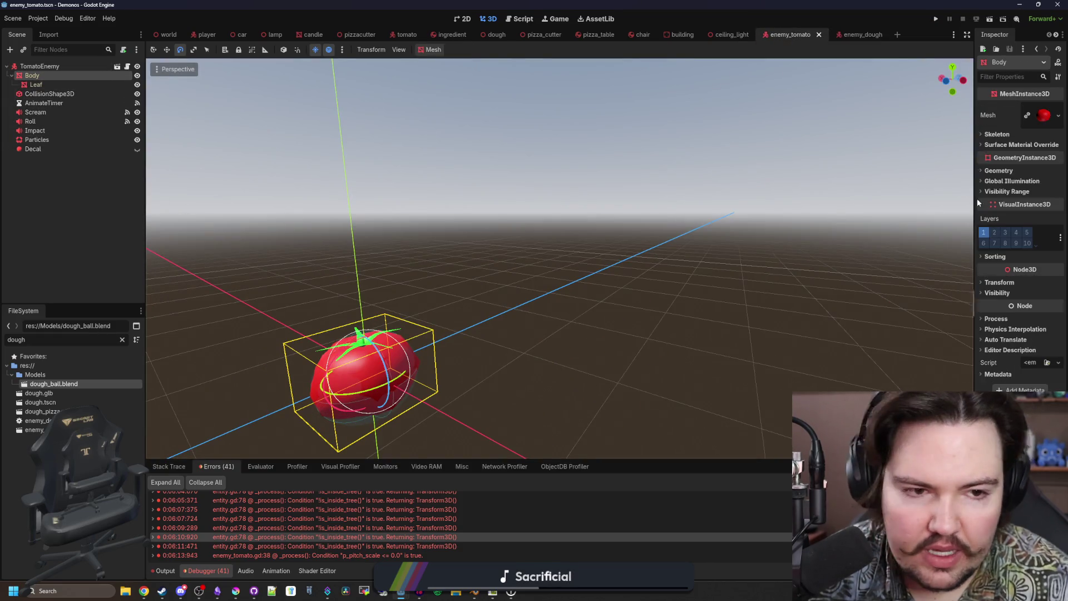
drag(977, 188, 576, 194)
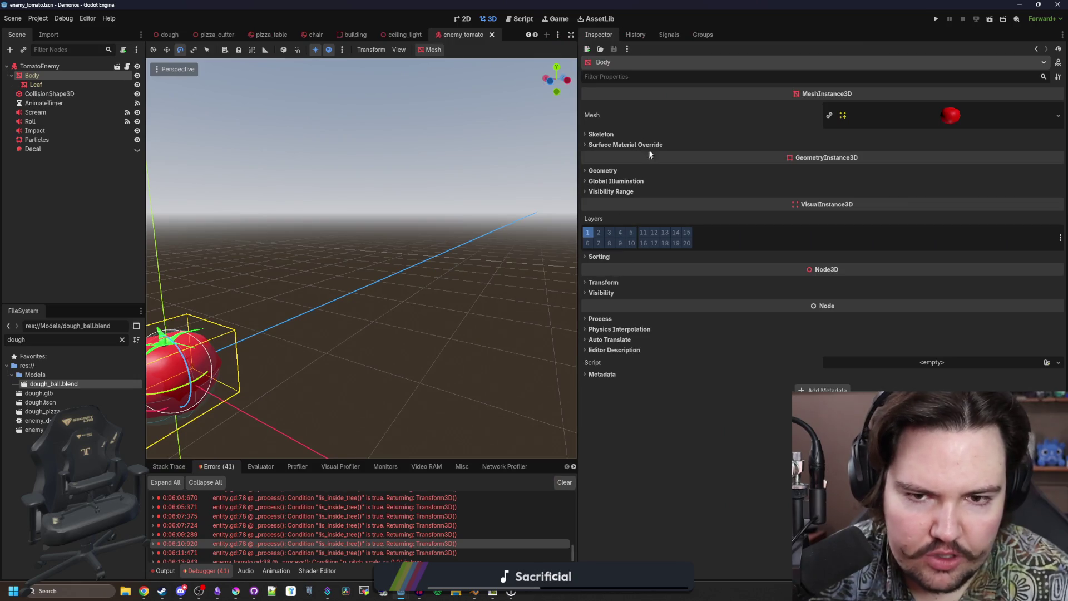
click(646, 147)
Clear the FileSystem filter and save the tomato enemy scene.
key(f)
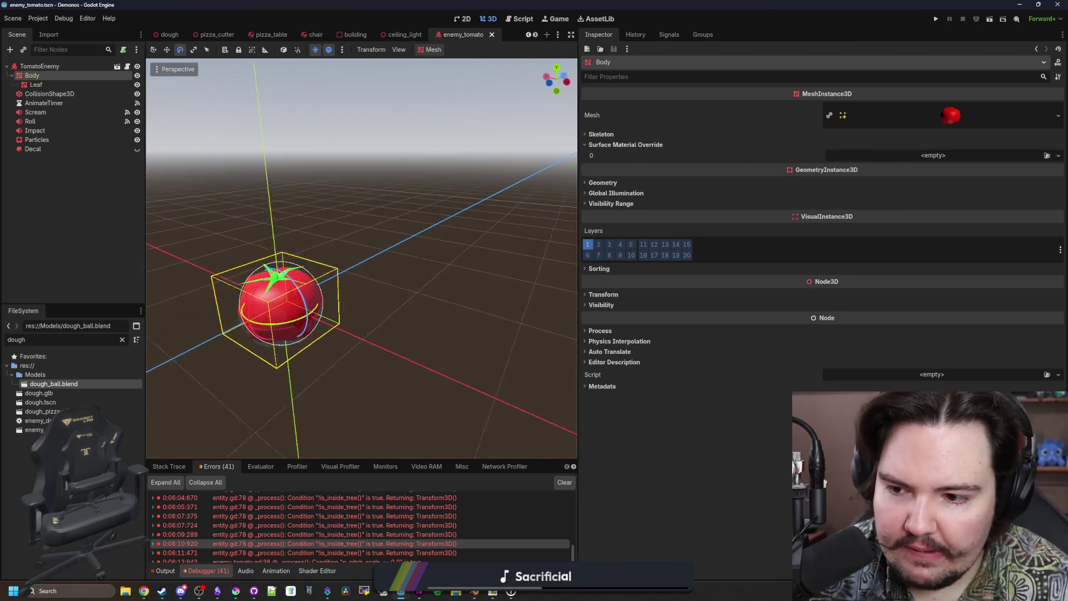
scroll(360, 267, up, 3)
middle_click(358, 267)
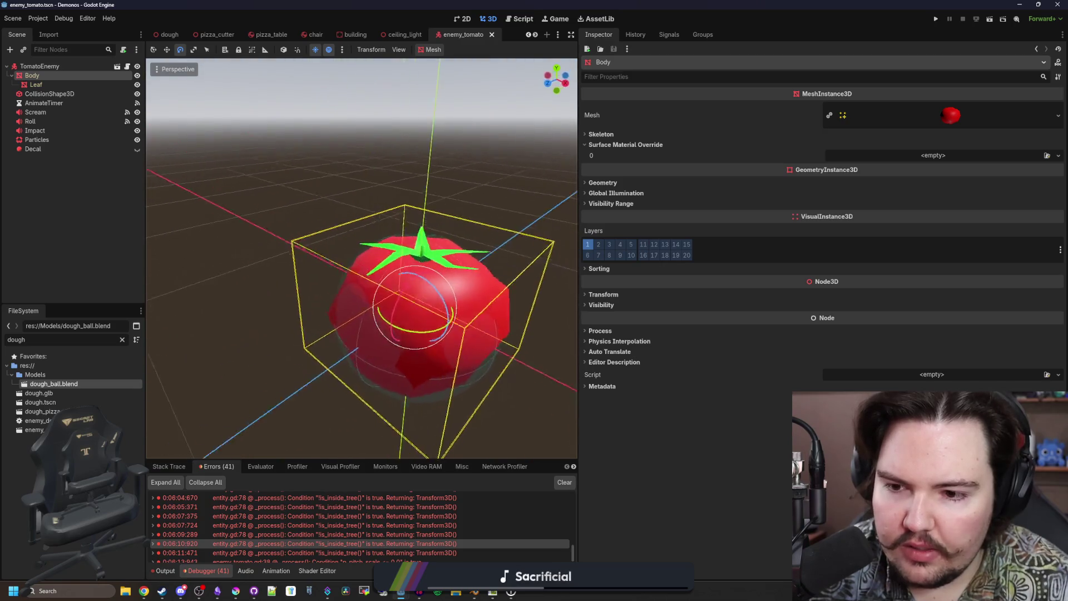
drag(318, 260, 303, 256)
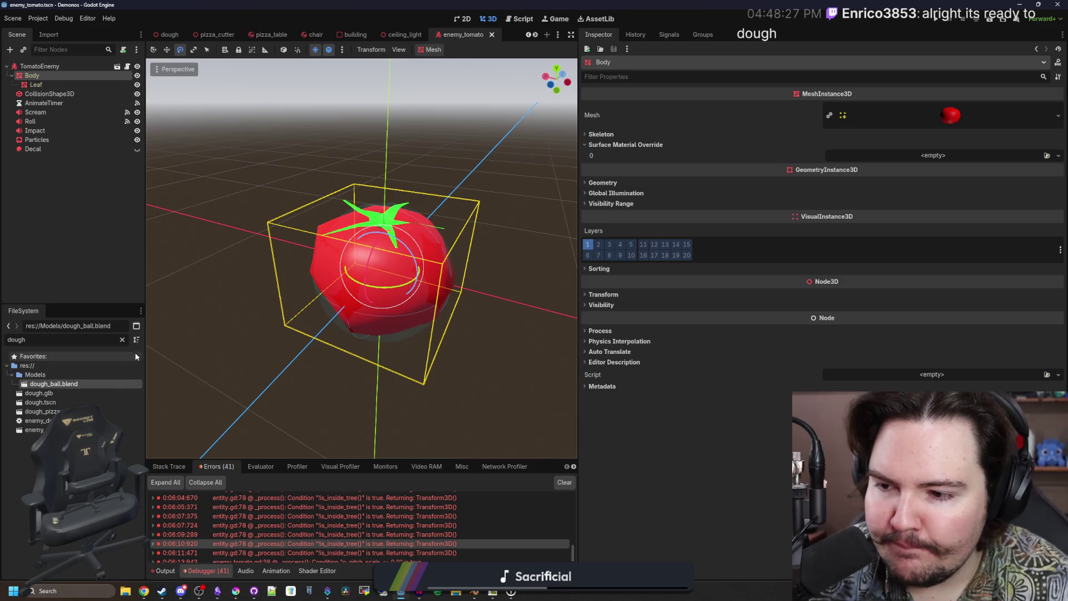
click(122, 339)
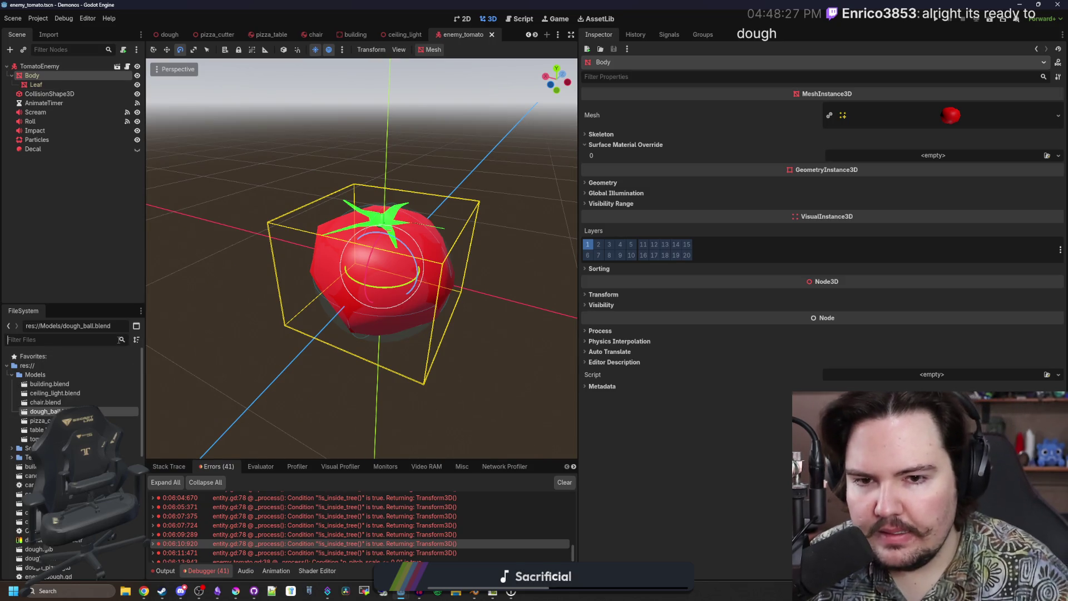
text(face)
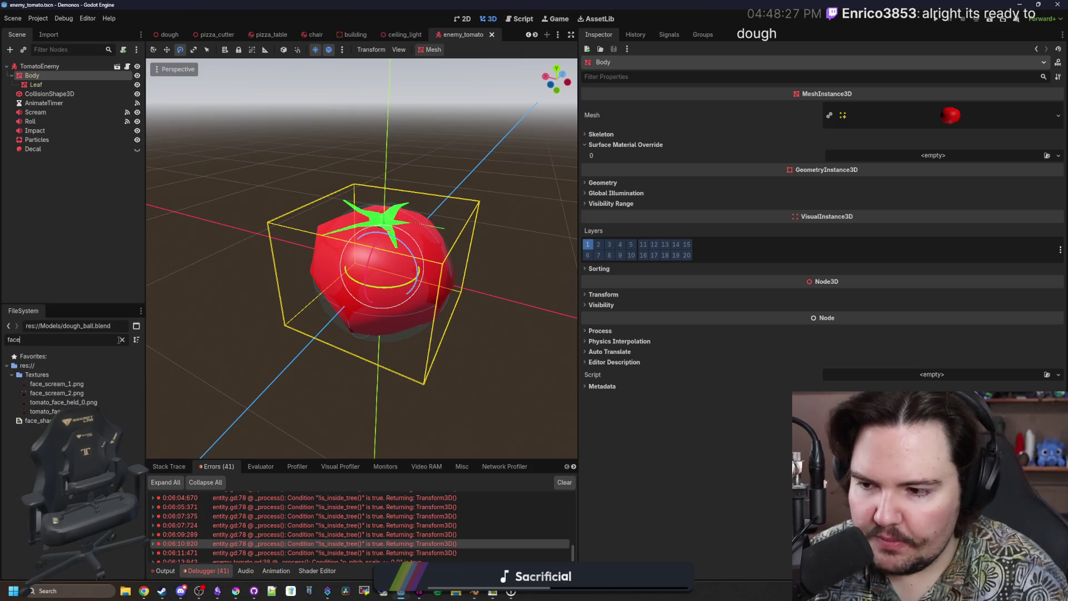
click(123, 340)
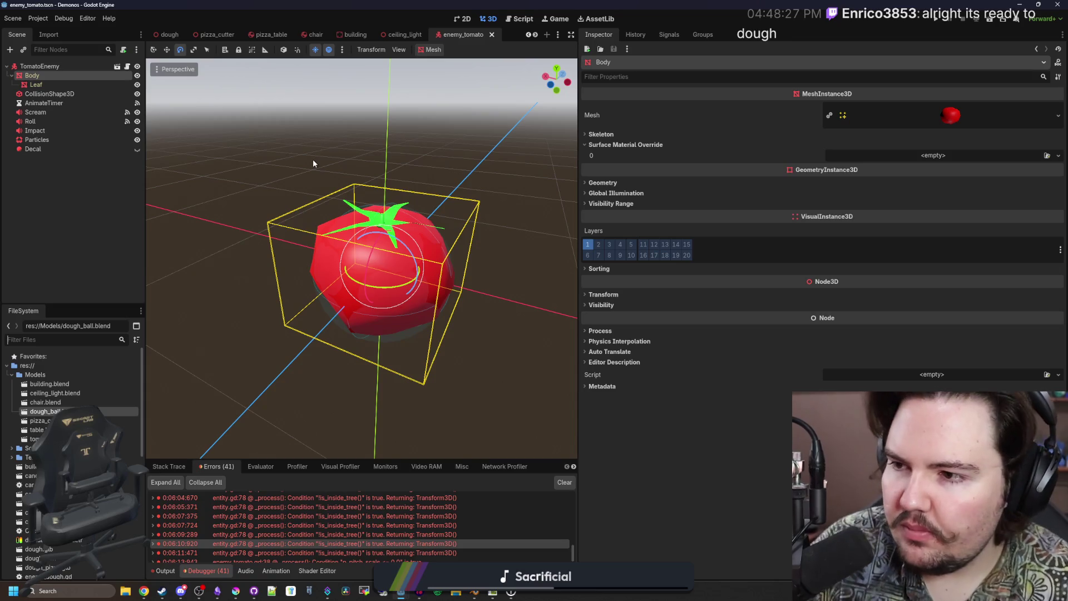
key(ctrl+s)
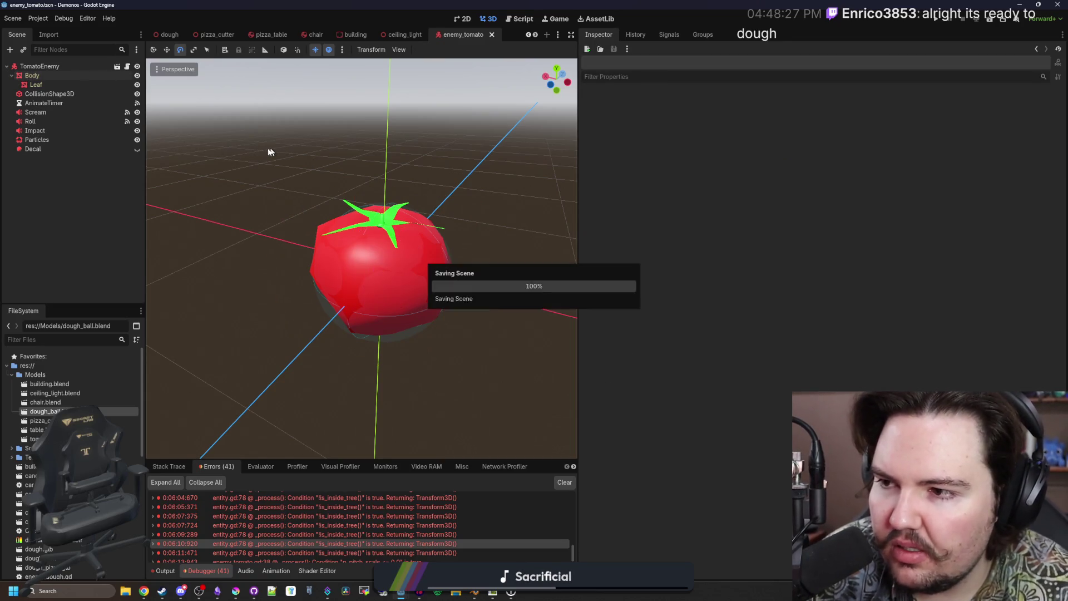
Select the tomato's Body mesh node and frame it in the 3D view.
click(41, 66)
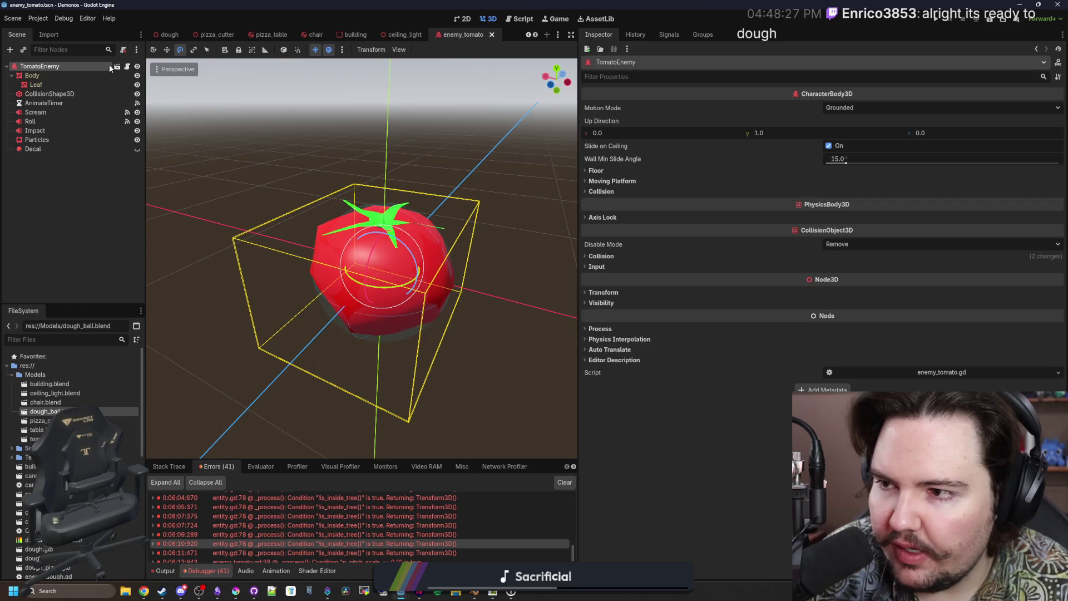
click(75, 175)
click(32, 75)
key(f)
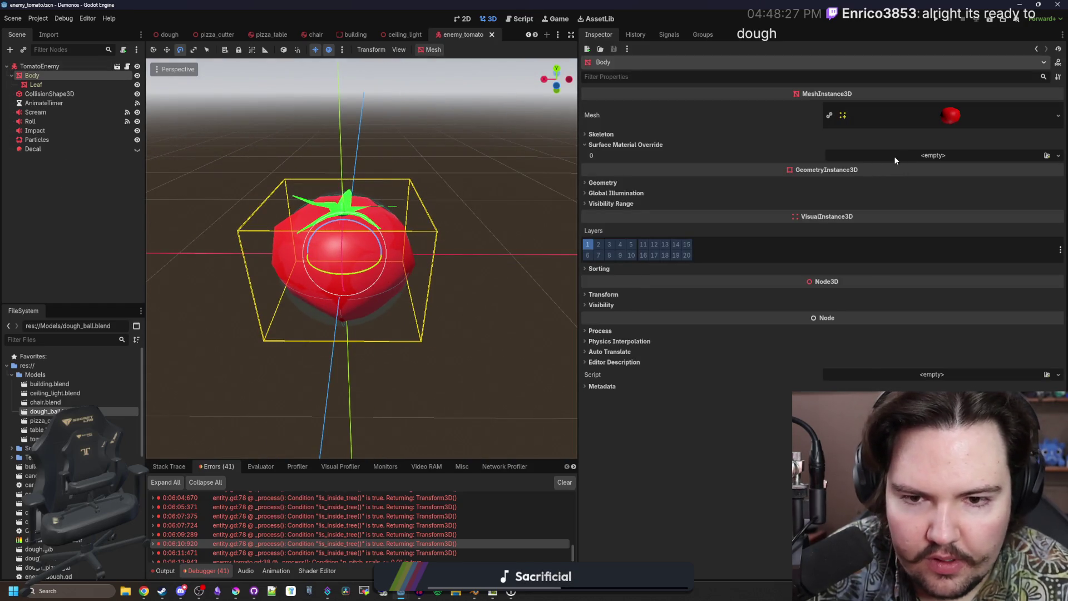
Give the Body a new StandardMaterial3D material override, turning the tomato white.
click(605, 183)
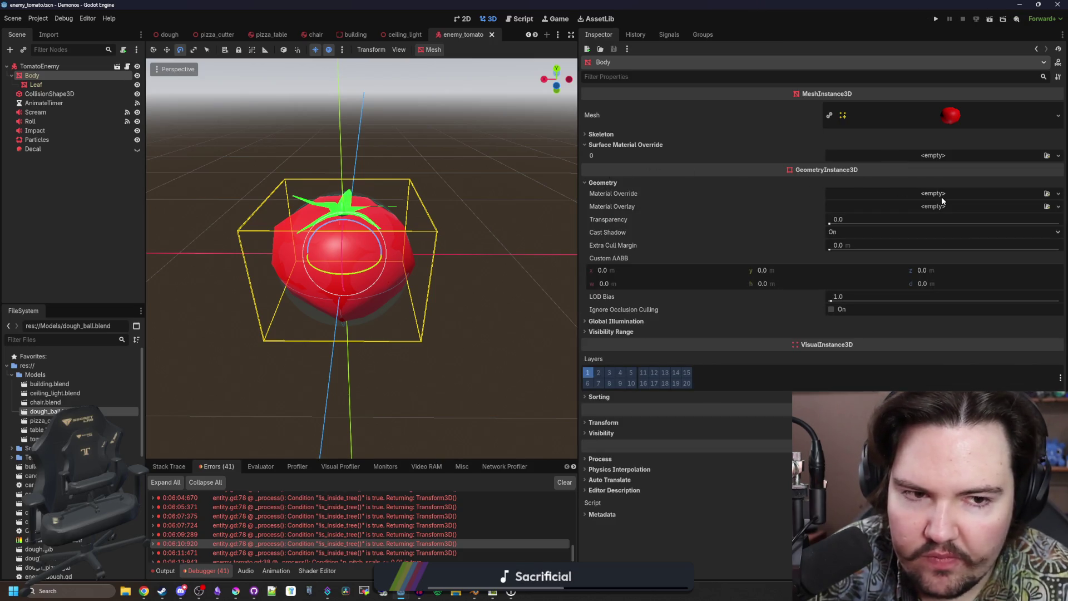
click(1058, 194)
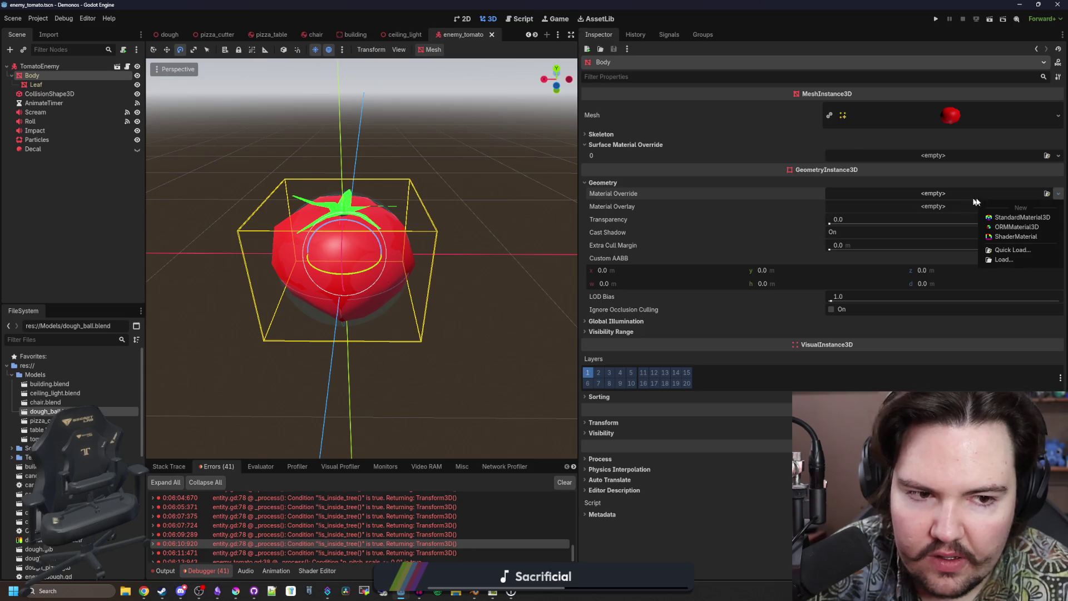
click(1016, 218)
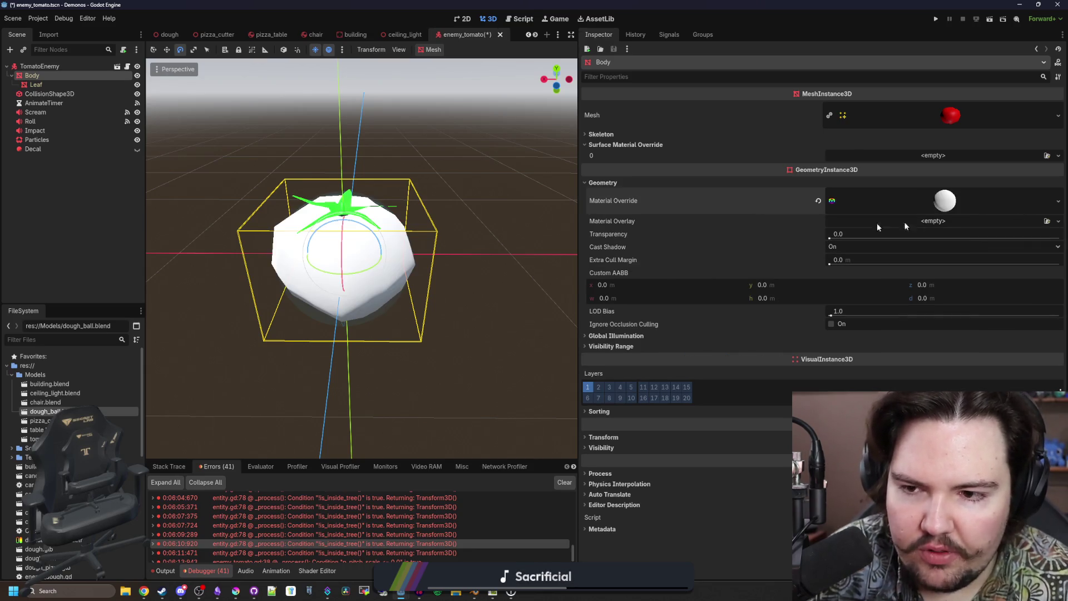
click(36, 84)
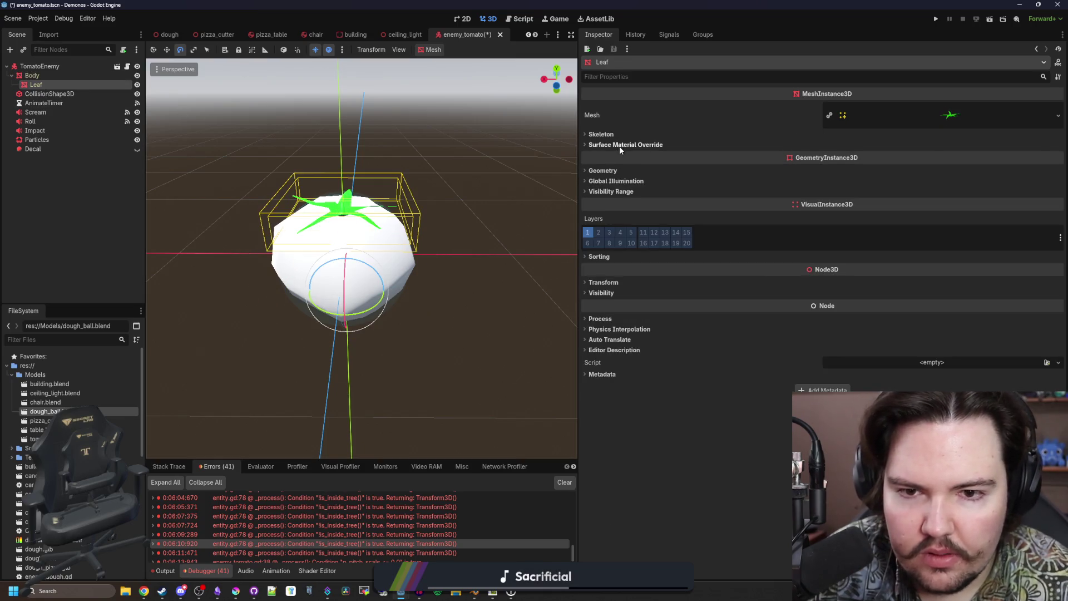
Assign plant.tres to the Leaf's first surface material slot for a darker green leaf.
click(620, 147)
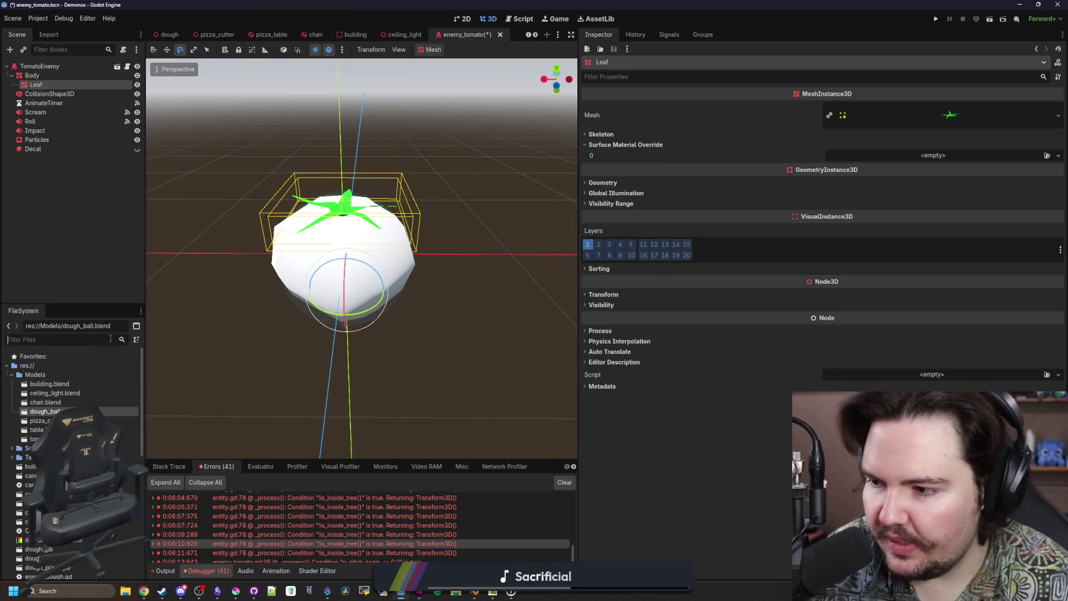
text(plant)
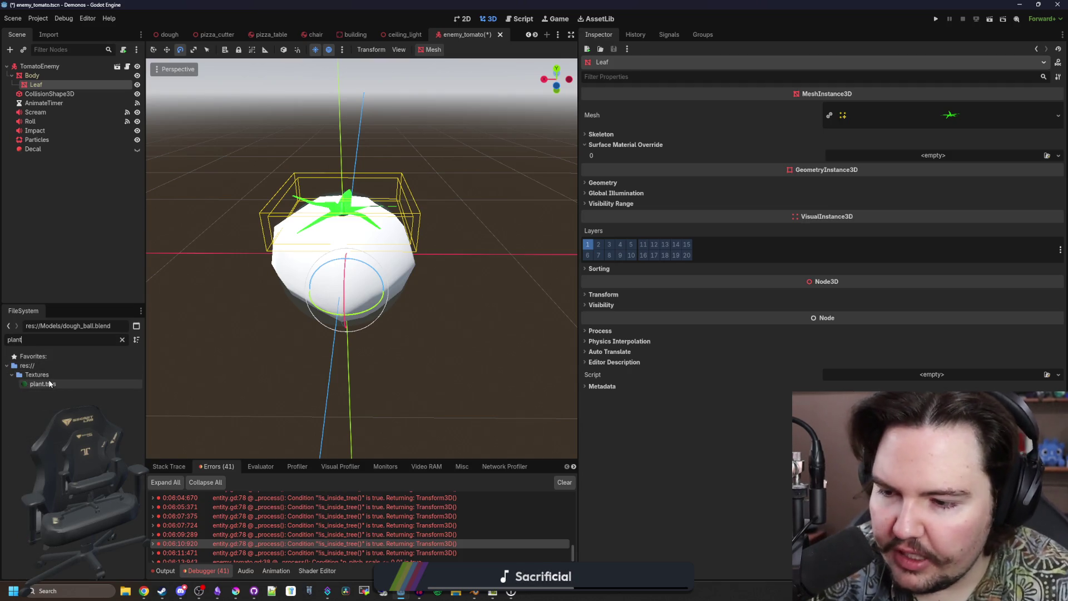
drag(43, 384, 933, 155)
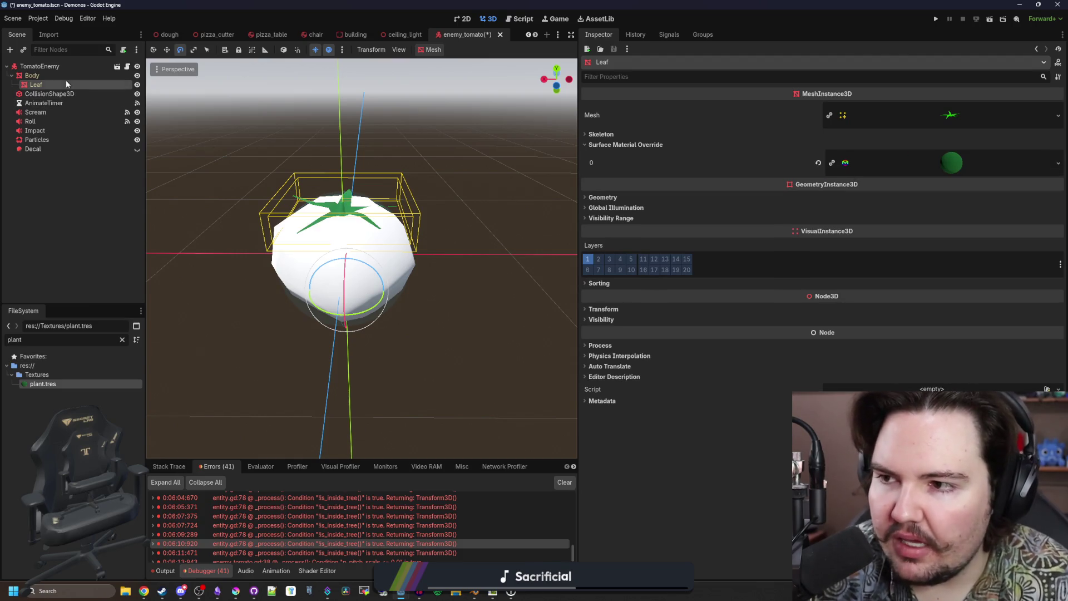
click(48, 76)
click(940, 200)
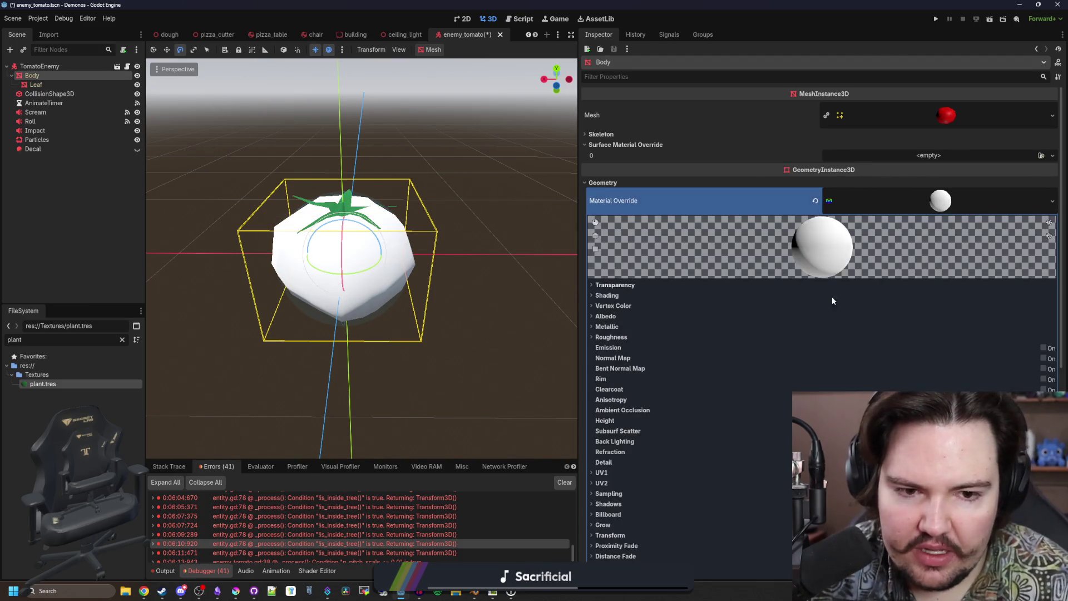
scroll(832, 296, down, 8)
scroll(814, 266, up, 5)
scroll(814, 201, up, 5)
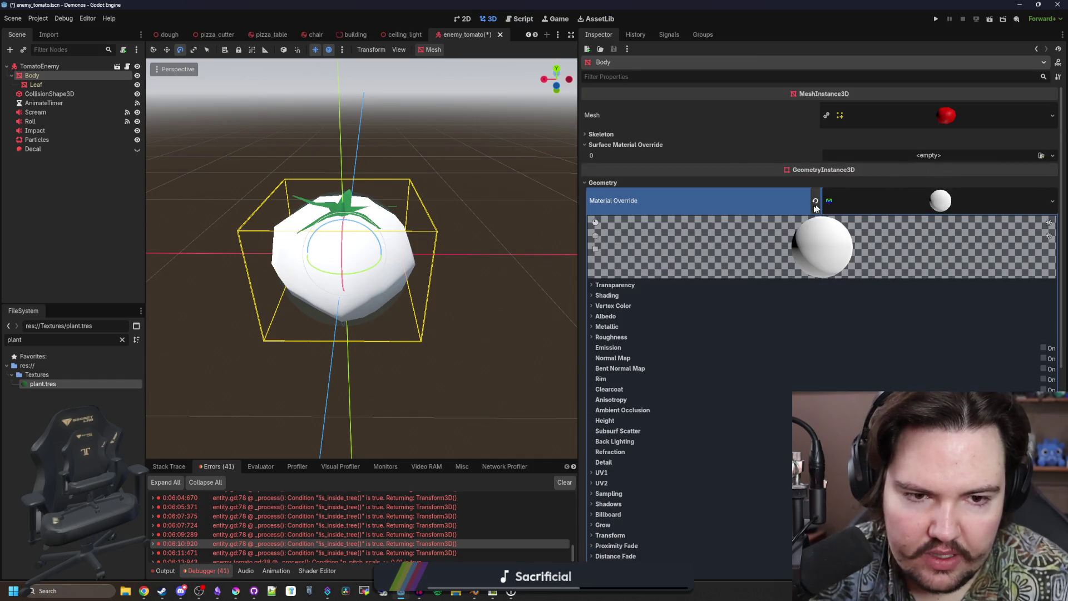
Replace the Body's override with a new ShaderMaterial and browse for face_shader.gdshader.
key(ctrl+z)
click(943, 193)
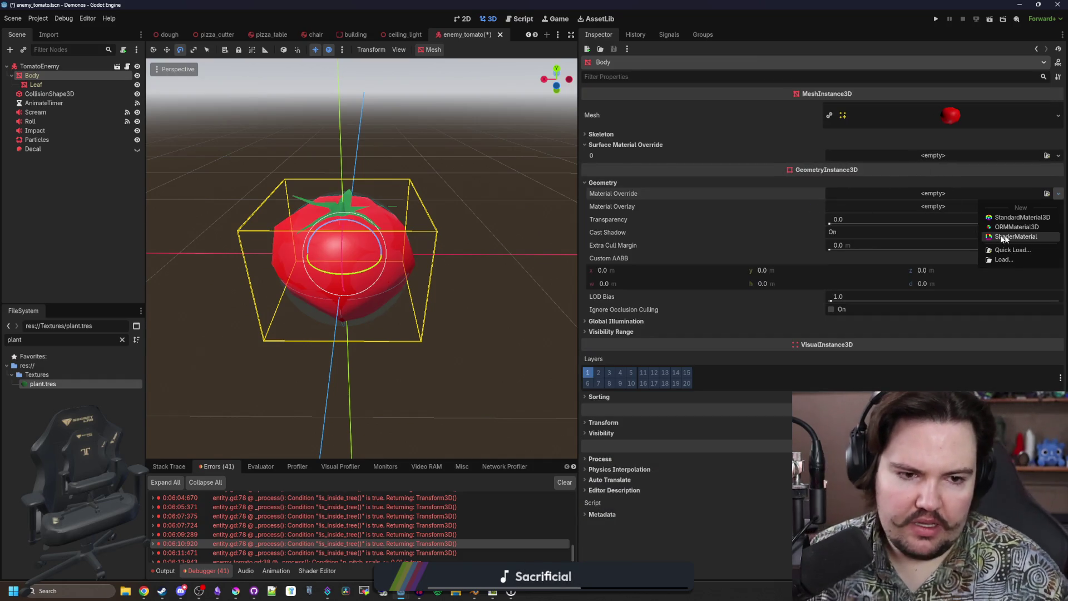
click(997, 238)
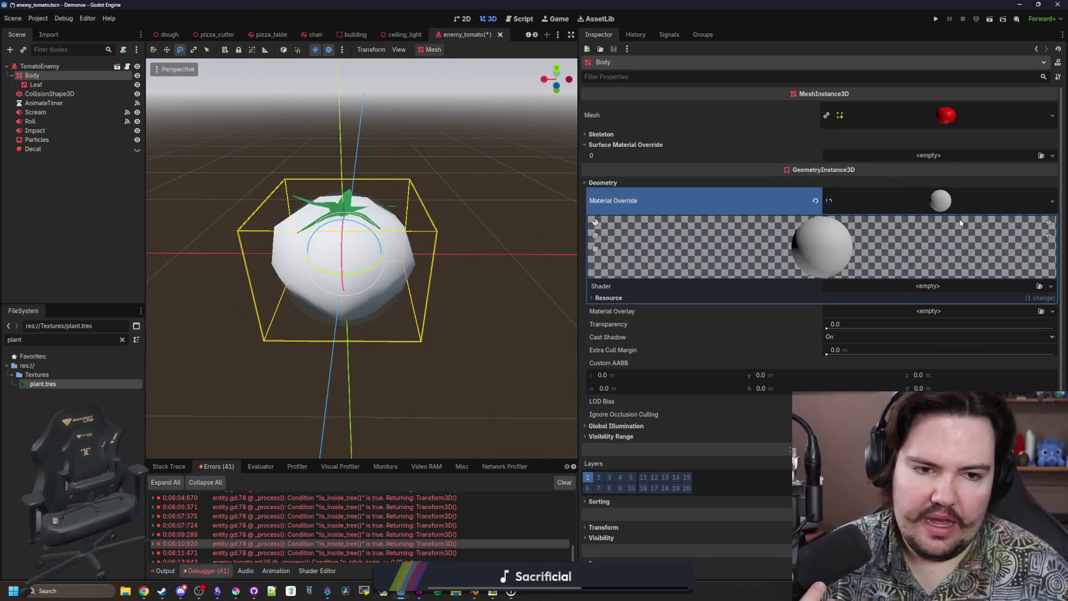
click(925, 286)
click(951, 306)
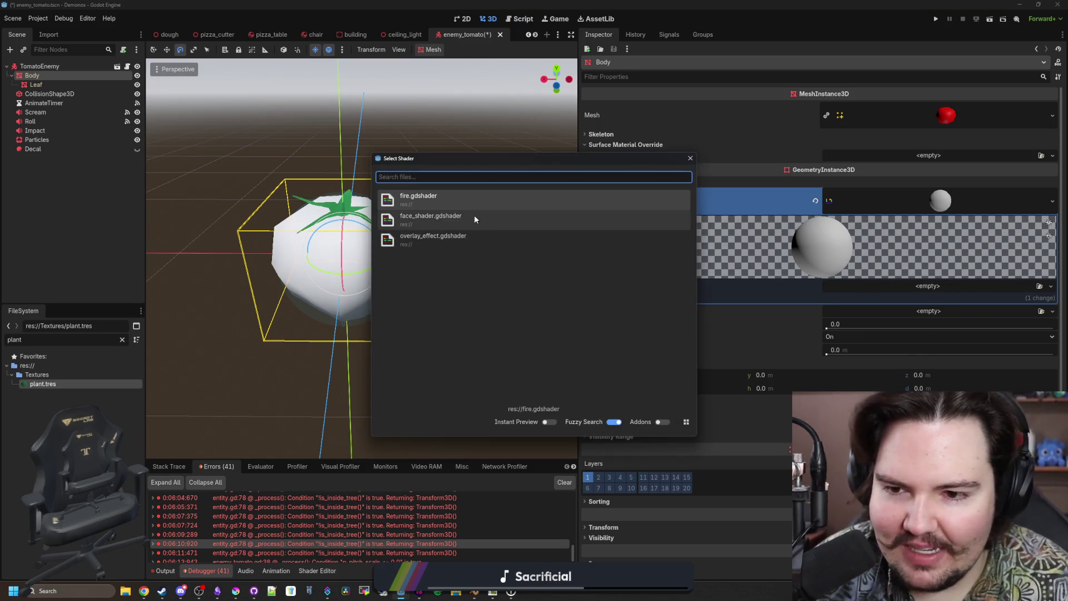
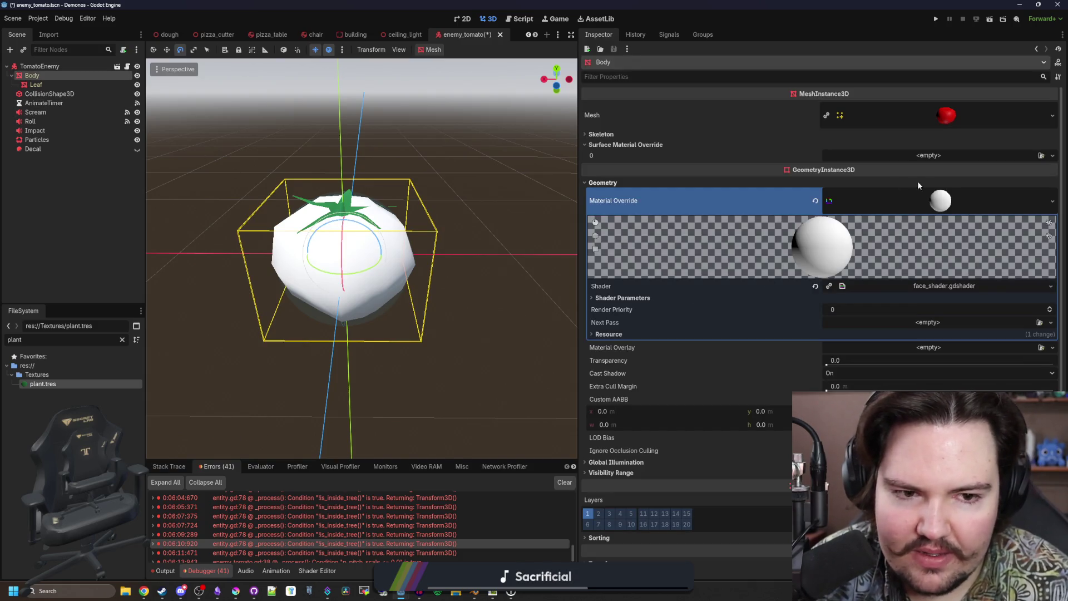
Save the tomato body's shader material override as tomato_body.tres in the Textures folder.
click(1052, 202)
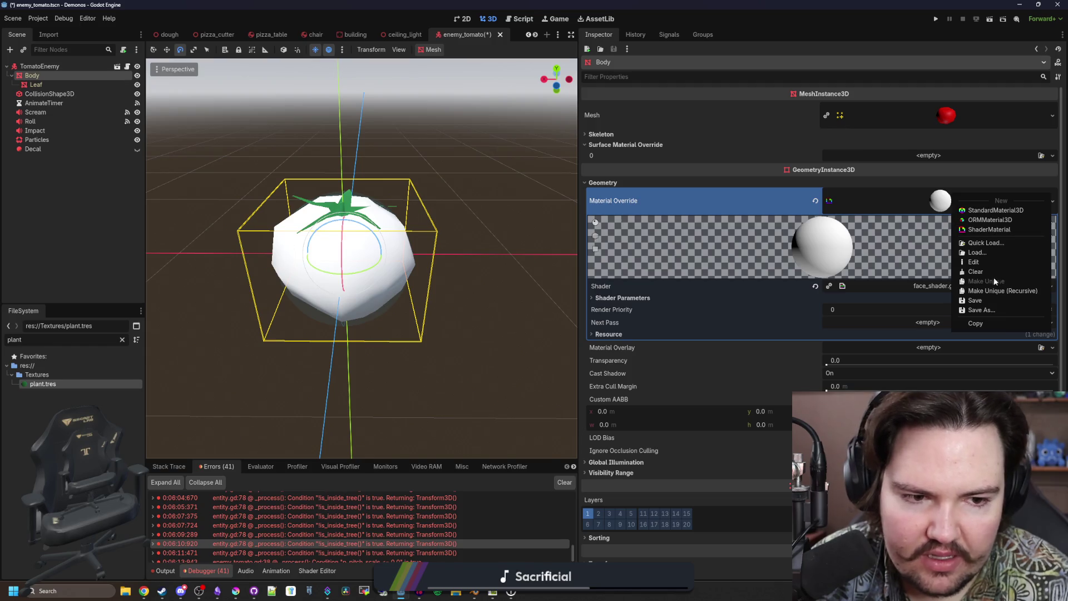
click(981, 310)
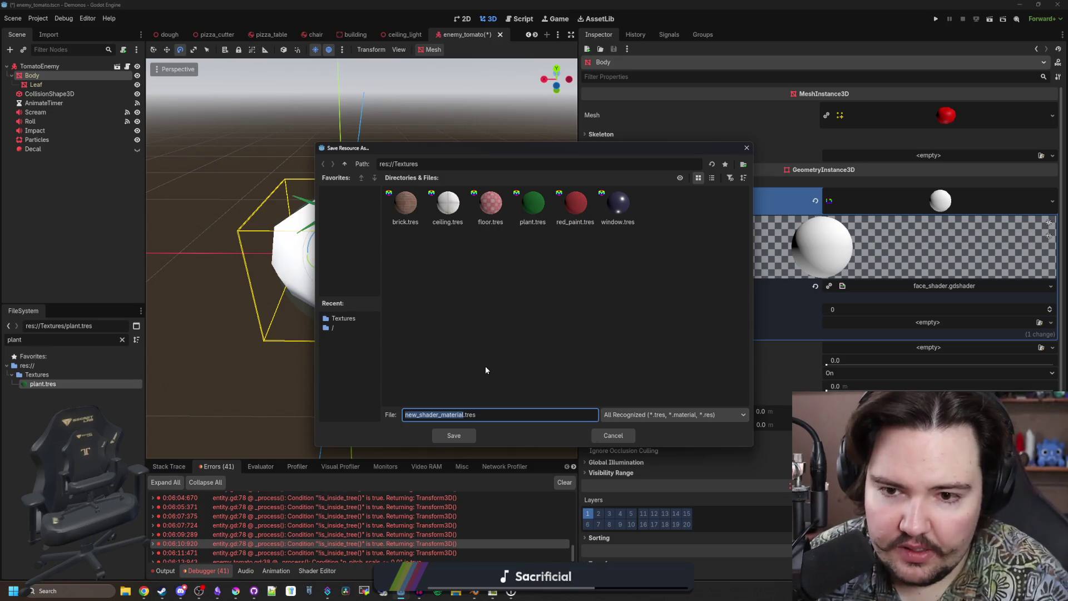
text(tomato_body)
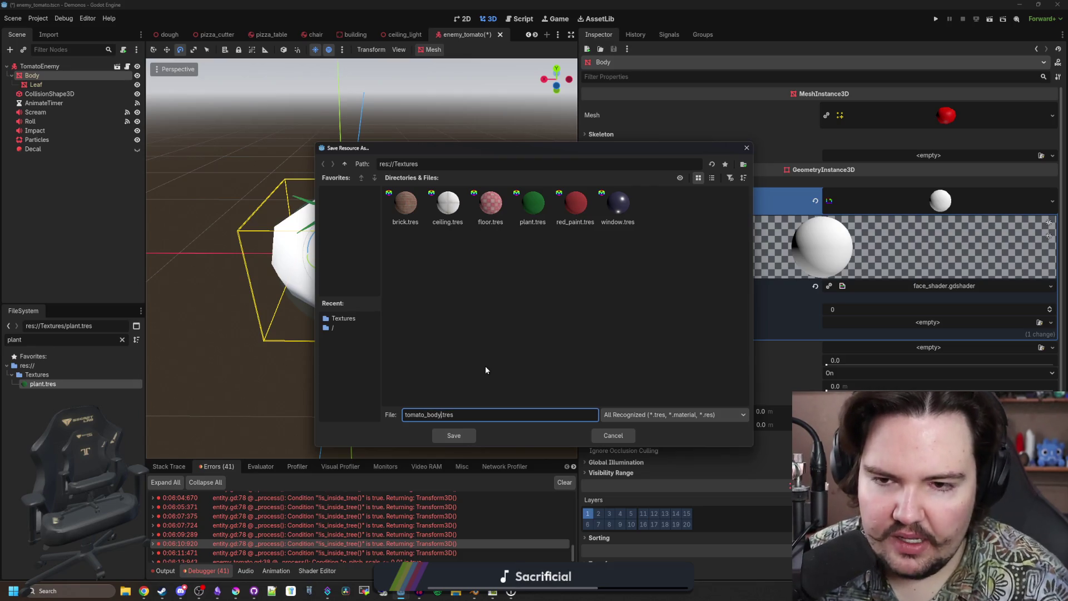
click(453, 434)
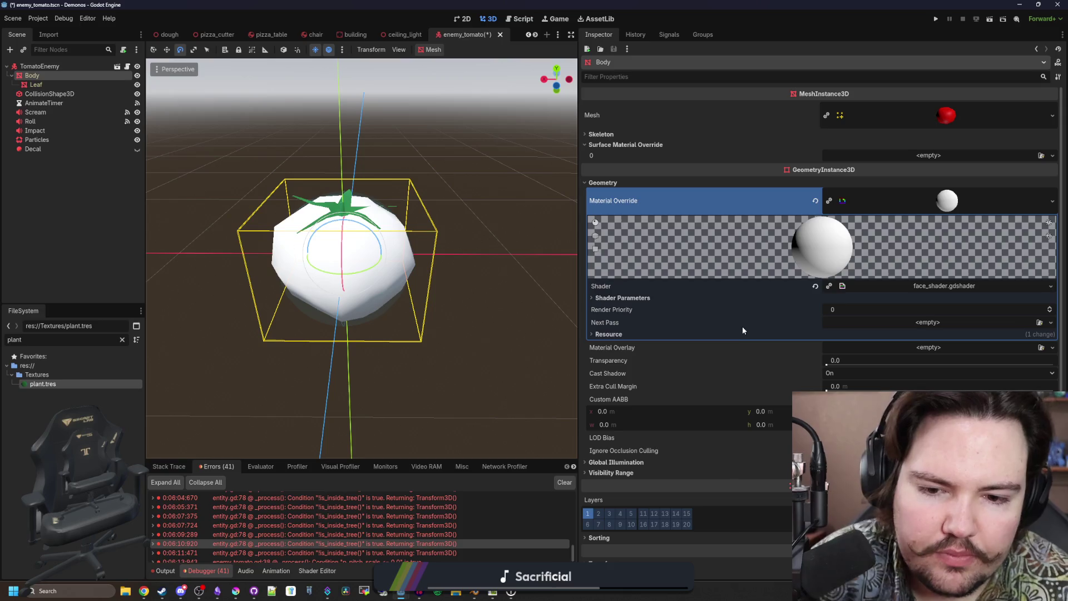
scroll(742, 326, down, 2)
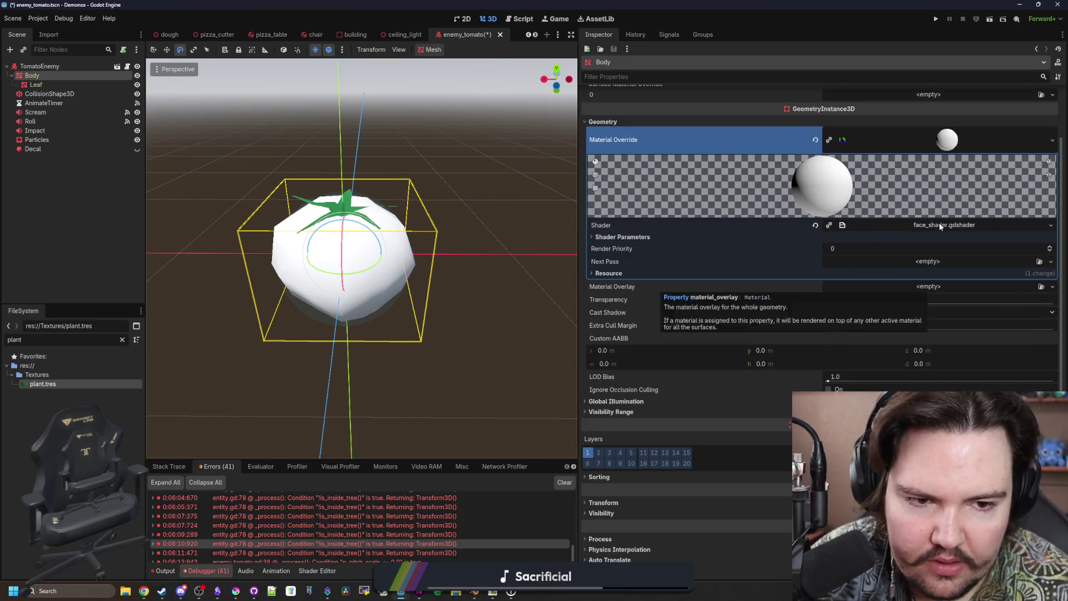
Quick-load face_scream_1 into the material's Face Texture shader parameter.
click(621, 237)
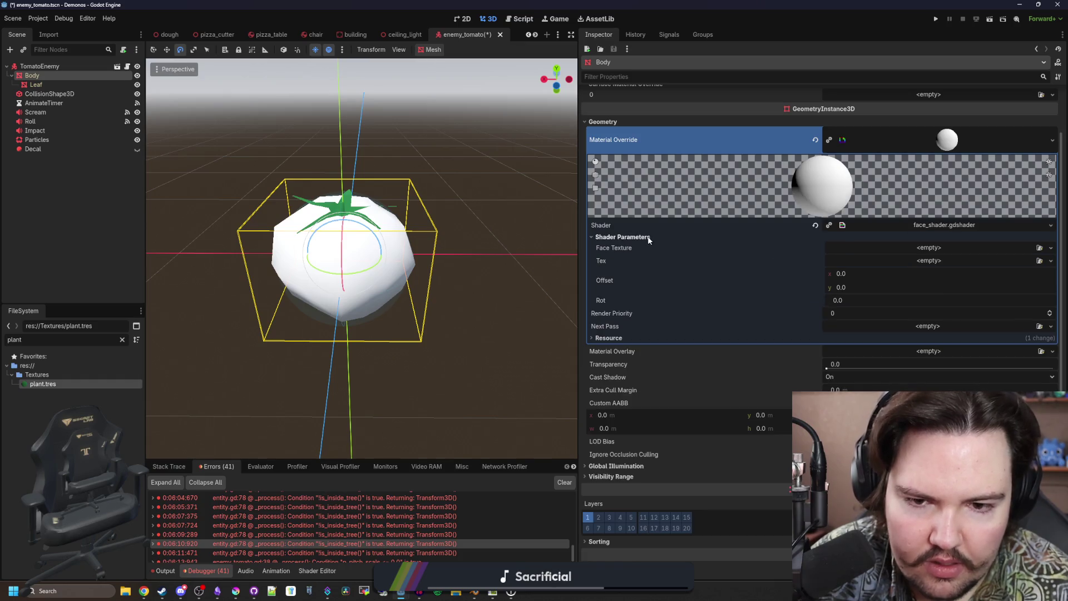
click(916, 248)
click(959, 393)
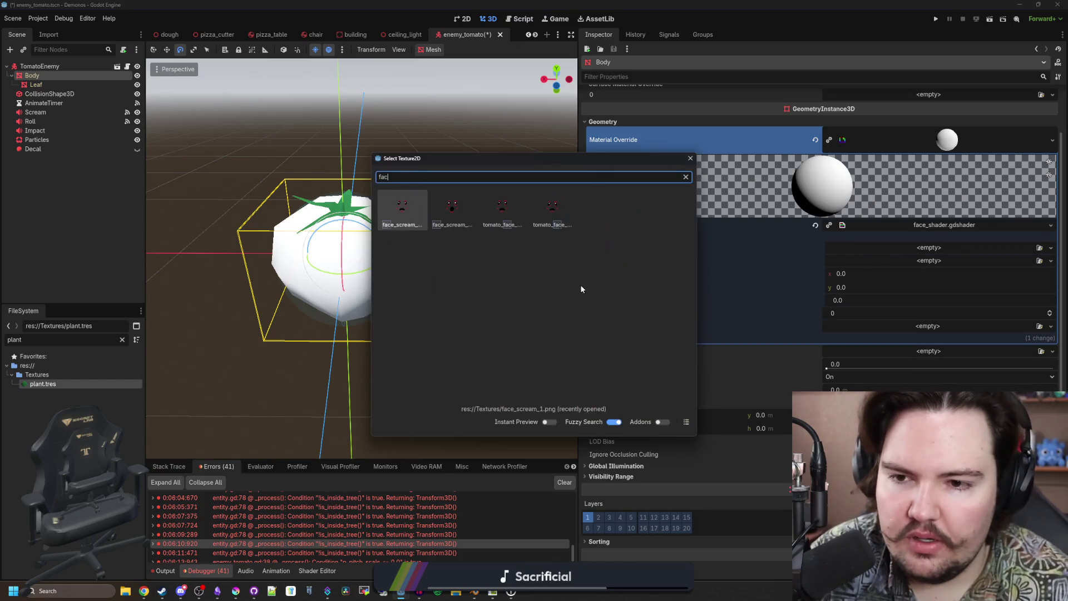
double_click(404, 209)
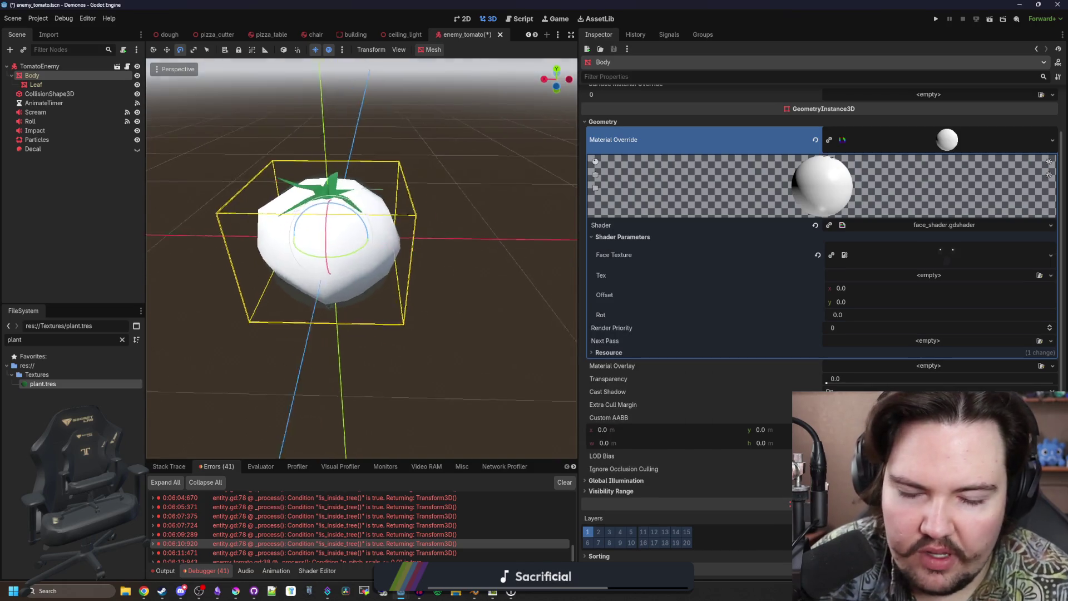
scroll(359, 251, up, 3)
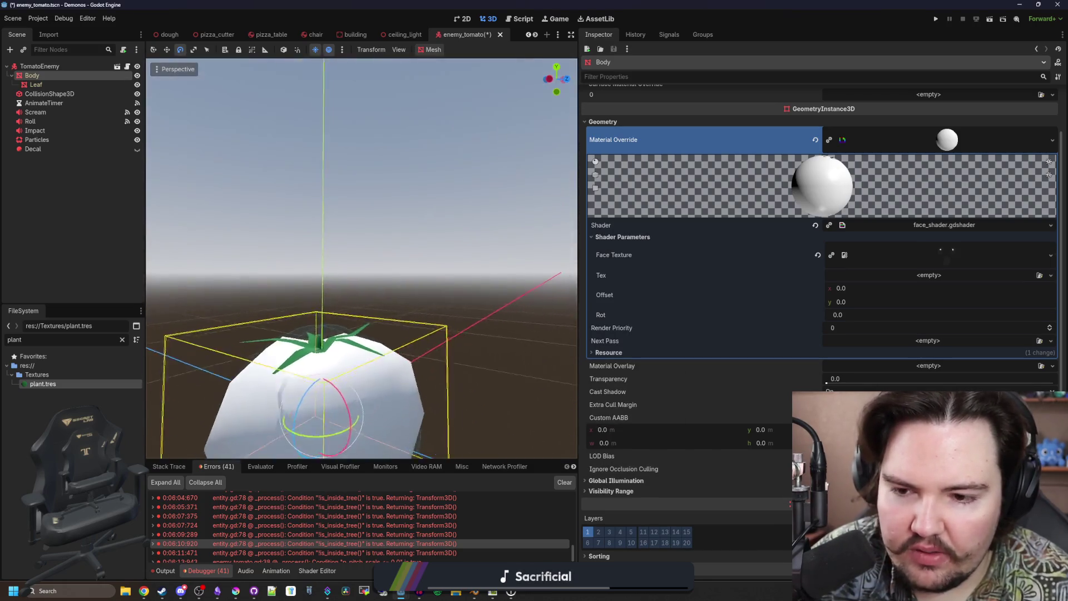
scroll(359, 251, down, 3)
mouse_move(845, 288)
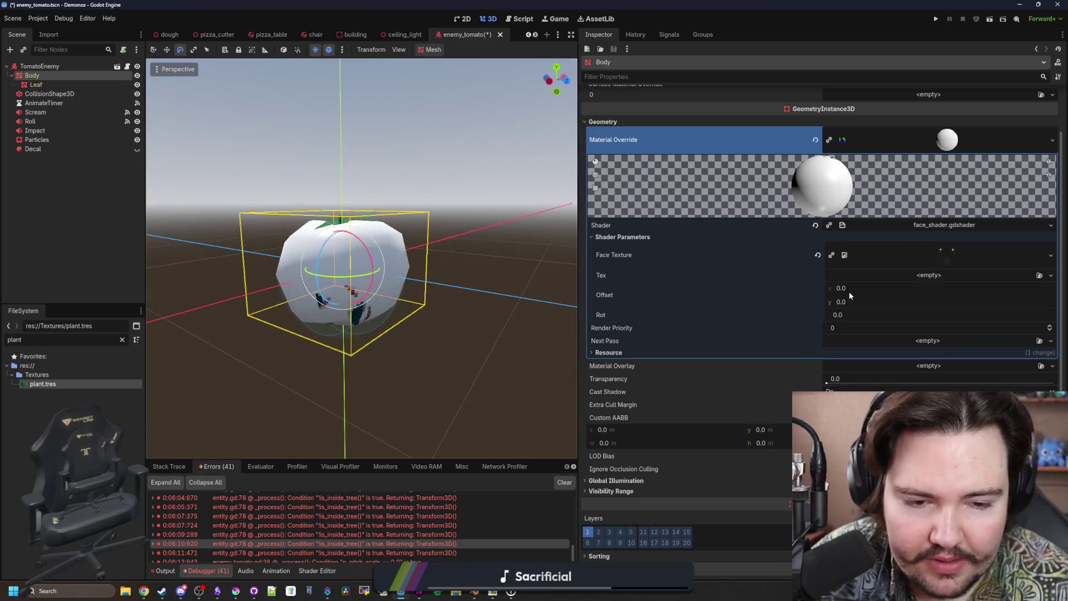
Place the face on the tomato's front with Offset -3.03, 1.48 and Rot -1.571.
drag(845, 288, 840, 304)
mouse_move(560, 313)
mouse_down()
mouse_move(467, 301)
mouse_move(375, 250)
mouse_up()
click(177, 50)
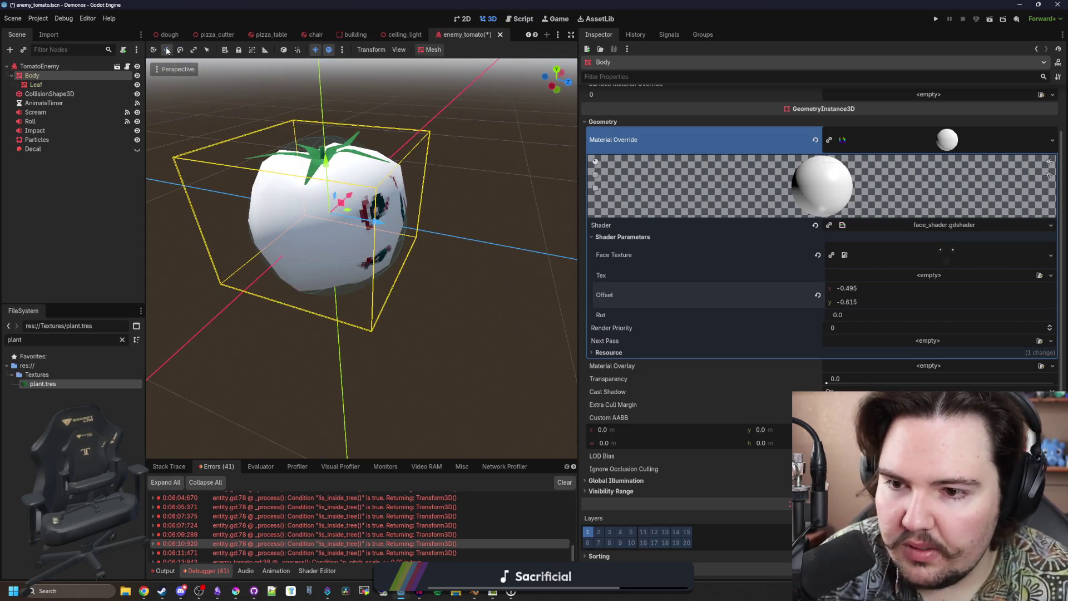
drag(861, 289, 834, 289)
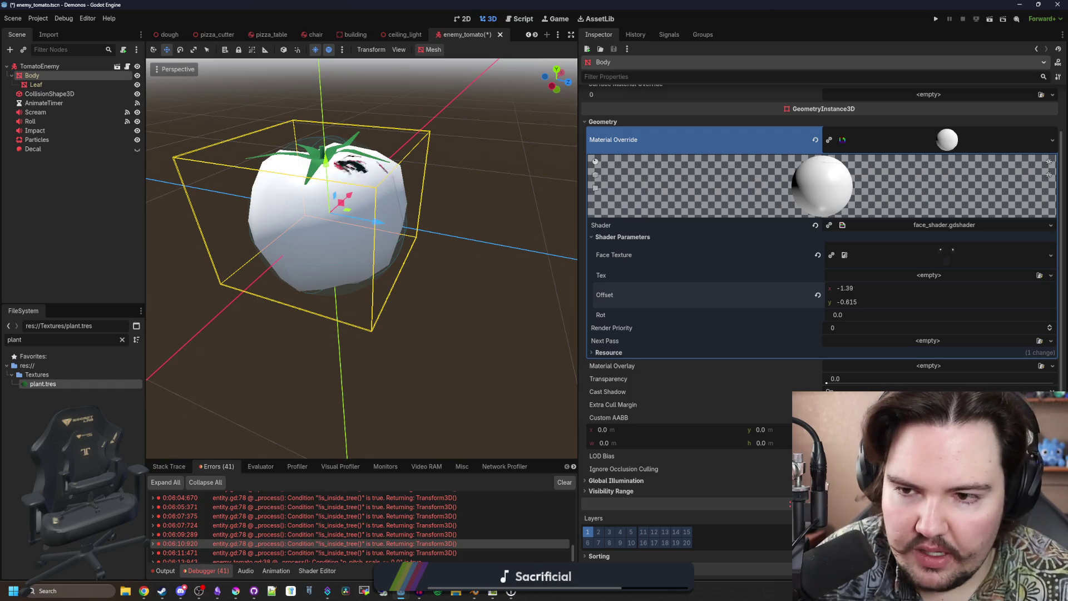
drag(417, 251, 292, 250)
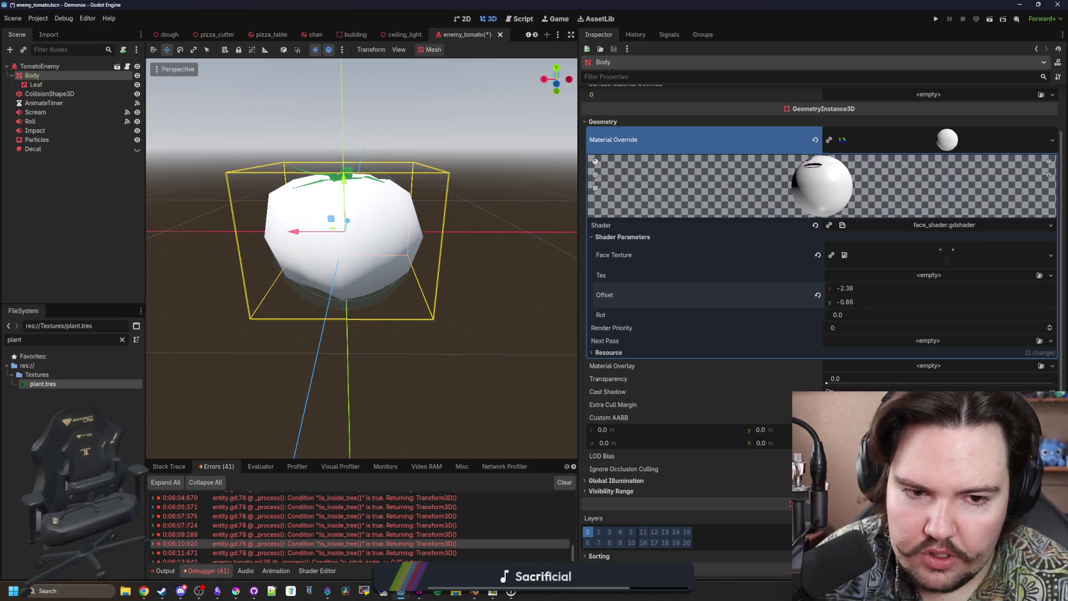
drag(843, 315, 854, 315)
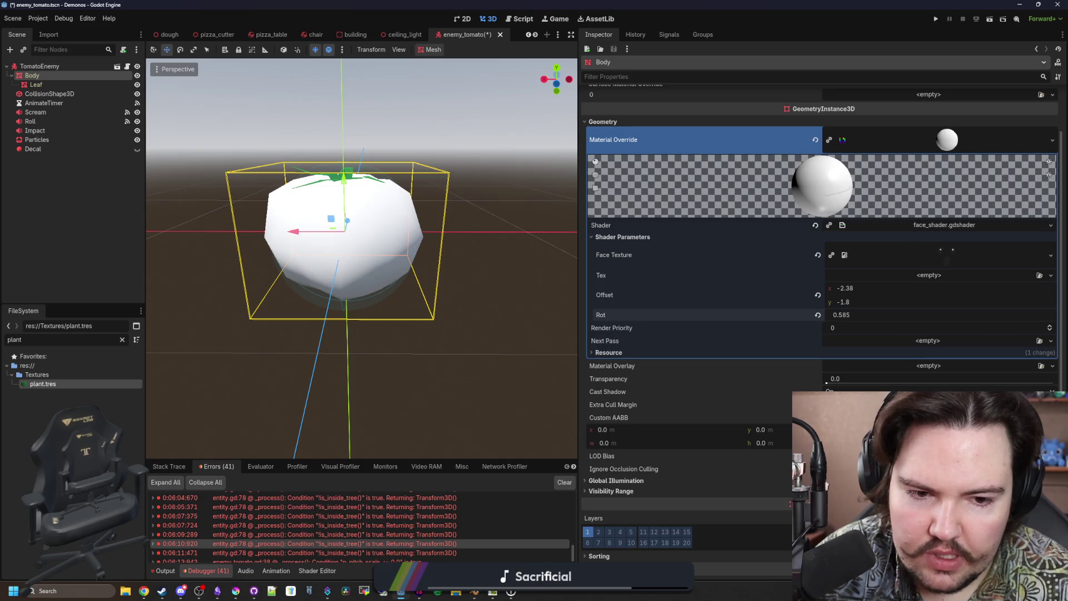
text(-1.571)
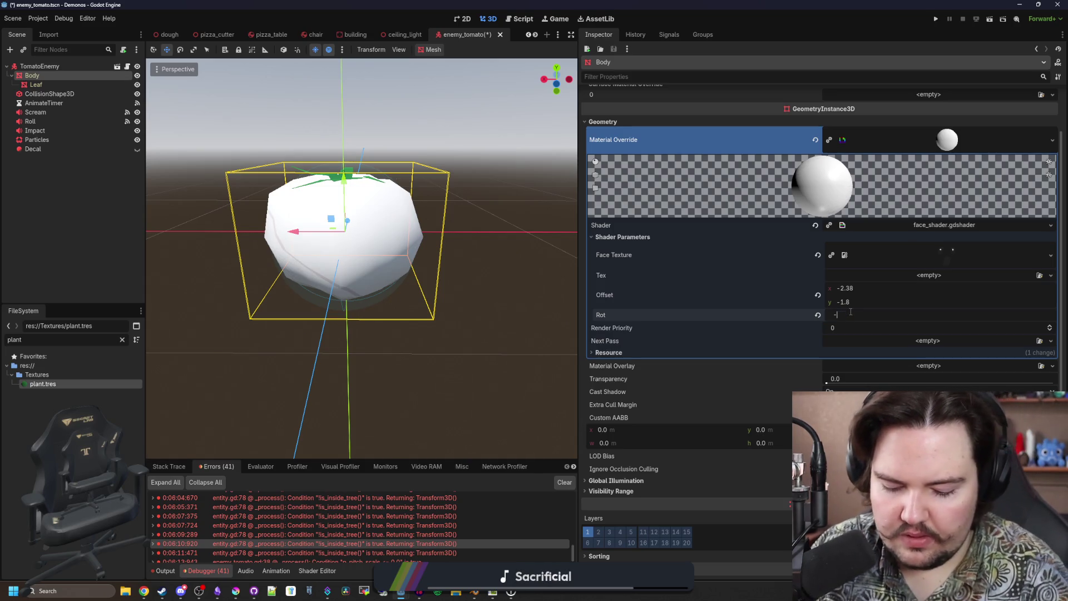
drag(846, 288, 866, 288)
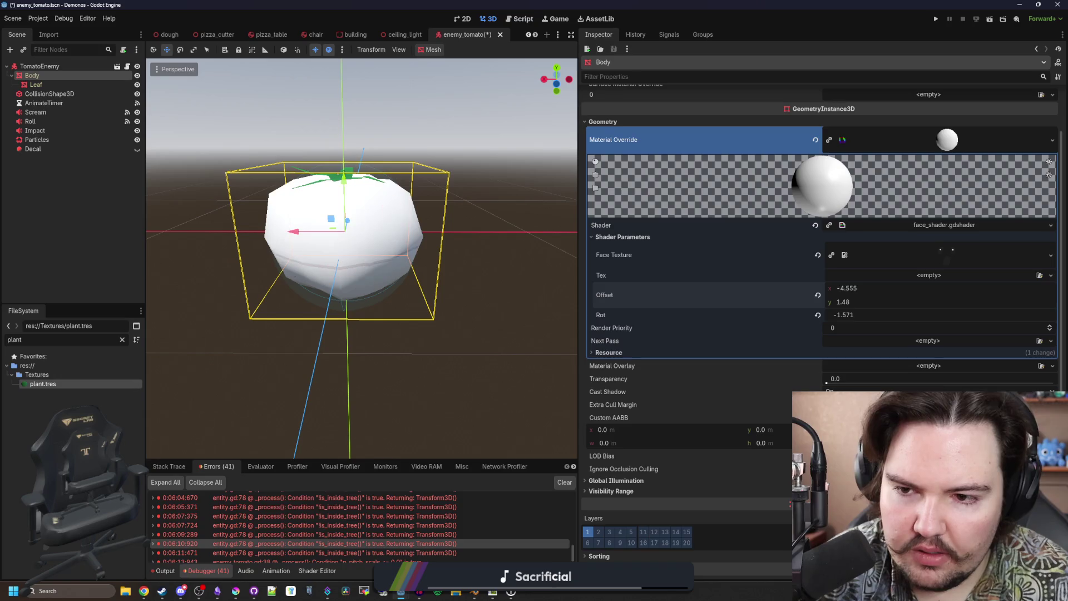
drag(846, 288, 860, 288)
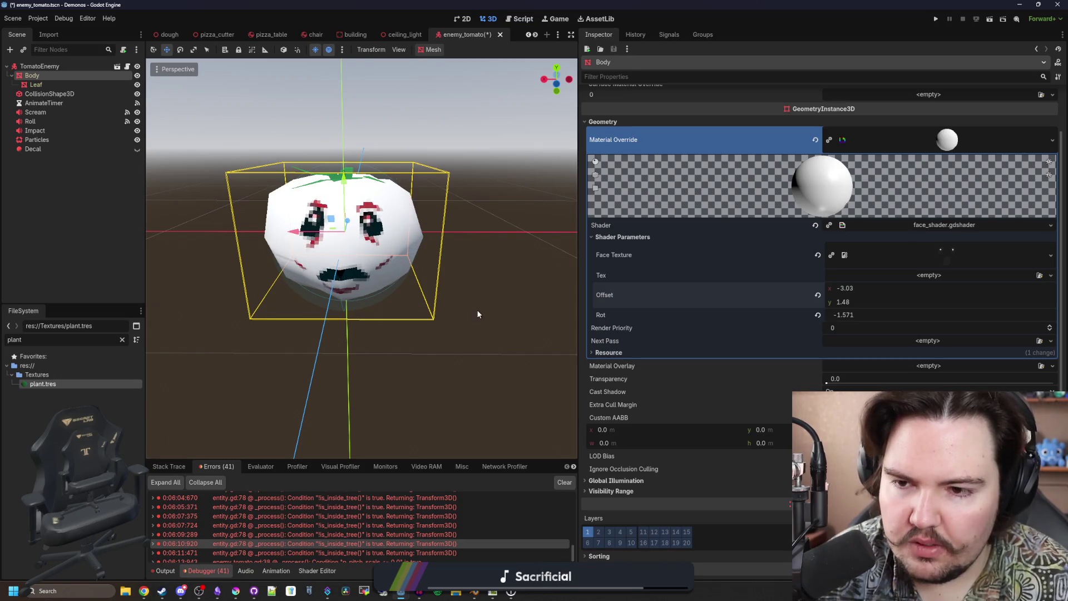
click(952, 225)
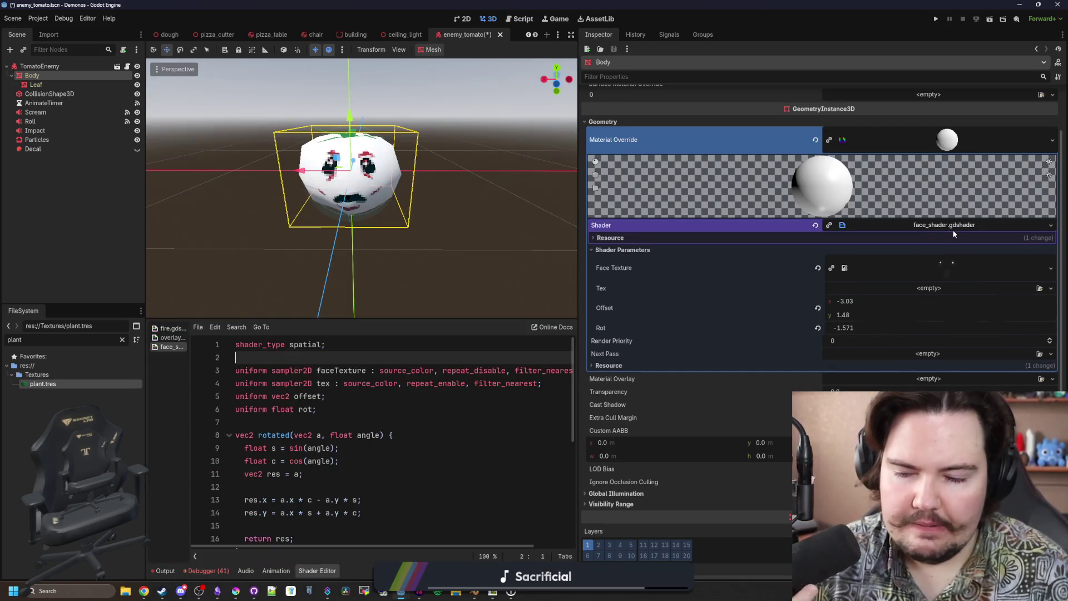
Replace 'uniform float rot' with 'const float rot = -PI/2.0;' and a blank line above it.
click(381, 409)
key(ctrl+s)
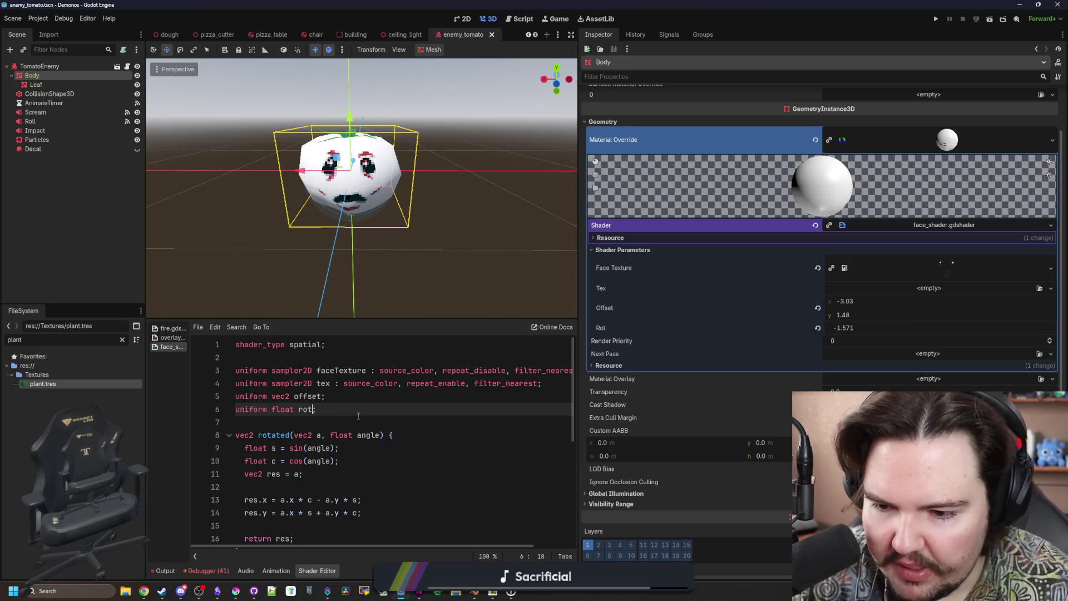
text(I/2)
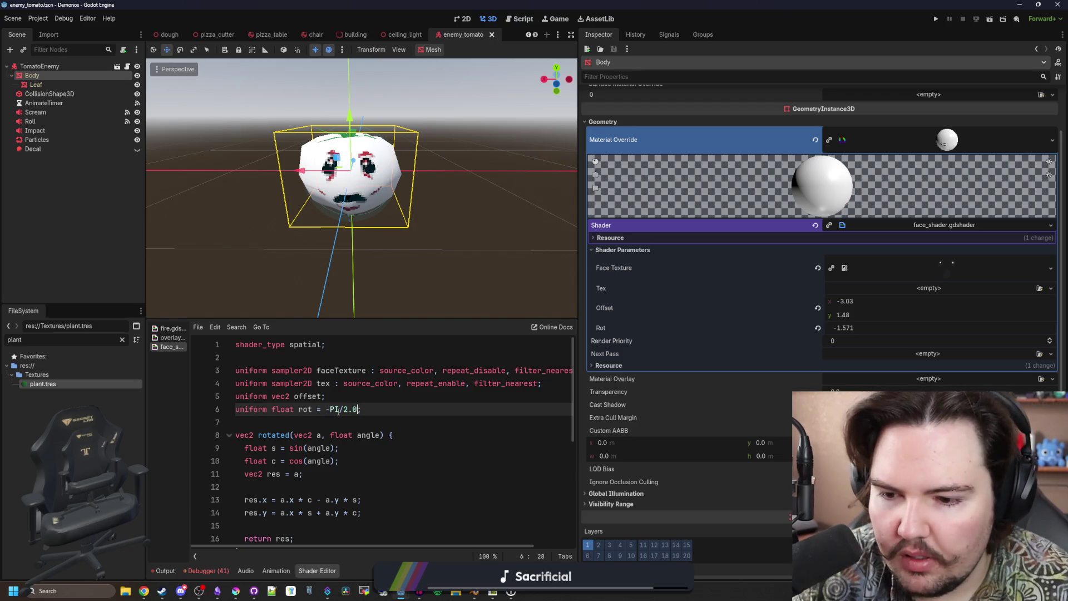
text(.0)
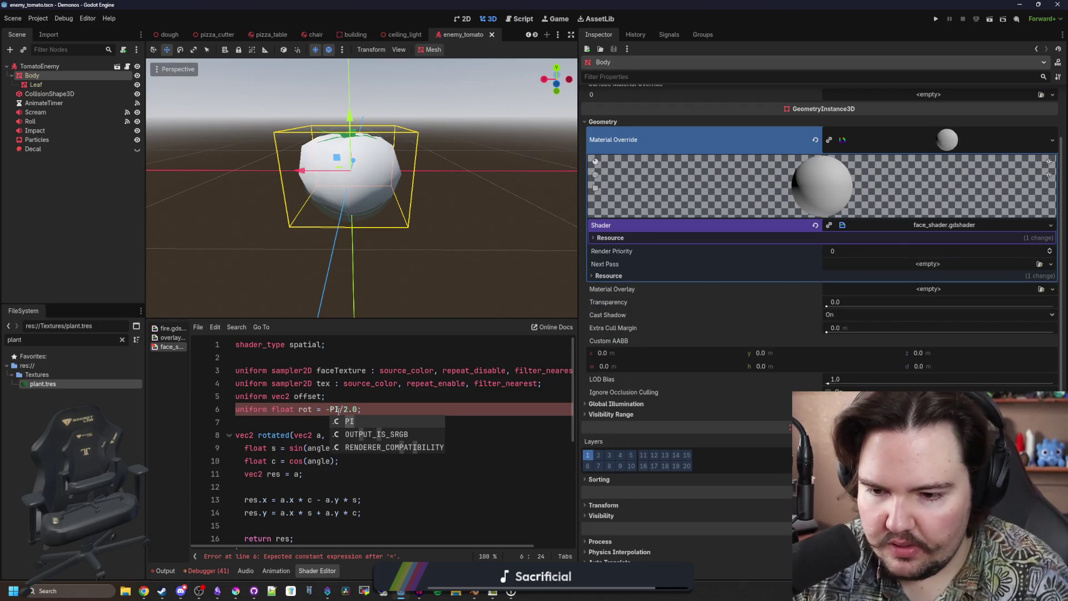
key(Escape)
click(399, 396)
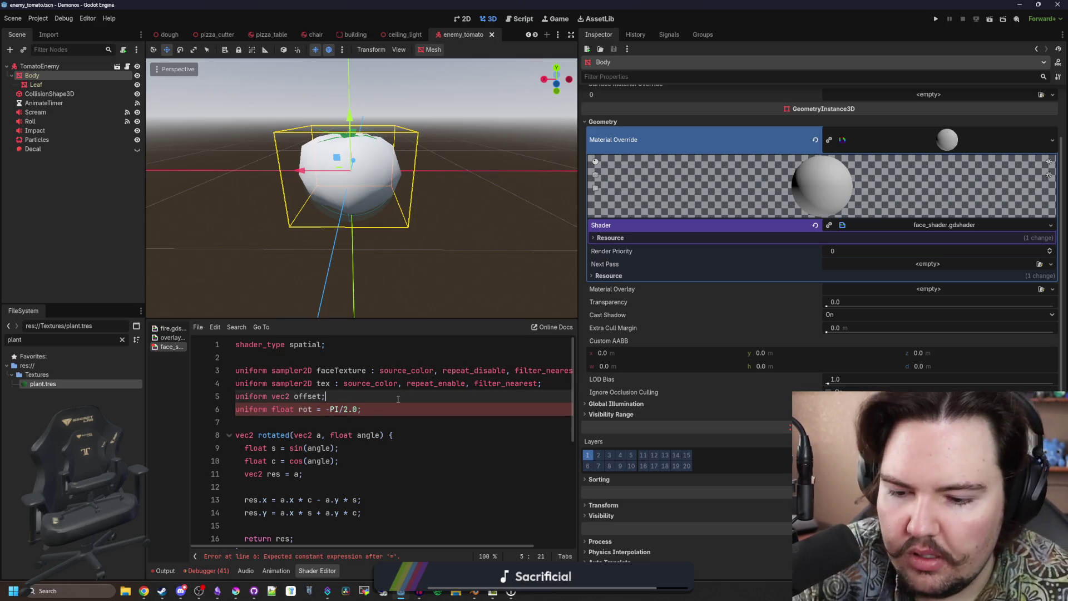
click(317, 408)
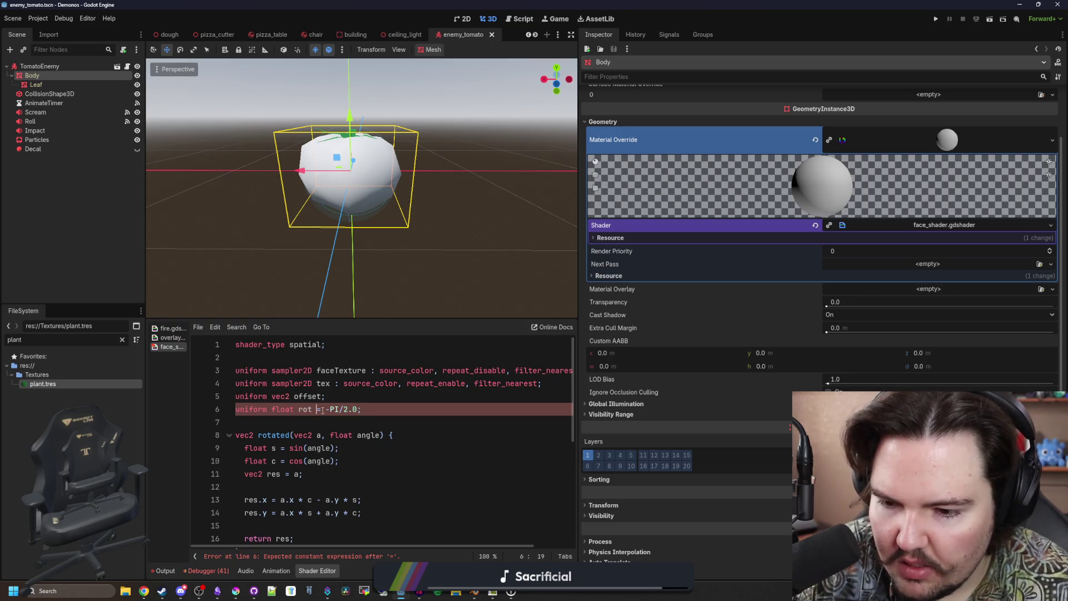
double_click(252, 410)
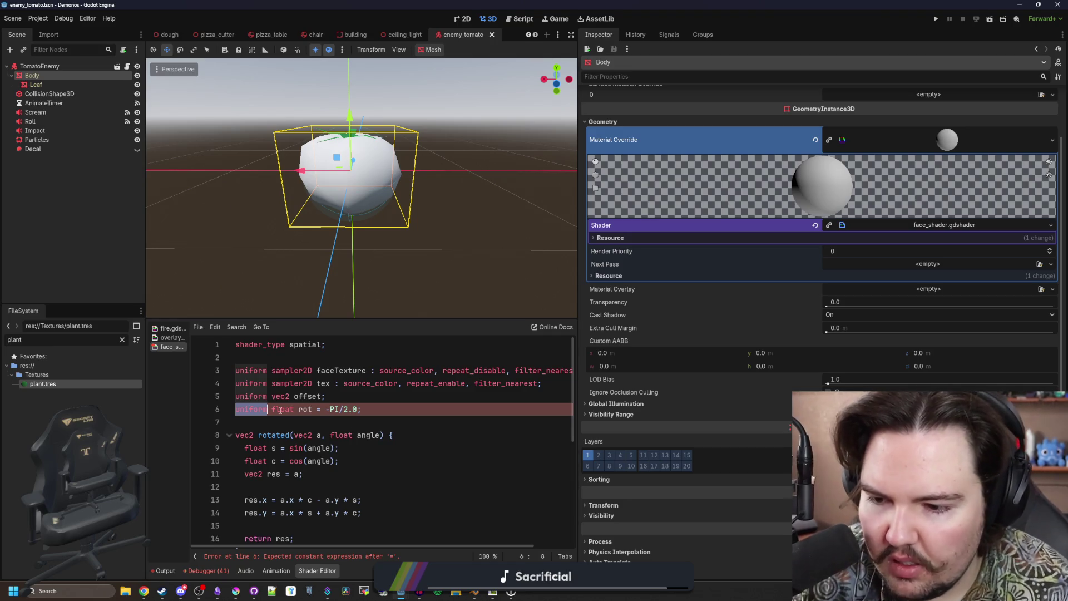
text(const)
click(365, 396)
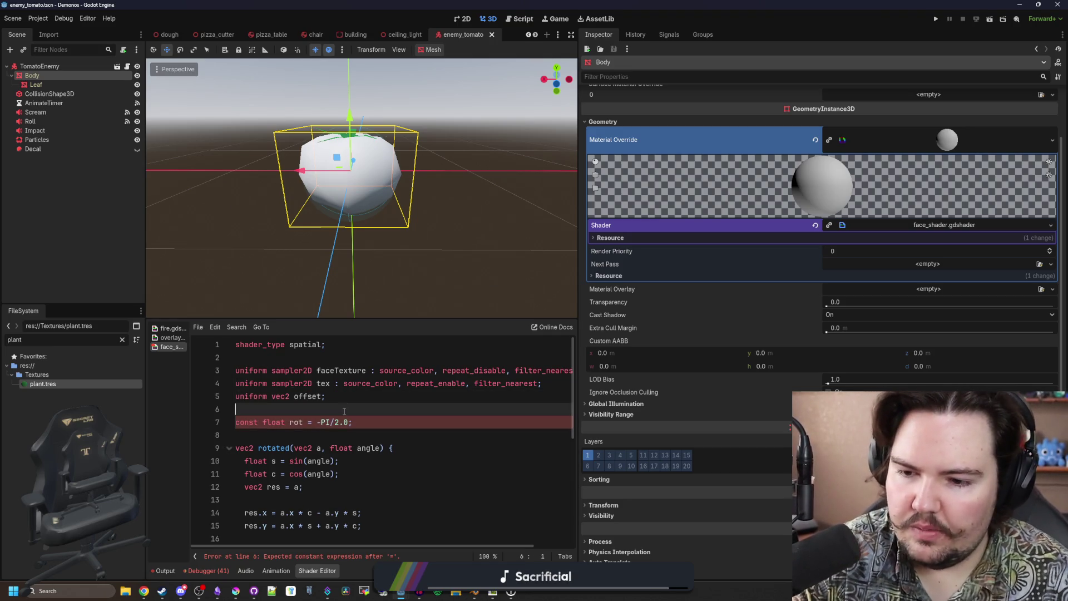
key(Return)
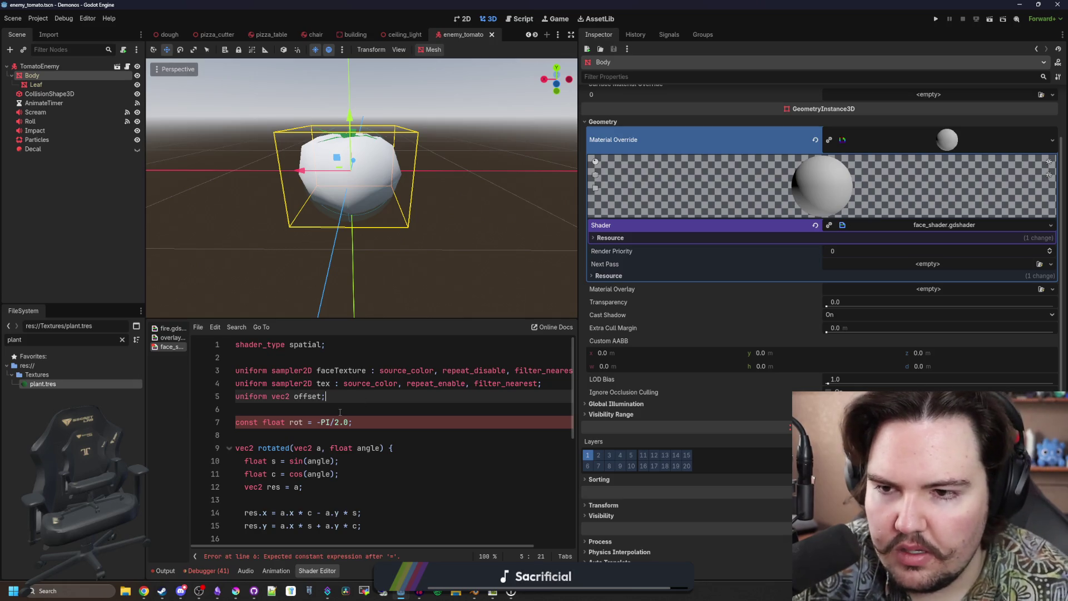
click(359, 408)
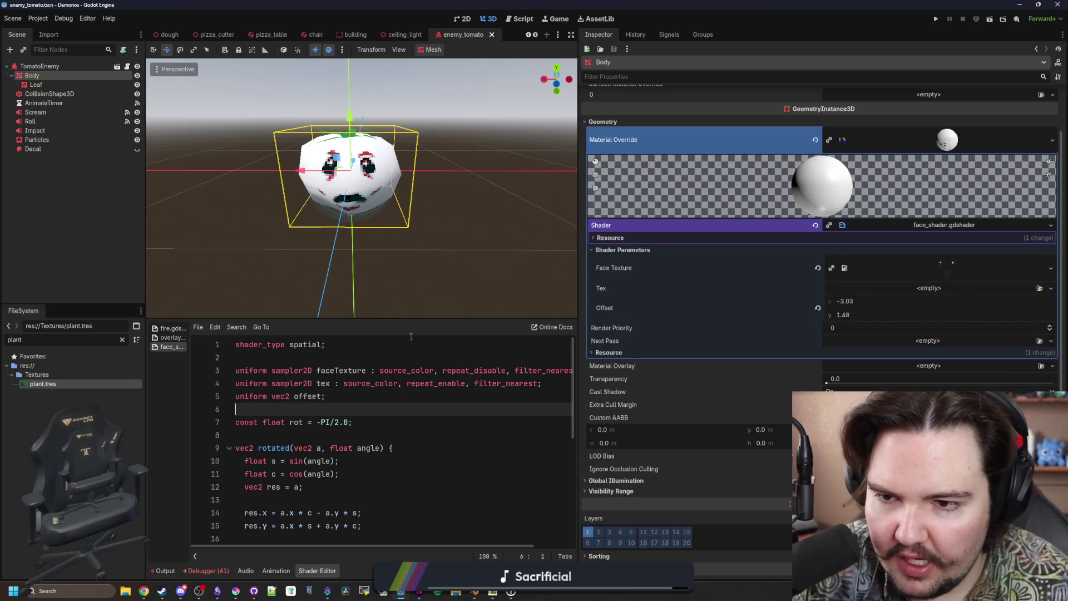
scroll(358, 184, up, 4)
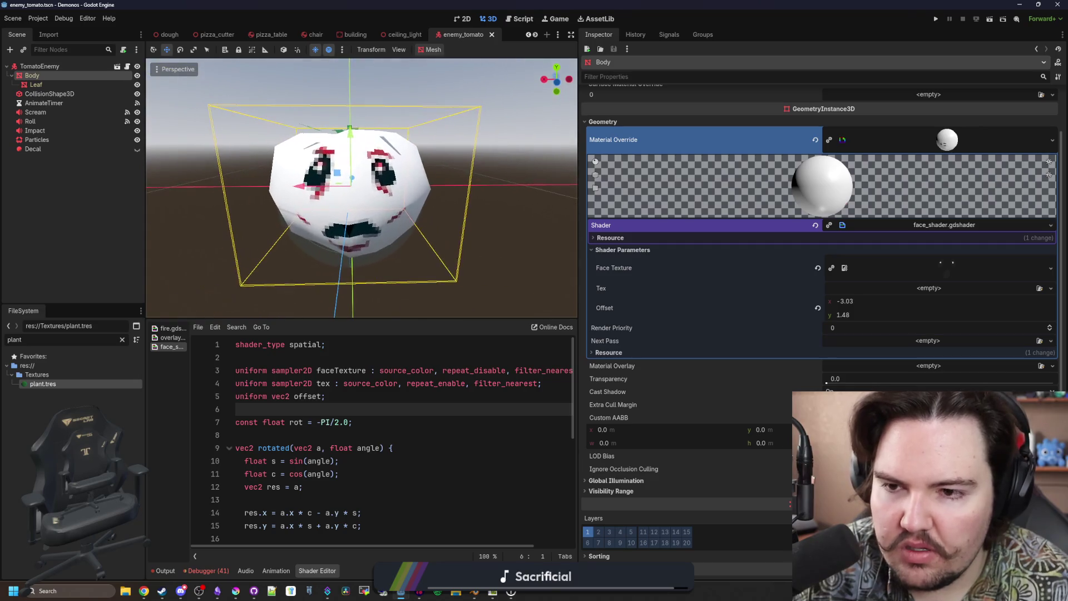
Round the face Offset to -3.0, 1.5, check placement and save the scene.
mouse_move(846, 300)
mouse_down()
mouse_move(860, 300)
mouse_move(843, 301)
mouse_move(859, 300)
mouse_move(852, 313)
mouse_up()
mouse_move(334, 193)
mouse_down()
mouse_move(384, 208)
mouse_move(467, 142)
mouse_up()
key(ctrl+s)
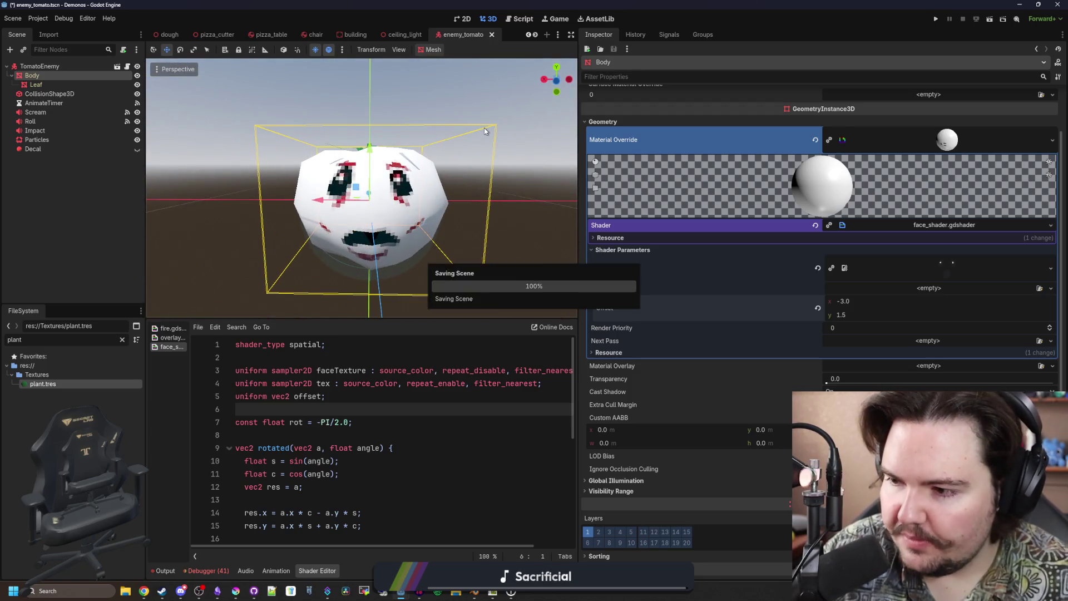
click(447, 384)
key(ctrl+s)
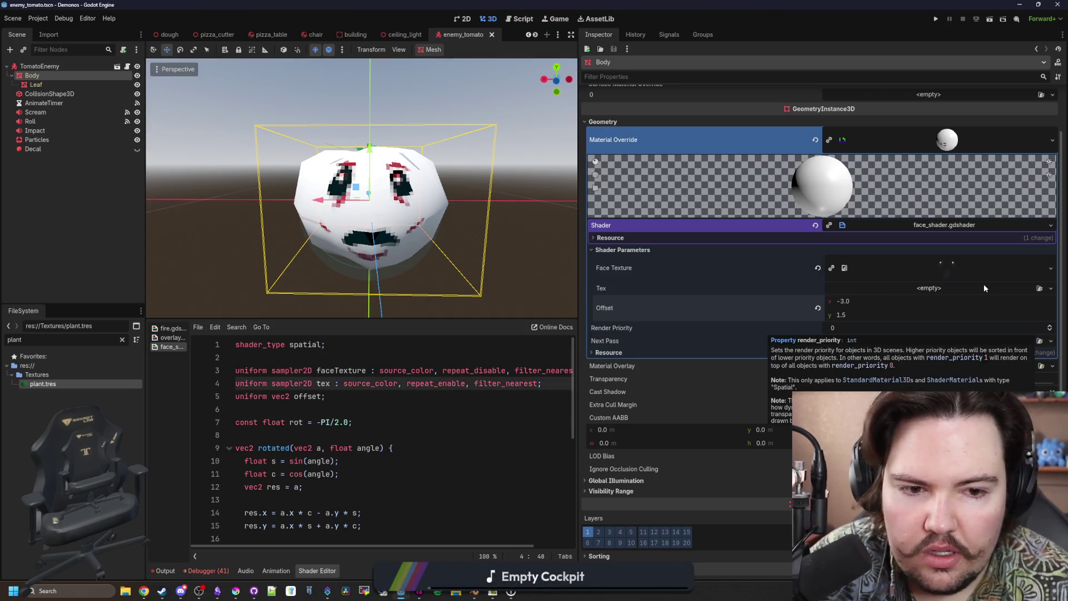
Give the Tex parameter a new NoiseTexture2D driven by a new FastNoiseLite.
click(1051, 288)
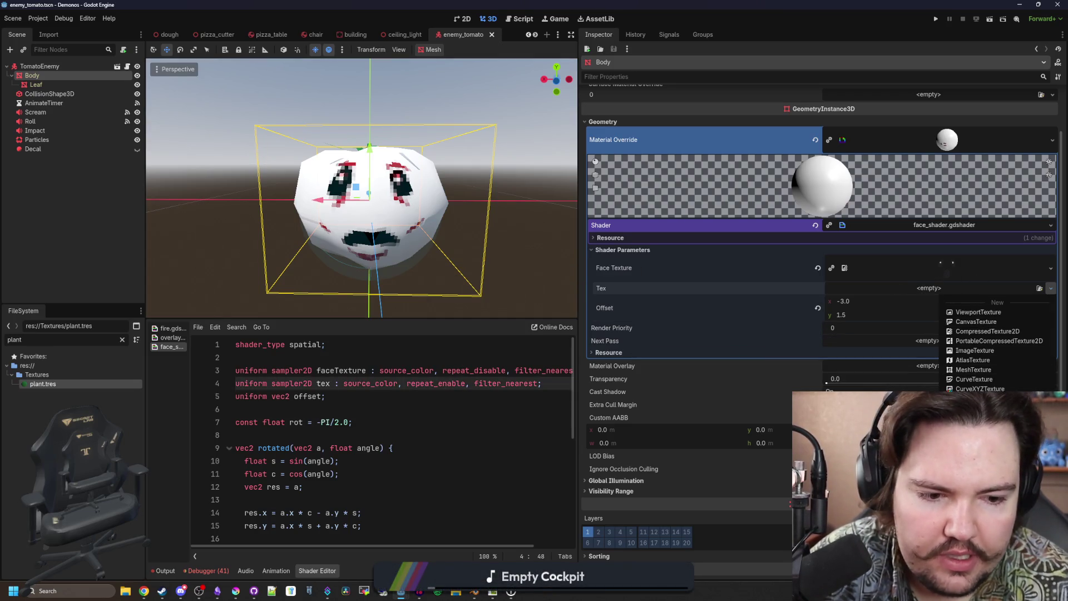
click(980, 399)
click(945, 288)
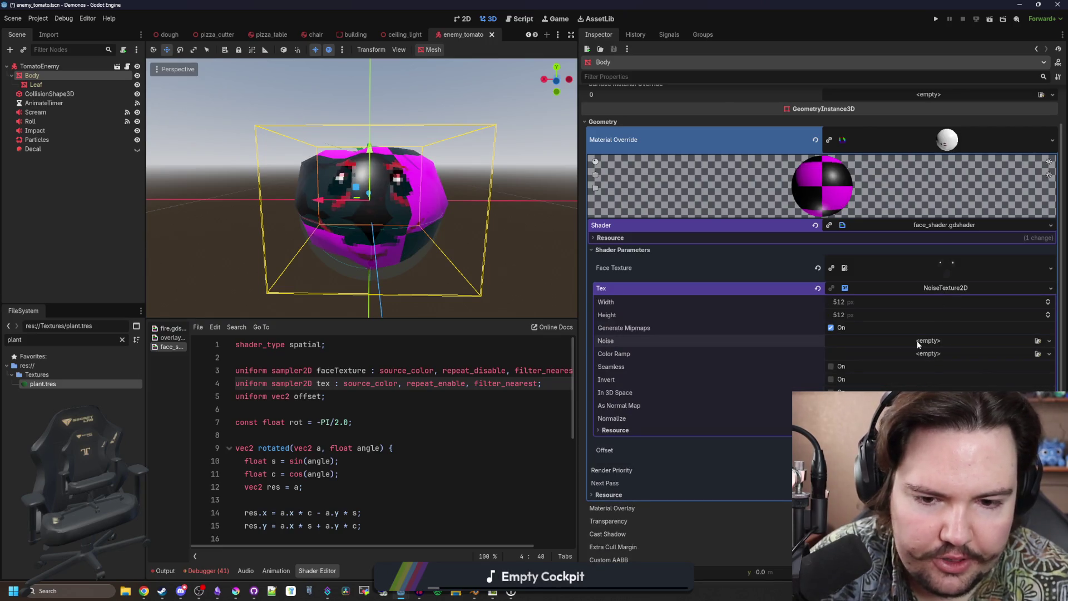
click(1051, 340)
click(1020, 364)
click(946, 341)
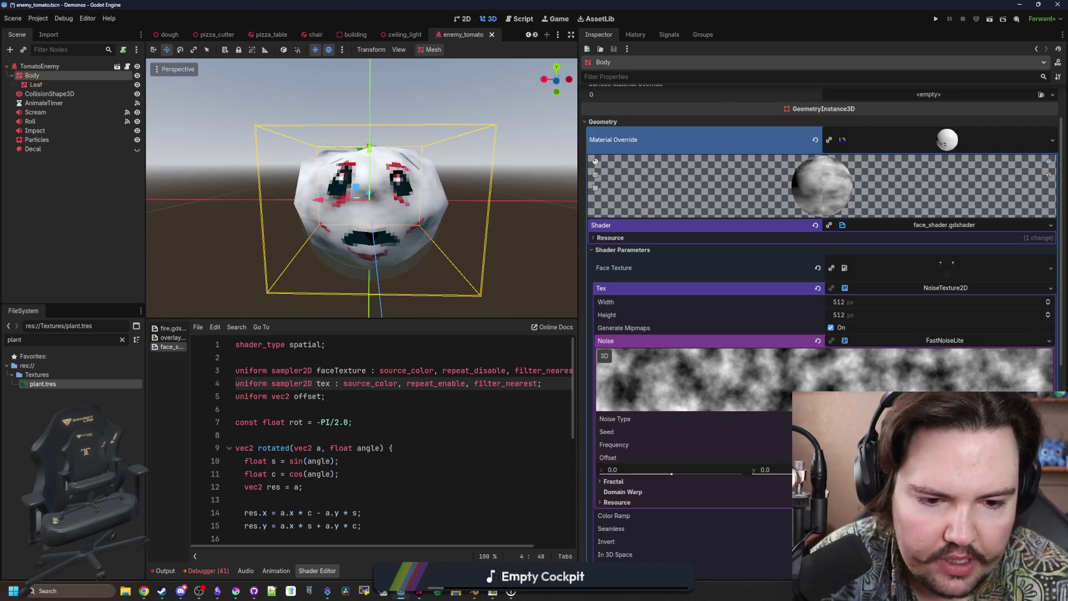
scroll(859, 253, down, 2)
Set the noise texture's Width and Height to 64 pixels.
click(859, 254)
text(3232)
key(Return)
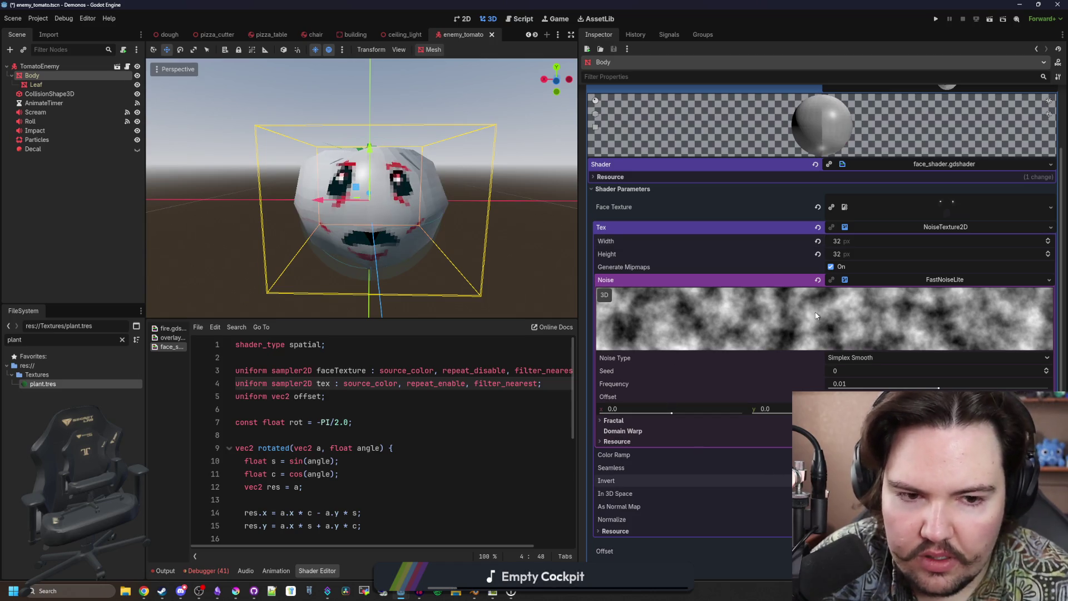
click(859, 241)
text(6464)
key(Return)
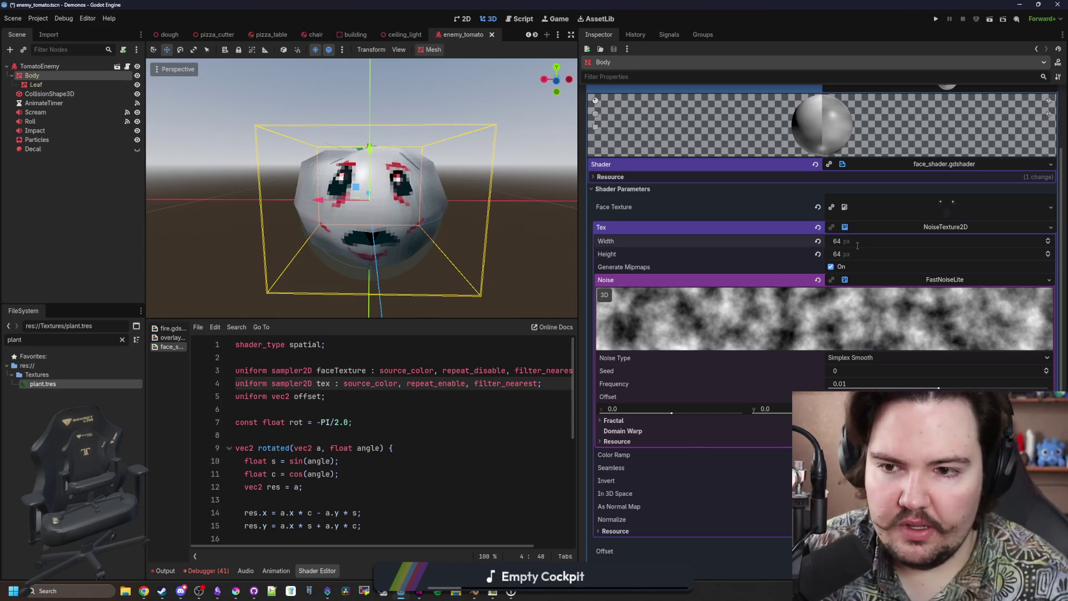
scroll(791, 363, down, 2)
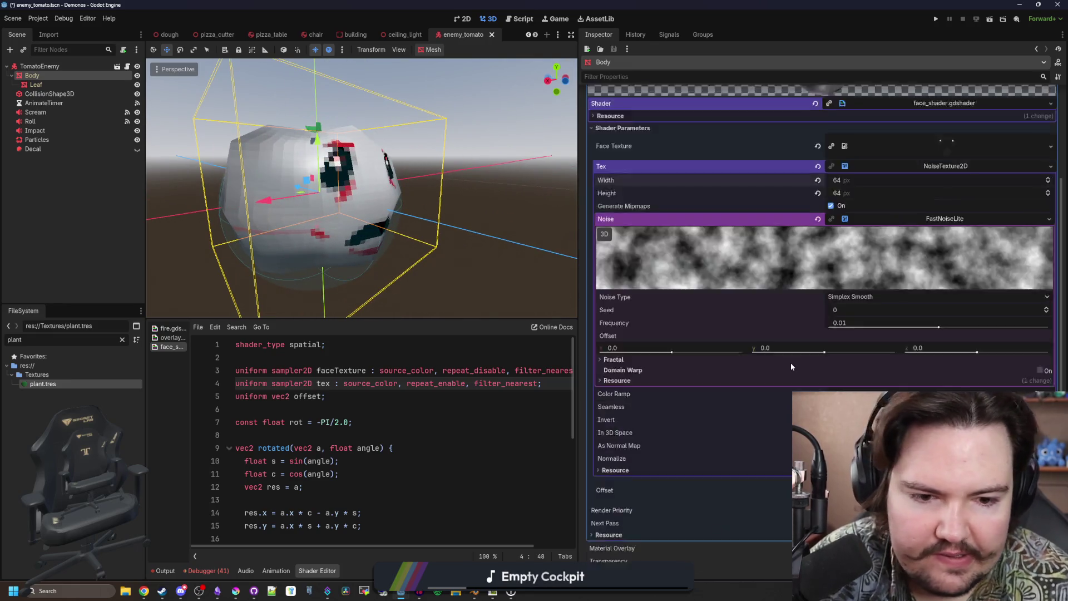
scroll(791, 363, down, 3)
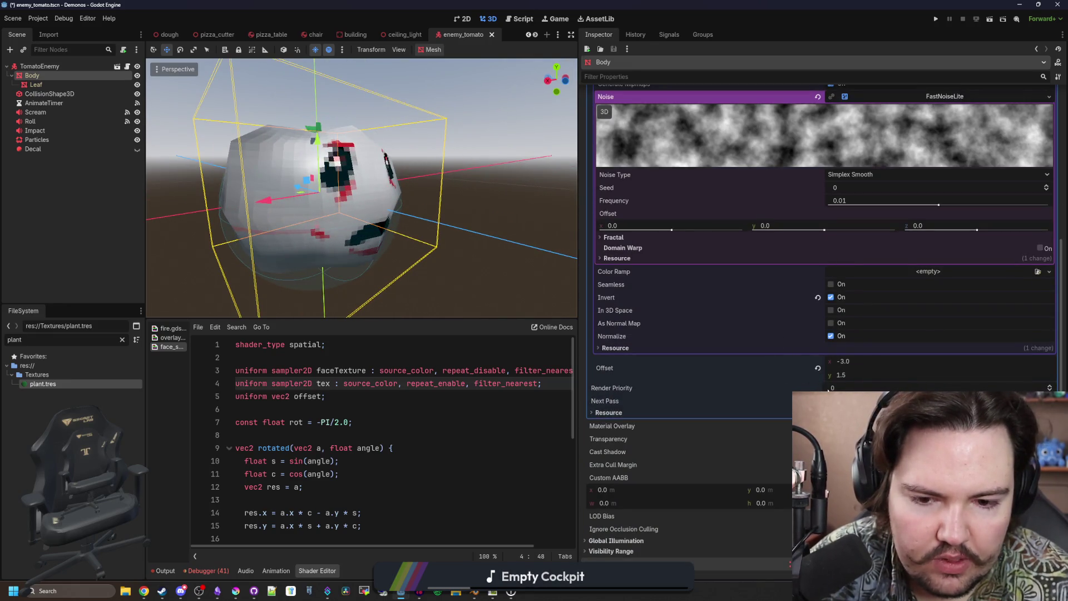
click(1048, 271)
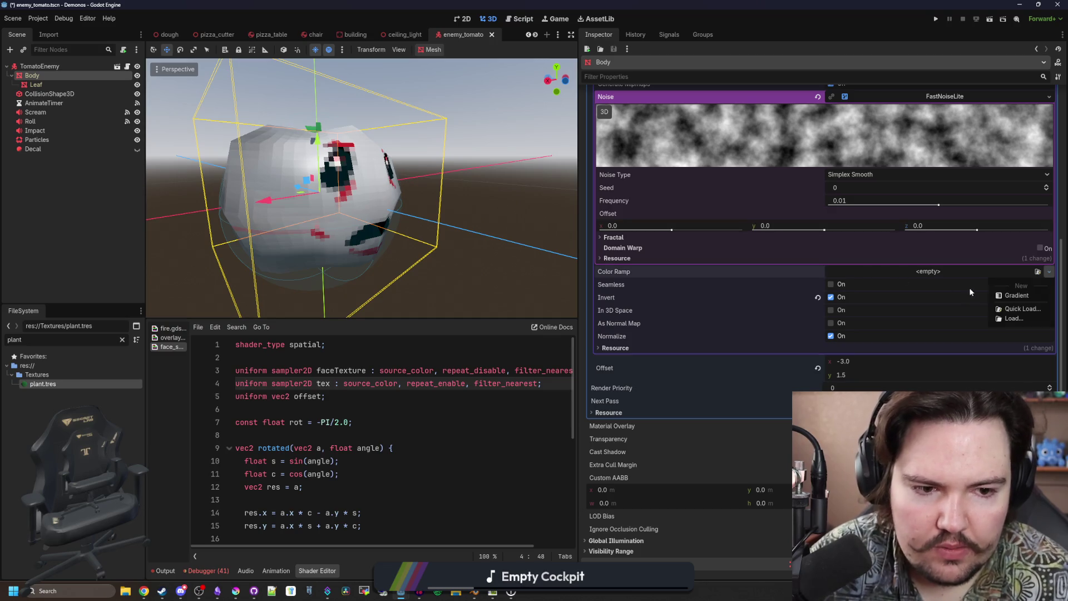
Create a Color Ramp gradient and set its left stop to a slightly dull red.
click(1011, 296)
click(600, 311)
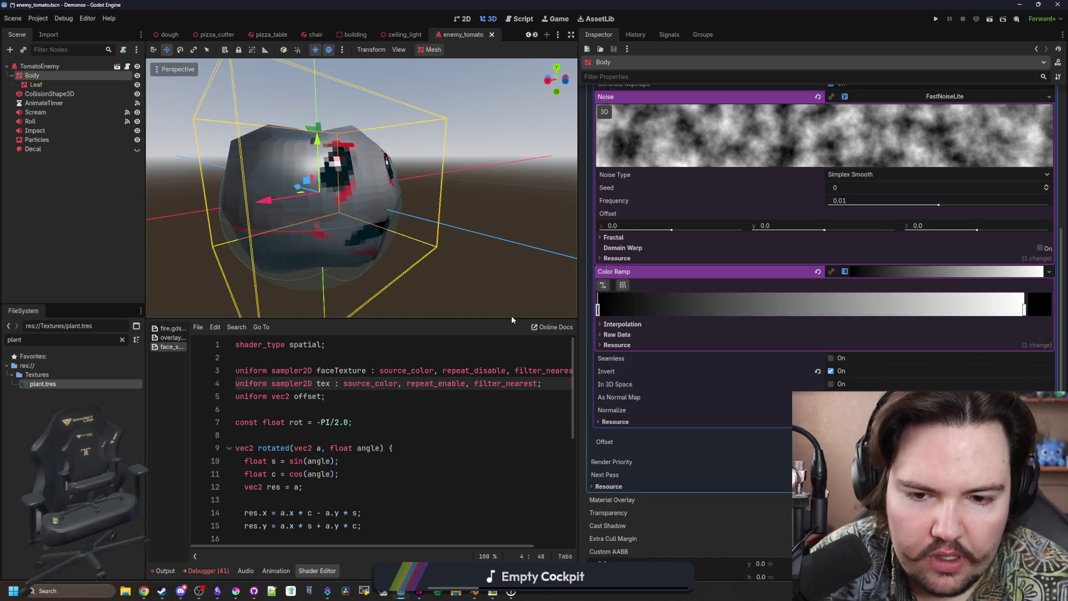
click(1039, 302)
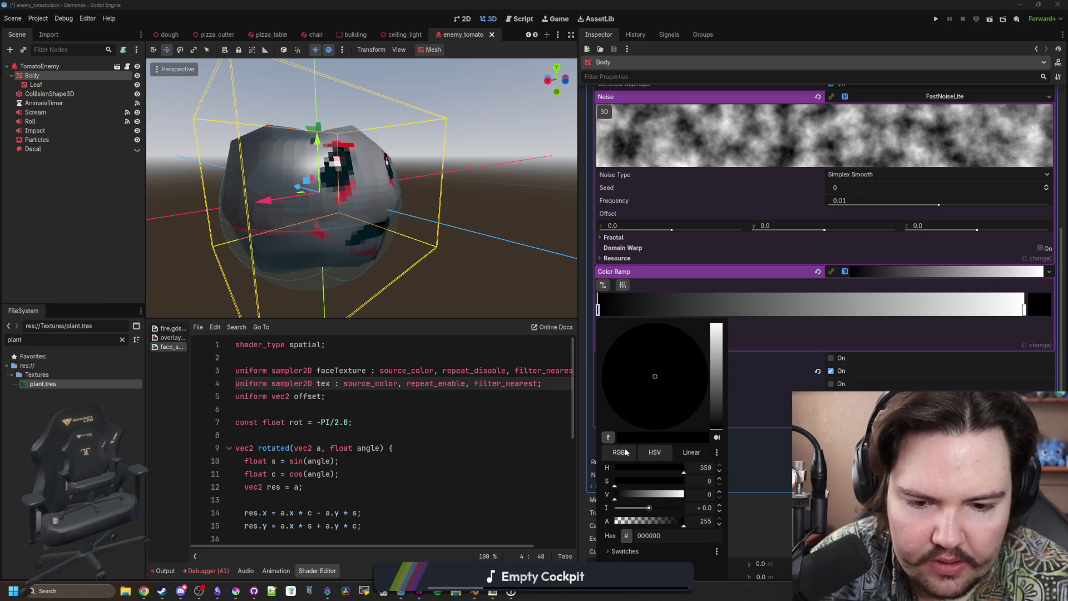
drag(658, 472, 684, 469)
click(834, 334)
click(1037, 309)
mouse_move(682, 480)
mouse_down()
mouse_move(608, 481)
mouse_move(585, 494)
mouse_up()
click(578, 495)
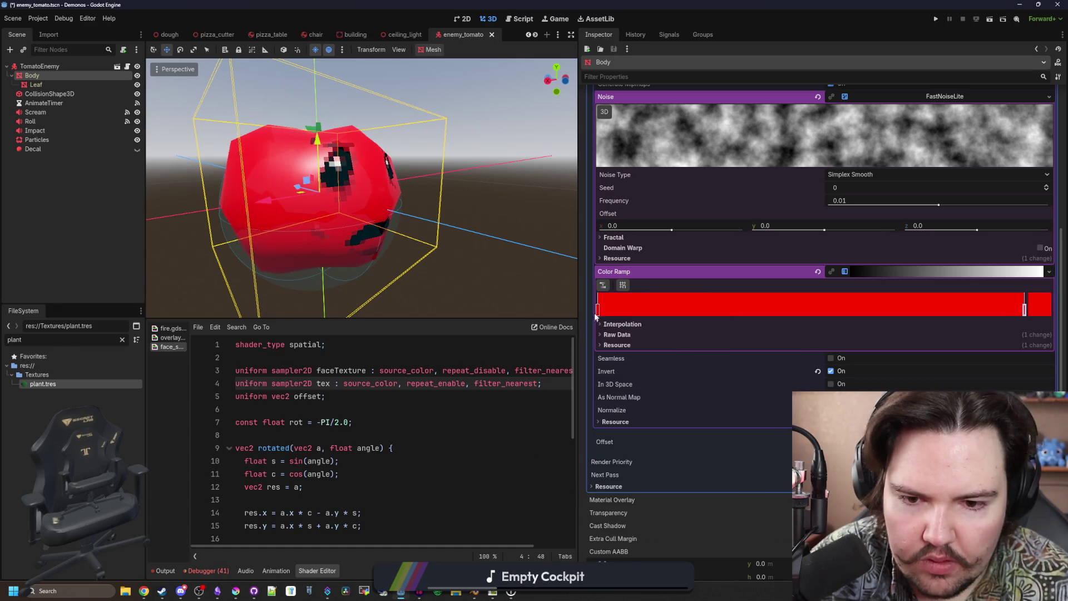
double_click(669, 309)
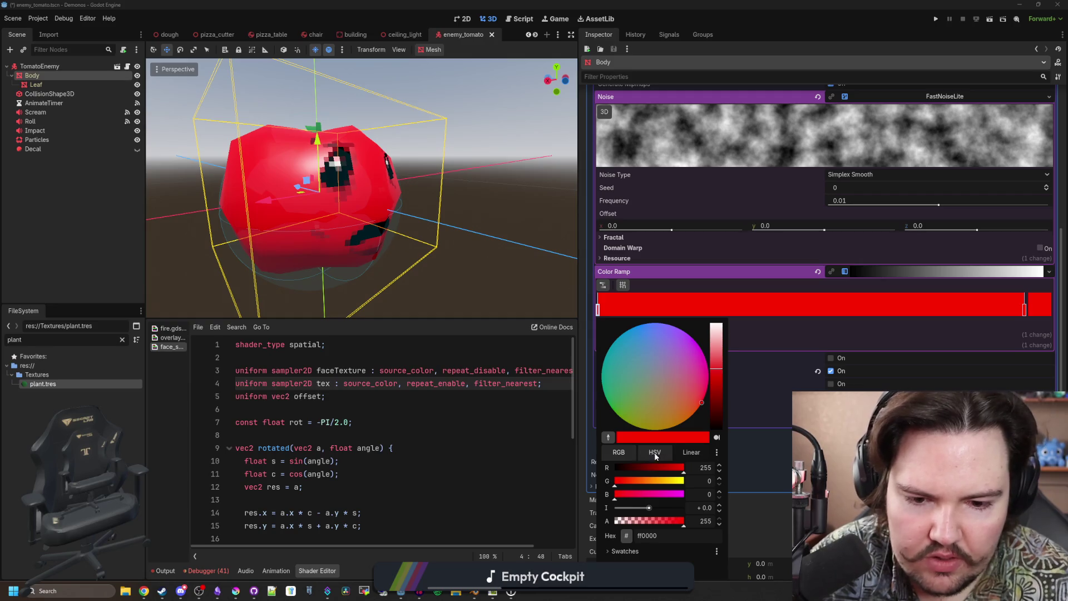
click(654, 452)
mouse_move(681, 480)
mouse_down()
mouse_move(670, 481)
mouse_move(668, 495)
mouse_up()
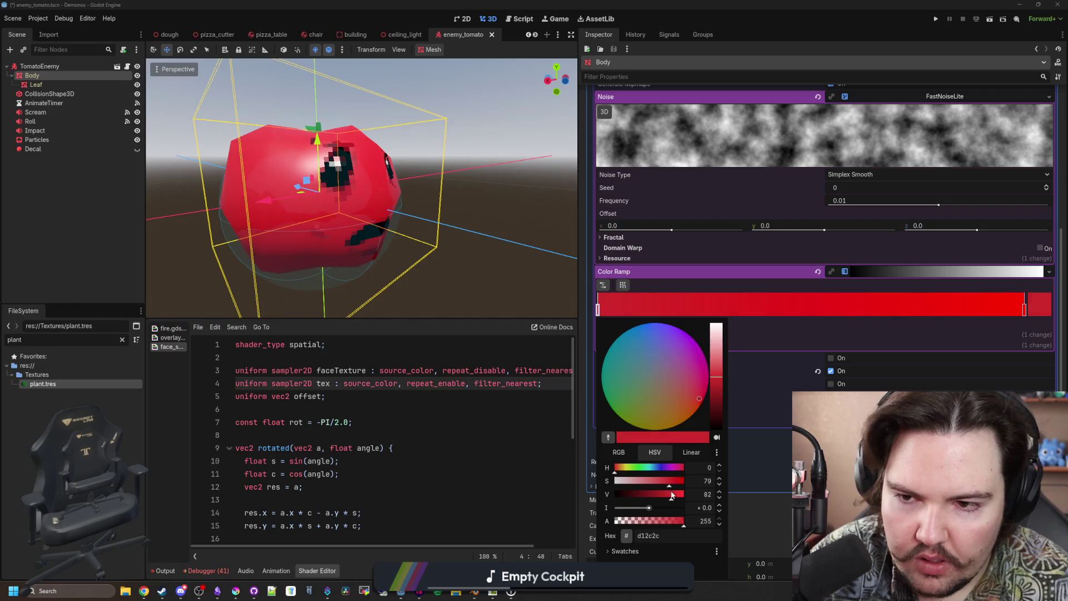
click(773, 359)
Set the right stop to a dark red, raise noise Frequency to 0.0786 and save.
double_click(1038, 312)
drag(668, 481, 633, 495)
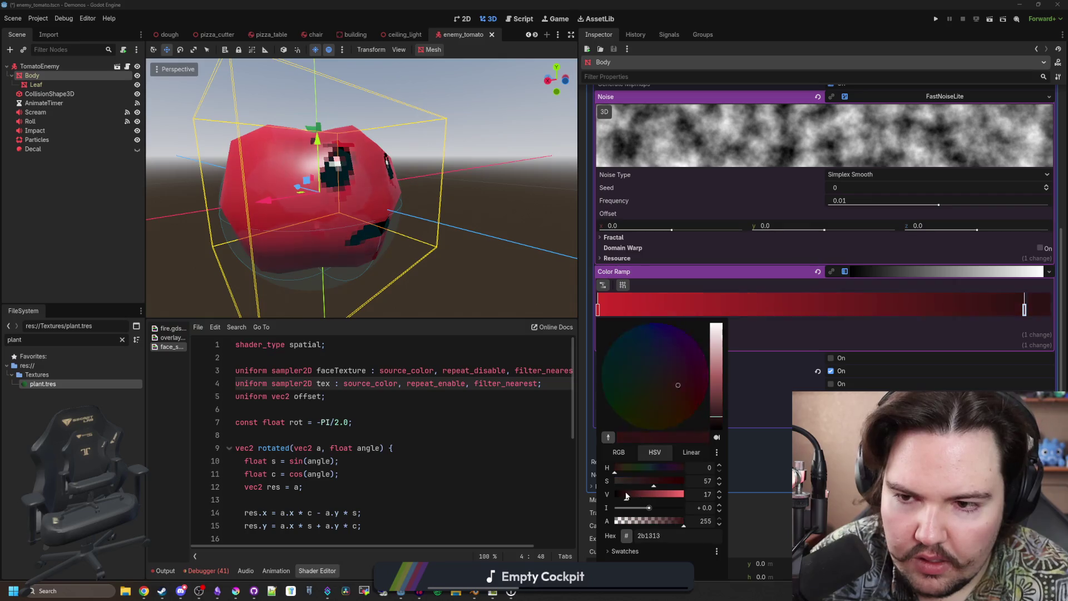
click(843, 252)
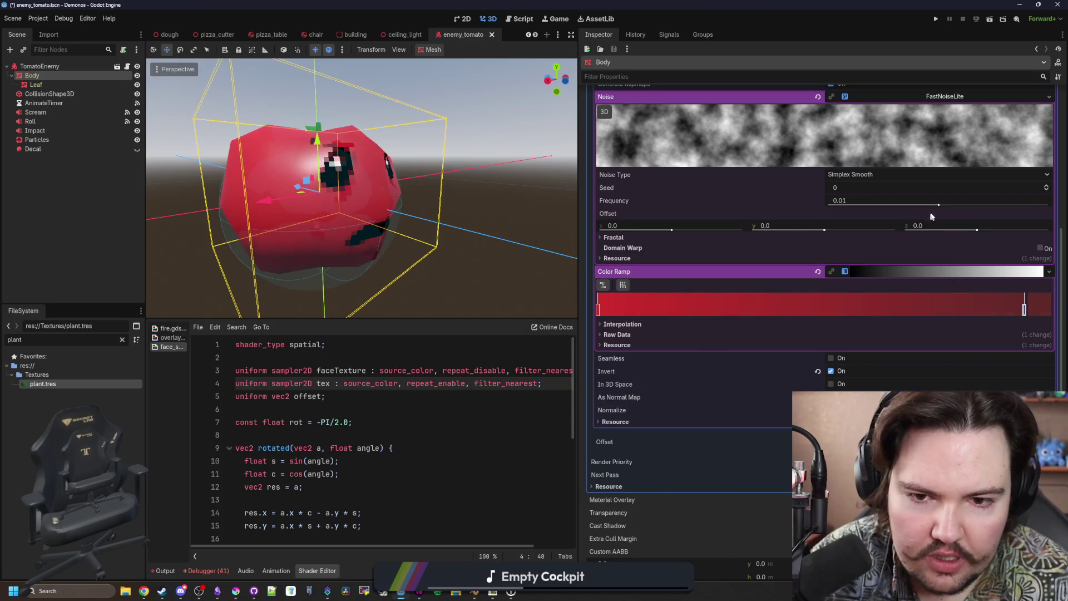
drag(938, 206, 989, 207)
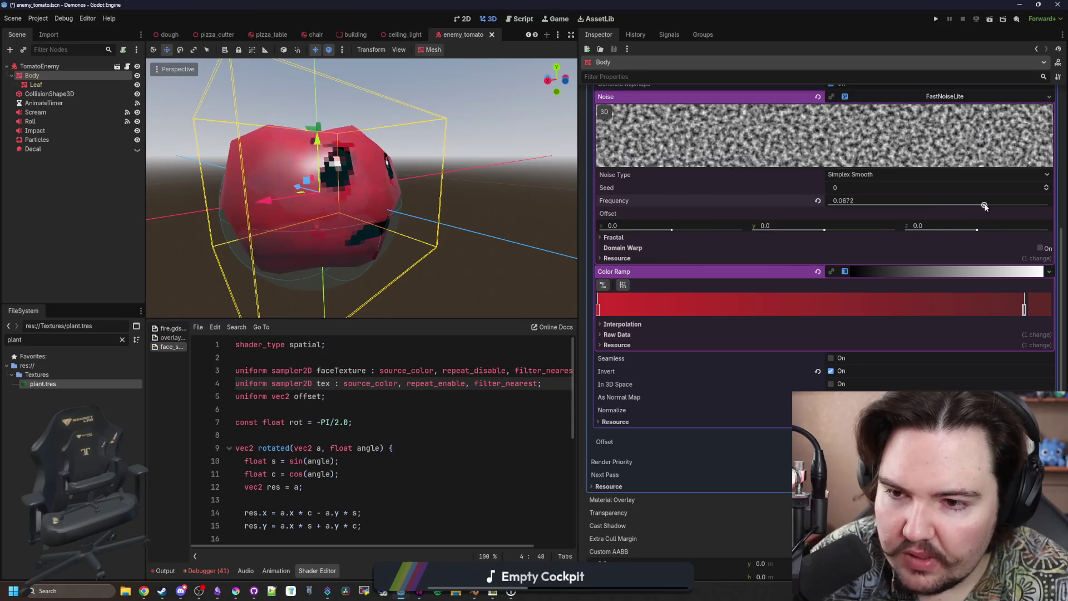
drag(376, 184, 293, 183)
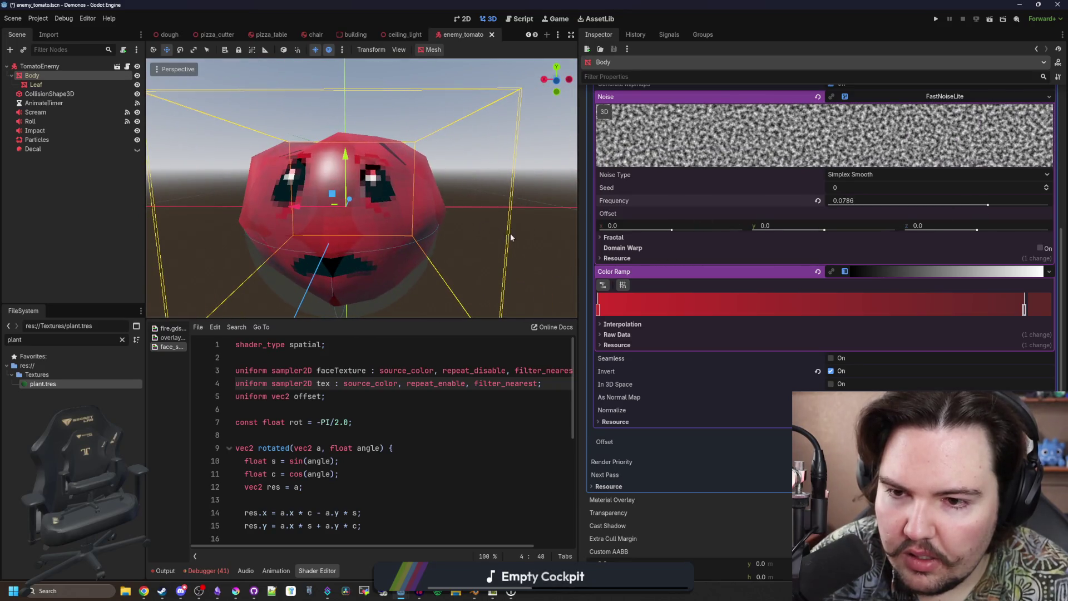
click(510, 237)
drag(417, 209, 293, 167)
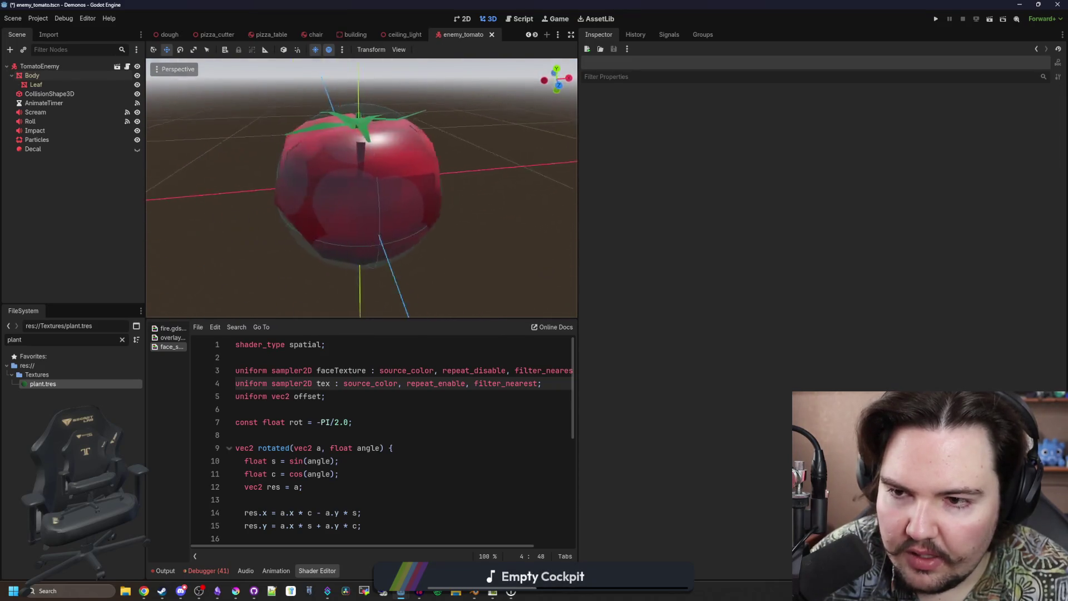
drag(376, 167, 360, 250)
key(ctrl+s)
Review the ramp on the tomato, brighten the right stop slightly and save the scene.
click(32, 76)
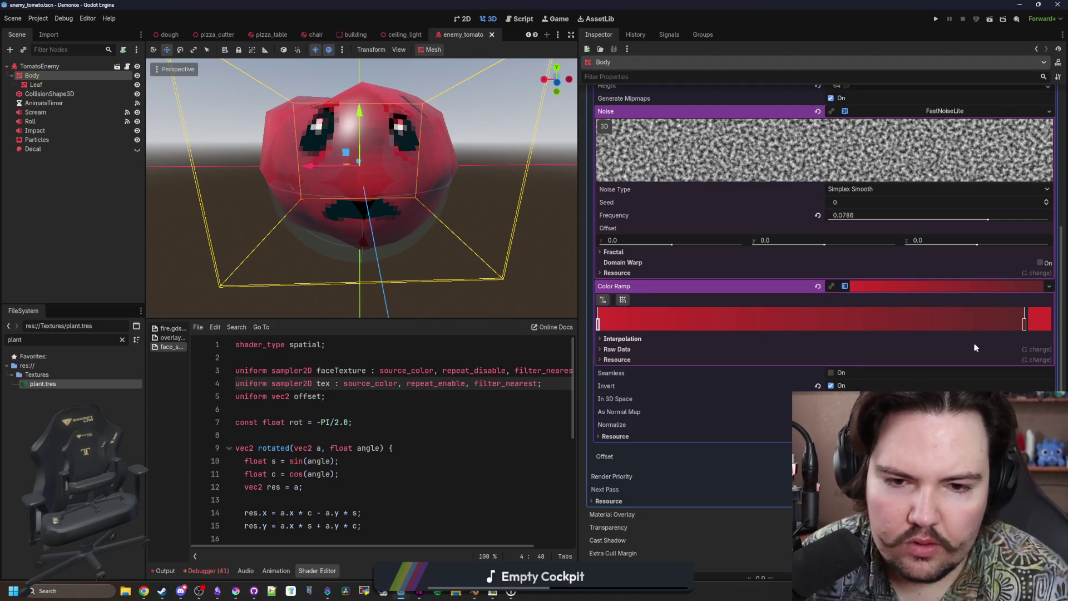
click(598, 323)
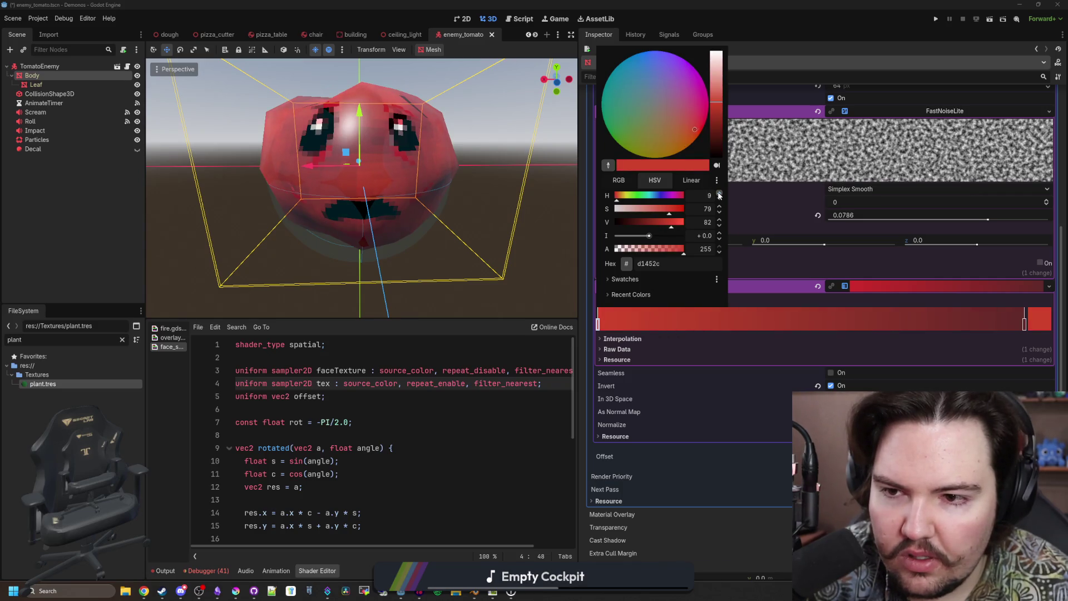
click(578, 312)
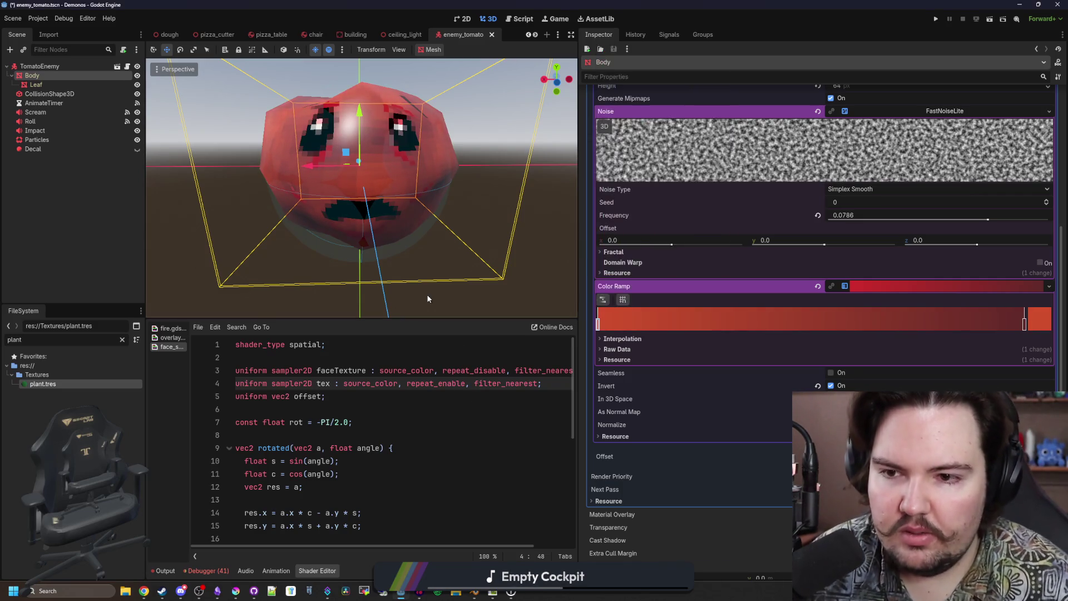
click(467, 250)
scroll(443, 209, down, 3)
key(ctrl+s)
scroll(426, 276, up, 3)
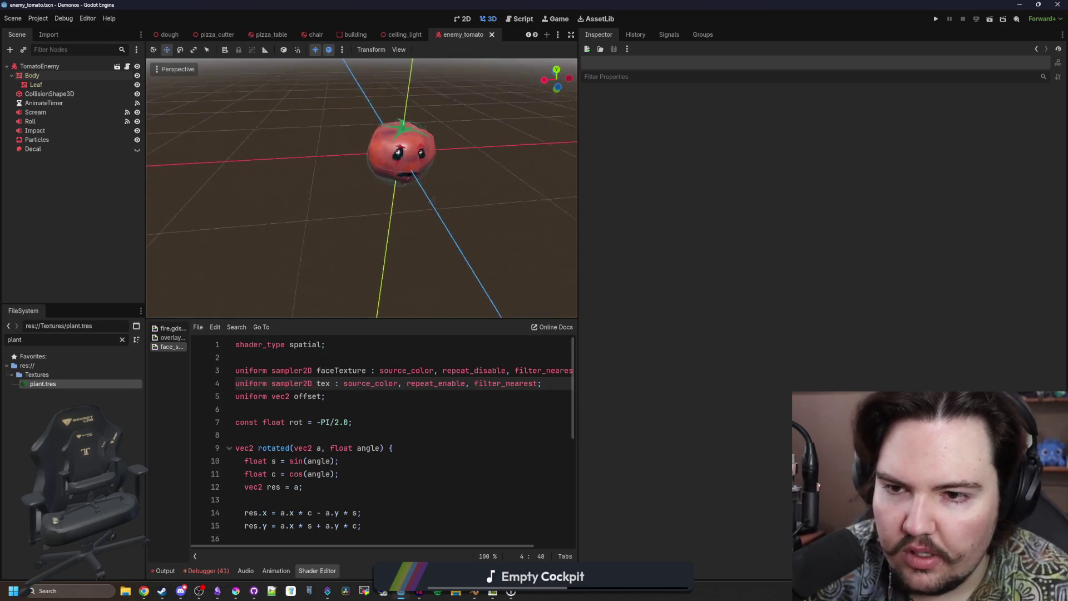
drag(427, 251, 206, 119)
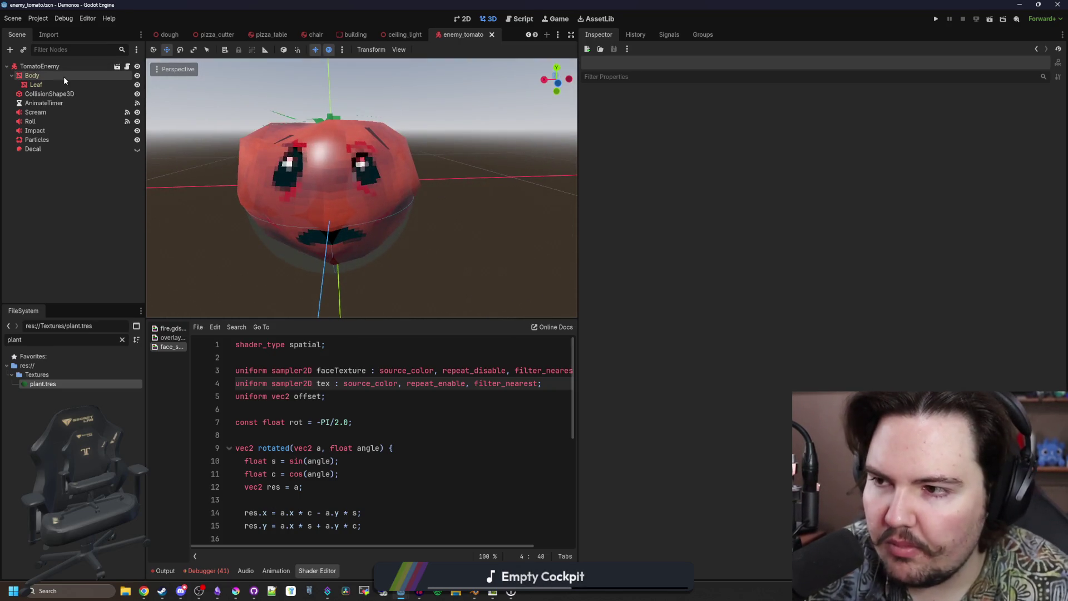
click(64, 76)
double_click(1026, 324)
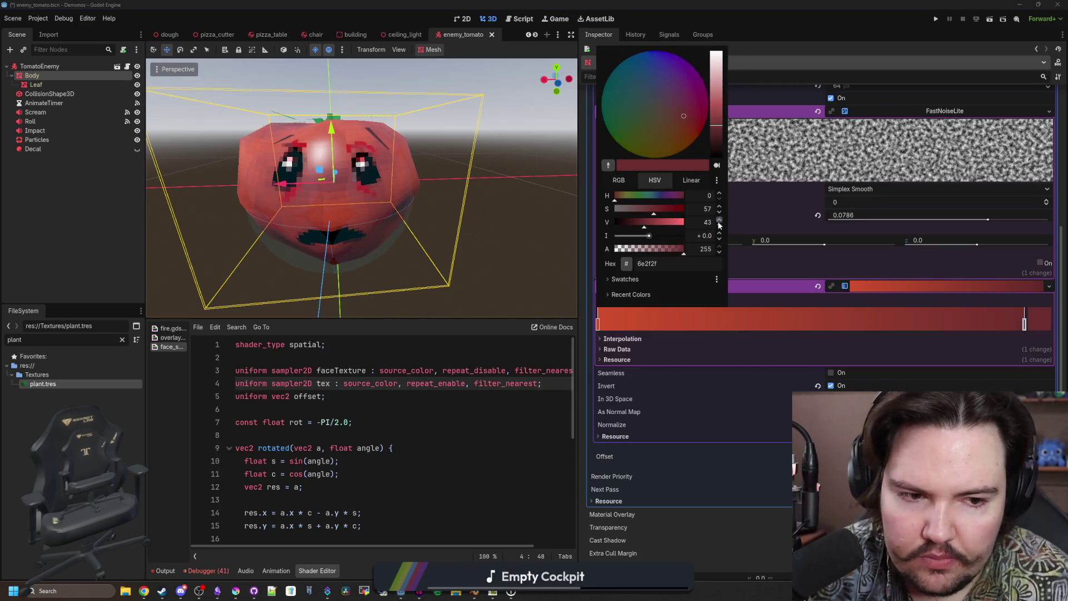
click(719, 219)
click(719, 218)
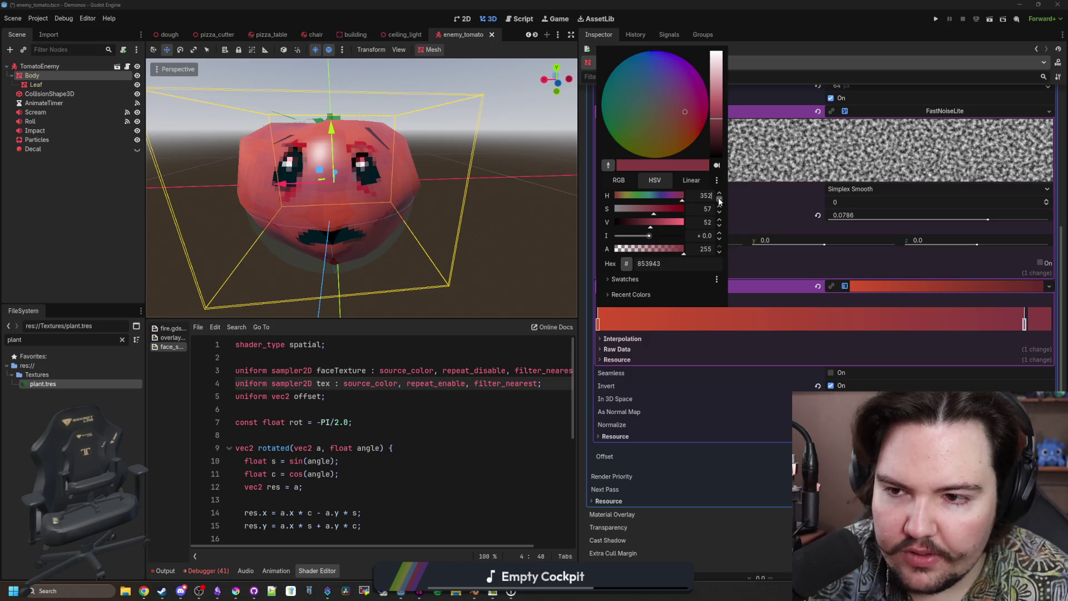
key(ctrl+s)
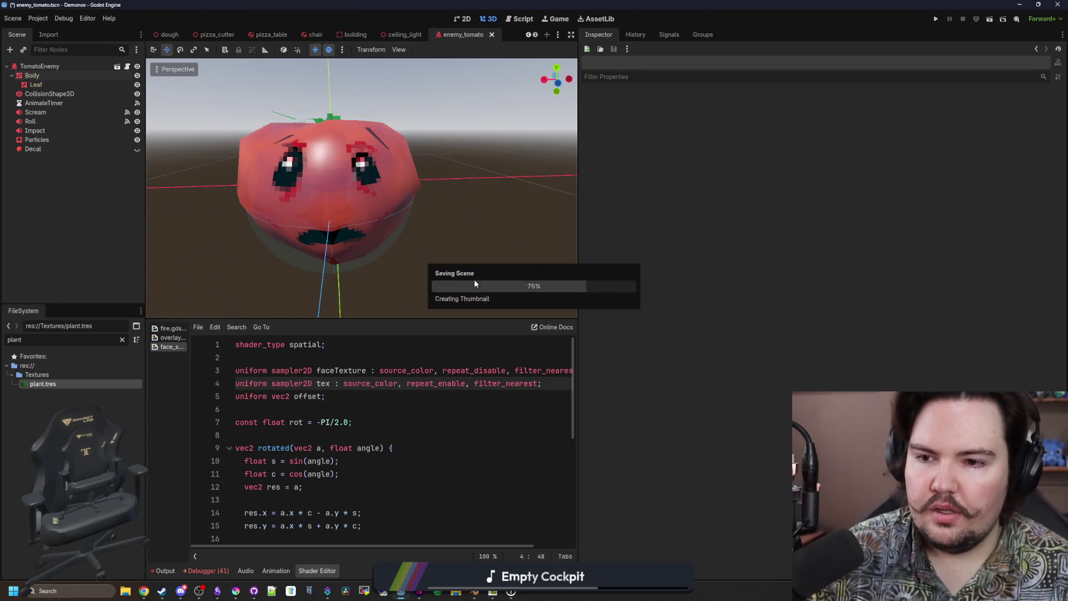
drag(440, 192, 394, 214)
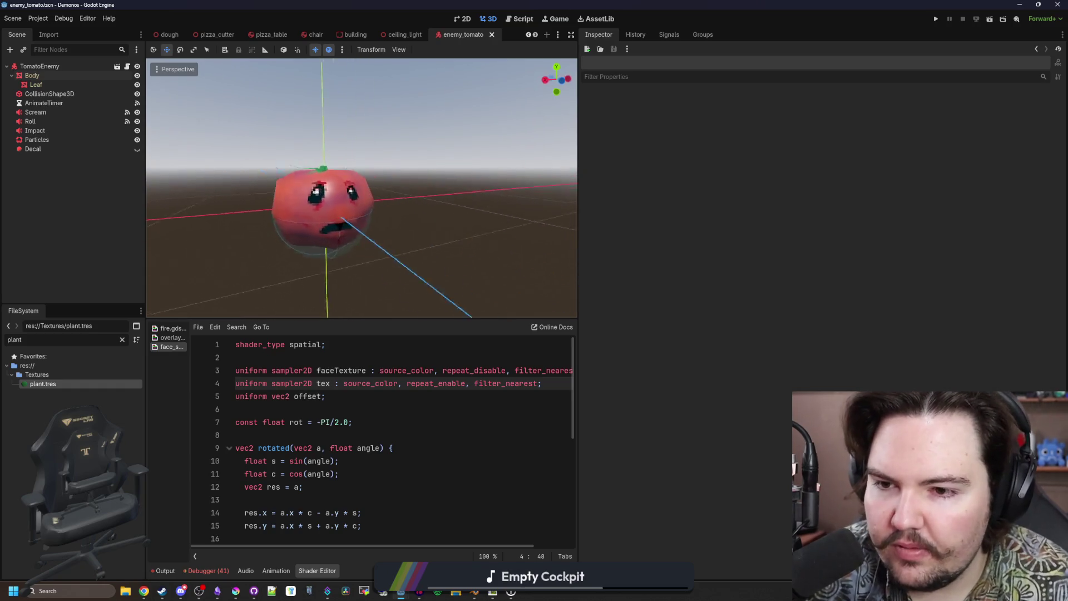
key(ctrl+s)
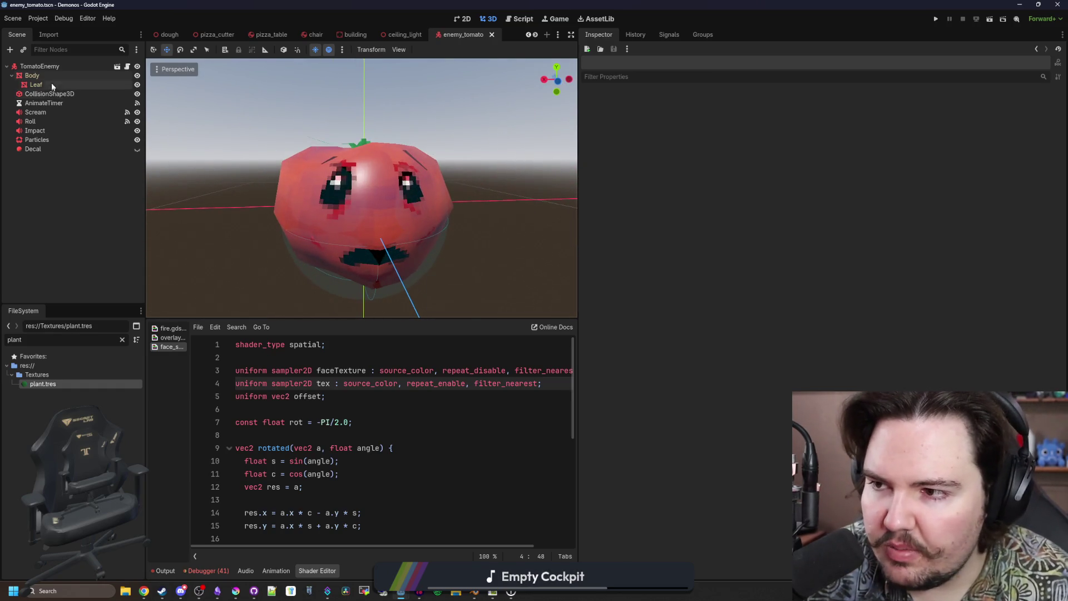
click(32, 75)
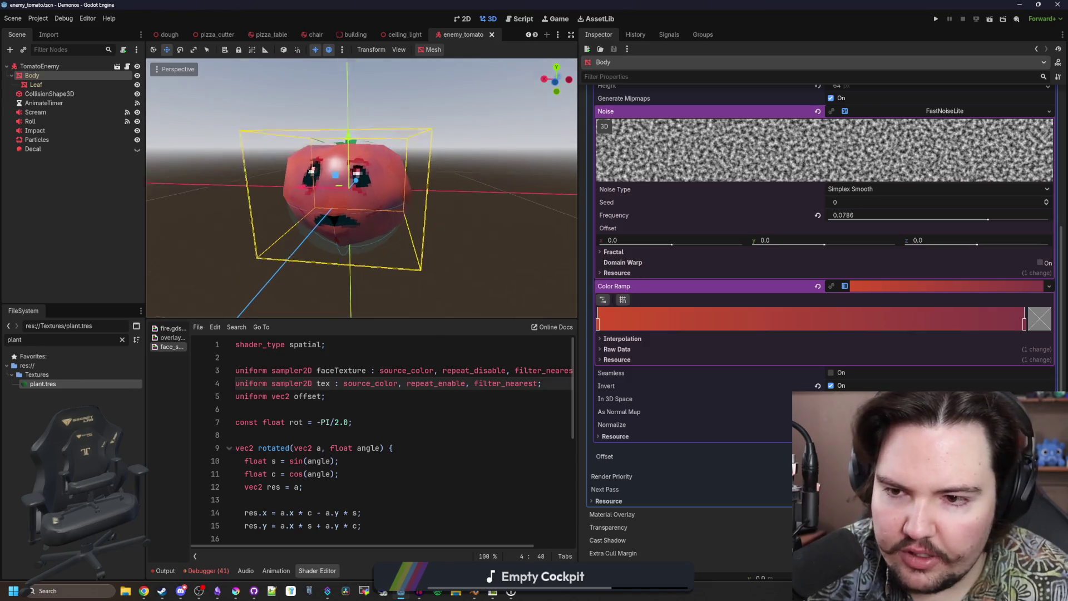
scroll(408, 193, down, 4)
scroll(392, 212, up, 3)
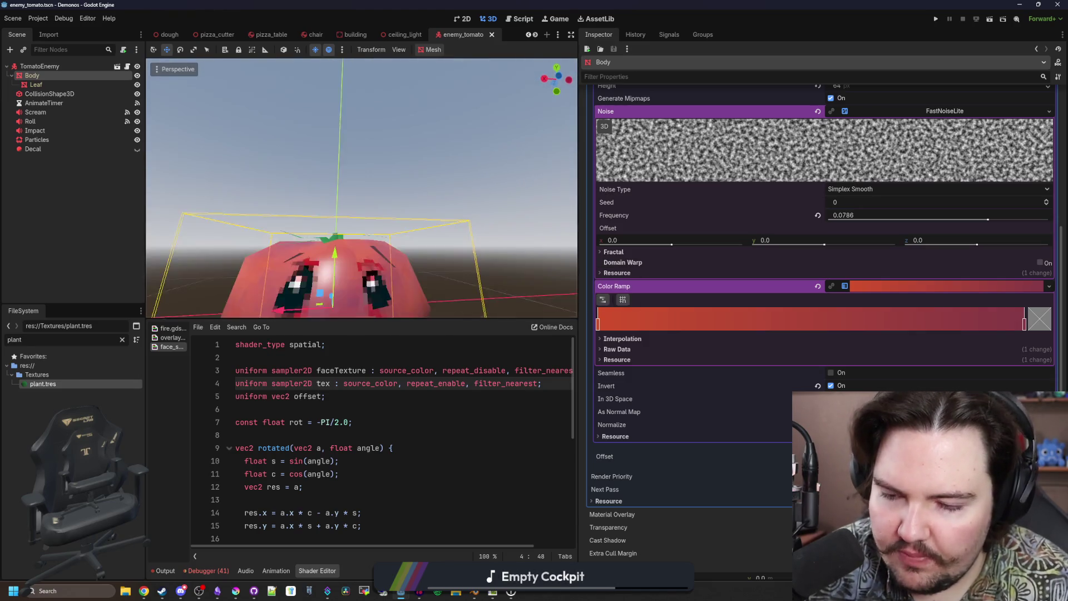
key(ctrl+s)
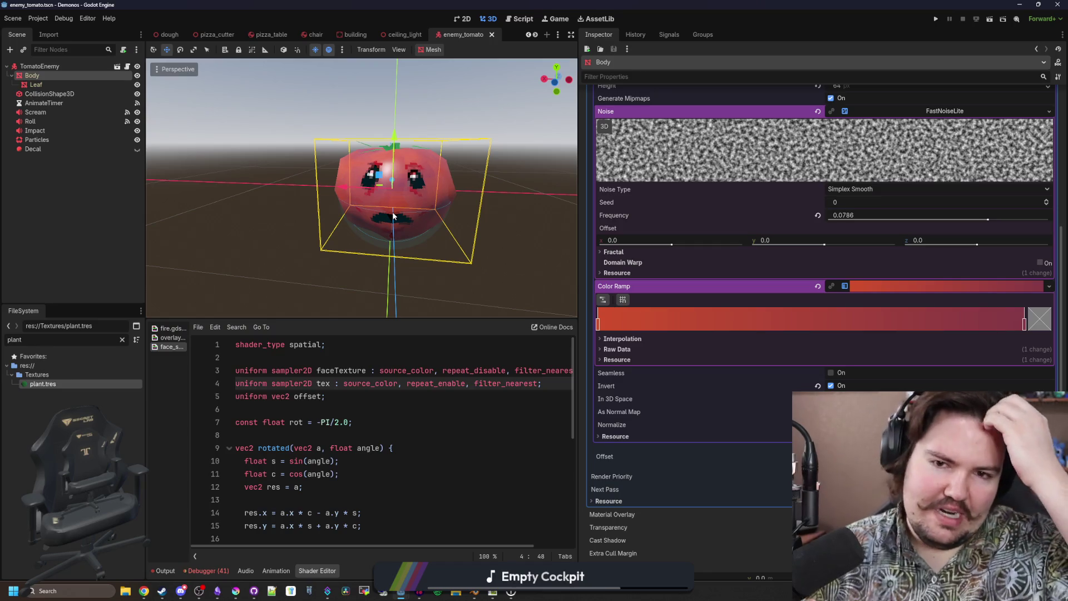
click(334, 357)
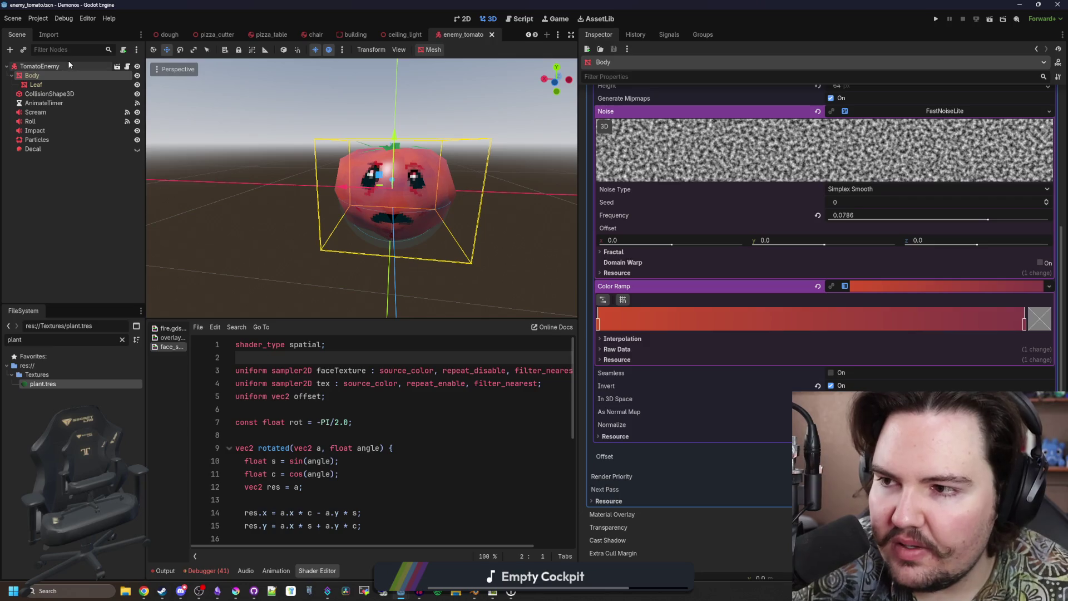
Lower the face Offset y to 1.405 and save the tomato enemy scene.
click(51, 67)
click(37, 76)
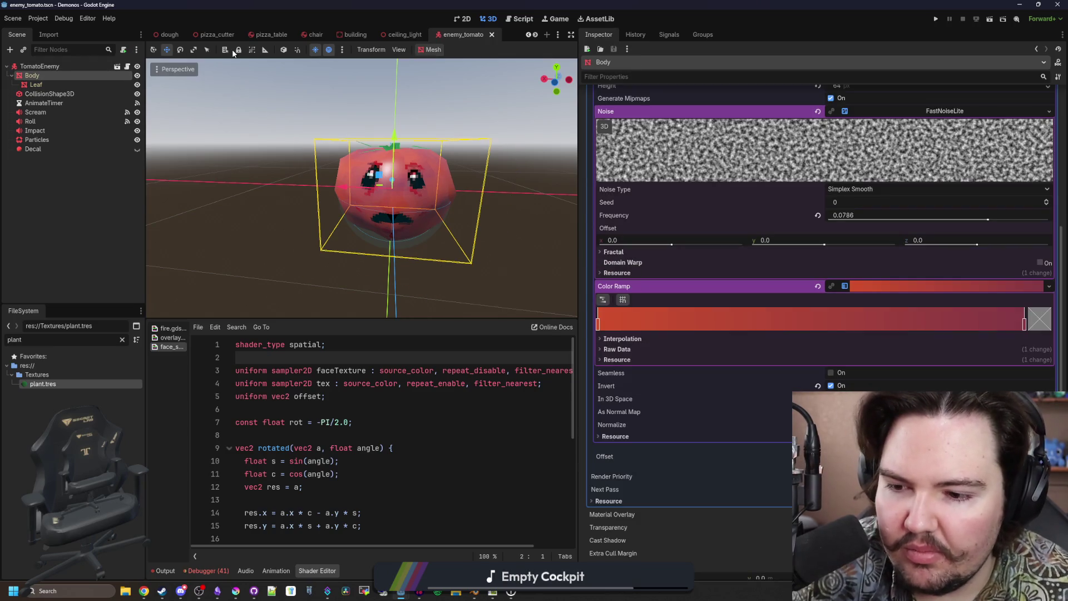
scroll(359, 184, up, 4)
scroll(386, 198, down, 4)
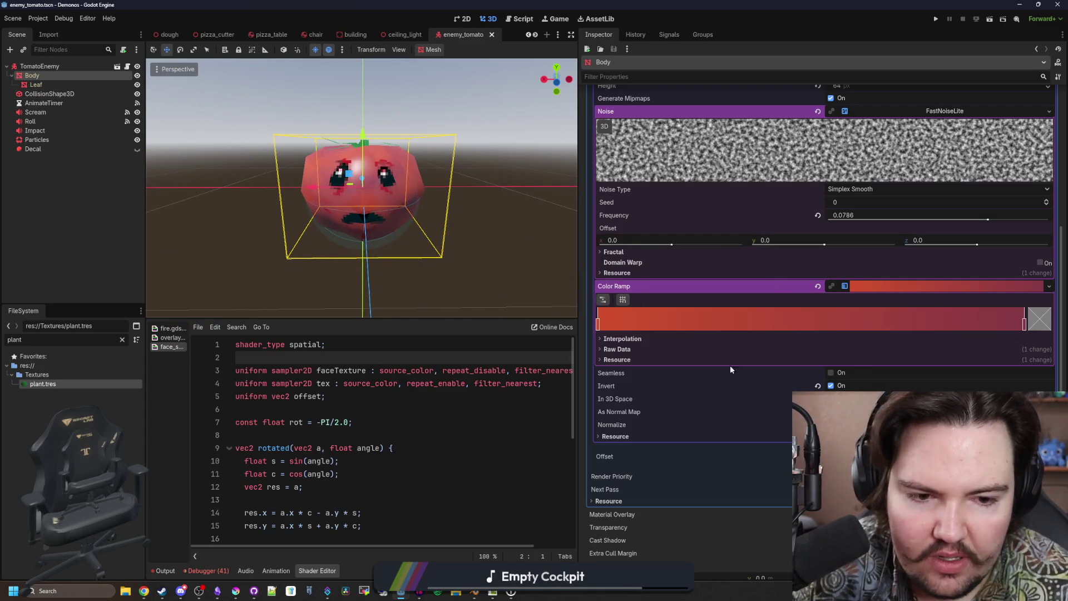
scroll(733, 325, down, 3)
scroll(783, 311, down, 3)
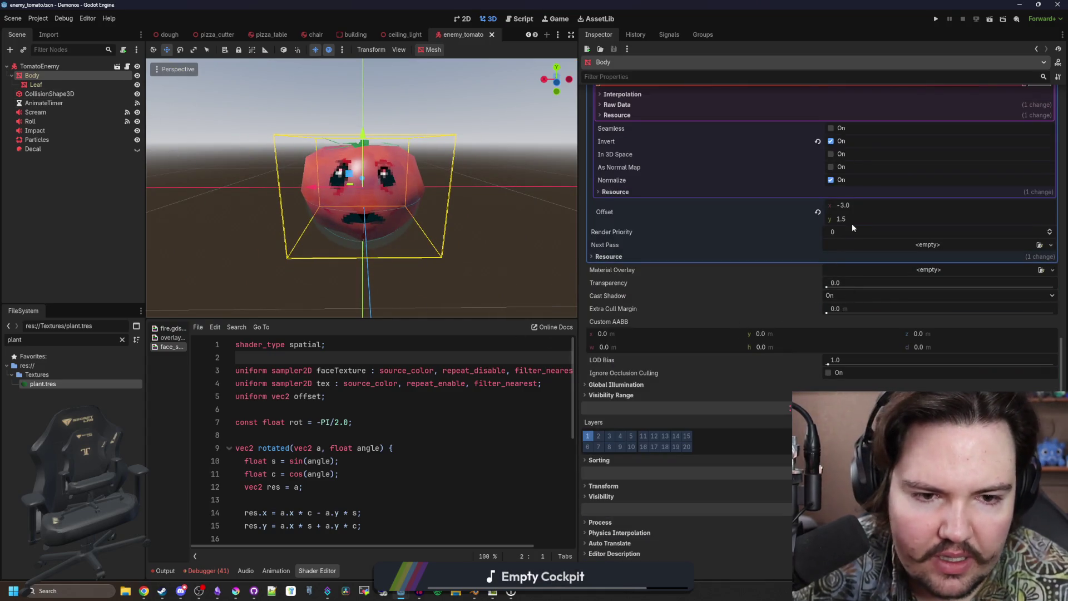
drag(854, 220, 848, 218)
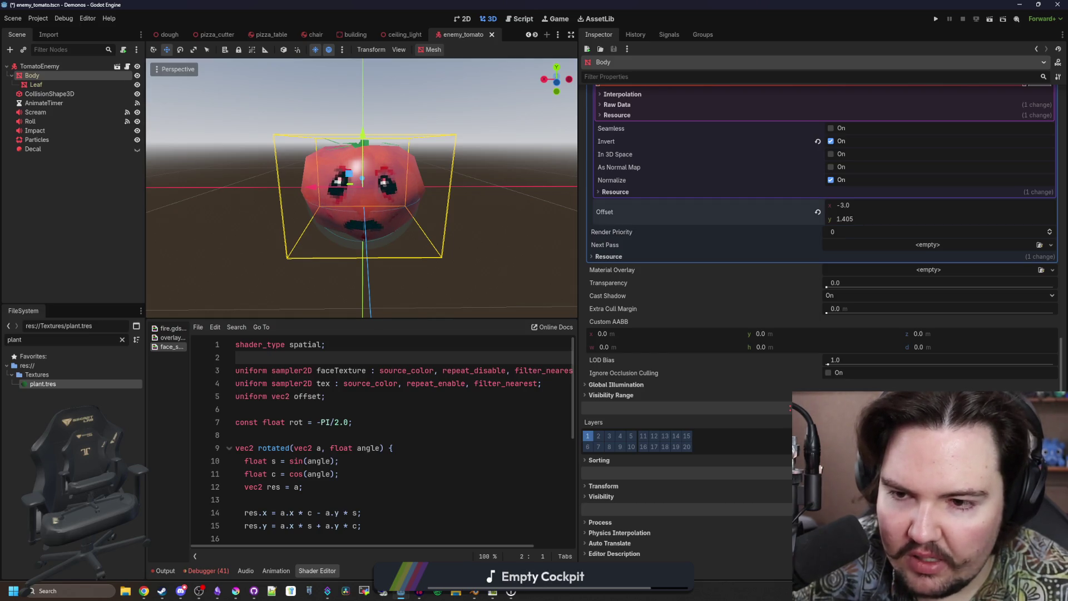
click(376, 410)
click(174, 243)
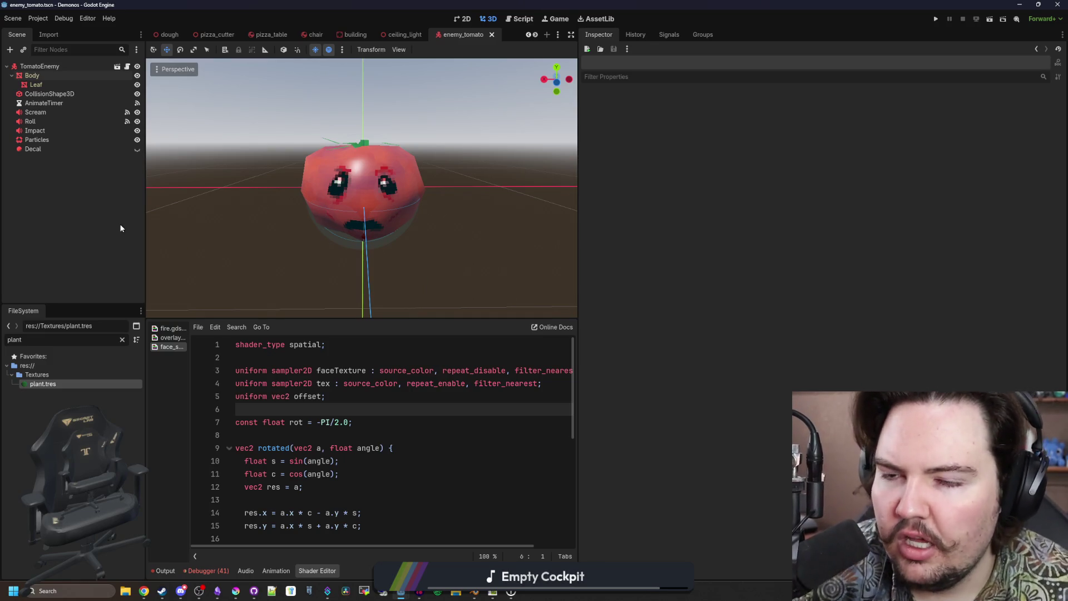
key(ctrl+s)
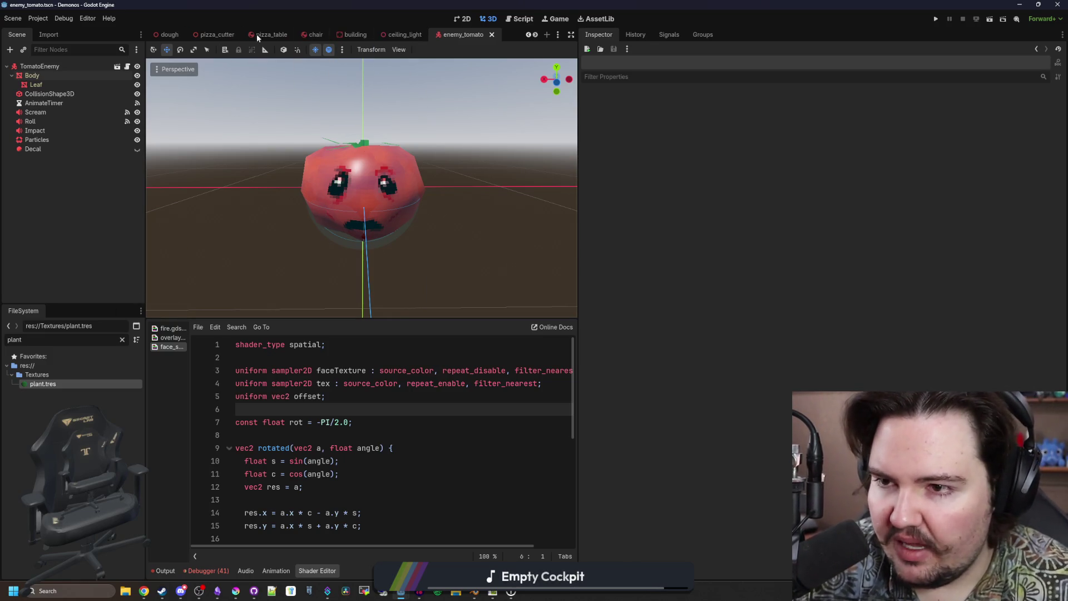
Open enemy_dough.tscn and copy the tomato's Material Override shader material.
click(122, 339)
text(dough)
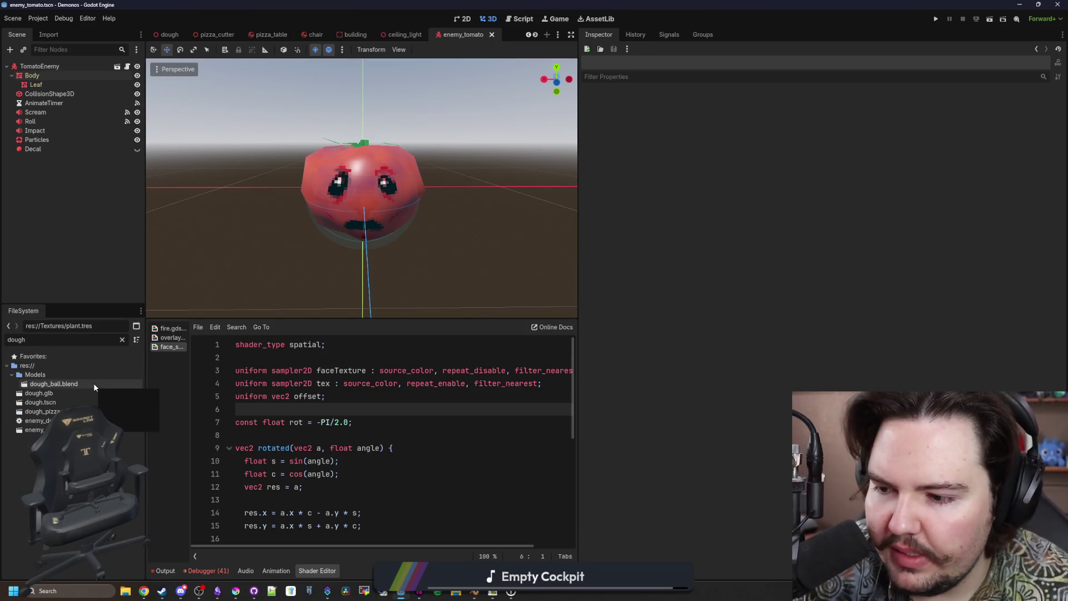
double_click(36, 431)
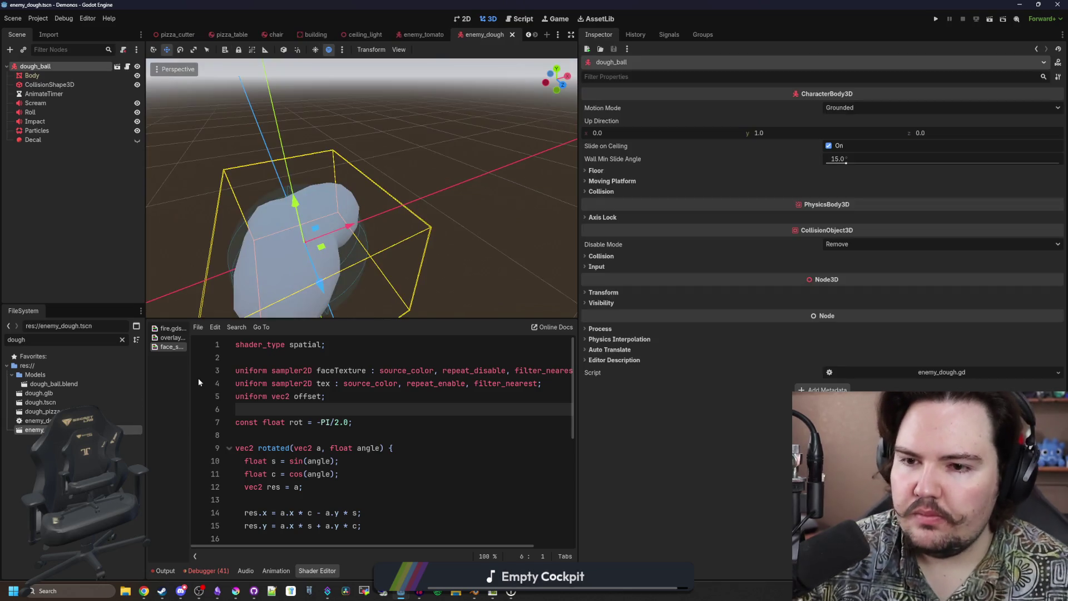
click(32, 75)
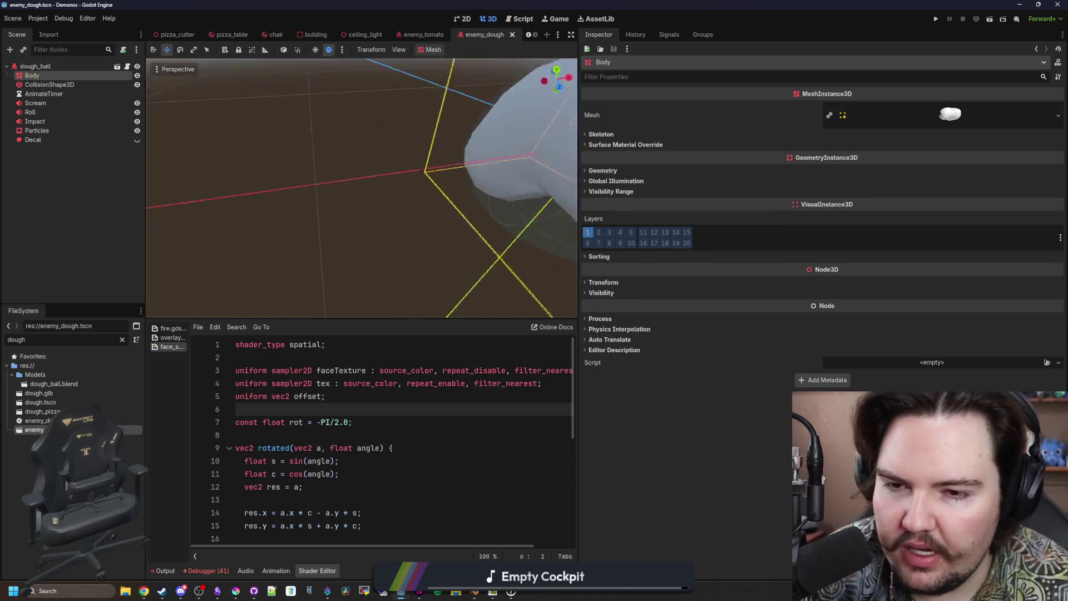
click(423, 34)
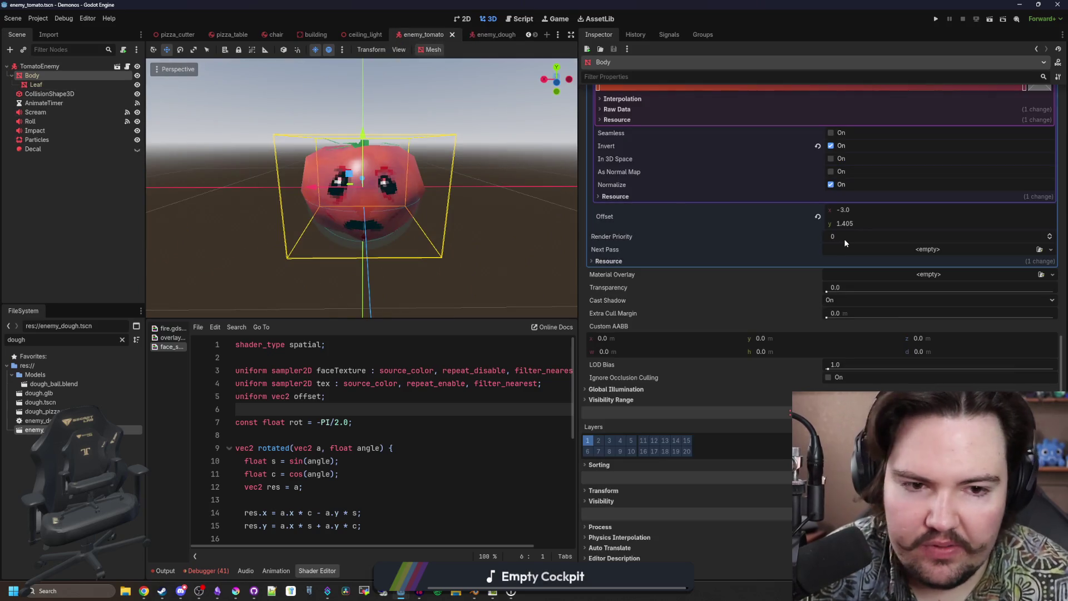
scroll(843, 238, up, 5)
scroll(844, 238, up, 5)
click(1050, 200)
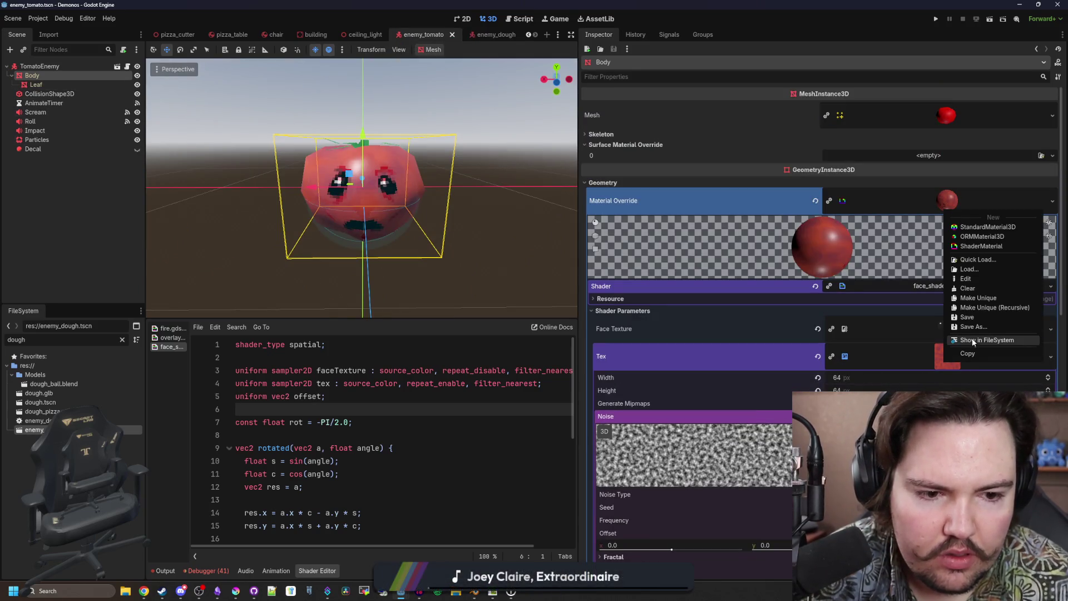
click(973, 342)
Paste the material as unique into the dough Body's Surface Material Override slot 0.
click(493, 34)
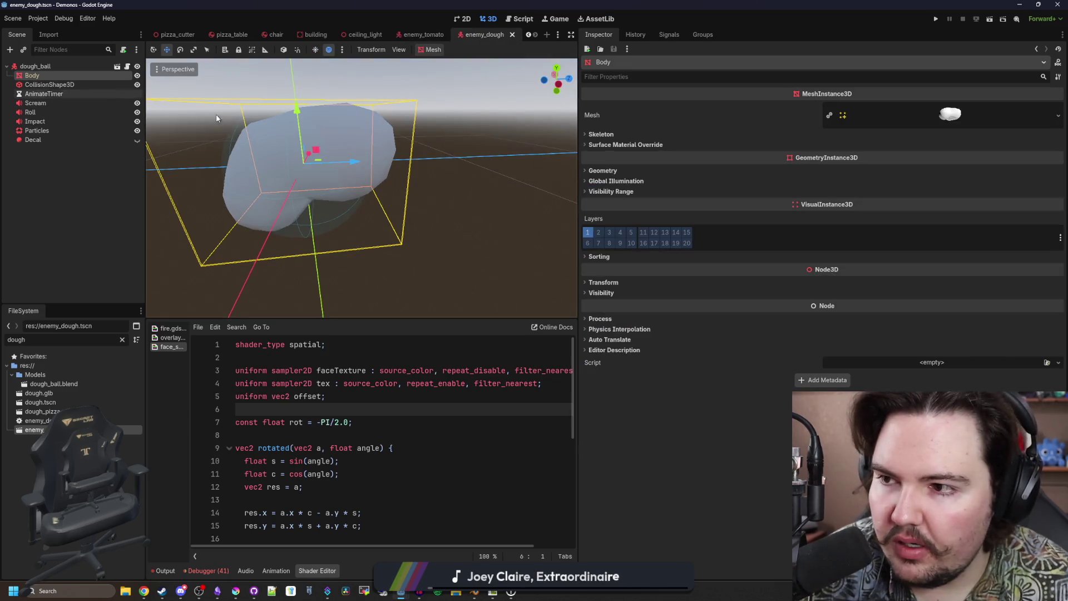
click(625, 145)
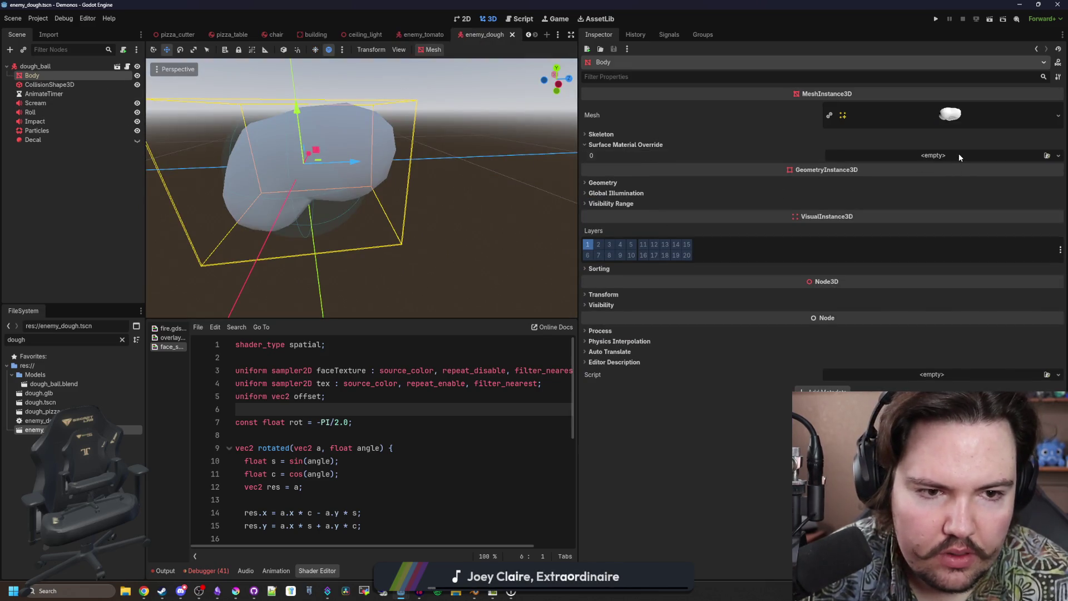
click(1057, 156)
click(1015, 244)
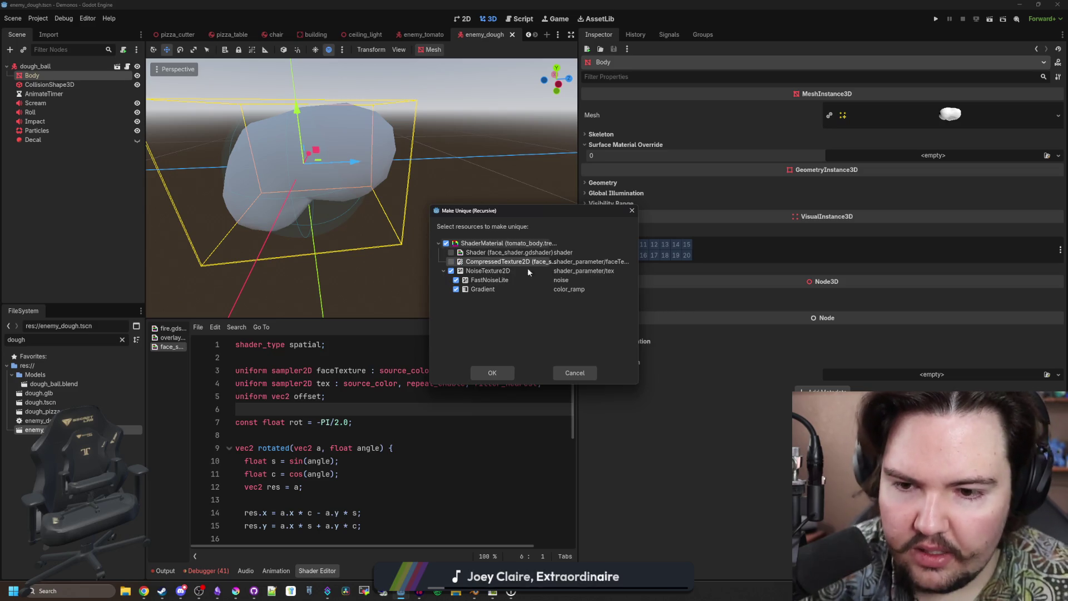
Confirm the recursive Make Unique and reveal the dough material's shader parameters.
click(495, 373)
scroll(359, 192, up, 4)
scroll(359, 192, down, 3)
scroll(358, 192, up, 4)
scroll(359, 193, down, 3)
scroll(358, 192, up, 4)
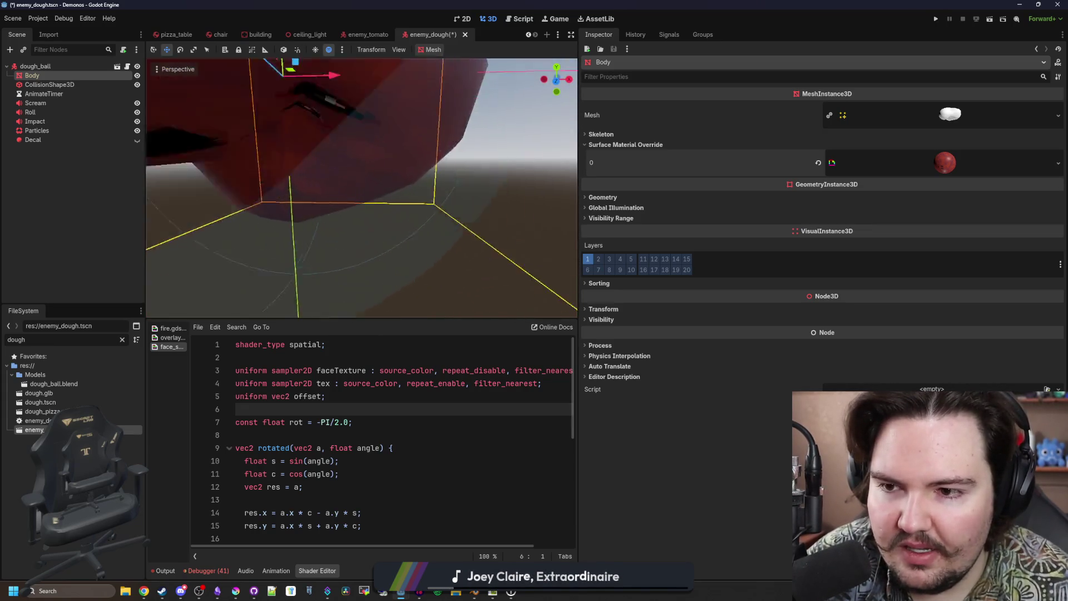
scroll(359, 192, down, 3)
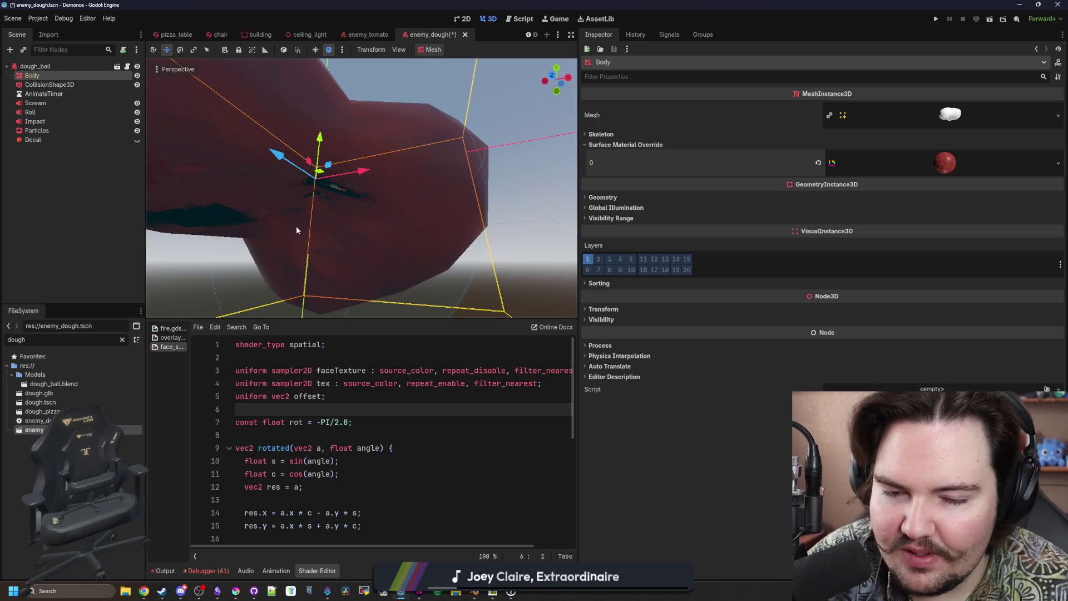
click(944, 162)
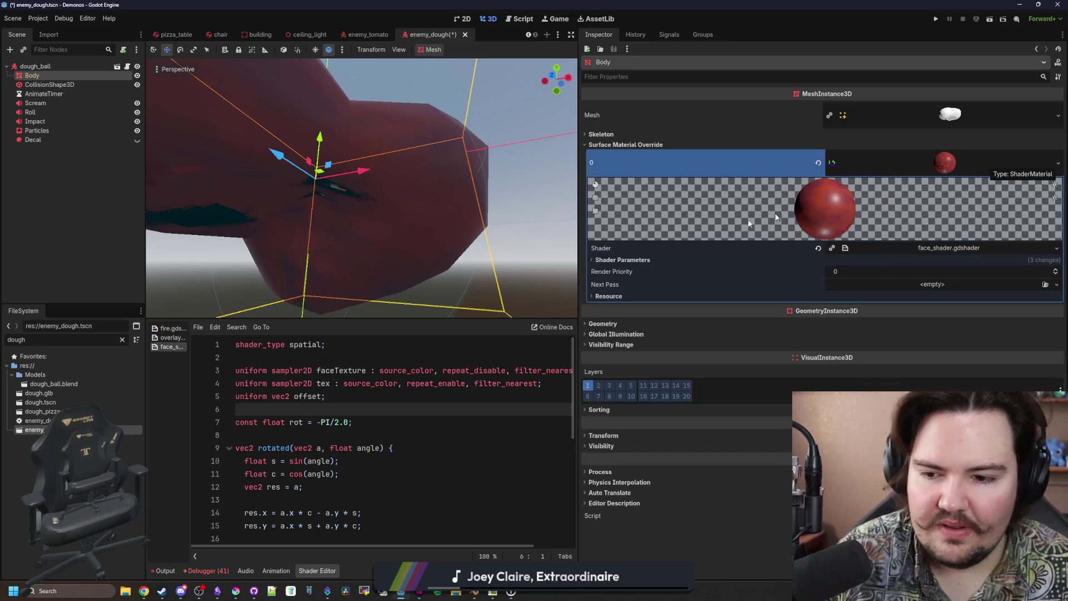
scroll(404, 225, down, 3)
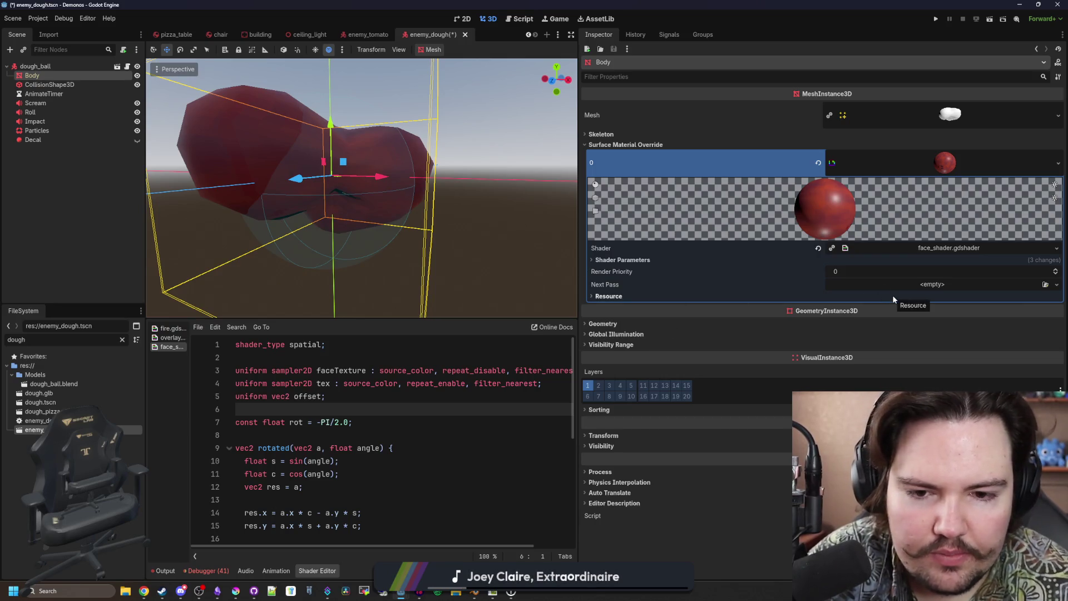
click(622, 259)
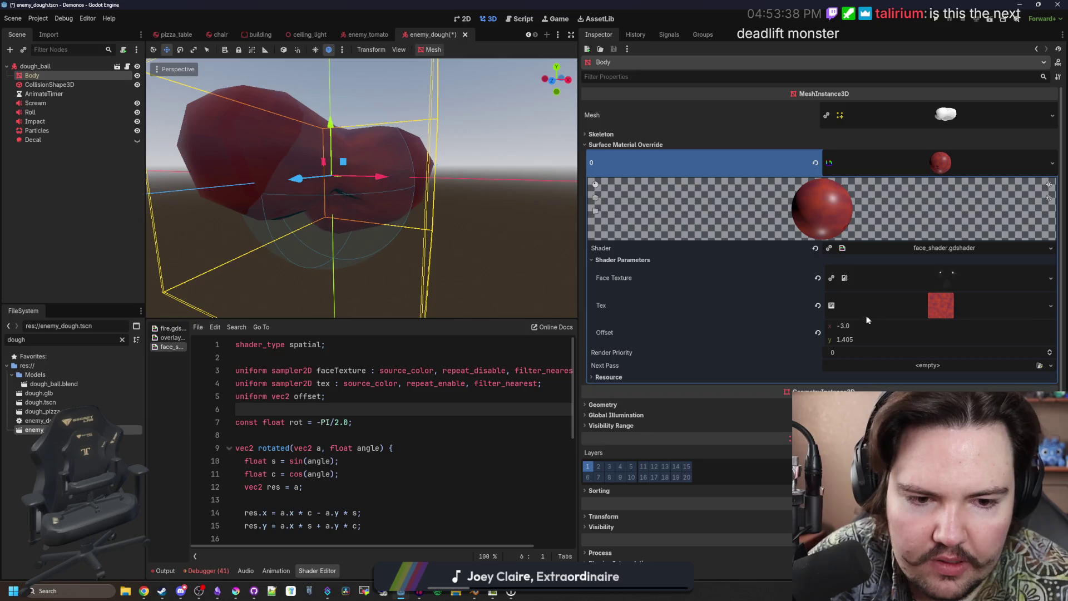
Position the face on the dough body with Offset about -1.59, 1.04.
drag(844, 325, 885, 326)
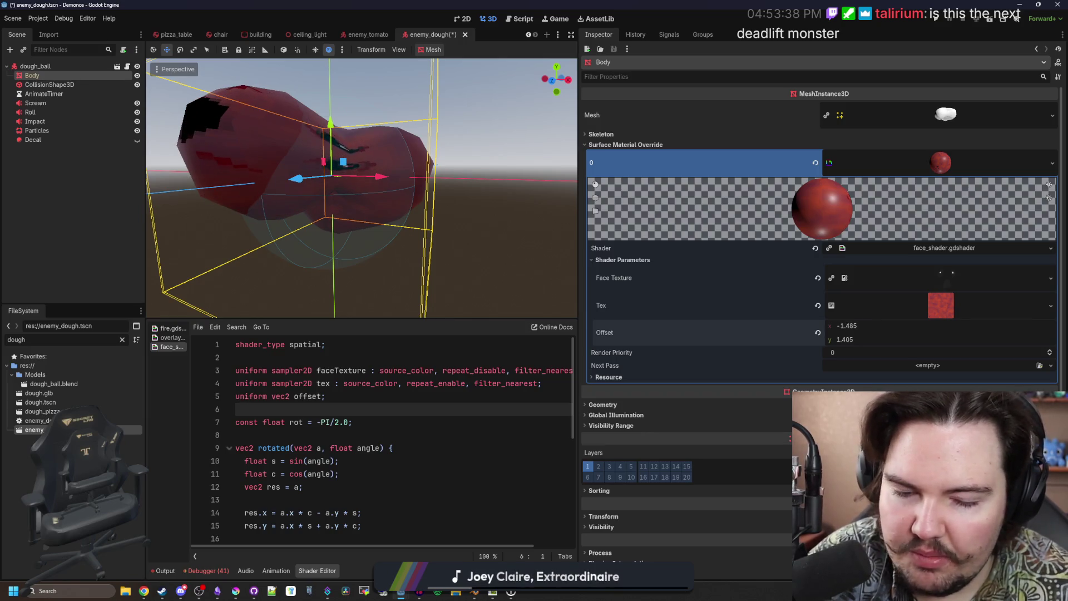
drag(854, 339, 817, 340)
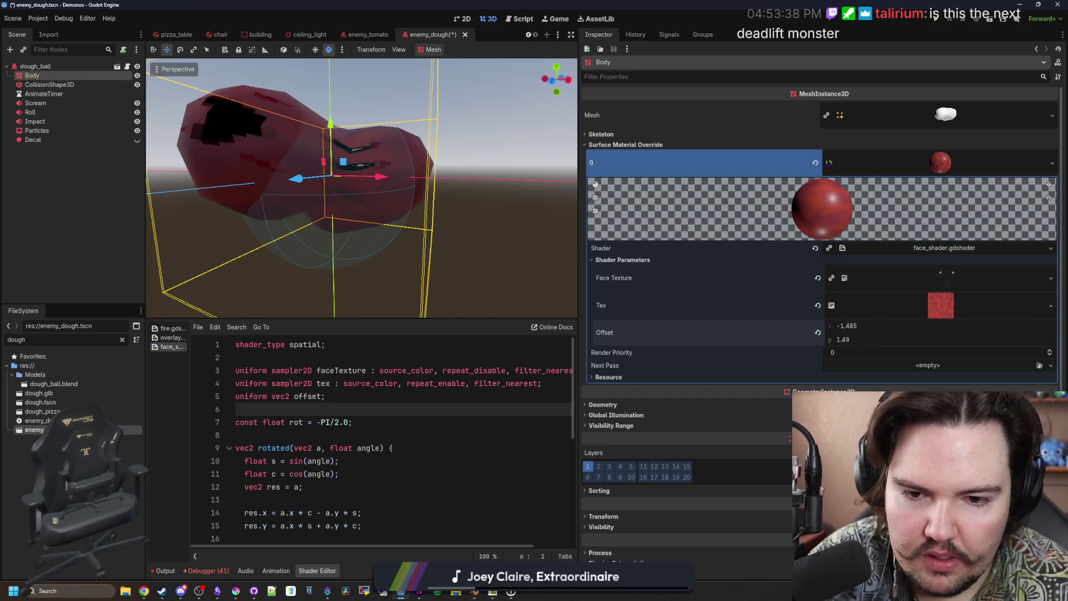
drag(360, 184, 418, 167)
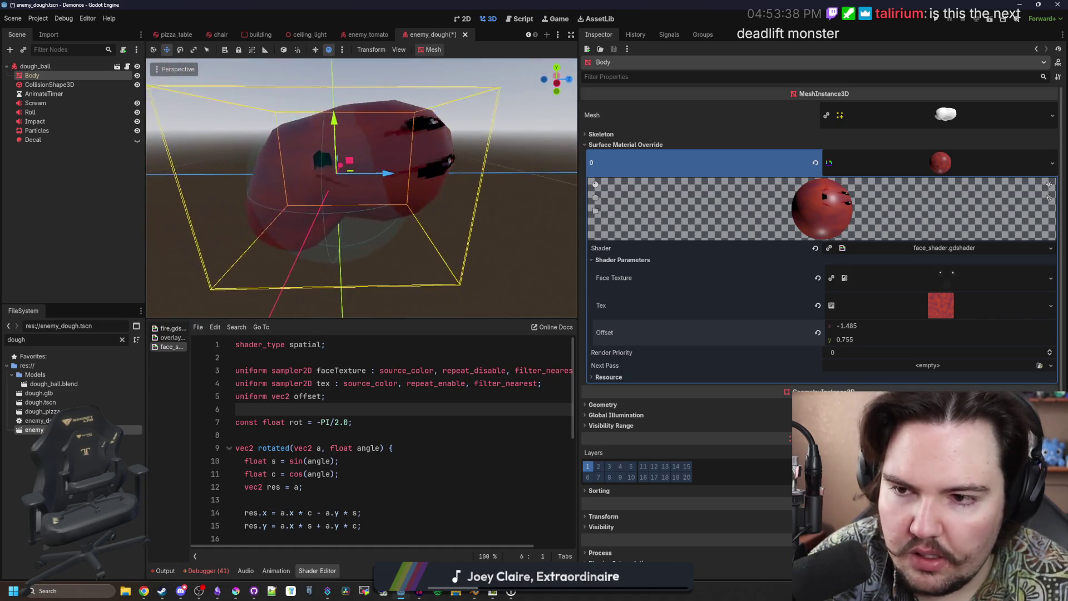
drag(845, 339, 855, 339)
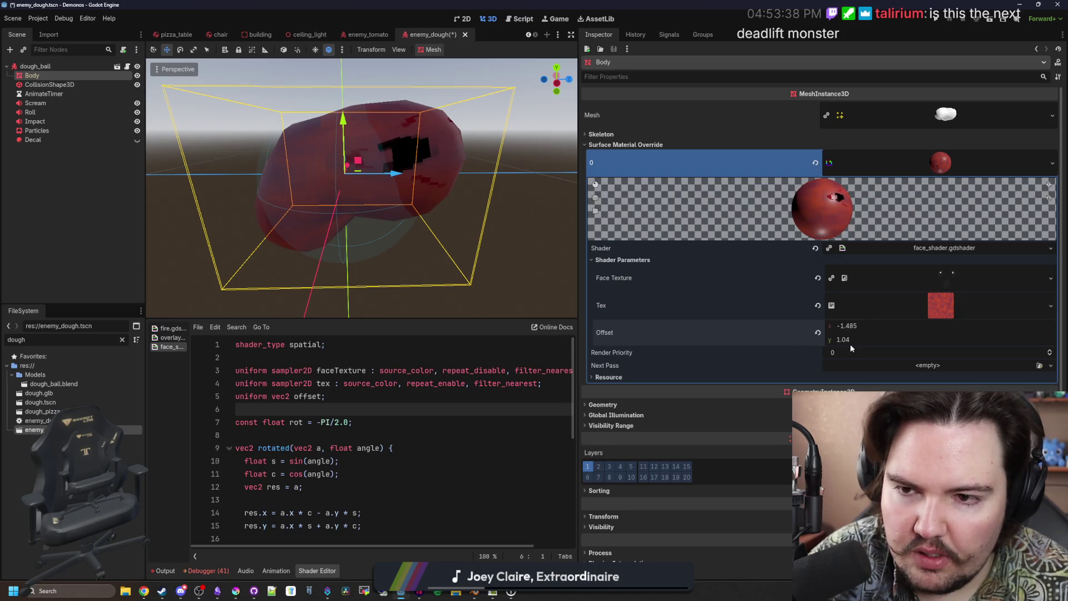
drag(376, 184, 317, 209)
middle_click(358, 183)
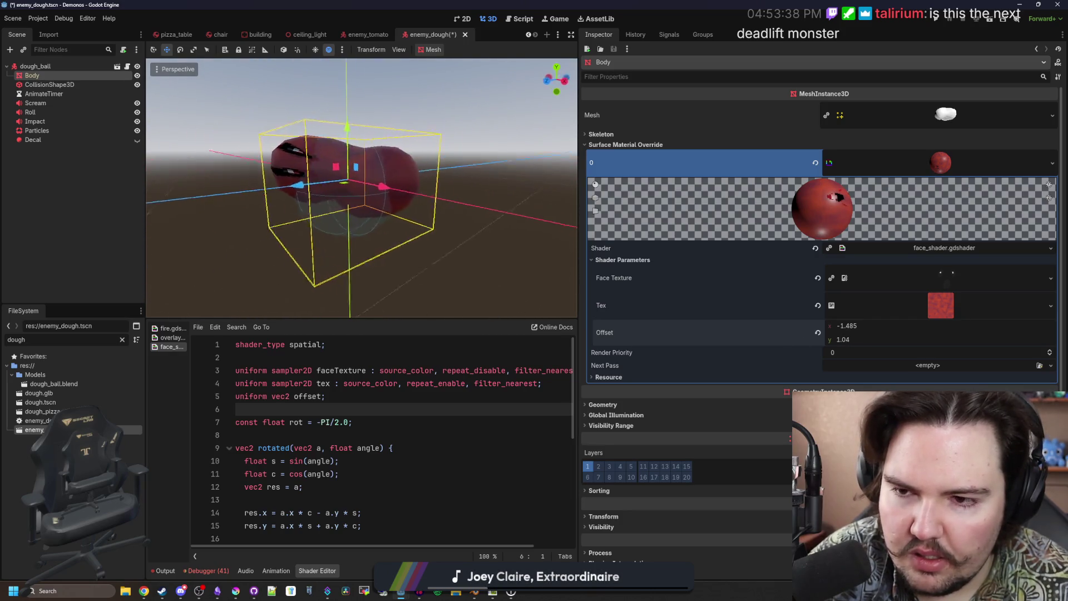
mouse_move(842, 325)
mouse_down()
mouse_move(868, 325)
mouse_move(826, 325)
mouse_up()
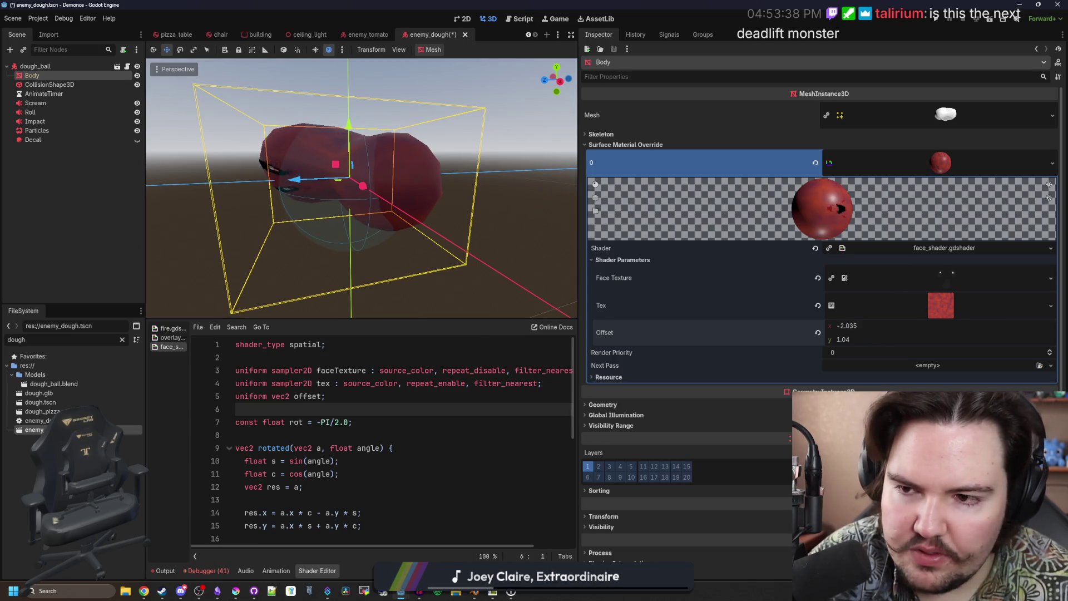
mouse_move(376, 218)
mouse_down()
mouse_move(333, 167)
mouse_move(301, 166)
mouse_move(351, 209)
mouse_up()
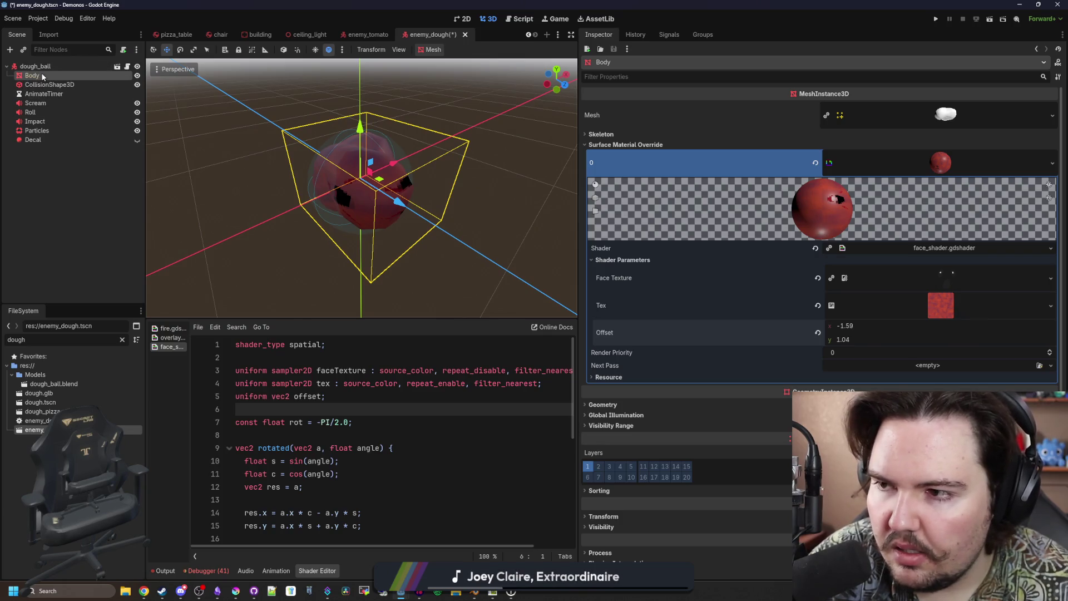
Make the dough's Decal visible again and shift it along the X axis.
click(137, 140)
mouse_move(359, 183)
mouse_down()
mouse_move(317, 150)
mouse_move(359, 200)
mouse_move(384, 251)
mouse_move(376, 267)
mouse_move(359, 168)
mouse_up()
click(95, 141)
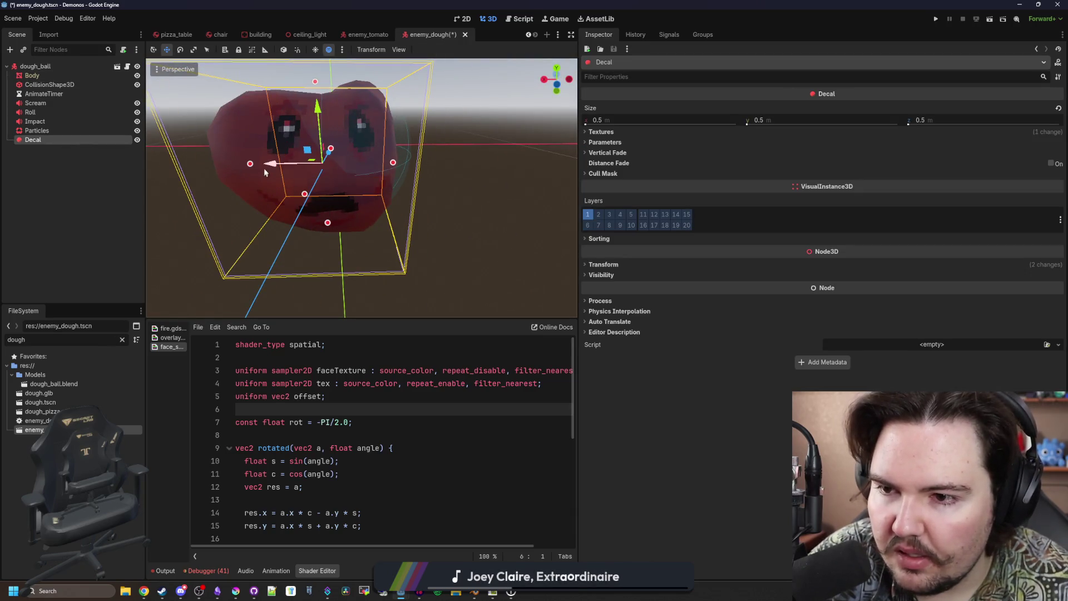
drag(269, 164, 251, 167)
scroll(360, 184, down, 5)
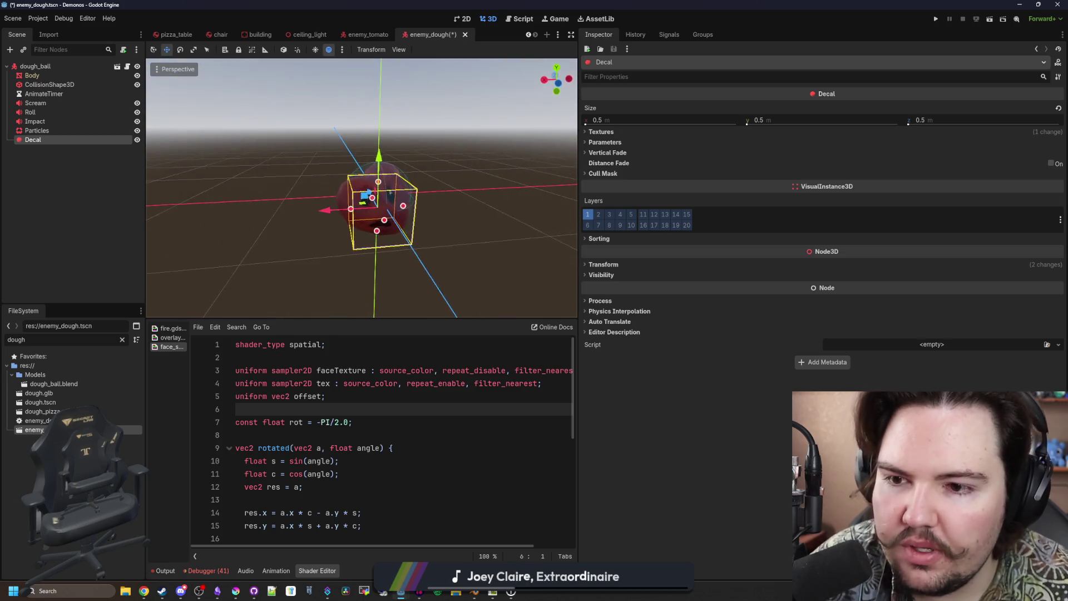
scroll(252, 183, up, 2)
mouse_move(822, 187)
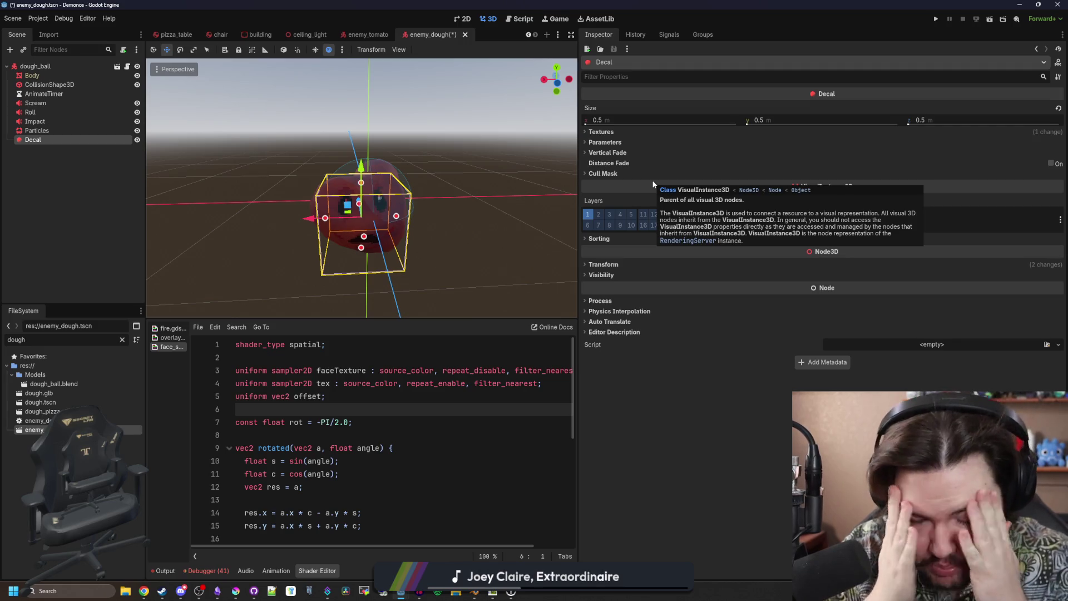
Review the Decal's Textures, Parameters and Cull Mask settings, albedo mix back at 1.0.
click(601, 132)
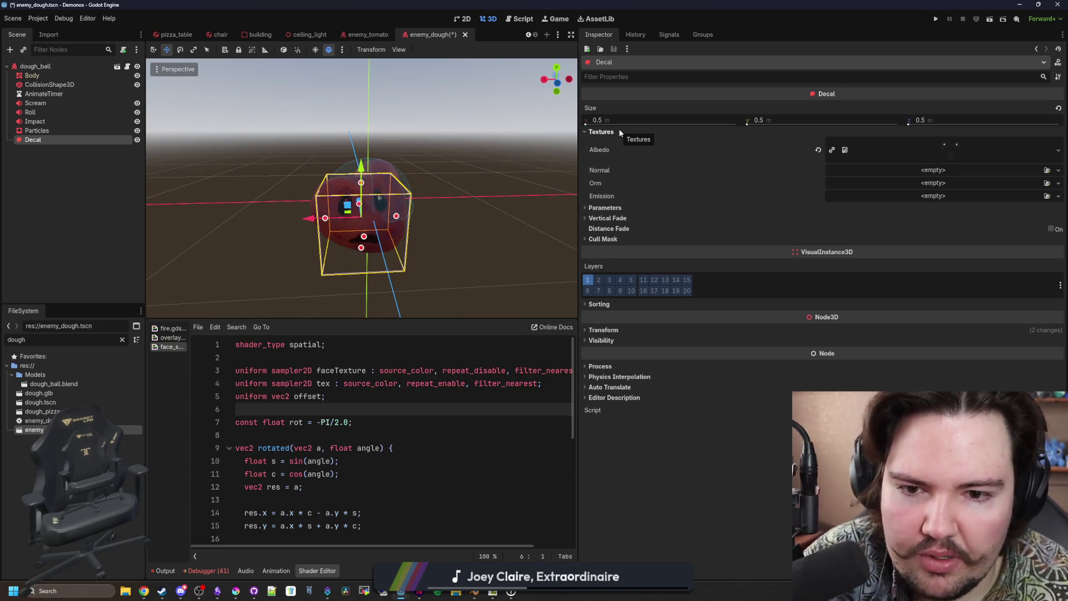
click(606, 206)
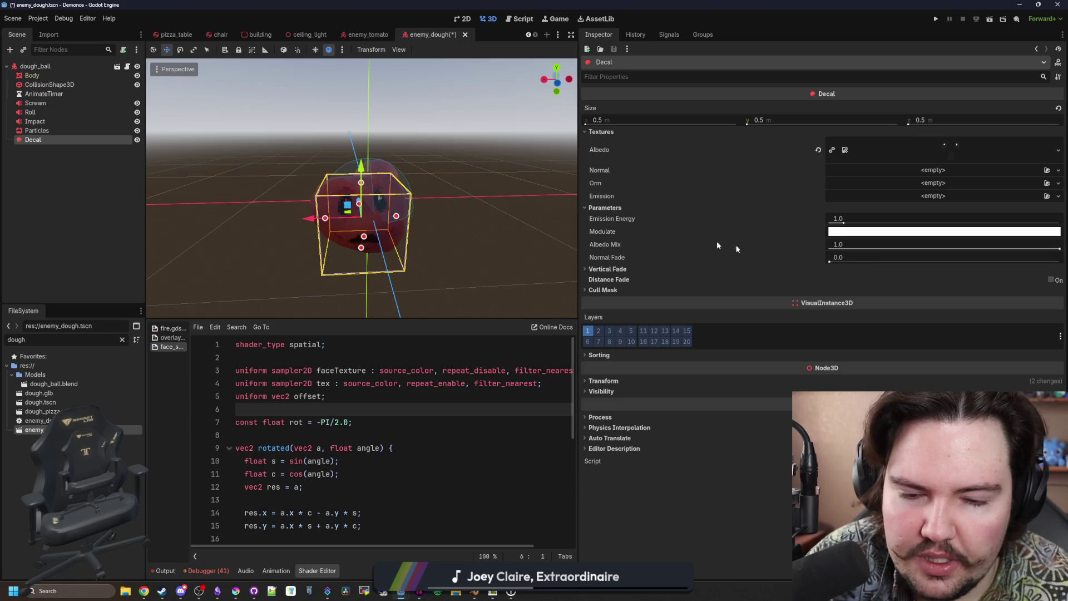
drag(1059, 247, 1001, 245)
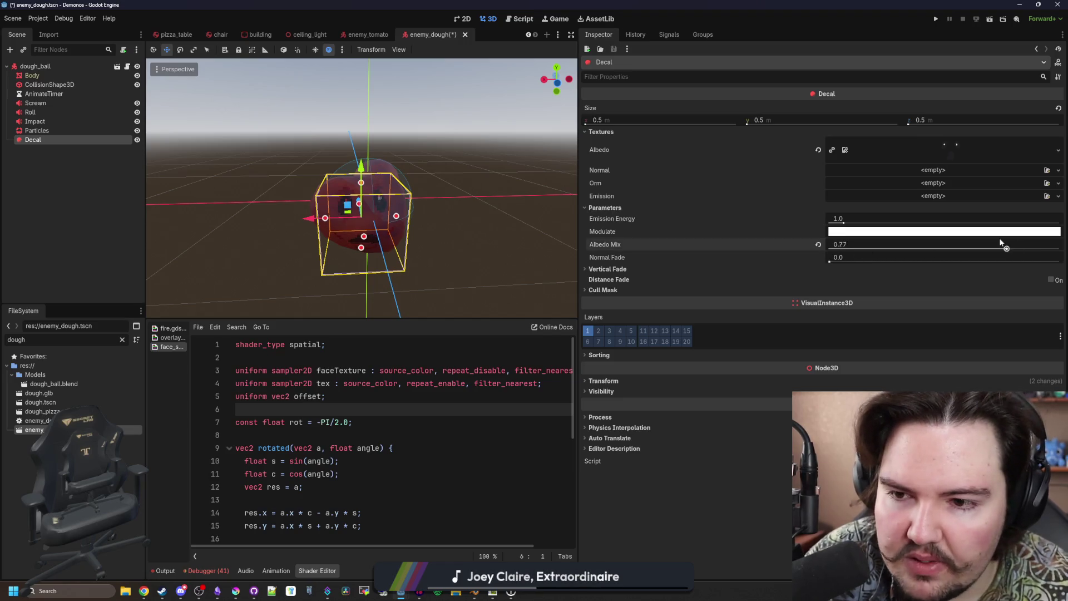
click(617, 269)
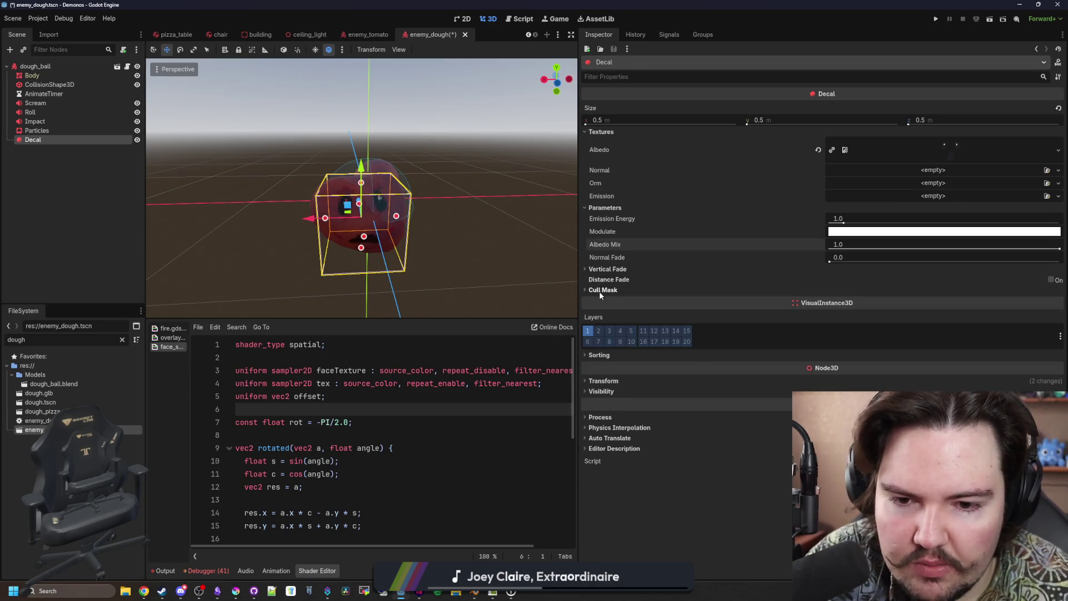
click(601, 290)
click(601, 291)
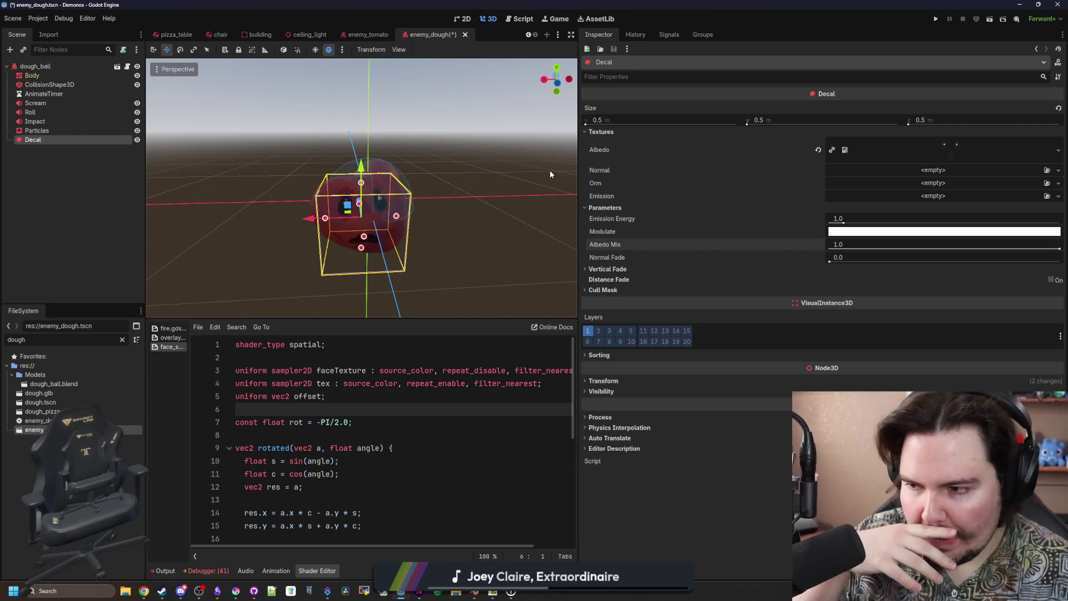
scroll(550, 169, up, 5)
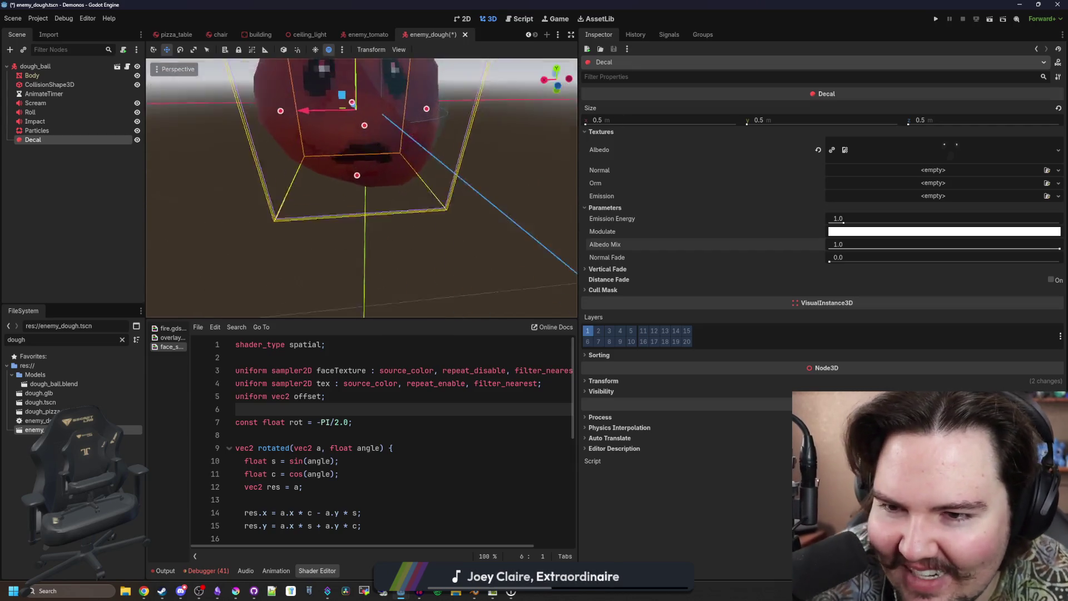
scroll(360, 183, down, 5)
Shift the body shader's face offset x so the face starts lining up on the dough ball.
drag(360, 184, 434, 209)
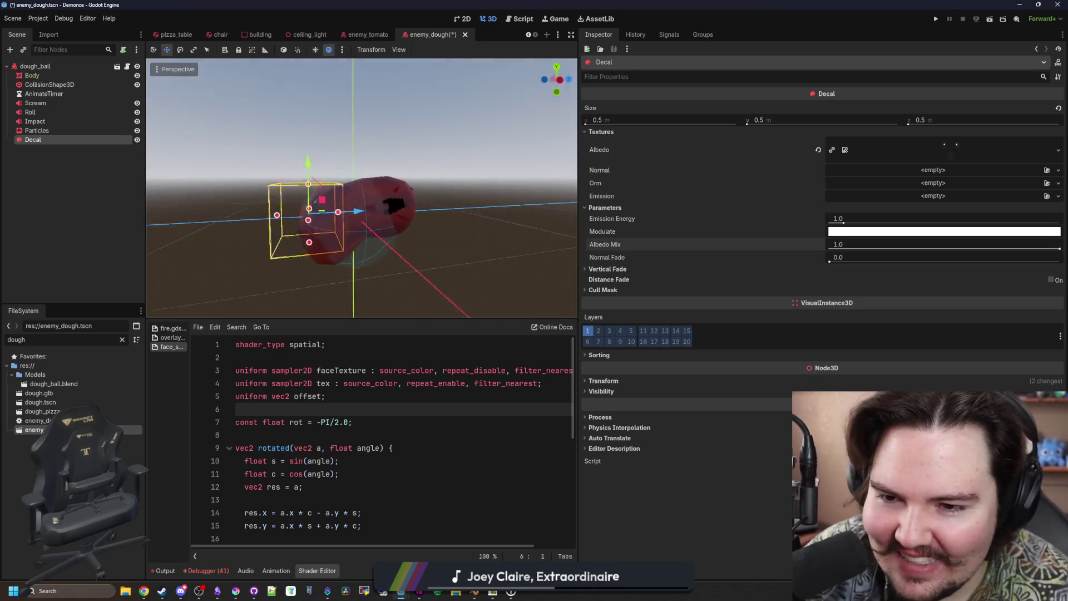
drag(359, 192, 405, 172)
click(32, 76)
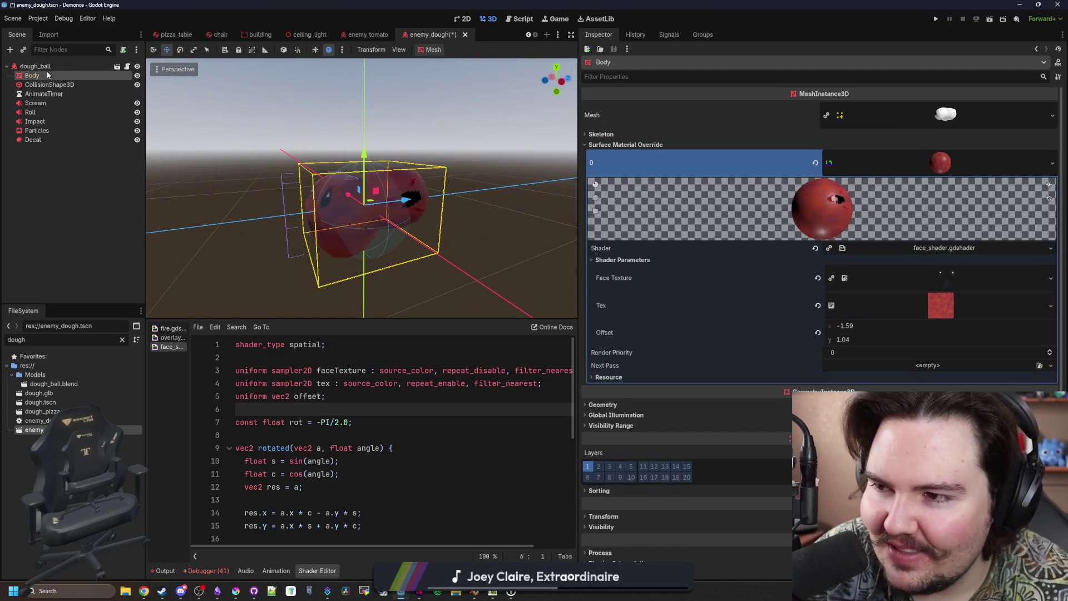
drag(857, 326, 843, 326)
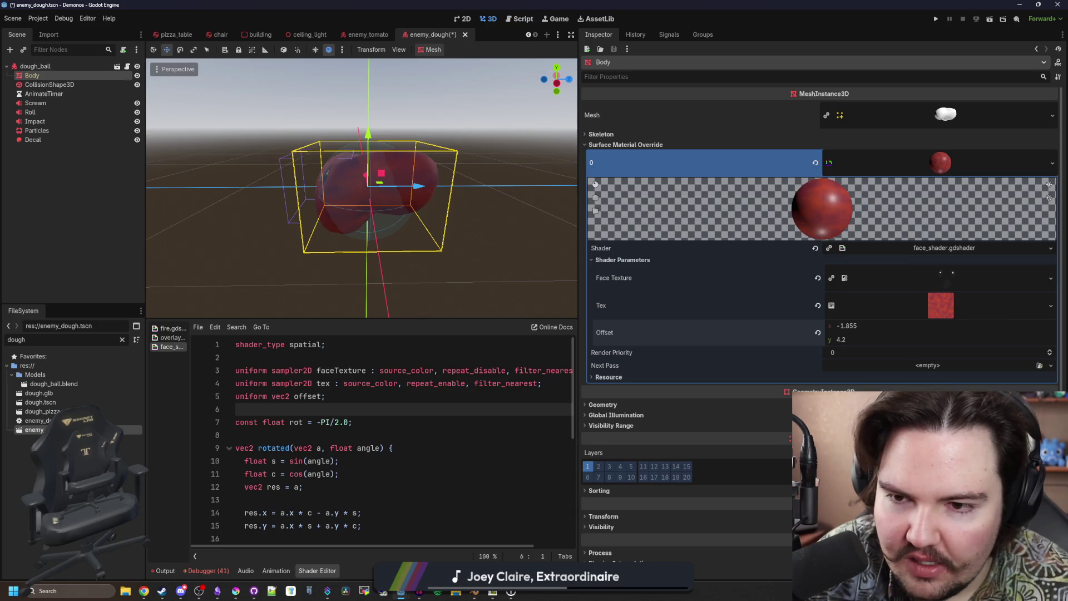
scroll(515, 225, up, 3)
Delete the Decal node from the dough ball scene.
drag(501, 209, 494, 218)
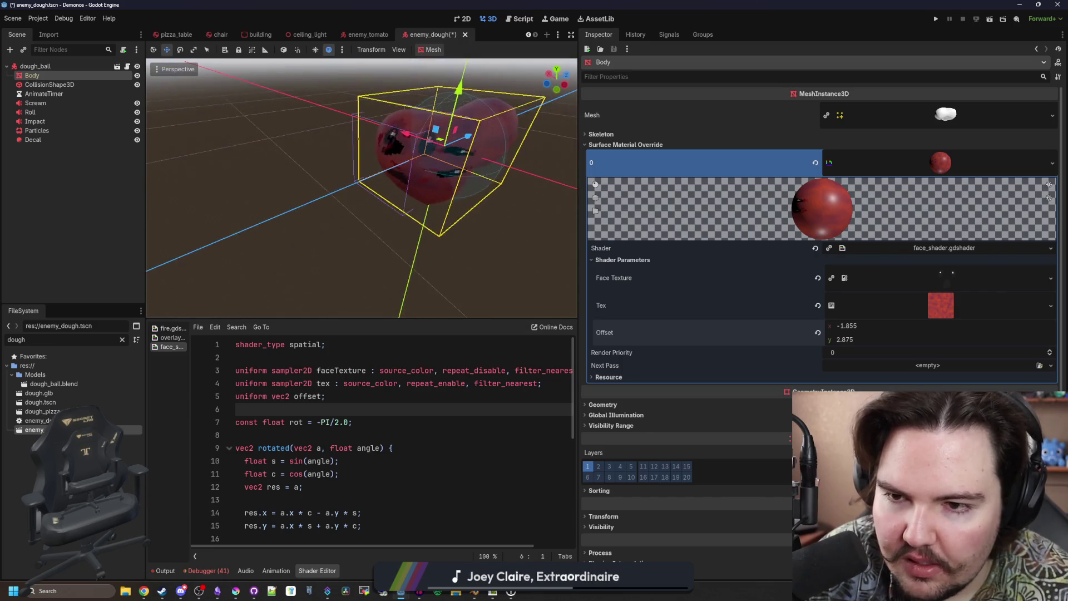
click(32, 139)
key(Delete)
key(Return)
Nudge the face offset y on the Body material to about -1.855, 2.69.
click(32, 76)
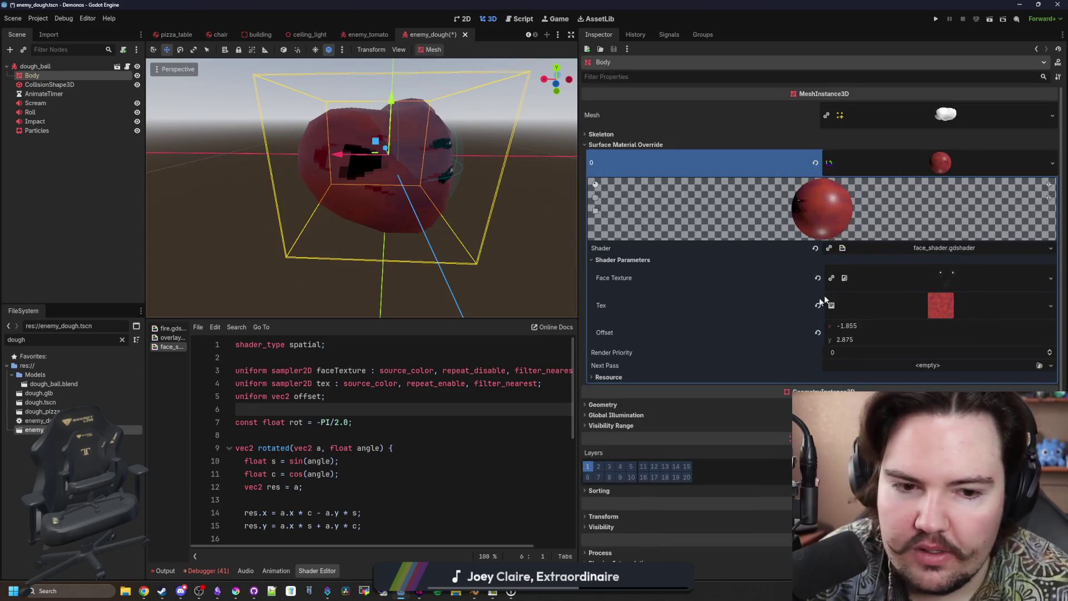
drag(847, 340, 827, 340)
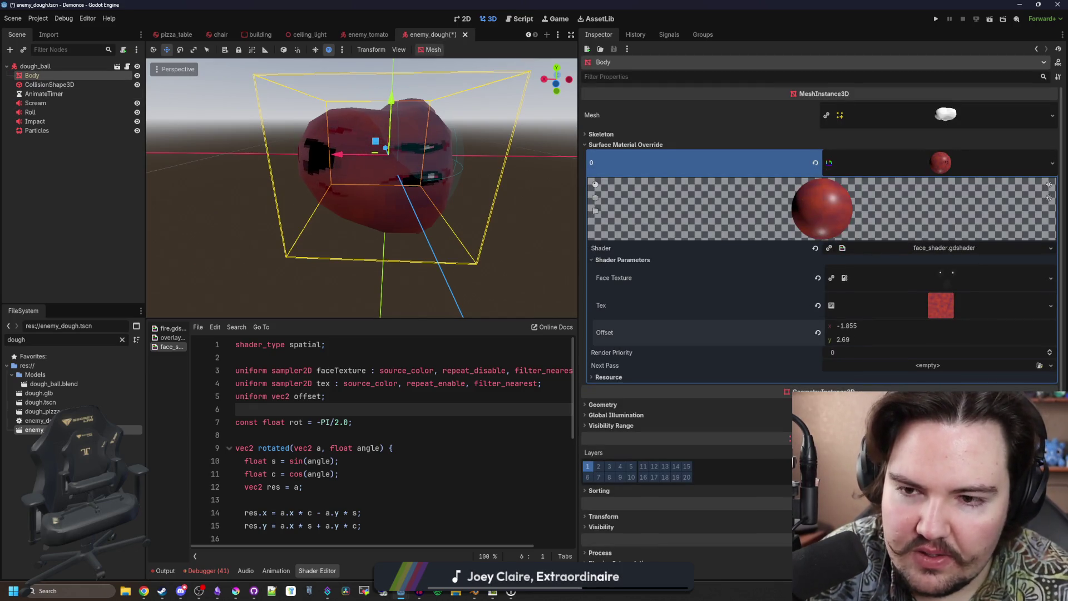
scroll(337, 414, down, 3)
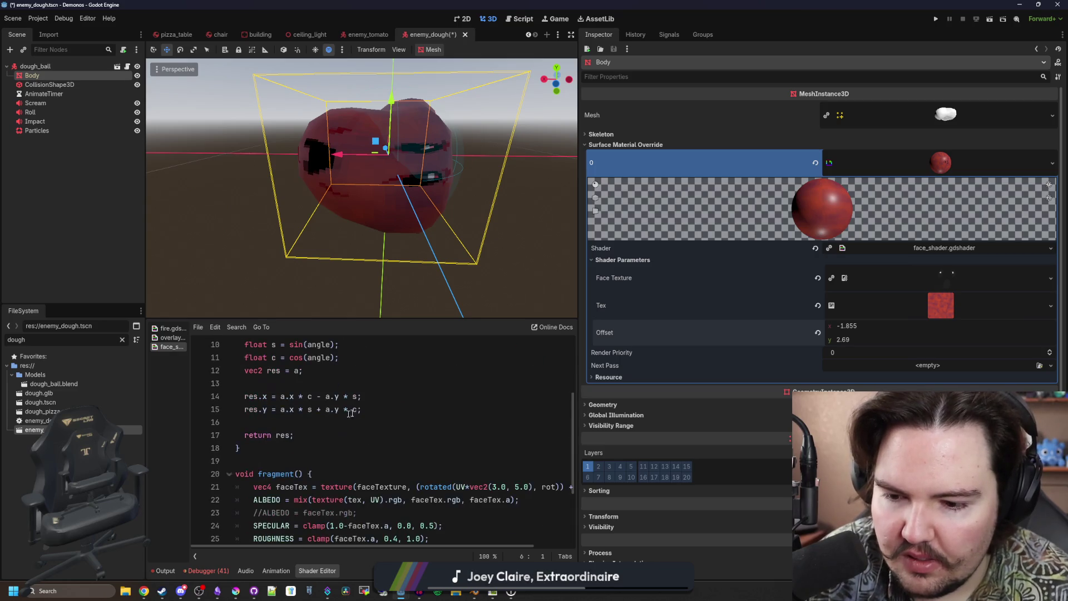
drag(575, 479, 664, 478)
scroll(375, 434, up, 5)
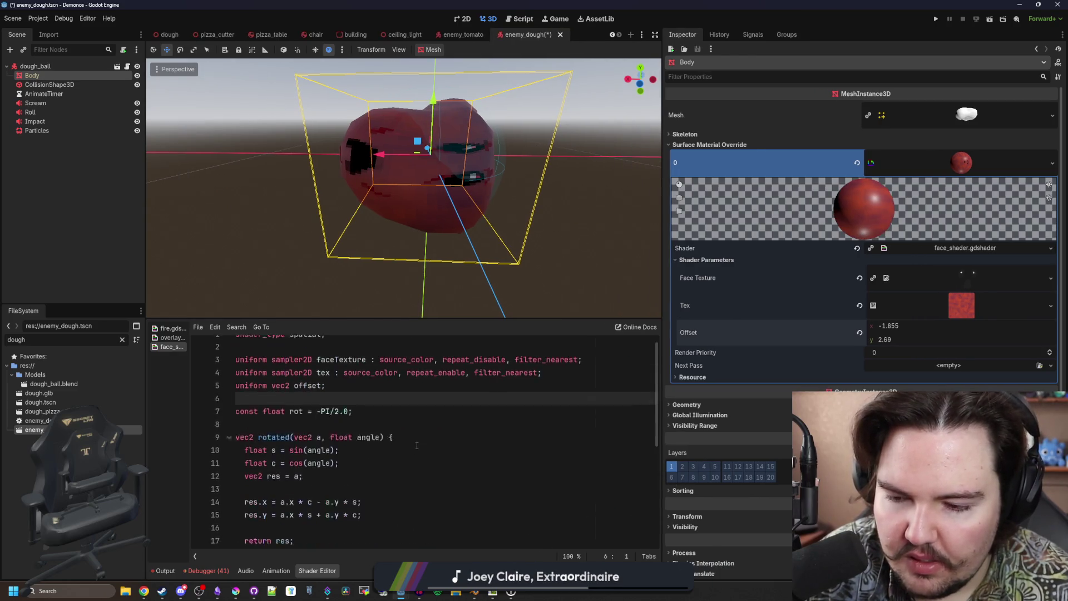
Change the shader's 'const float rot' into a 'uniform float rot;' without a default value.
click(362, 421)
double_click(247, 422)
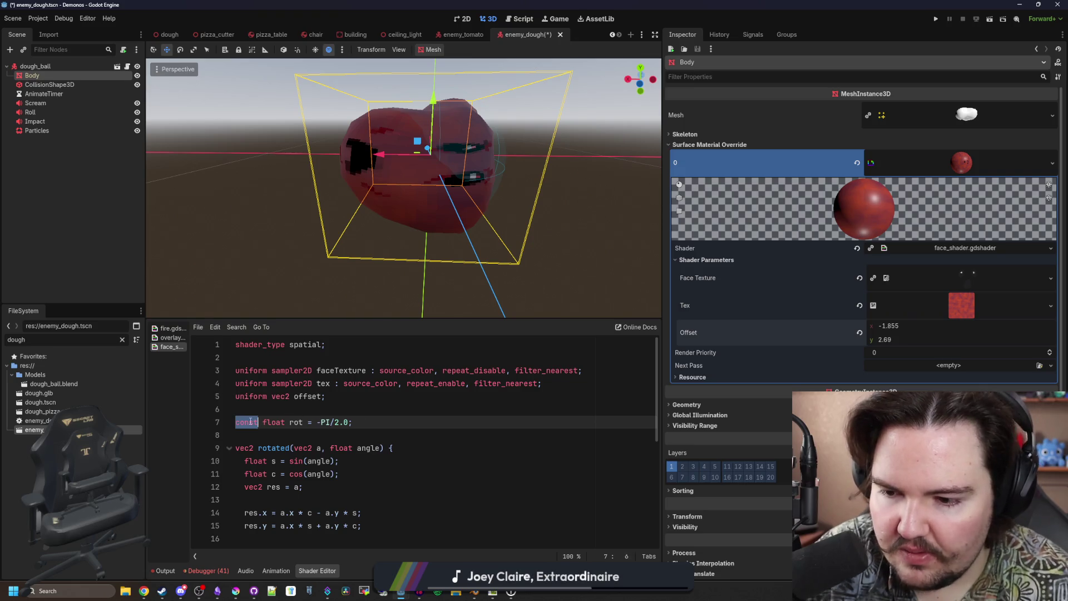
text(uniform)
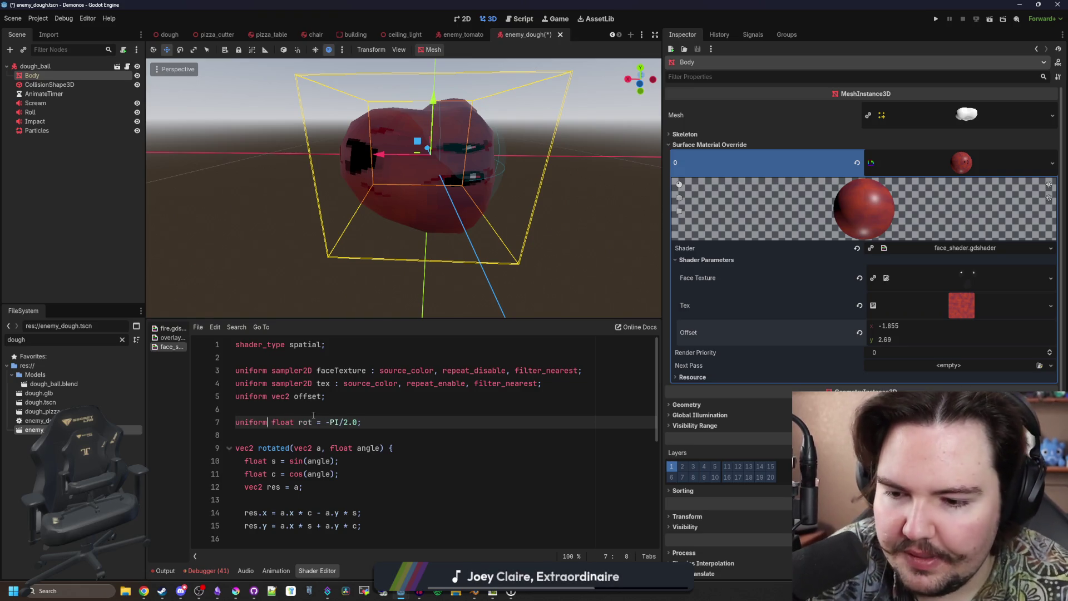
key(Up)
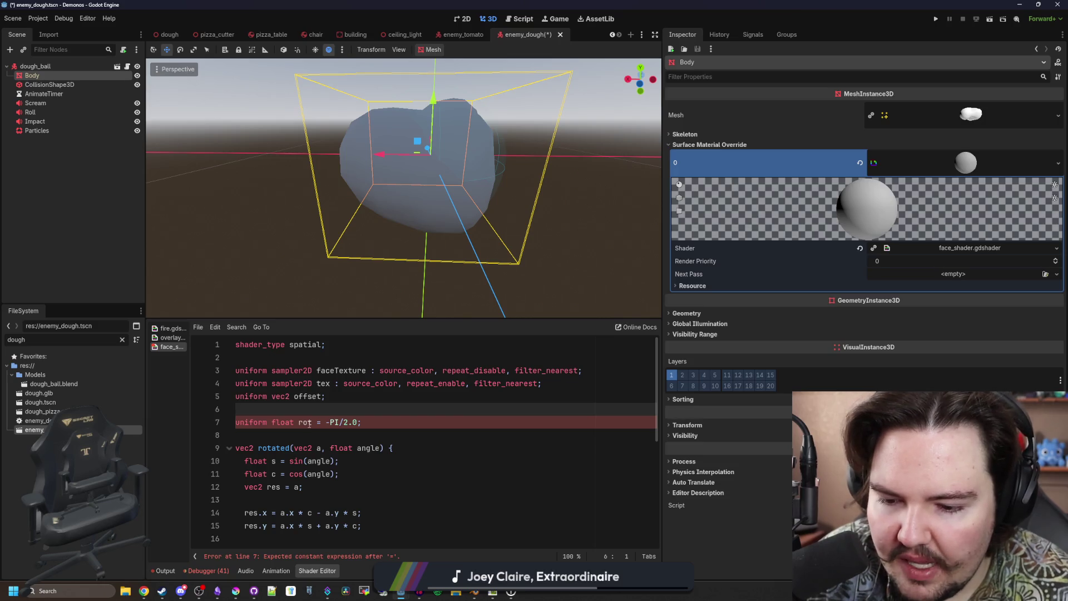
click(324, 422)
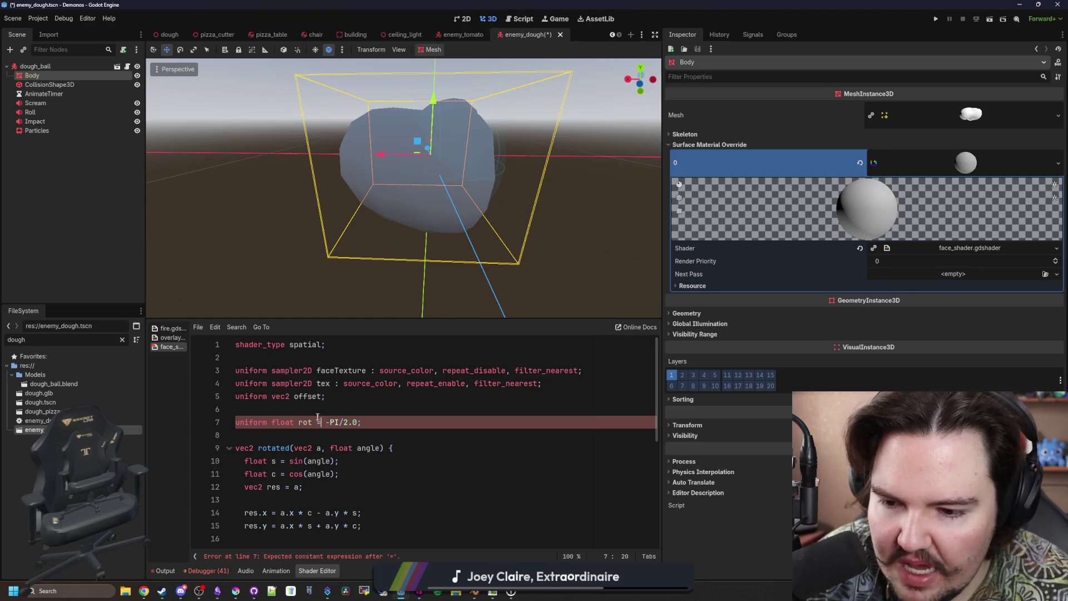
key(shift+Left)
key(shift+Left)
key(shift+Left)
key(Delete)
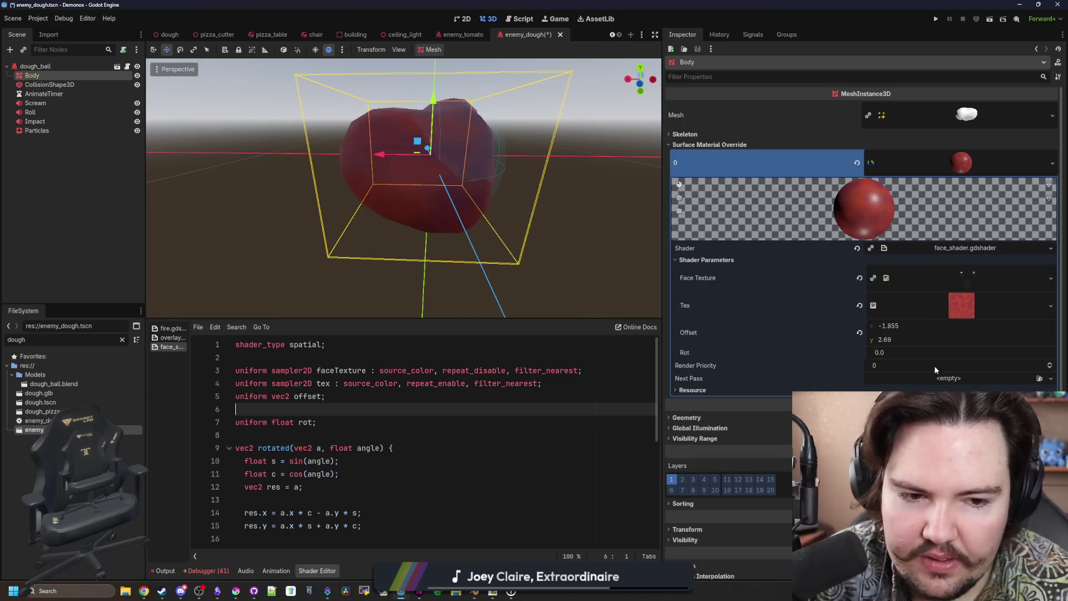
Adjust the face offset x/y so the face moves down and across the body.
mouse_move(889, 326)
mouse_down()
mouse_move(852, 326)
mouse_move(910, 339)
mouse_up()
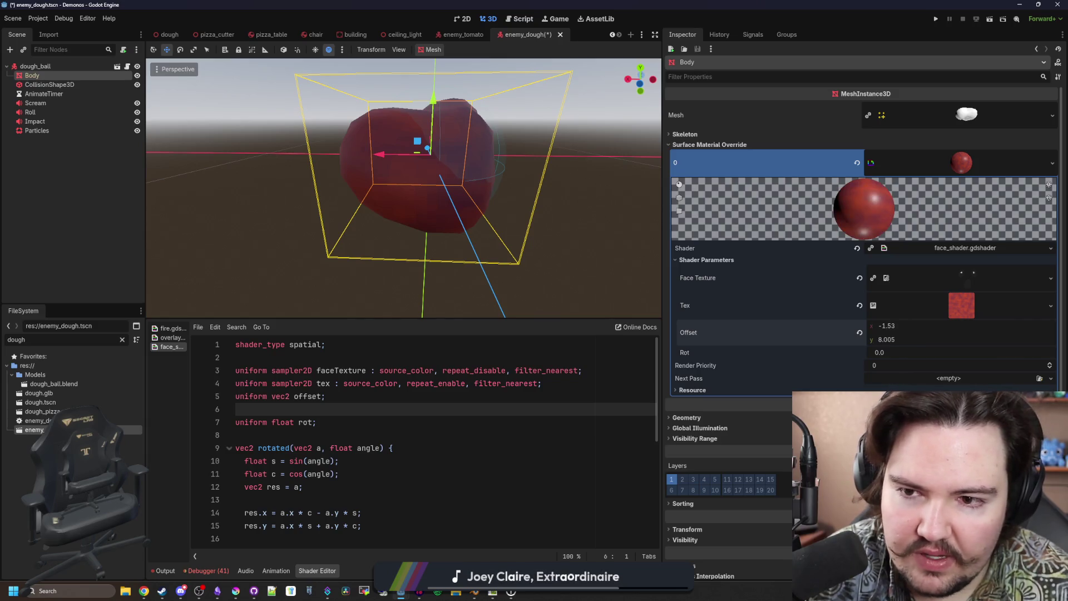
mouse_move(889, 339)
mouse_down()
mouse_move(913, 340)
mouse_move(877, 326)
mouse_move(889, 326)
mouse_up()
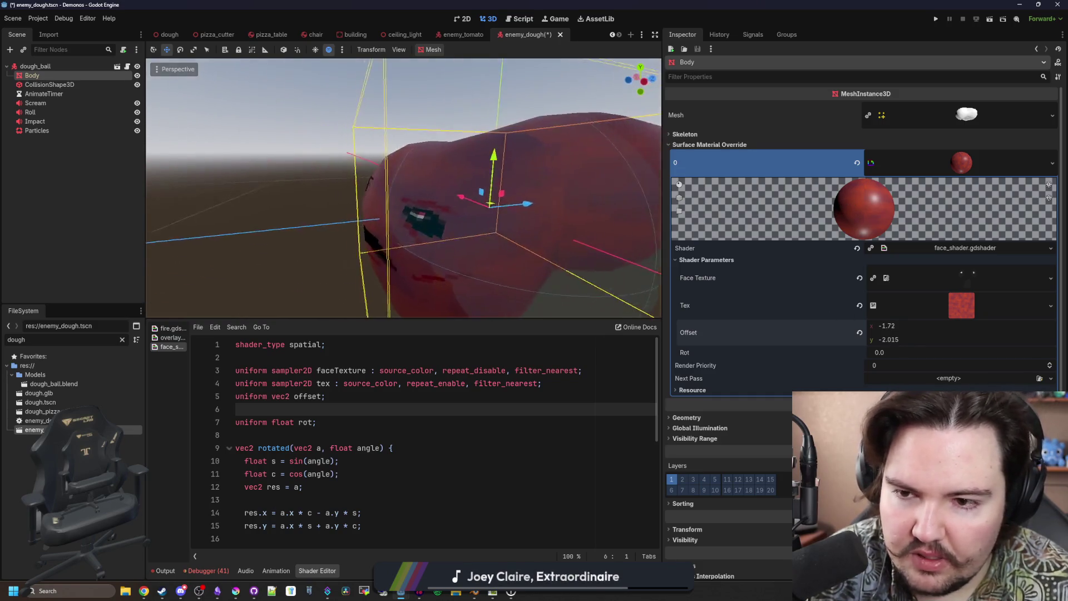
drag(401, 192, 434, 193)
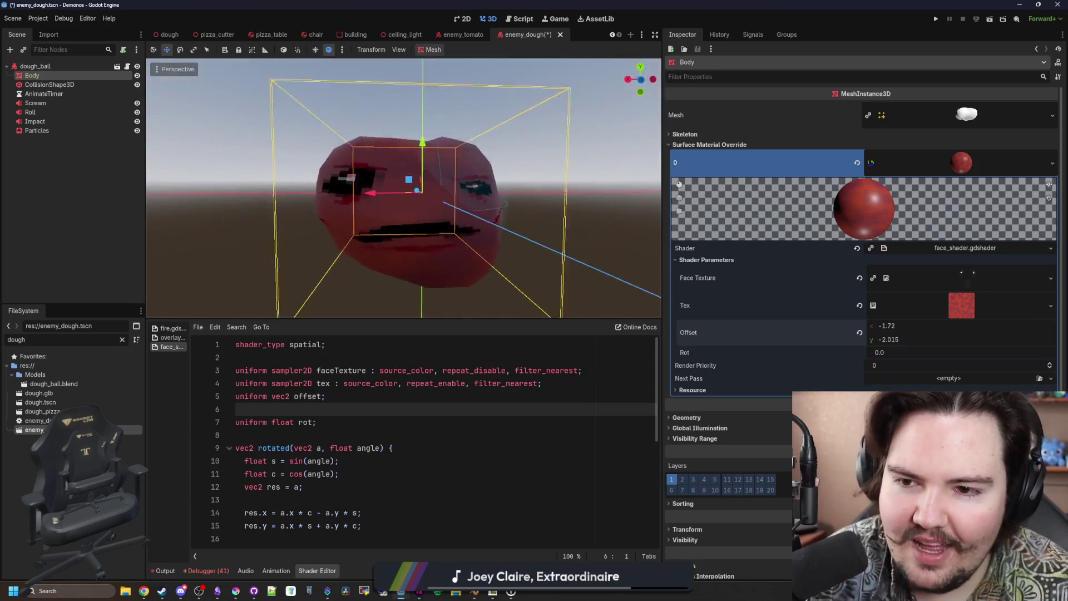
scroll(526, 226, down, 3)
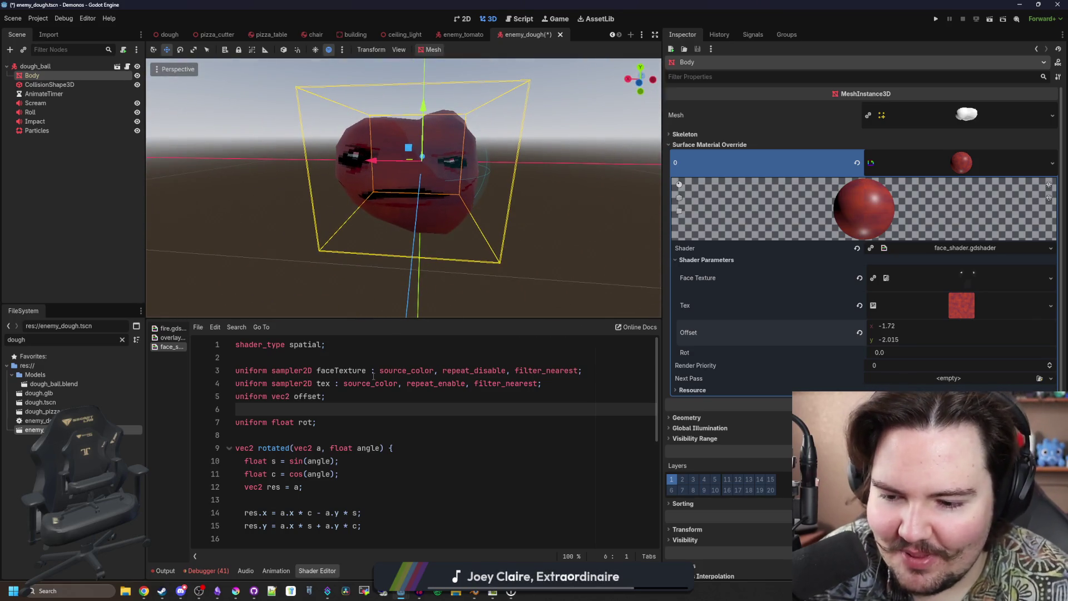
click(348, 434)
scroll(376, 443, down, 3)
scroll(501, 467, down, 1)
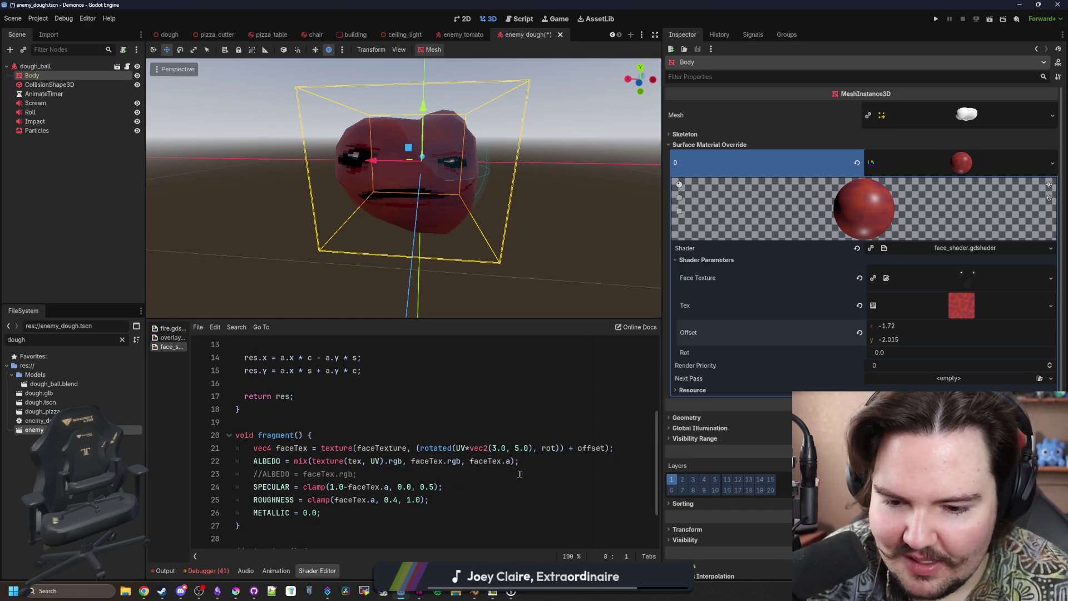
Replace the hard-coded vec2(3.0, 5.0) on line 21 with a new 'uniform vec2 stretch;' parameter.
drag(532, 448, 509, 447)
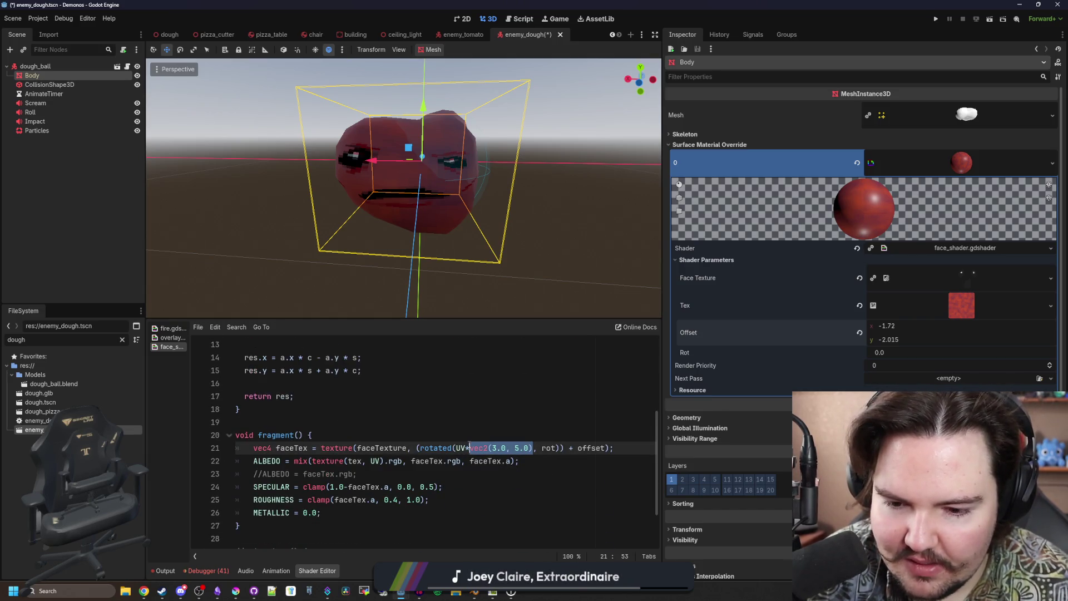
key(Delete)
scroll(374, 451, up, 3)
text(tretch)
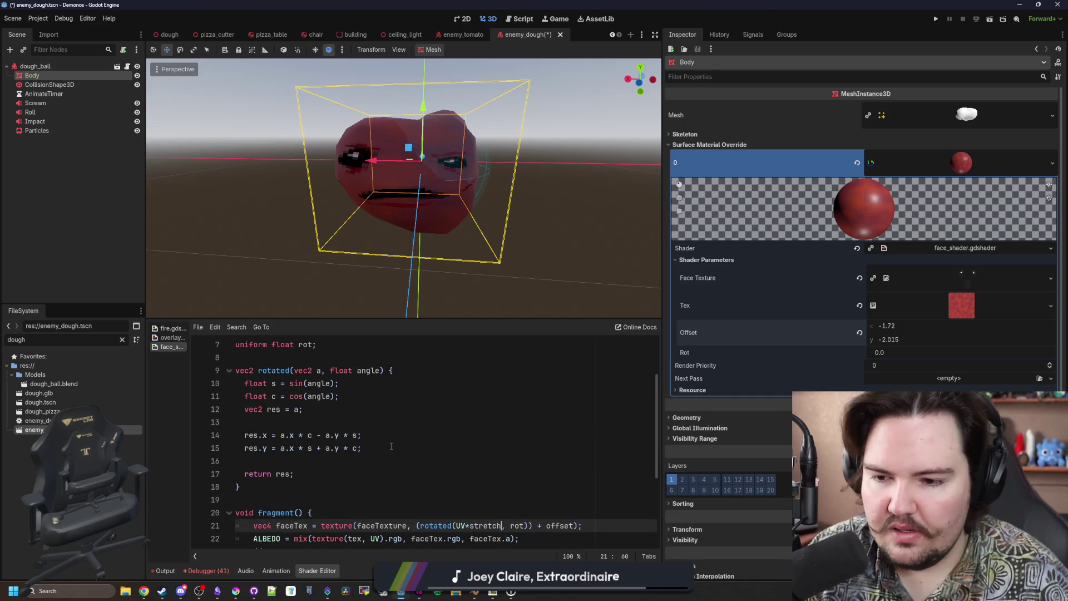
scroll(390, 447, up, 5)
click(338, 421)
key(Return)
text(un)
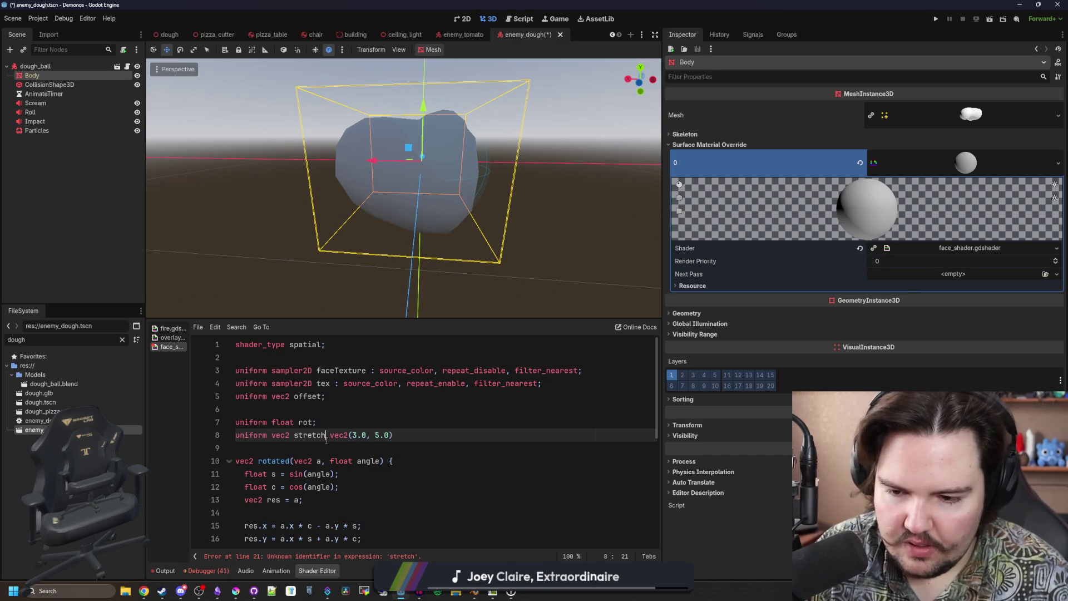
key(ctrl+BackSpace)
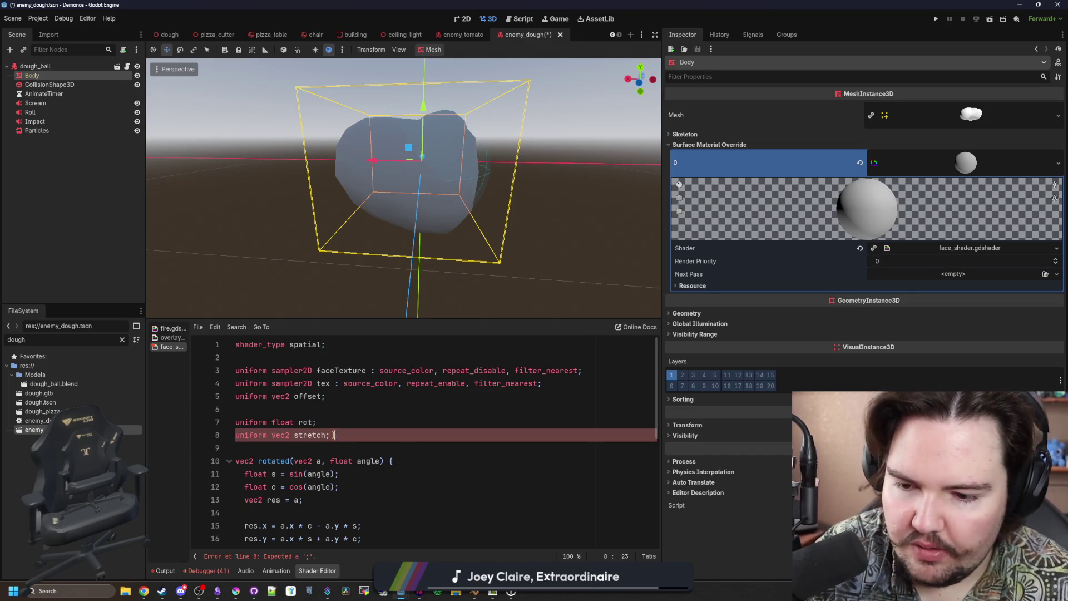
key(BackSpace)
key(BackSpace)
key(Up)
click(400, 408)
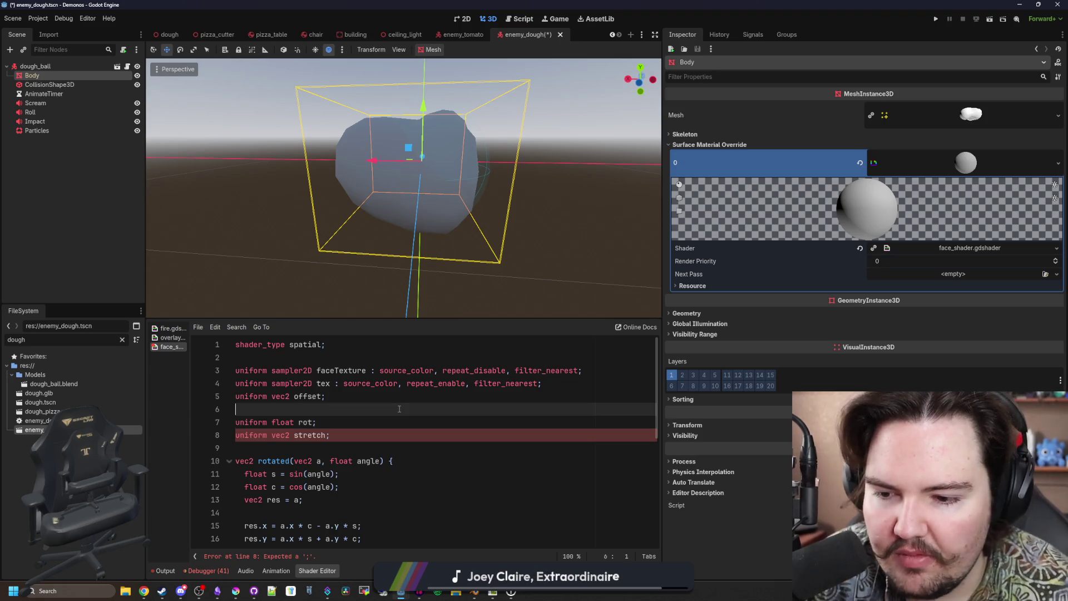
Save the dough scene and the tomato enemy scene, then return to the dough scene.
key(ctrl+s)
key(ctrl+shift+Tab)
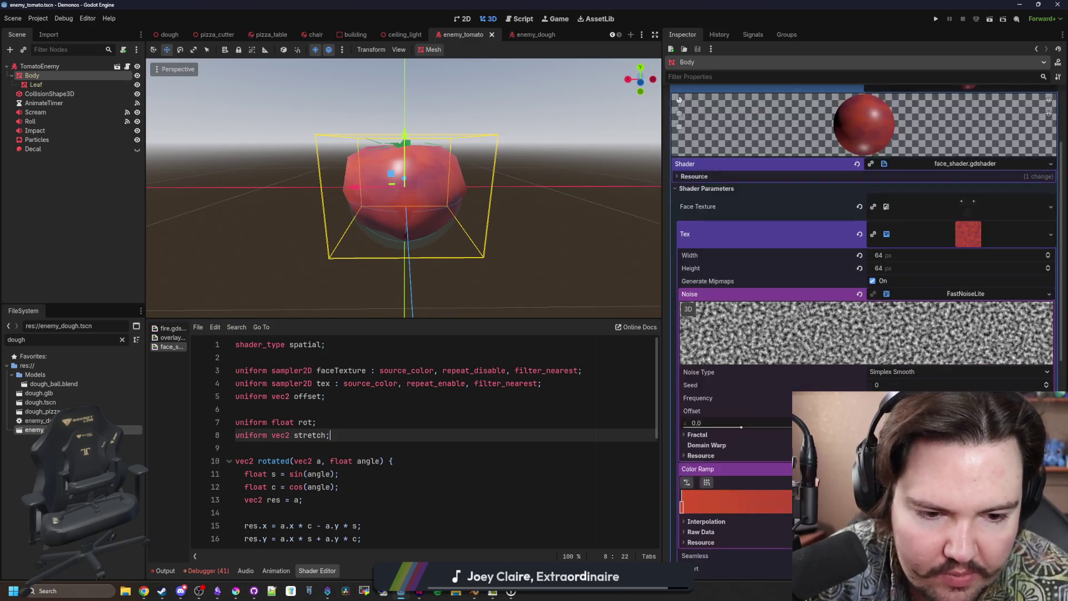
scroll(835, 292, down, 10)
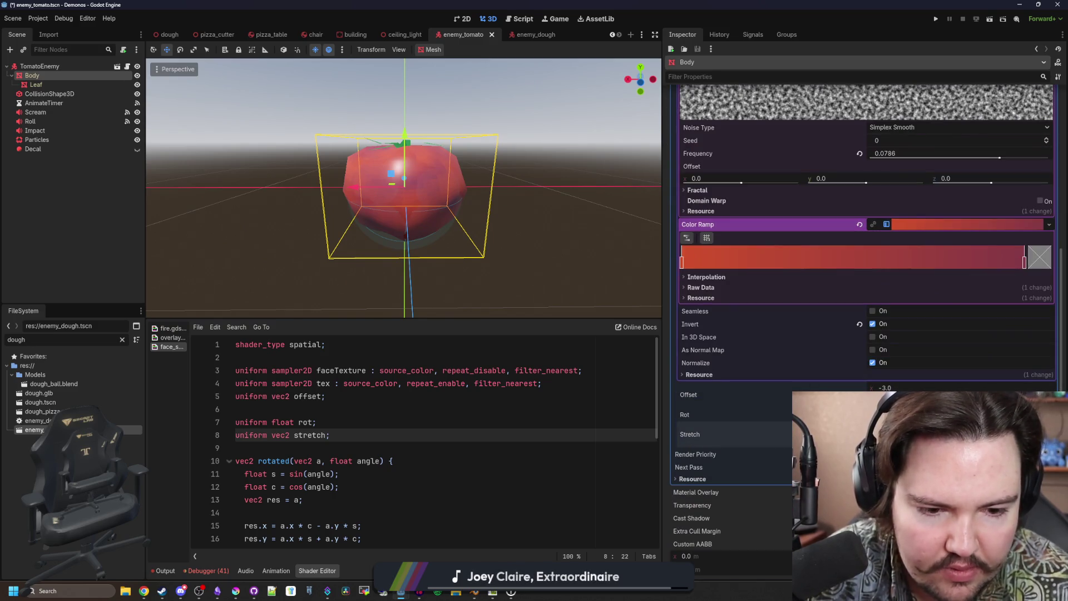
key(ctrl+s)
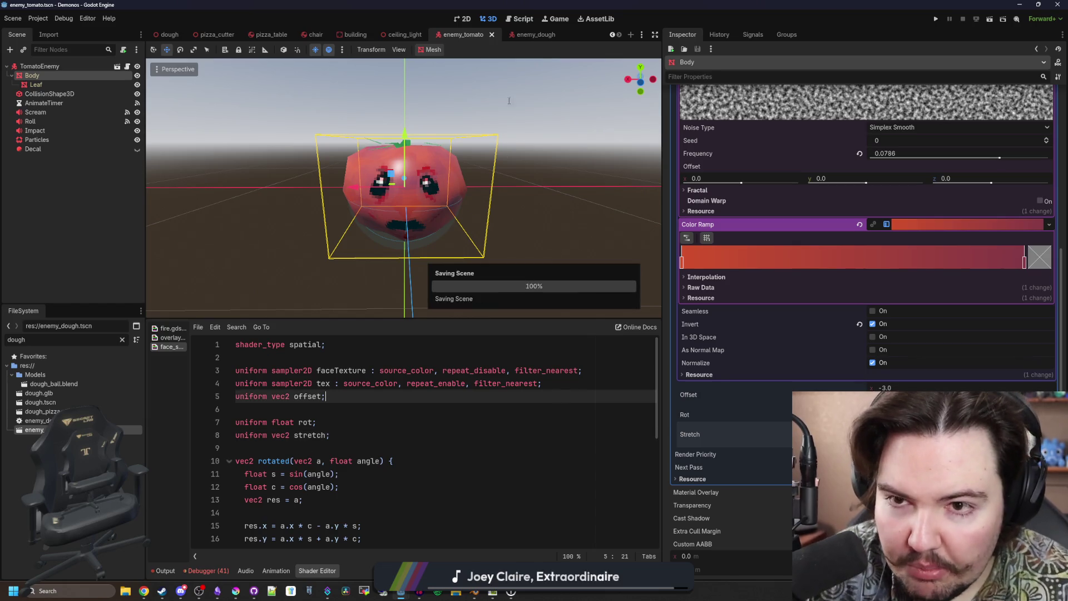
click(534, 34)
middle_click(503, 315)
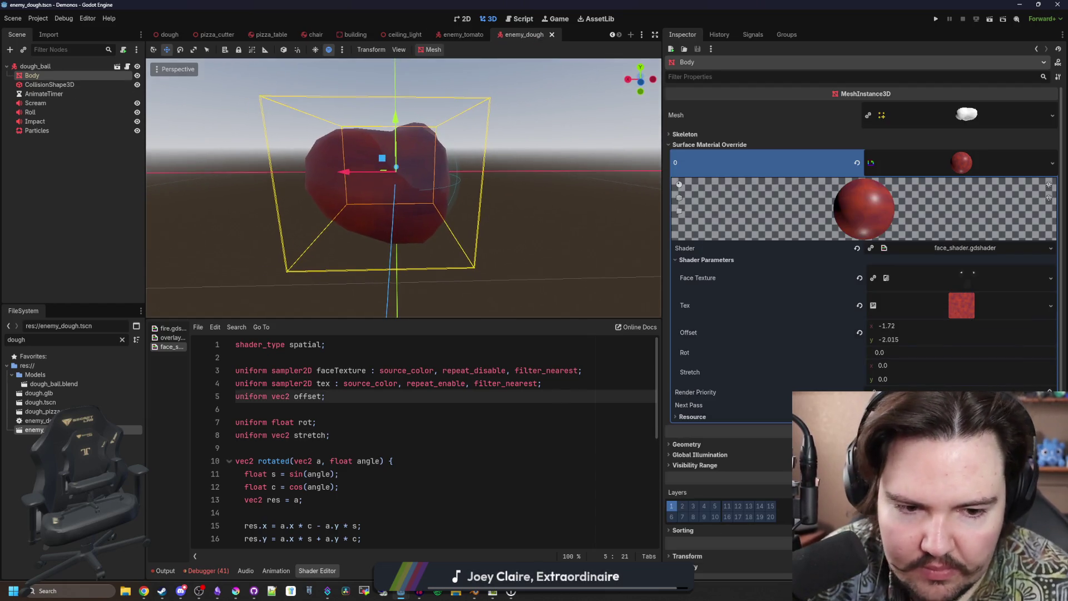
Set Stretch to 1.0, 1.0 and shift the face offset down and sideways on the body.
click(888, 365)
text(1)
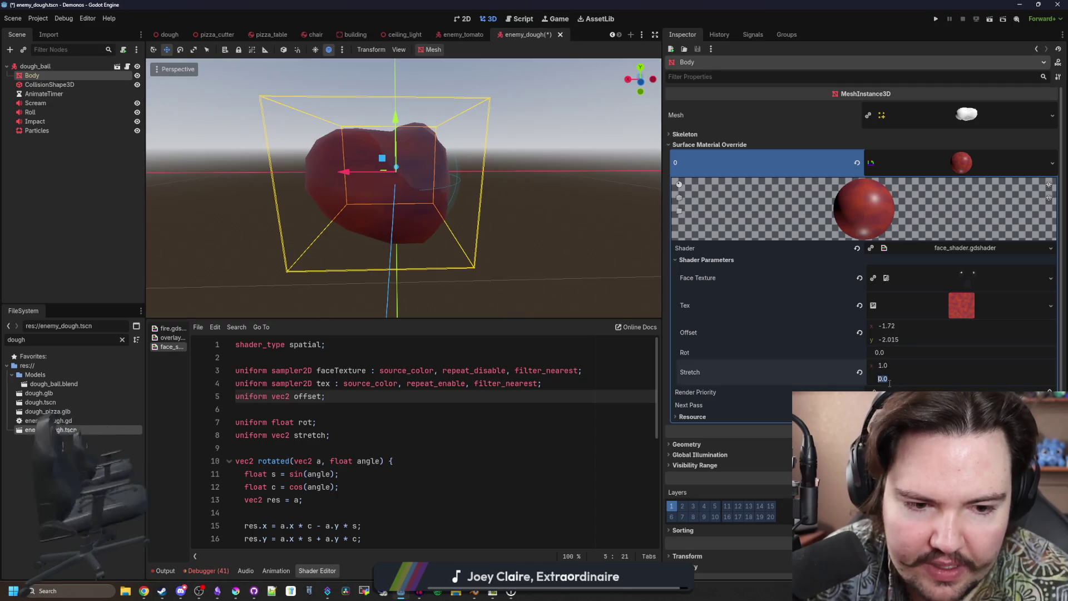
key(Tab)
text(1)
key(Return)
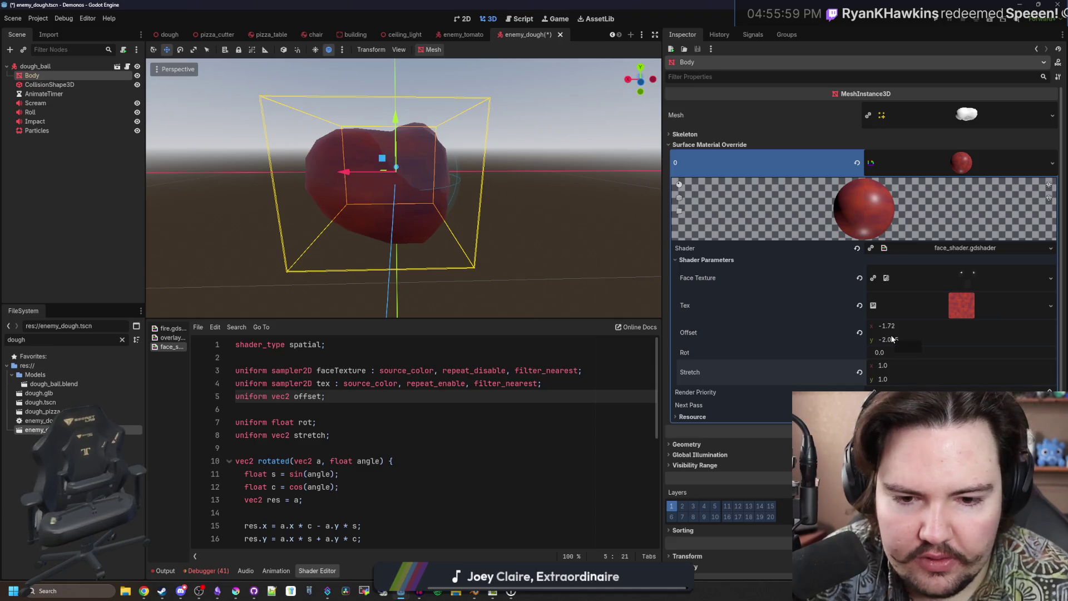
drag(886, 326, 918, 325)
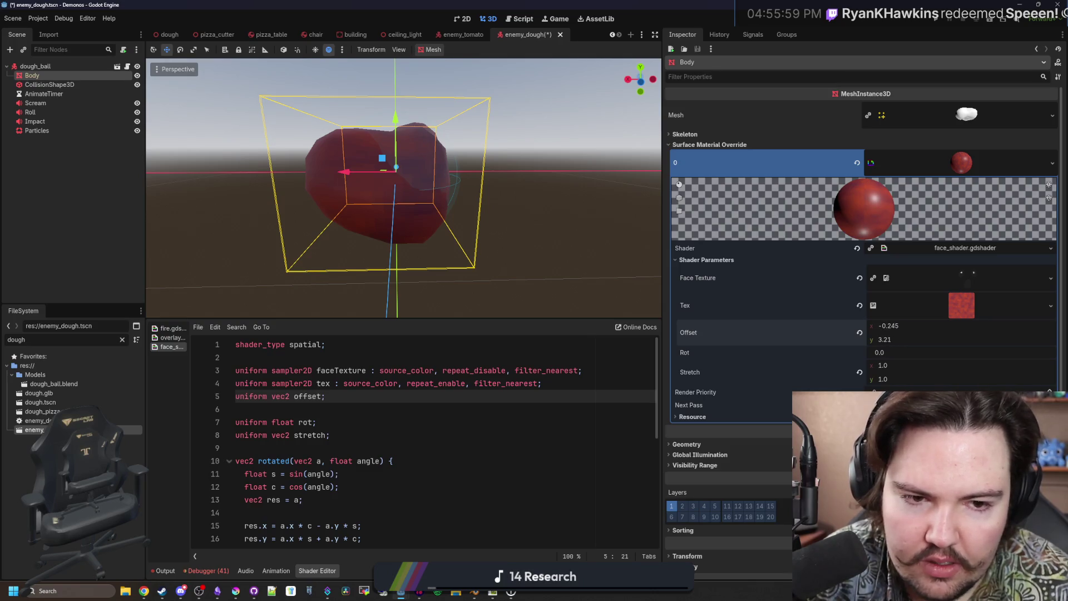
mouse_move(893, 339)
mouse_down()
mouse_move(876, 339)
mouse_move(918, 366)
mouse_move(910, 338)
mouse_up()
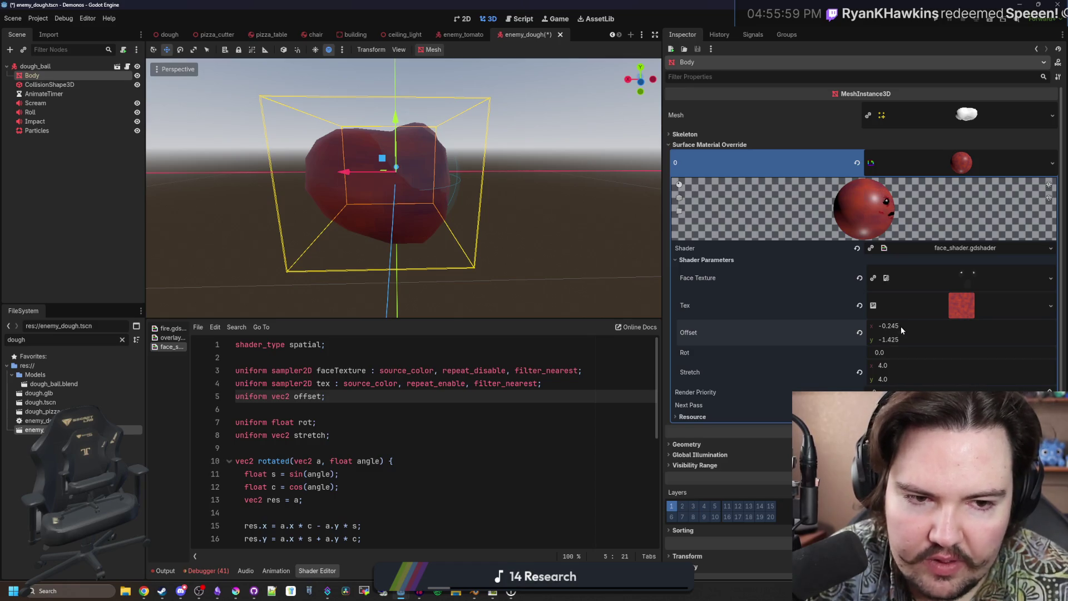
drag(889, 326, 872, 326)
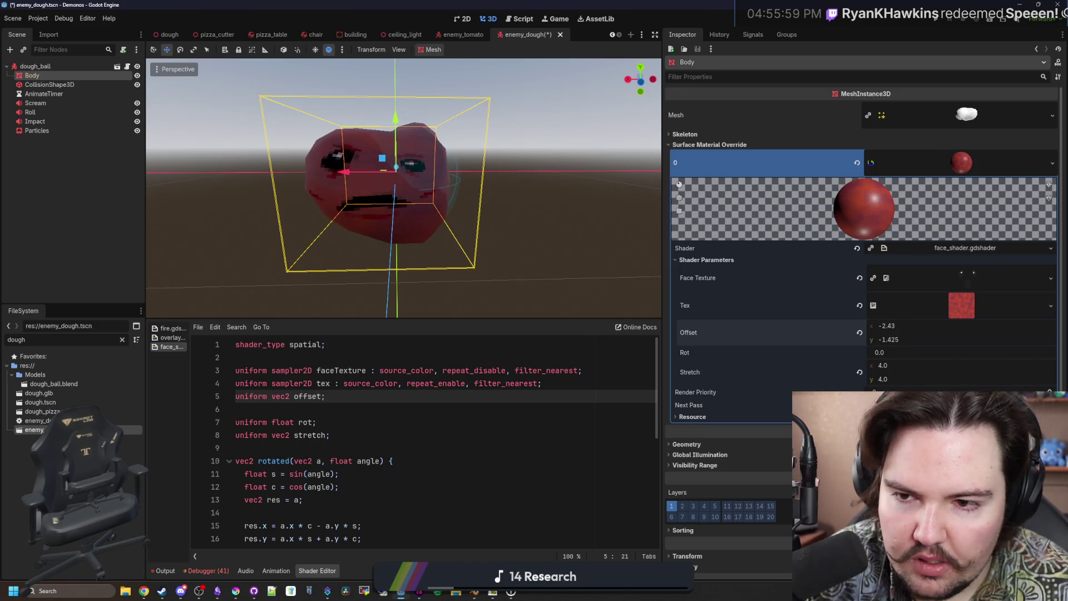
Widen the face to stretch x 6.115 and centre it with offset x -4.0.
drag(884, 366, 910, 366)
drag(886, 326, 877, 326)
drag(884, 366, 914, 366)
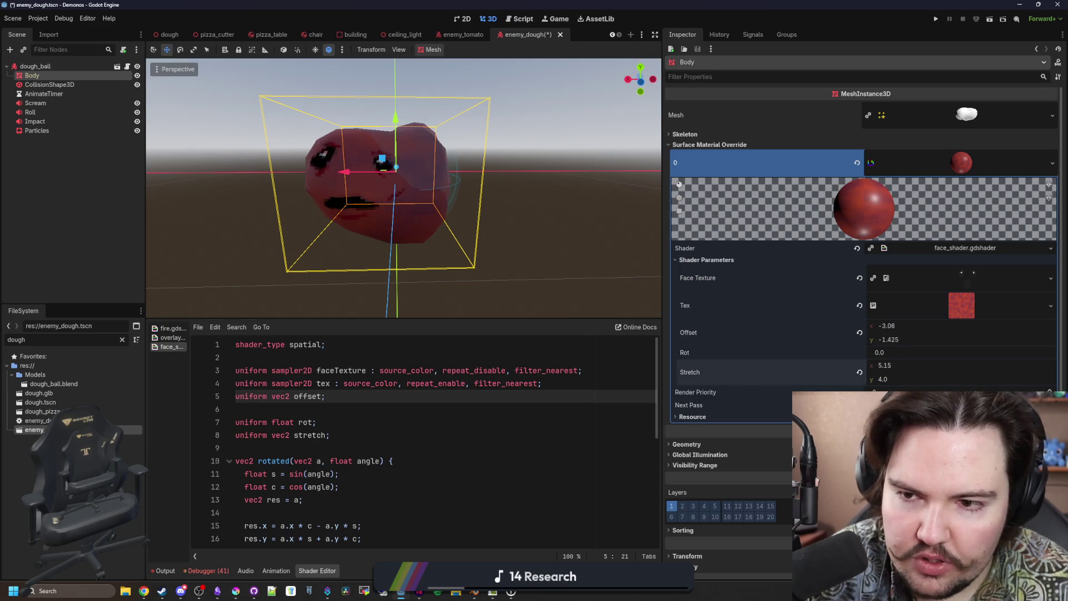
drag(899, 327, 880, 328)
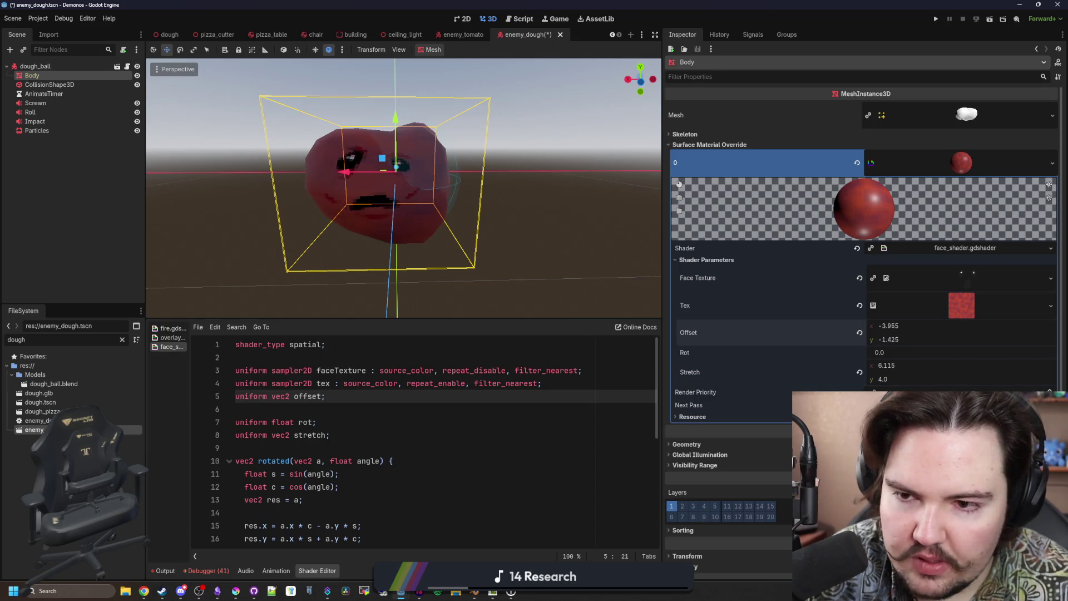
Orbit around the dough ball to check the face placement, then reselect the Body mesh.
click(557, 231)
drag(557, 231, 417, 209)
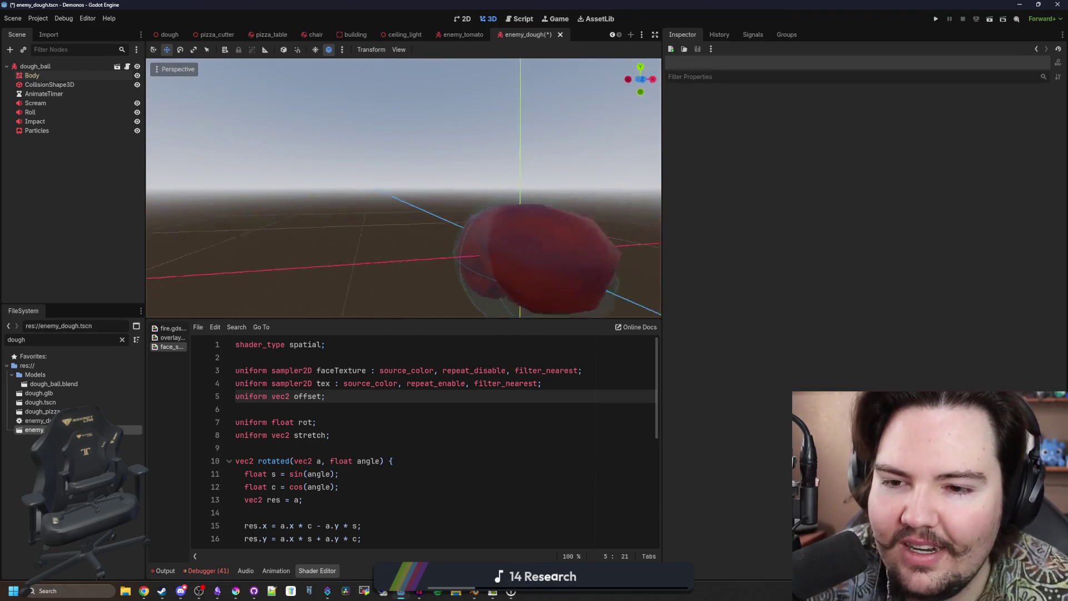
scroll(400, 184, up, 5)
scroll(401, 183, down, 4)
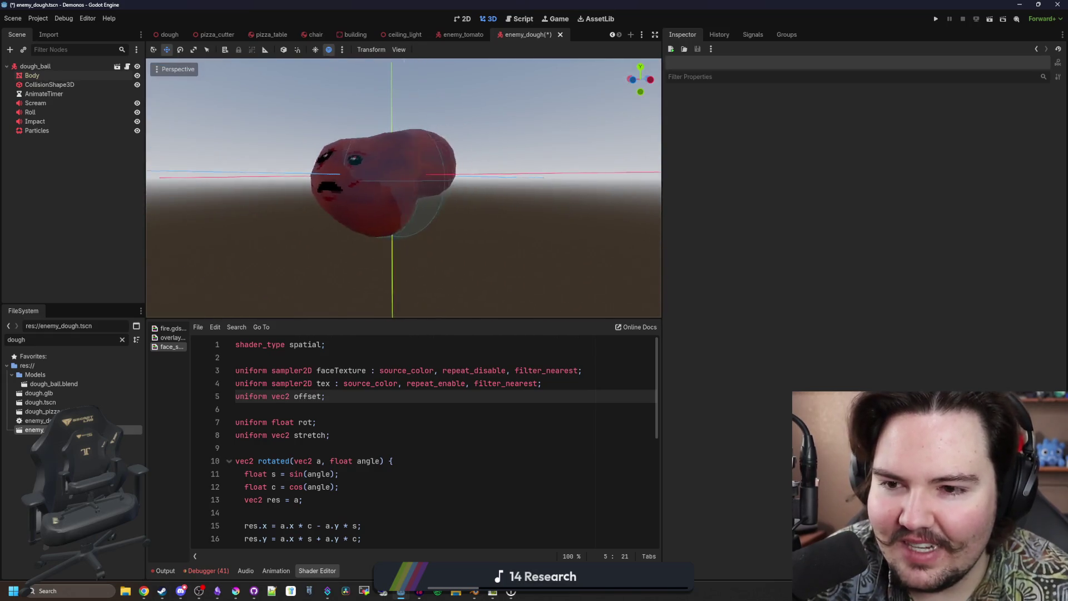
scroll(401, 183, up, 4)
scroll(400, 183, down, 4)
mouse_move(400, 184)
mouse_down()
mouse_move(435, 167)
mouse_move(317, 209)
mouse_up()
scroll(400, 184, up, 4)
click(32, 75)
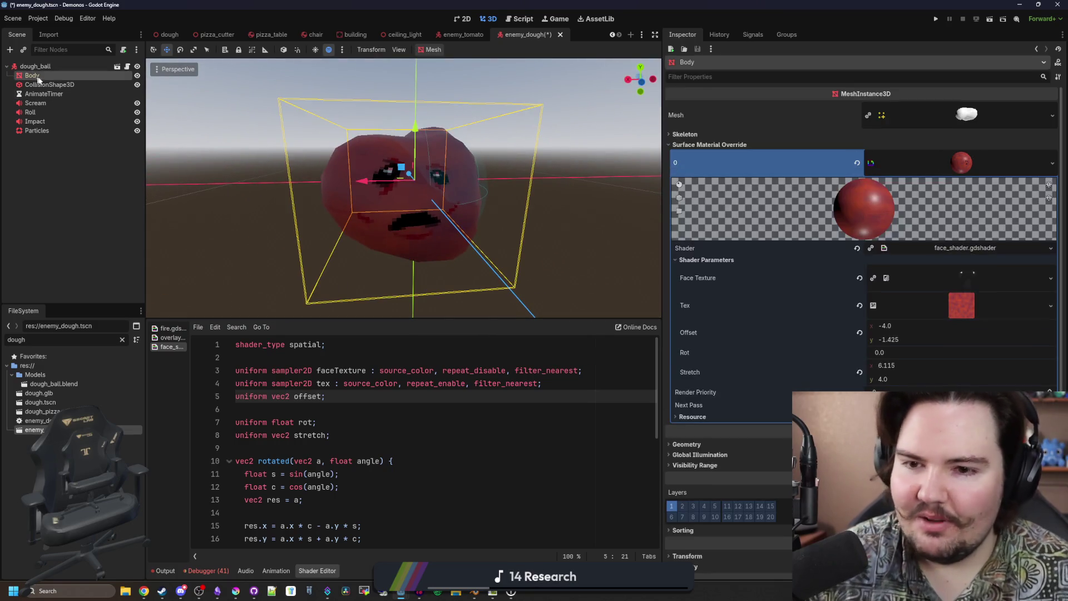
Change the noise texture's Color Ramp stop from red to a pale pink and preview it.
click(949, 308)
click(960, 378)
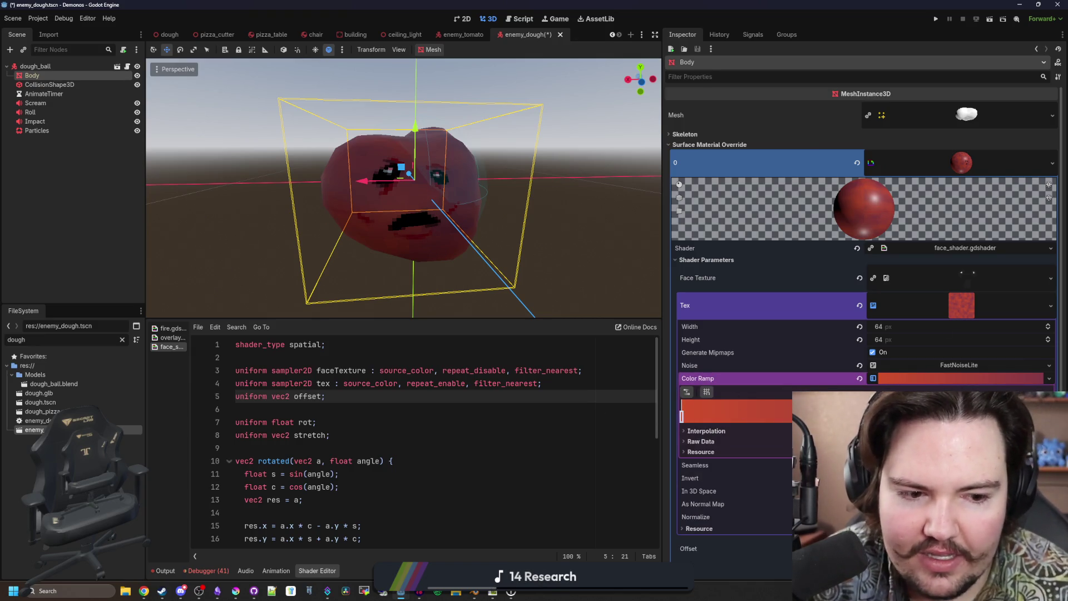
double_click(684, 414)
drag(775, 225, 801, 164)
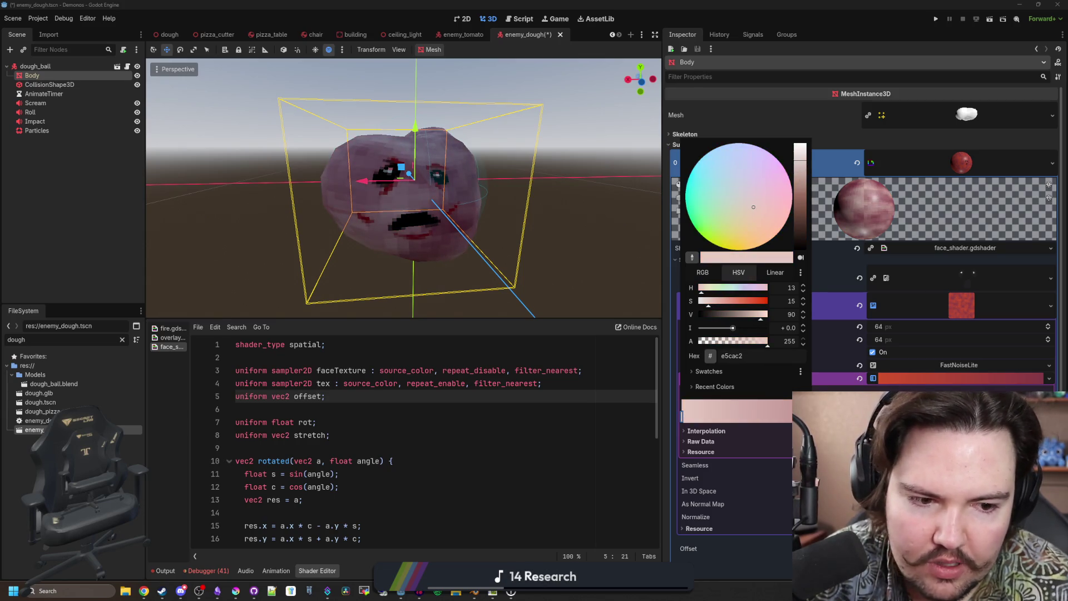
click(696, 425)
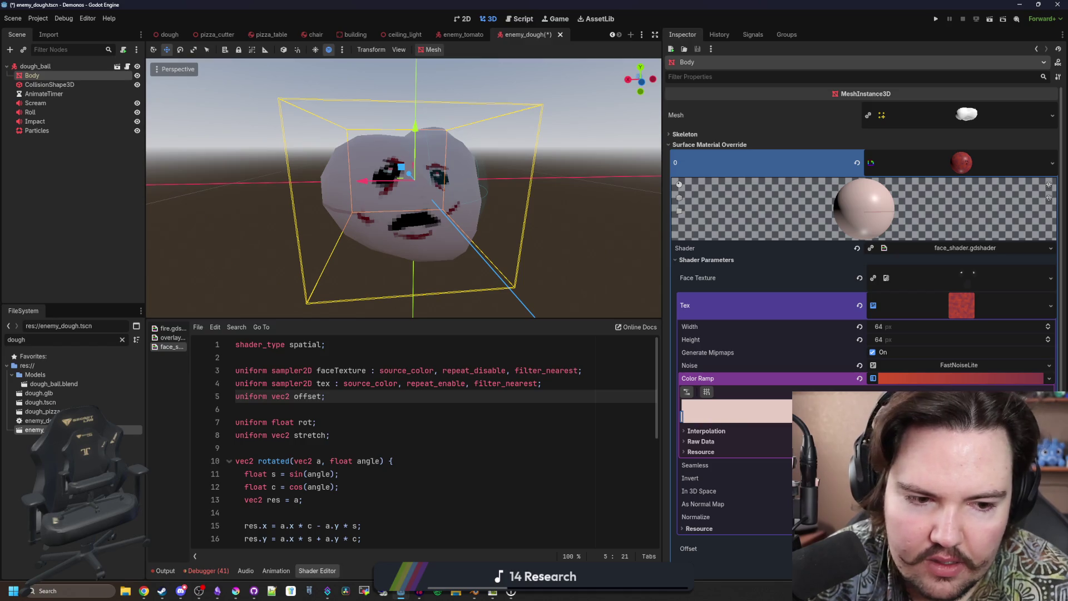
Refine the gradient colour via RGB and HSV sliders to a light peach #ffbf8f.
click(736, 410)
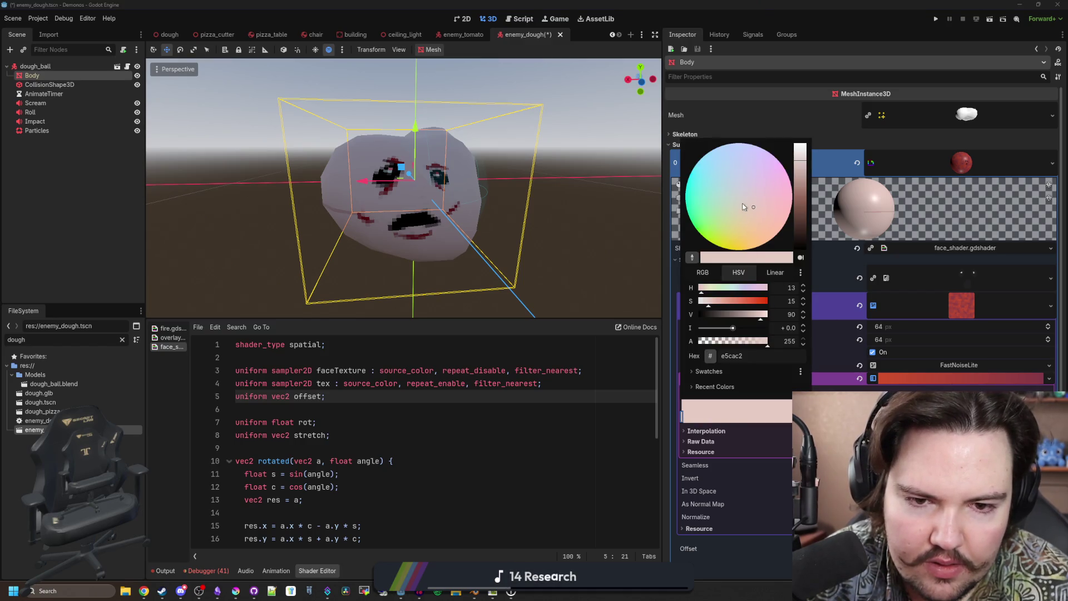
click(703, 273)
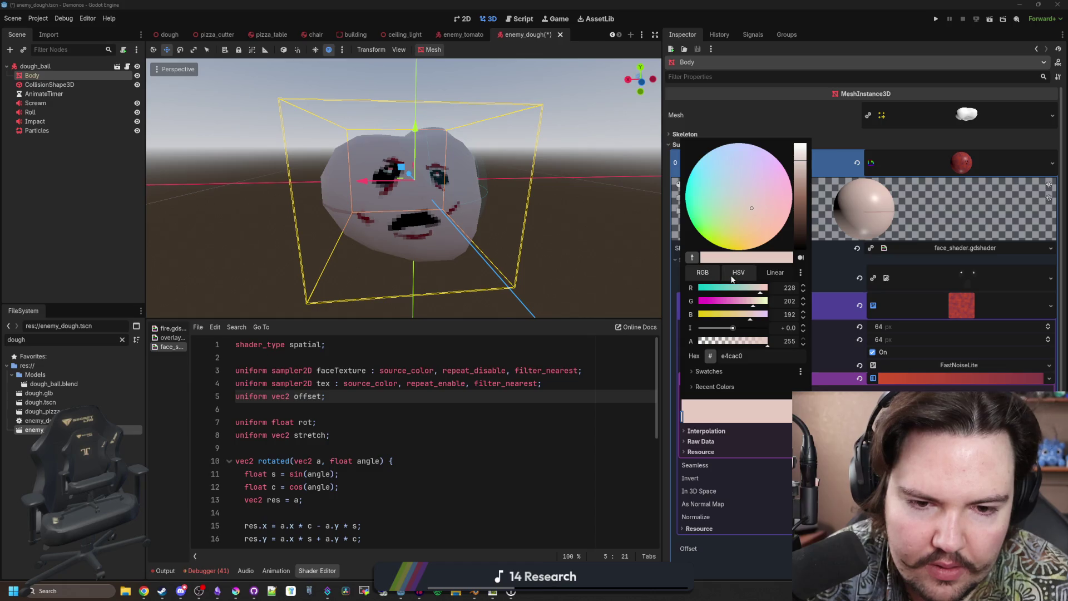
drag(752, 315, 744, 316)
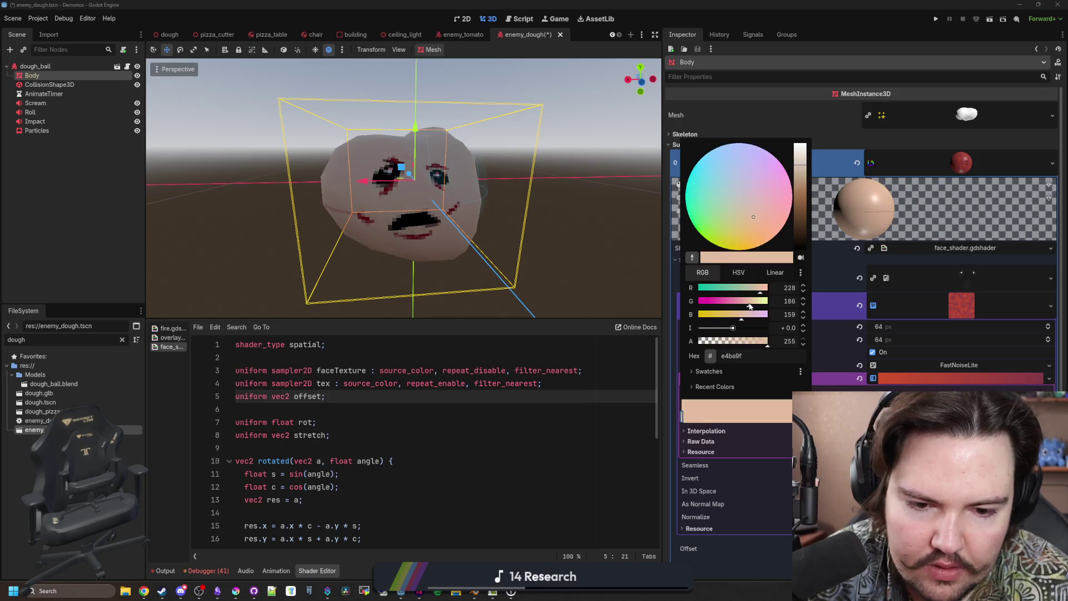
click(739, 272)
drag(733, 303, 773, 313)
click(800, 257)
click(627, 250)
Orbit around the dough ball to view the new doughy tint unobstructed.
mouse_move(627, 250)
mouse_down()
mouse_move(501, 209)
mouse_move(376, 251)
mouse_up()
middle_click(418, 192)
click(530, 227)
Inspect the peach ball from the front, save enemy_dough, and select the dough_ball root node.
drag(417, 193, 334, 209)
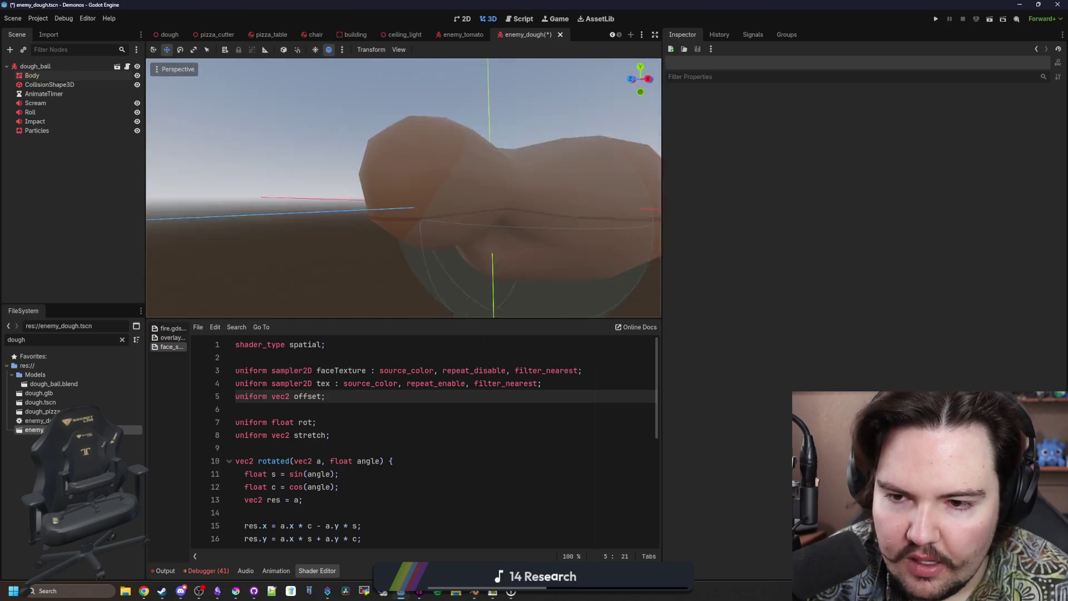
drag(417, 192, 334, 168)
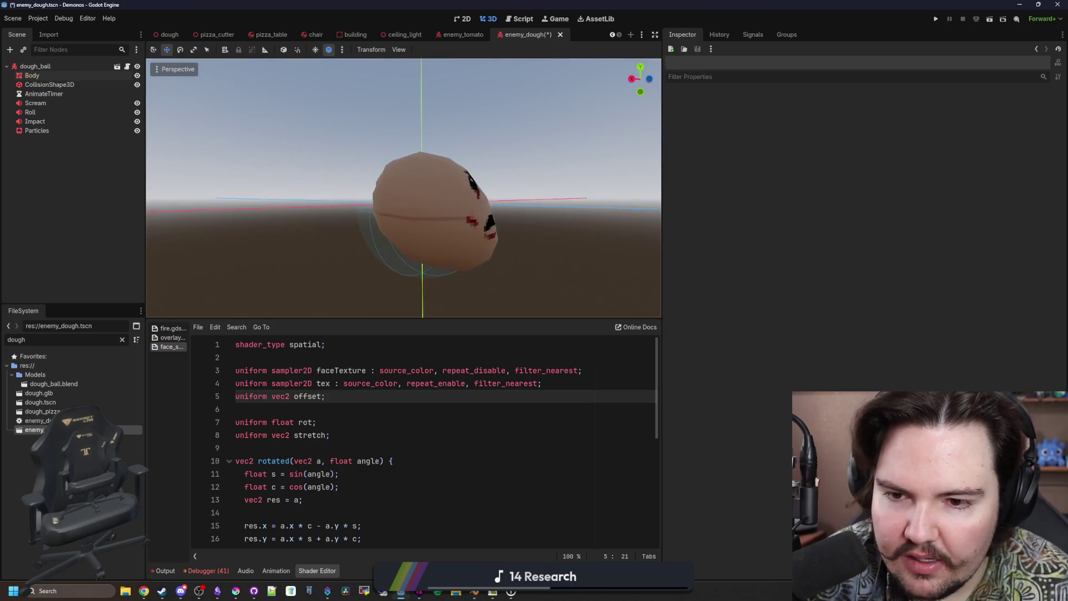
scroll(417, 167, down, 3)
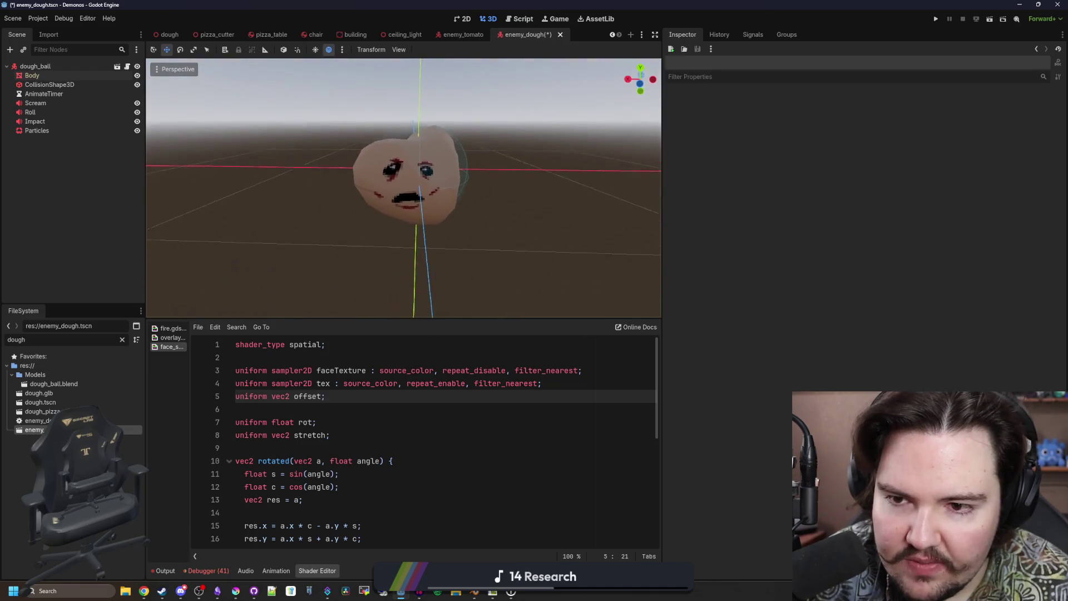
key(ctrl+s)
key(ctrl+s)
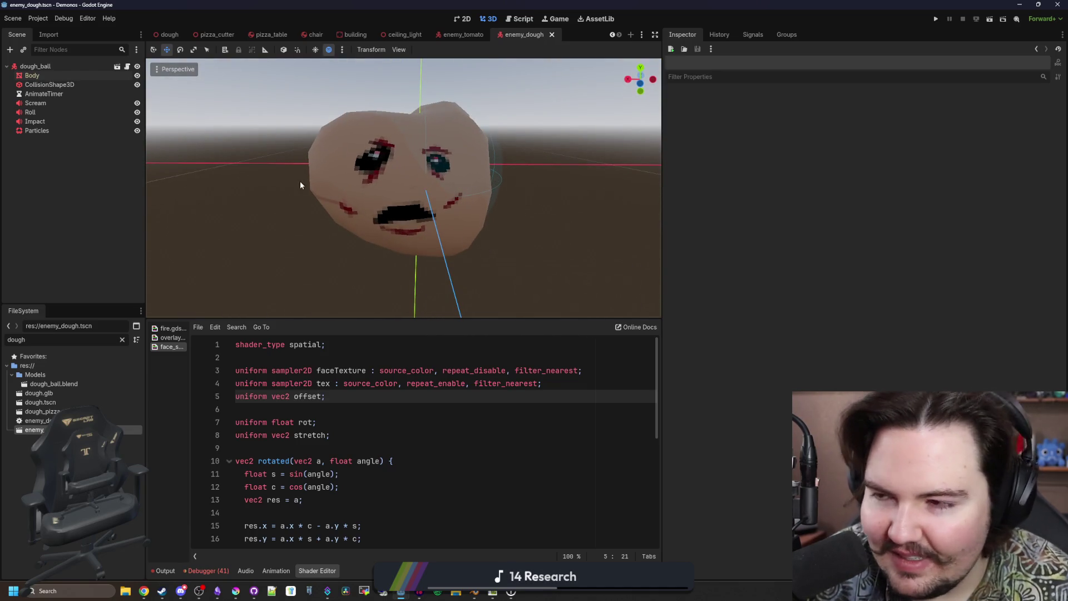
click(35, 66)
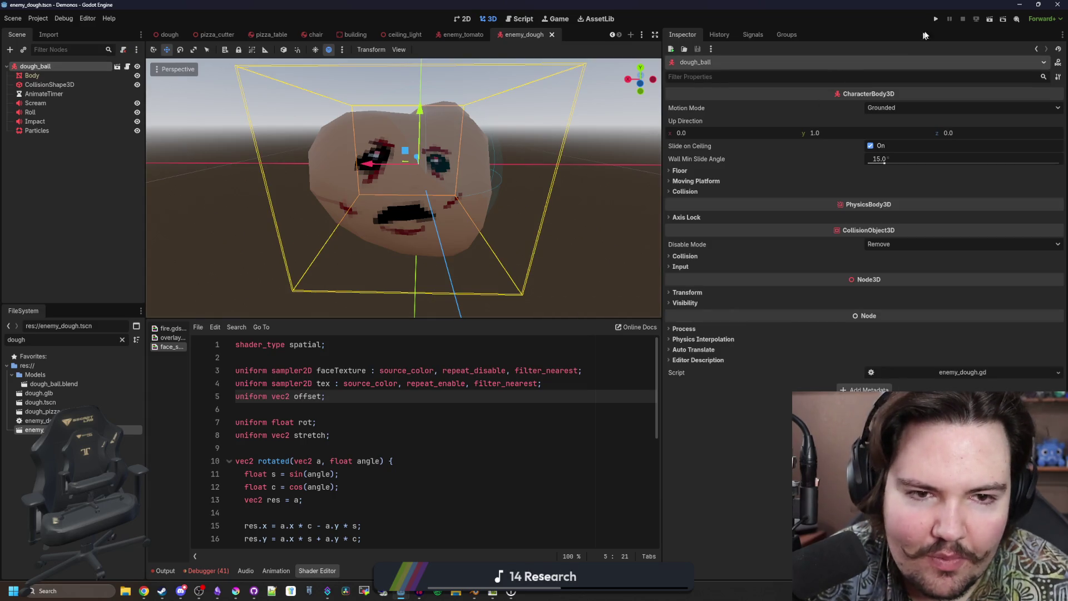
Open Circle.gd and start a 'var enemies' array declaration above _process.
click(60, 186)
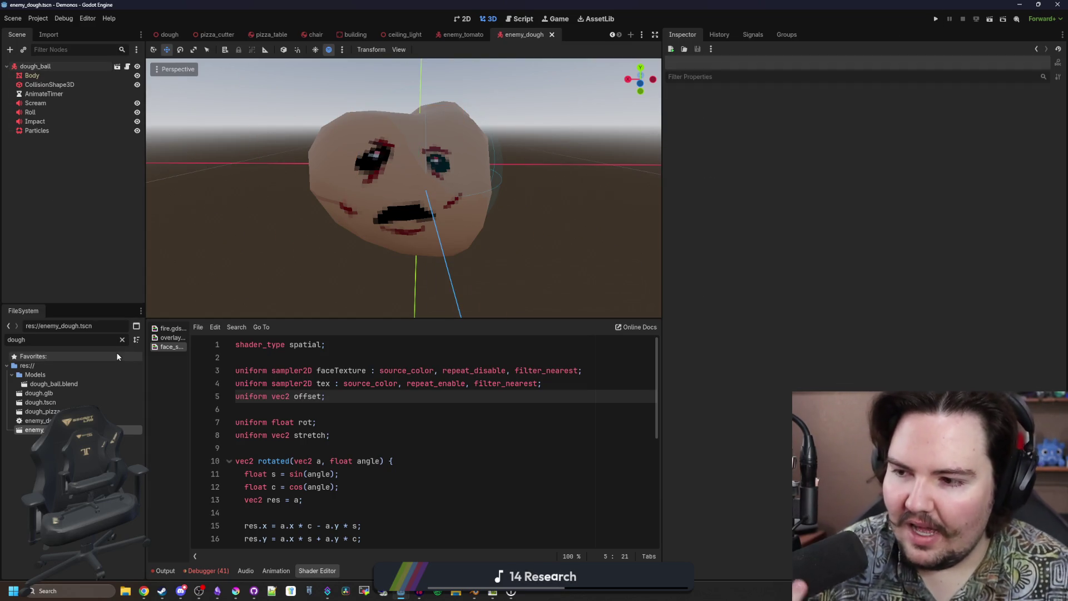
click(122, 339)
text(circ)
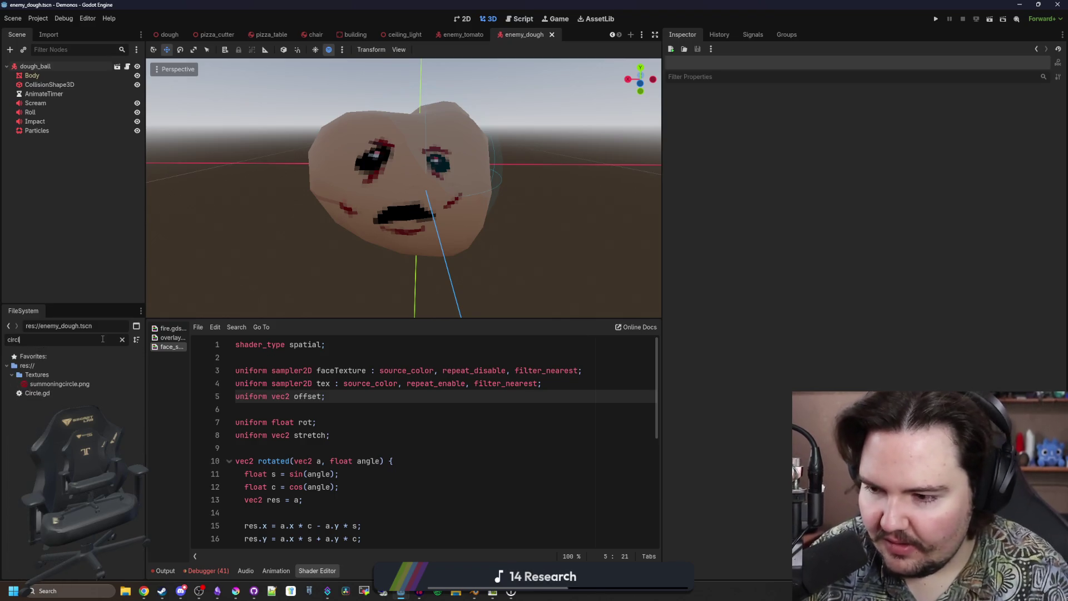
text(le)
double_click(38, 393)
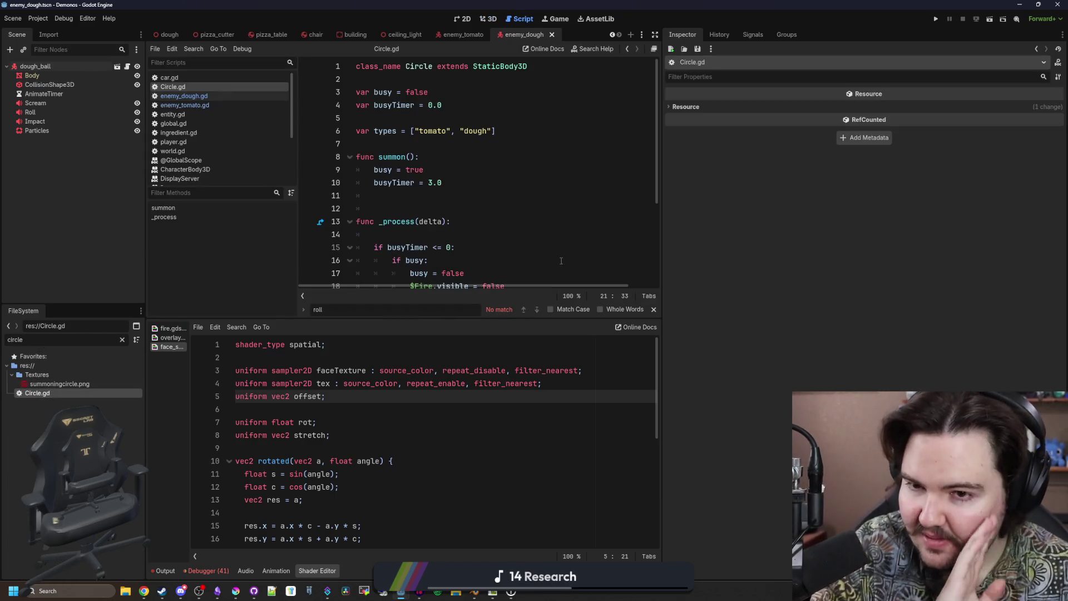
scroll(561, 261, down, 3)
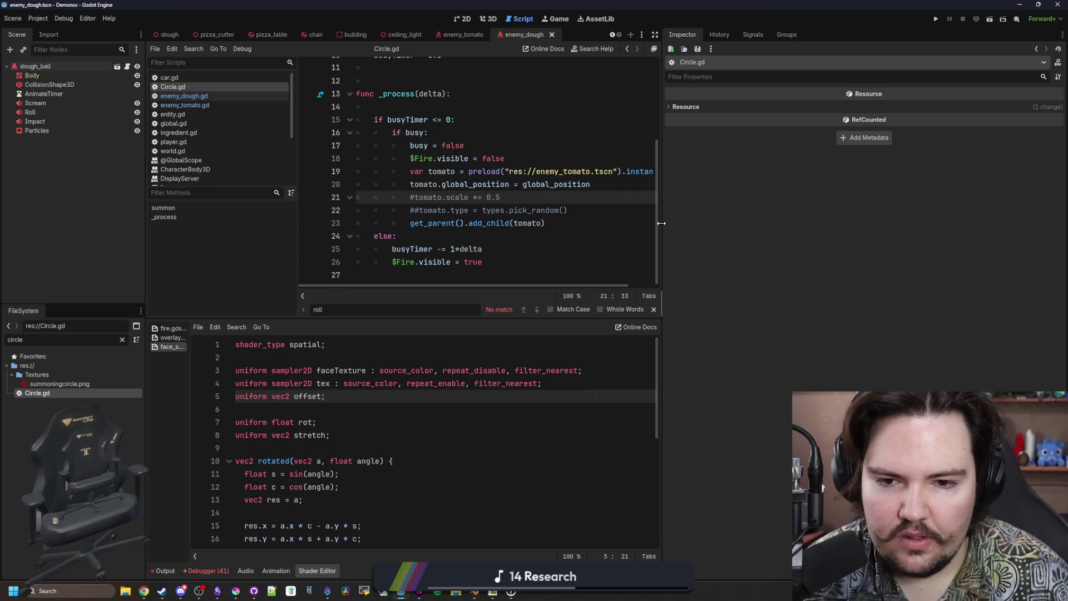
drag(662, 224, 973, 224)
click(536, 170)
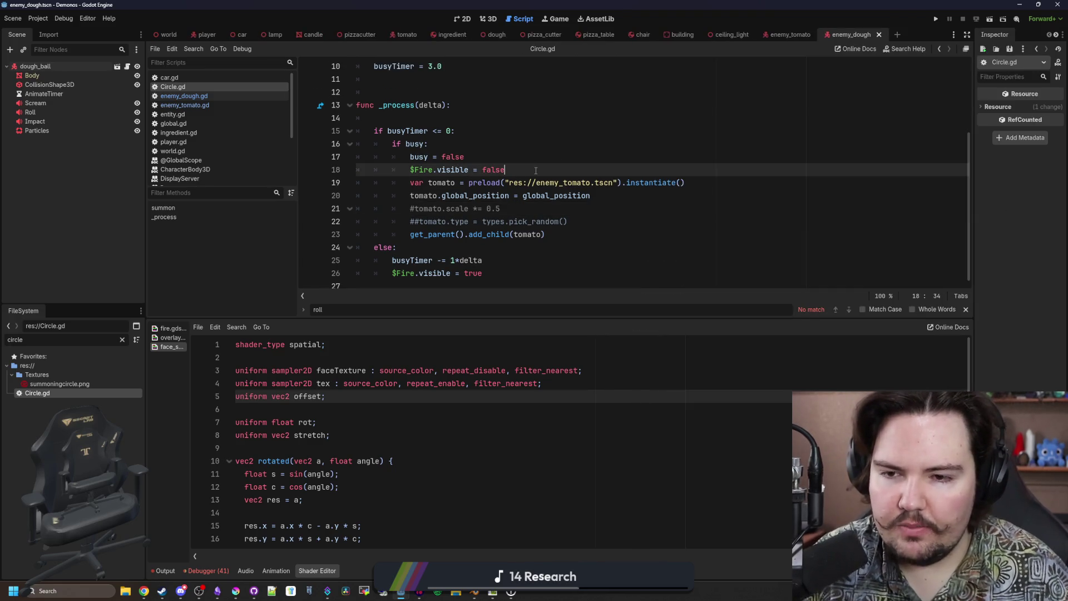
click(402, 94)
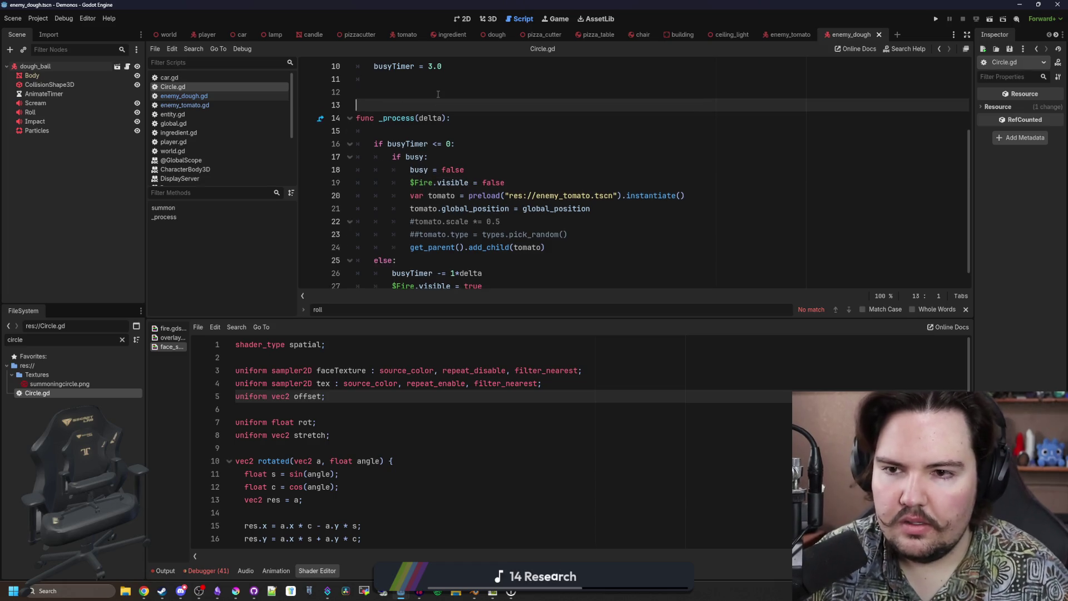
key(Return)
key(Return)
key(Return)
text(var enemies =)
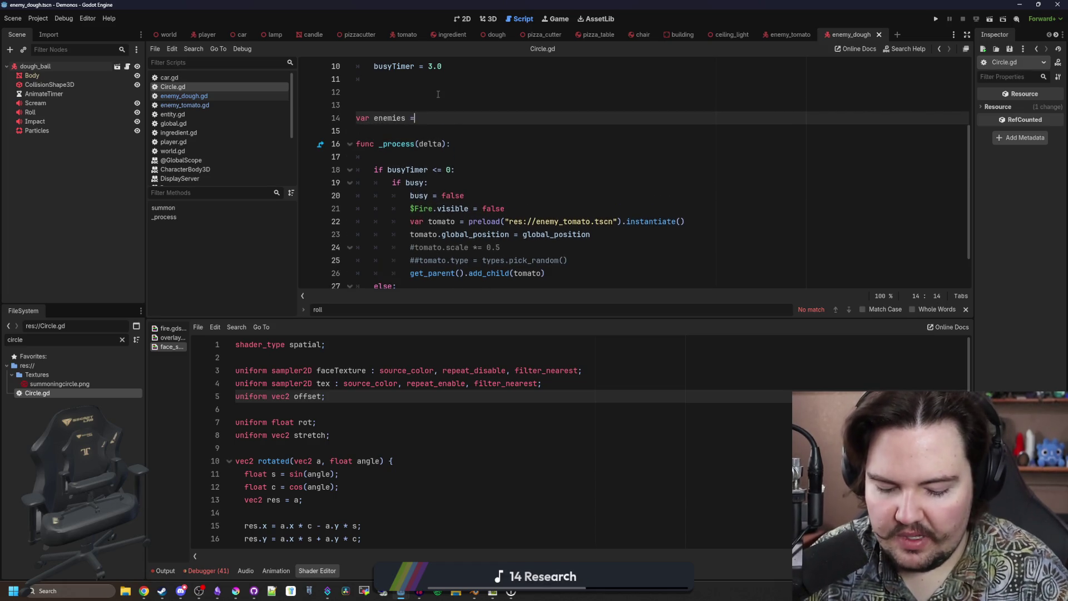
key(Return)
Fill the enemies list with preloads of enemy_tomato.tscn and enemy_dough.tscn.
click(685, 248)
drag(684, 247, 428, 247)
click(587, 249)
drag(621, 248, 468, 247)
key(ctrl+x)
click(395, 130)
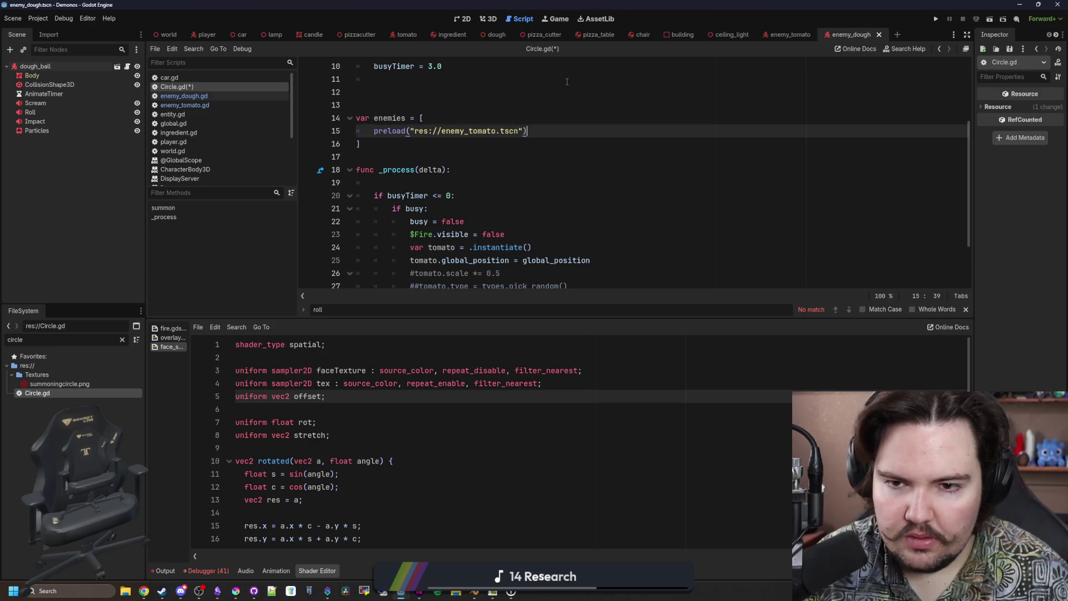
key(Return)
key(ctrl+v)
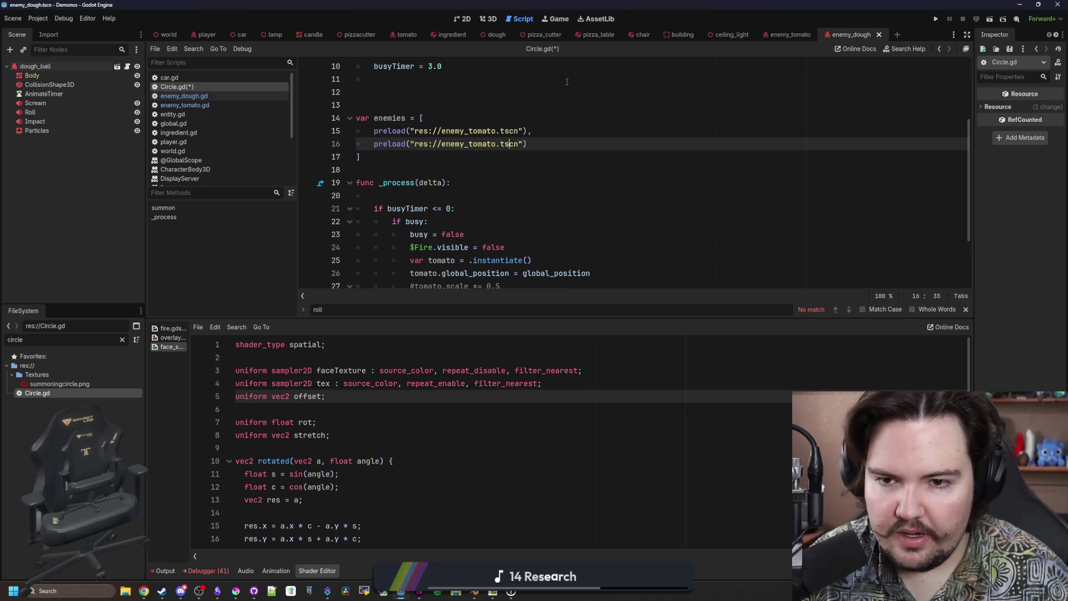
key(Left)
key(Left)
key(Left)
text(dou)
key(Return)
click(552, 104)
Spawn with enemies.pick_random().instantiate() on line 25, save, and run the project.
click(545, 259)
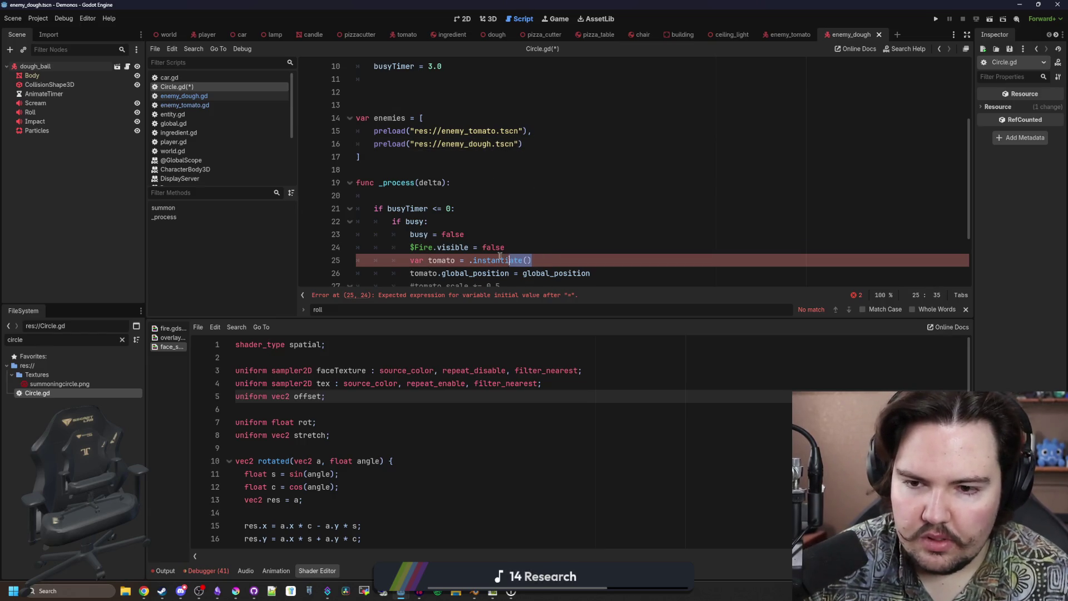
double_click(440, 259)
text(enemies.)
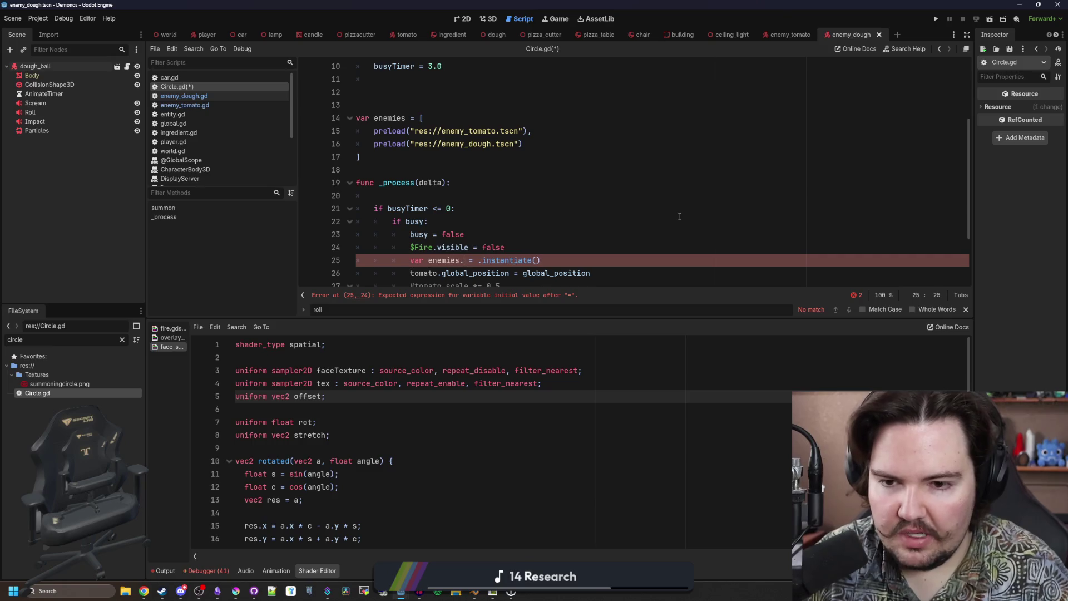
text(()
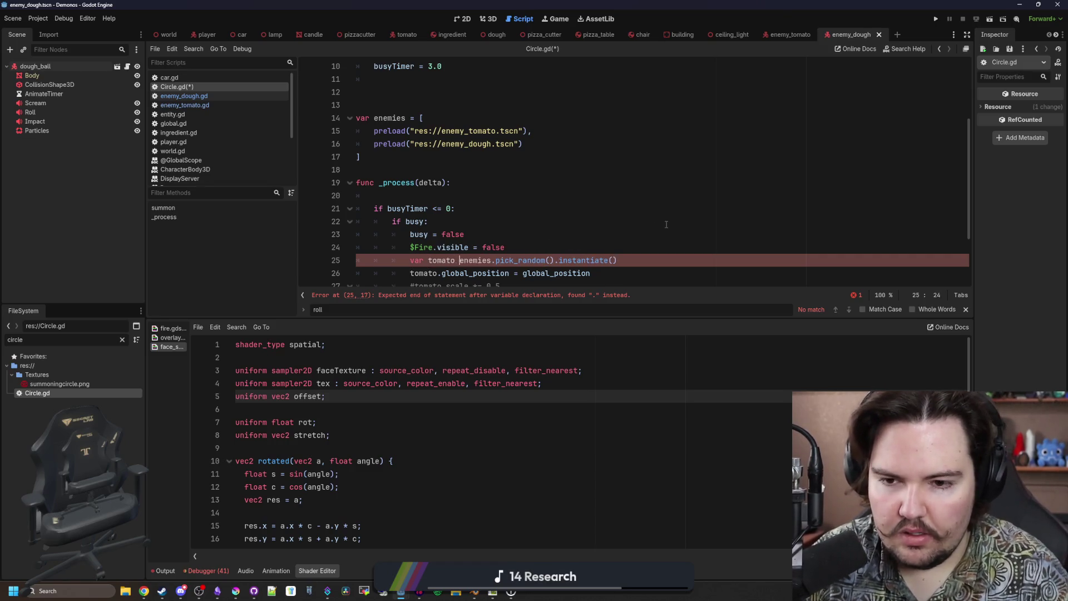
text(=)
key(Escape)
click(373, 194)
key(ctrl+s)
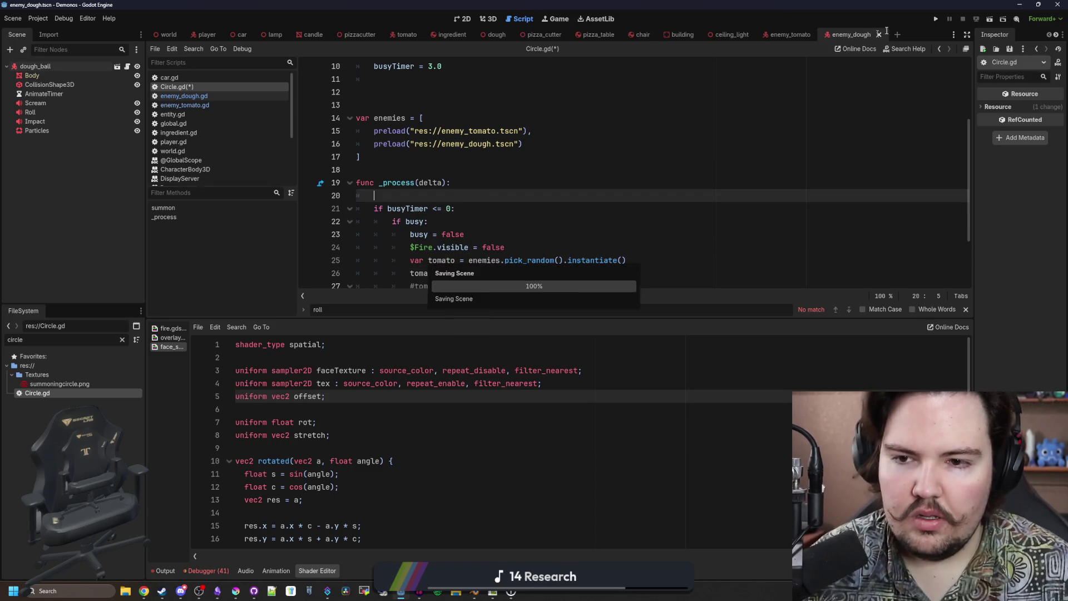
click(935, 18)
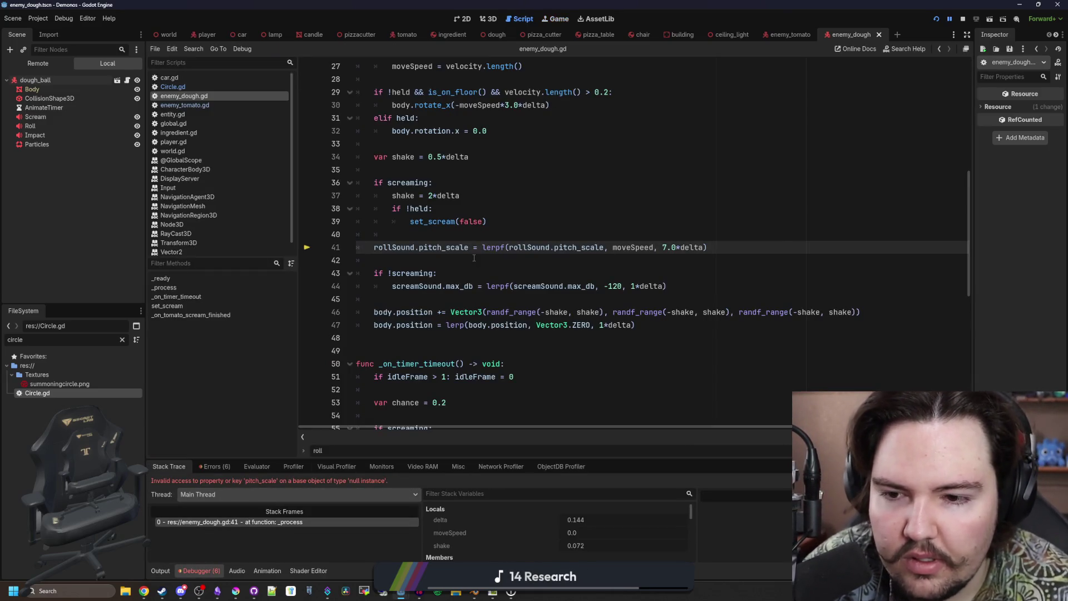
Stop the debug session after the pitch_scale error and switch to the world scene.
click(968, 19)
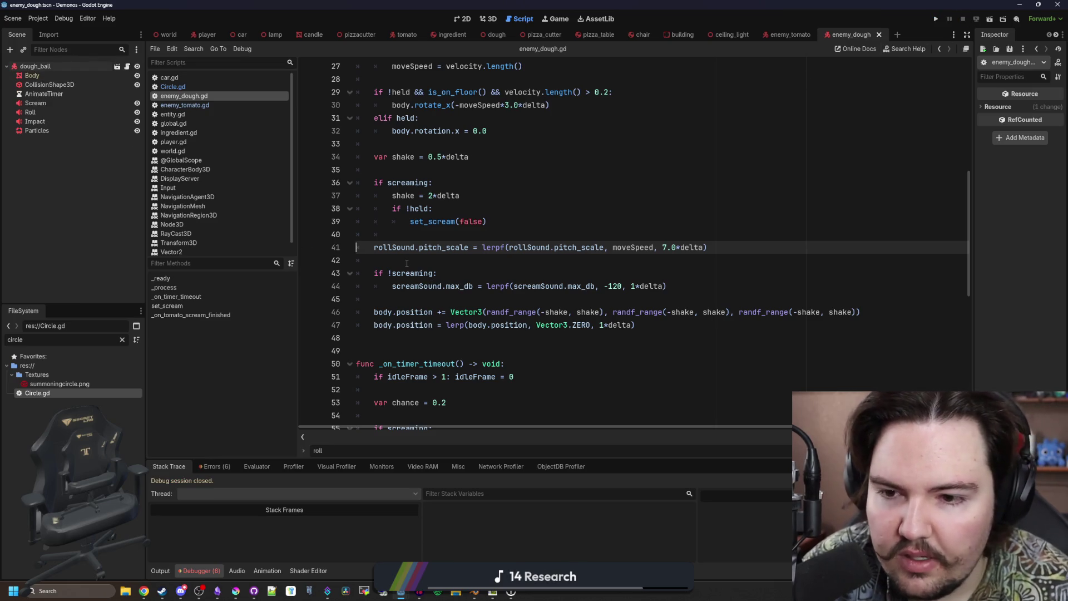
double_click(392, 247)
scroll(419, 247, up, 4)
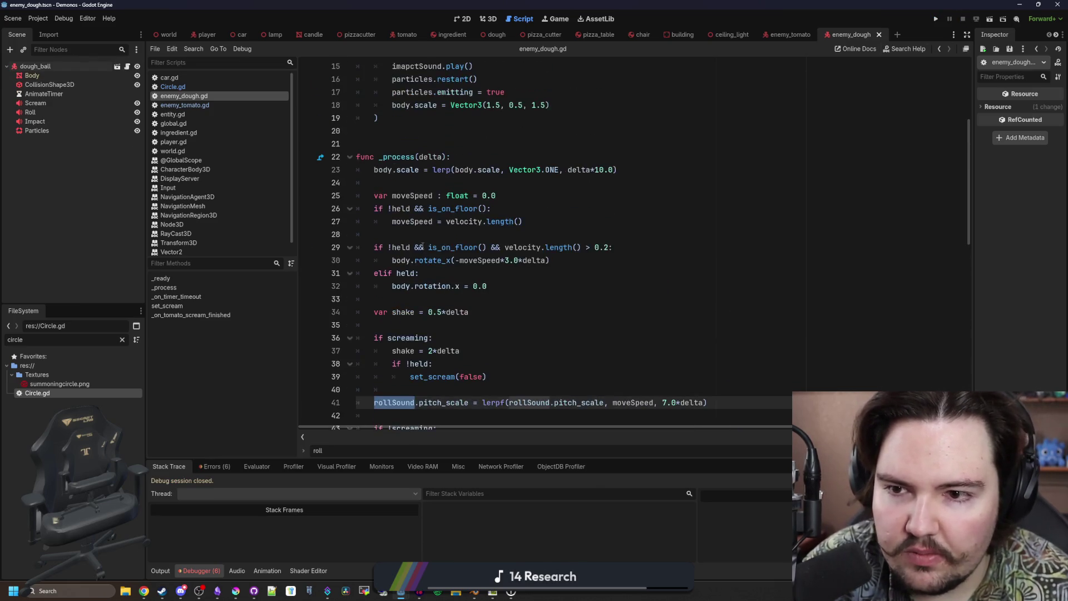
scroll(420, 247, up, 4)
scroll(419, 248, up, 1)
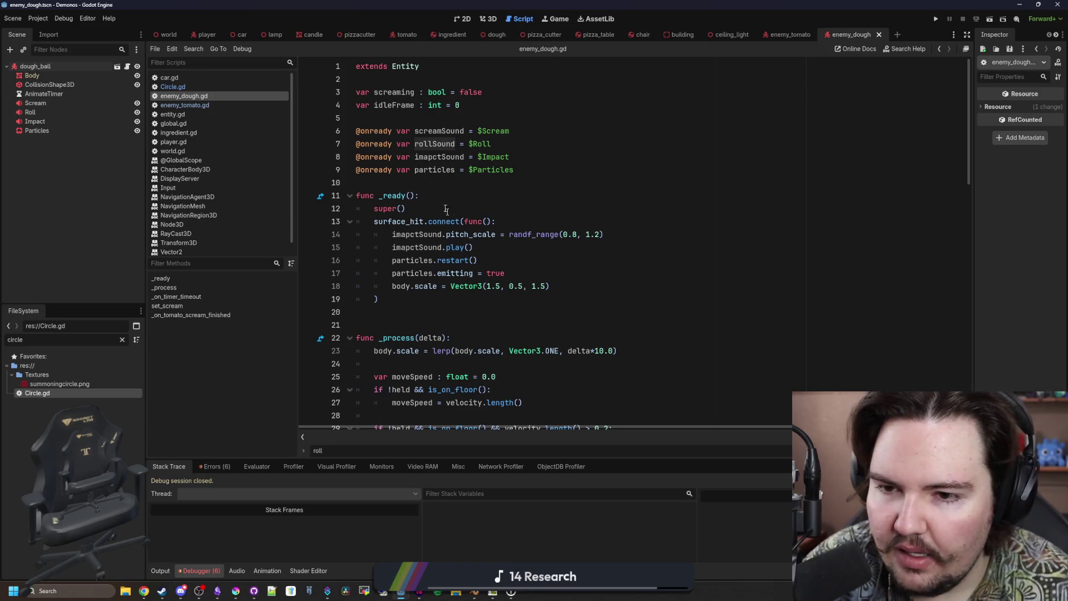
click(171, 34)
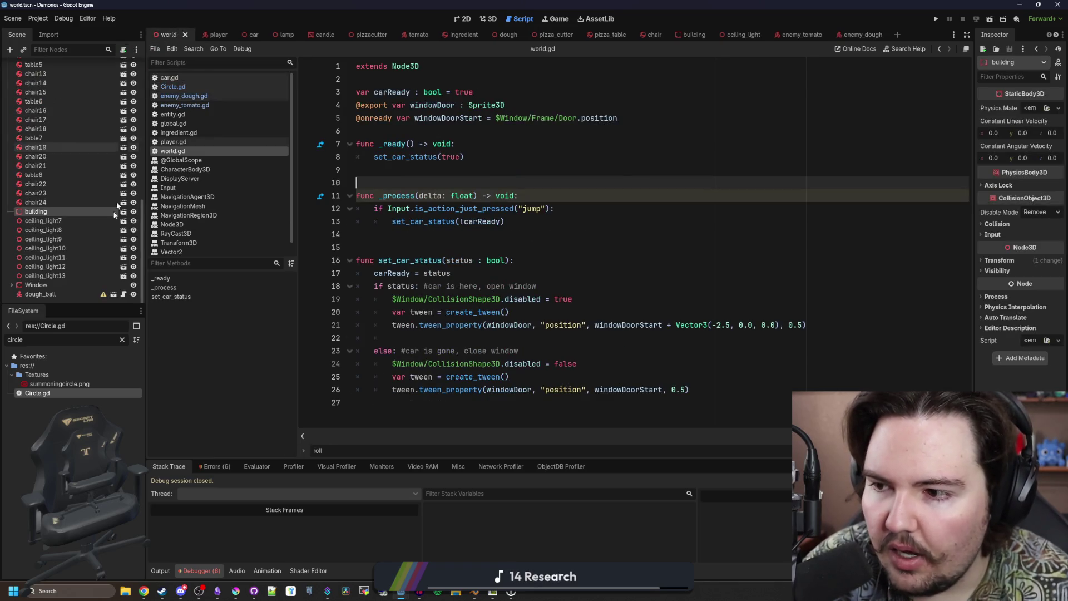
Delete the dough_ball node from the world scene and start the game.
click(58, 295)
key(Delete)
key(Return)
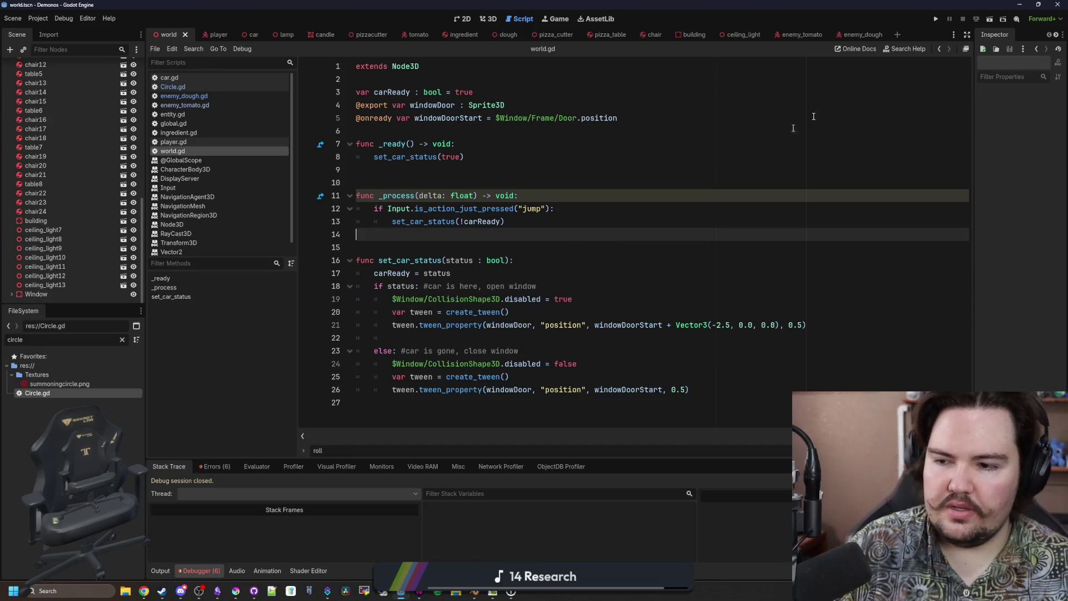
click(932, 14)
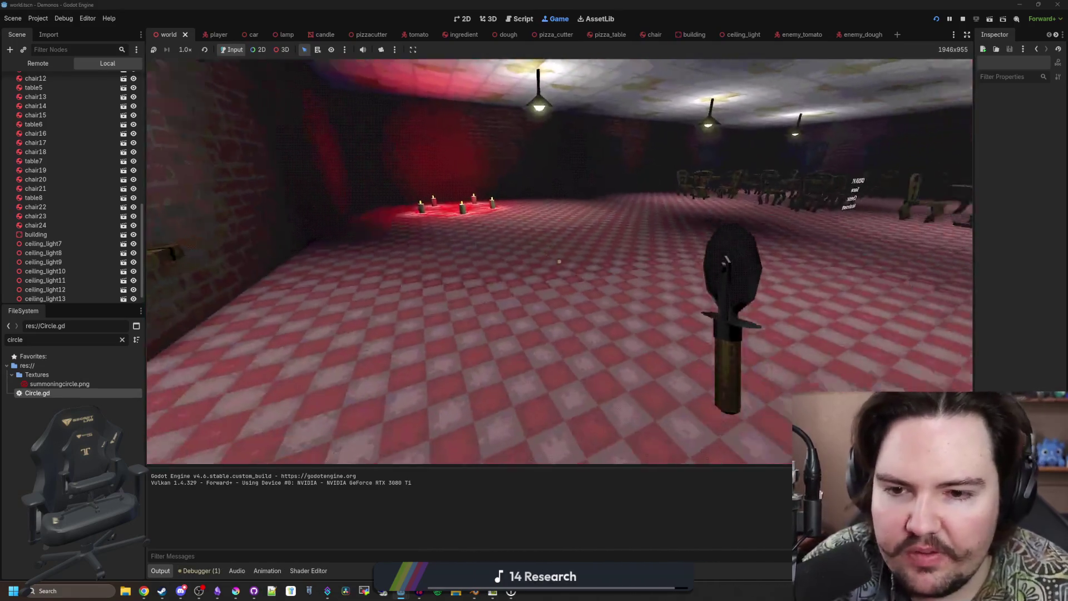
Walk through the restaurant past the spawned dough enemy, then stop the game with F8.
key(w)
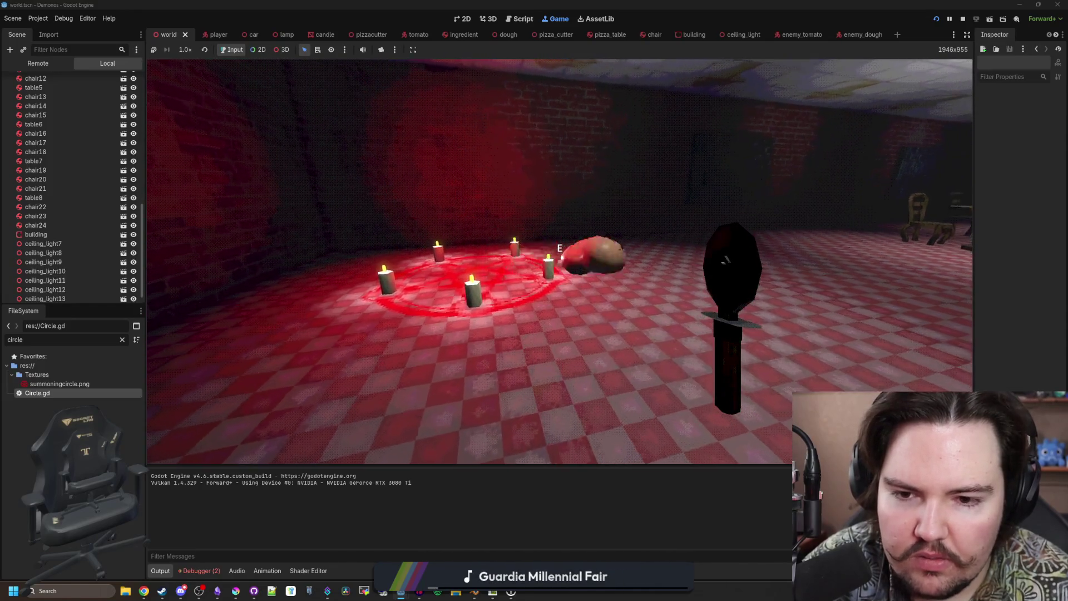
key(w)
key(w)
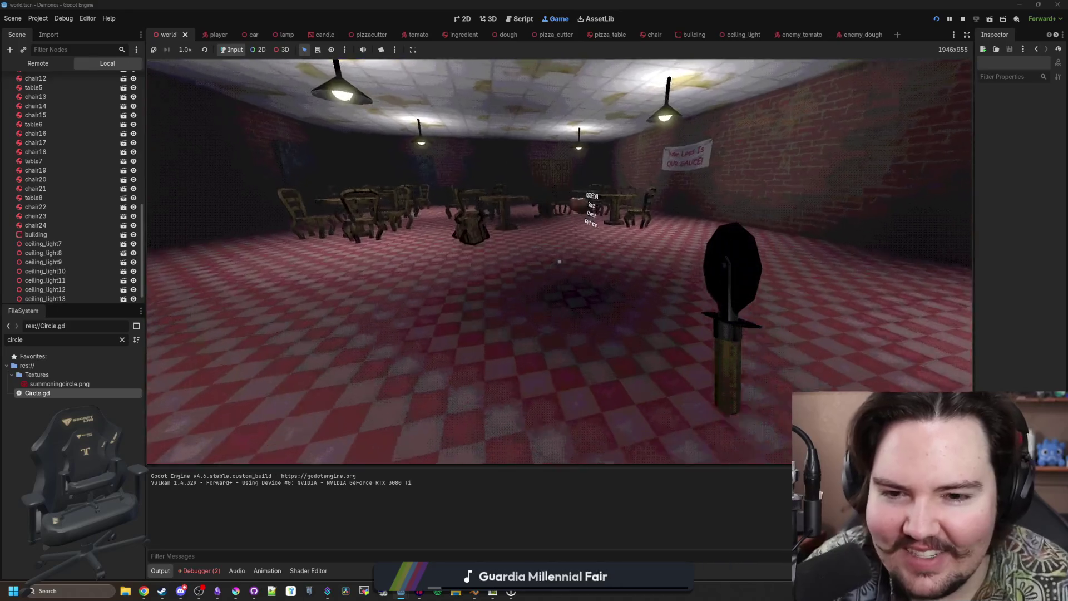
key(w)
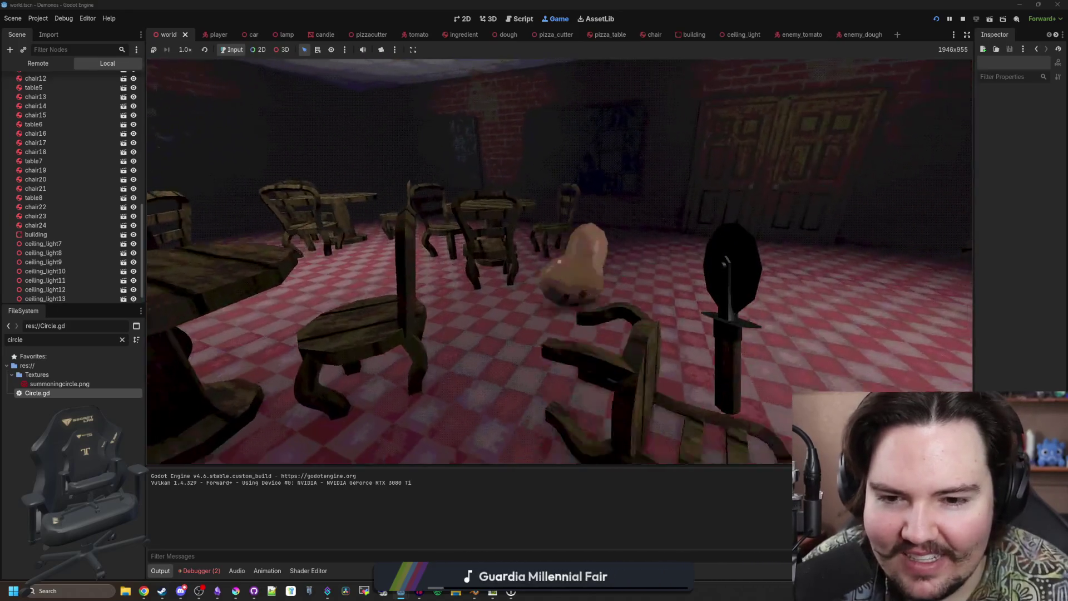
key(w)
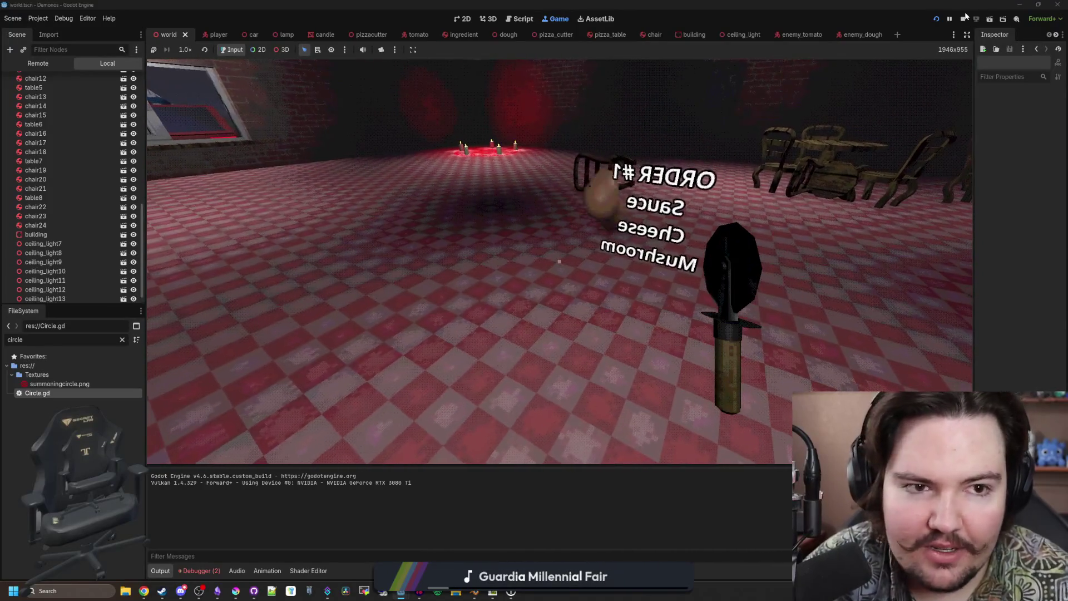
key(F8)
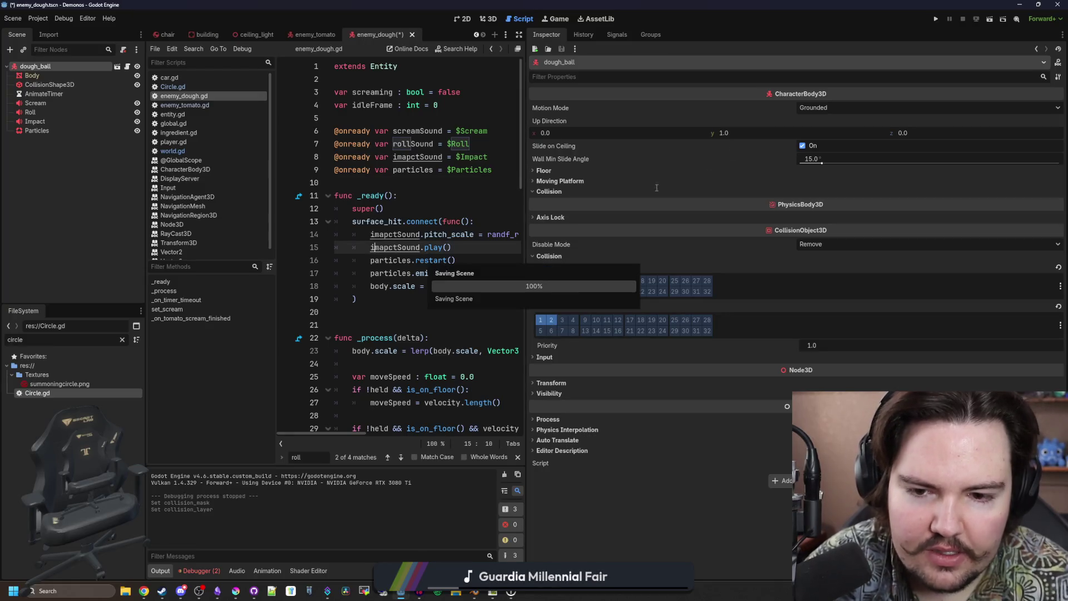
Launch the game, widen the view, and circle the dough enemy to inspect its face.
click(935, 18)
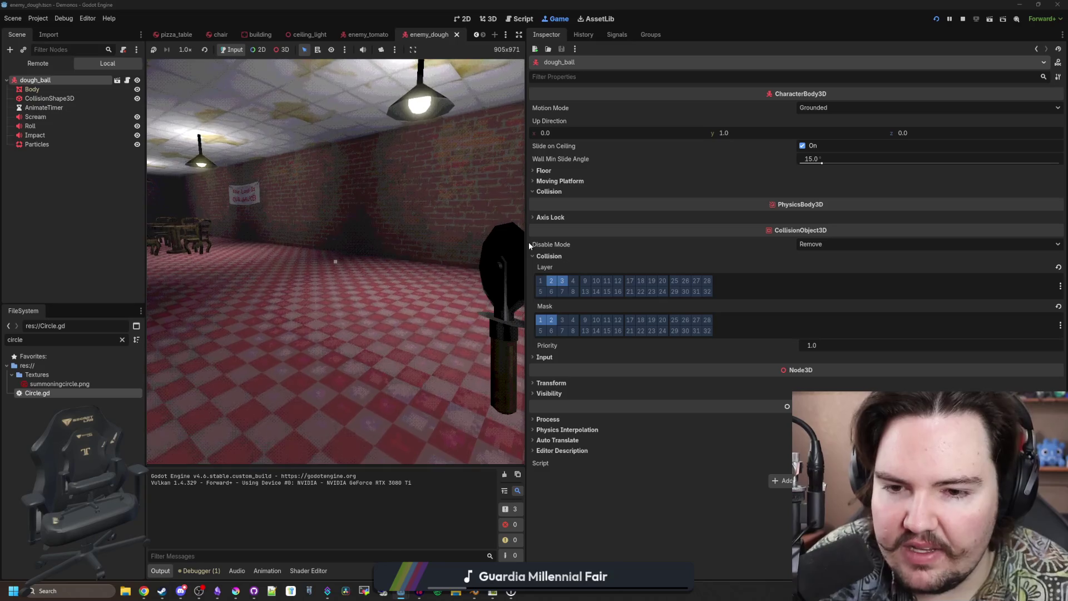
drag(529, 242, 971, 243)
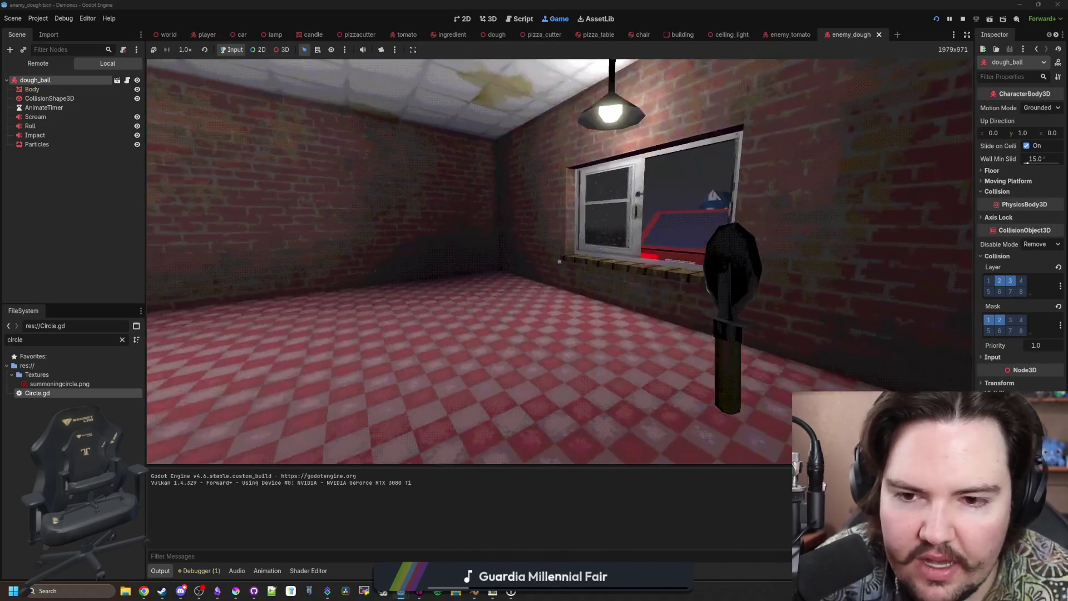
key(w)
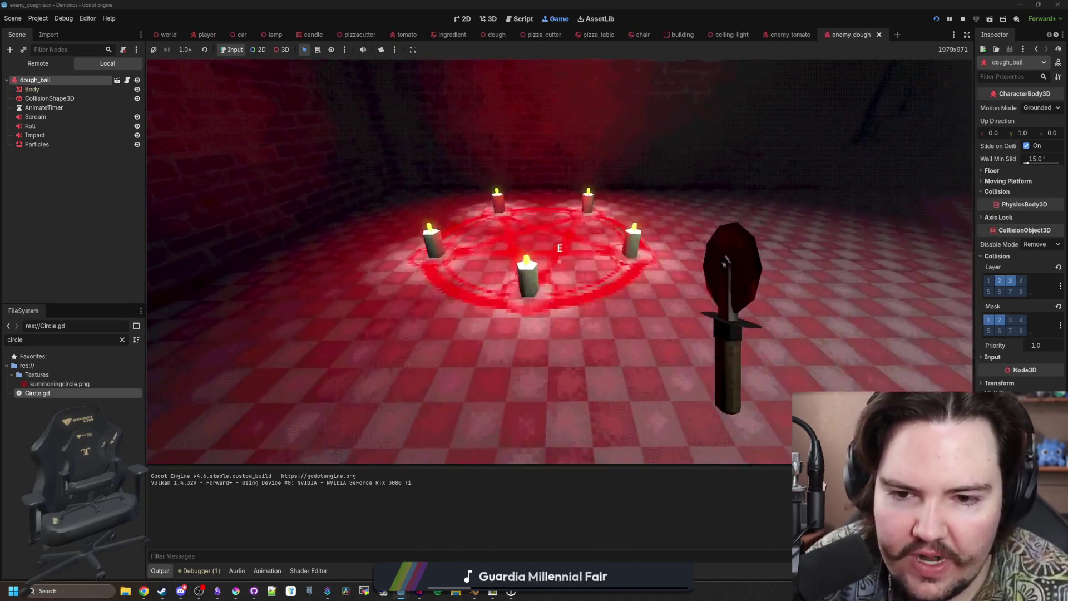
drag(560, 334, 559, 167)
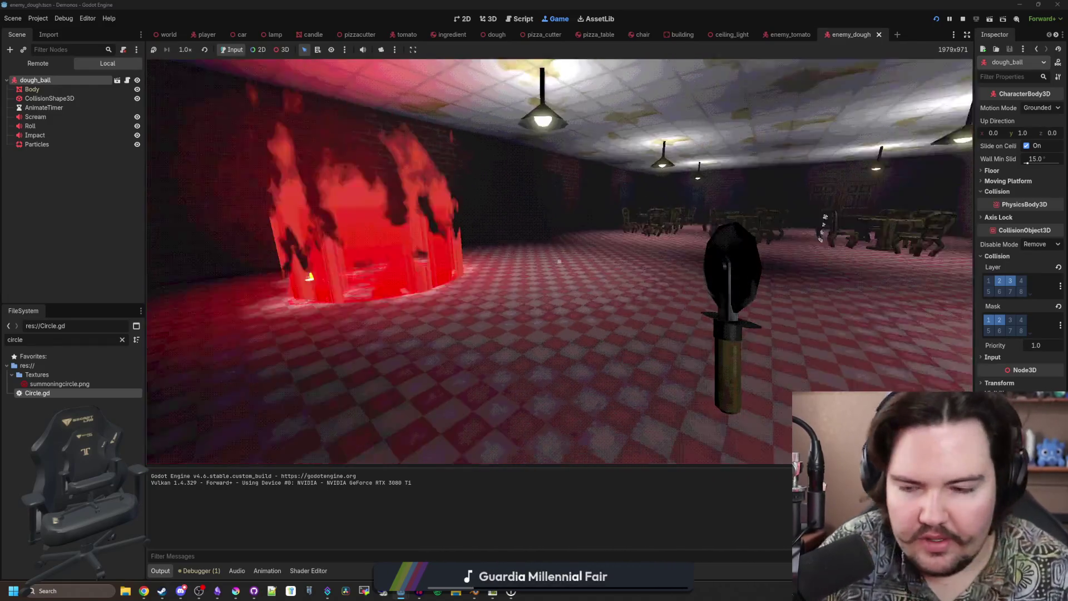
drag(559, 250, 418, 292)
key(w)
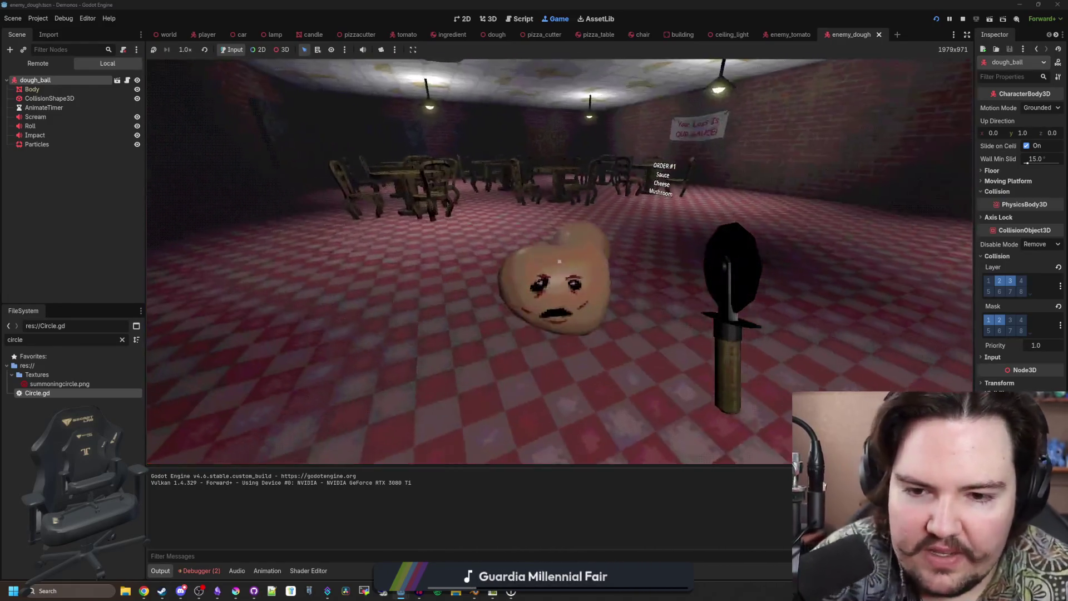
key(w)
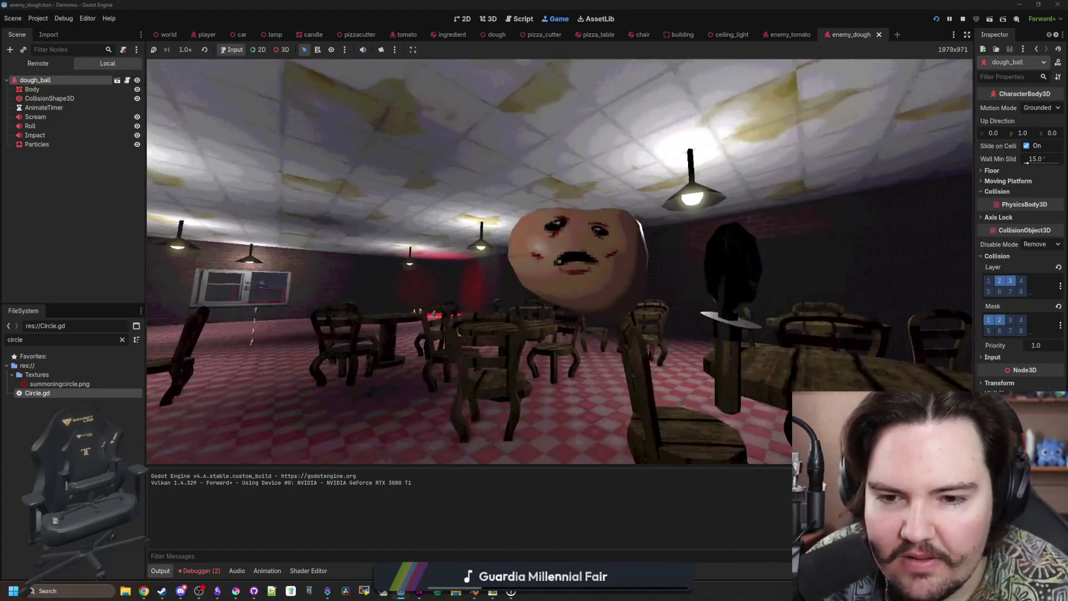
key(w)
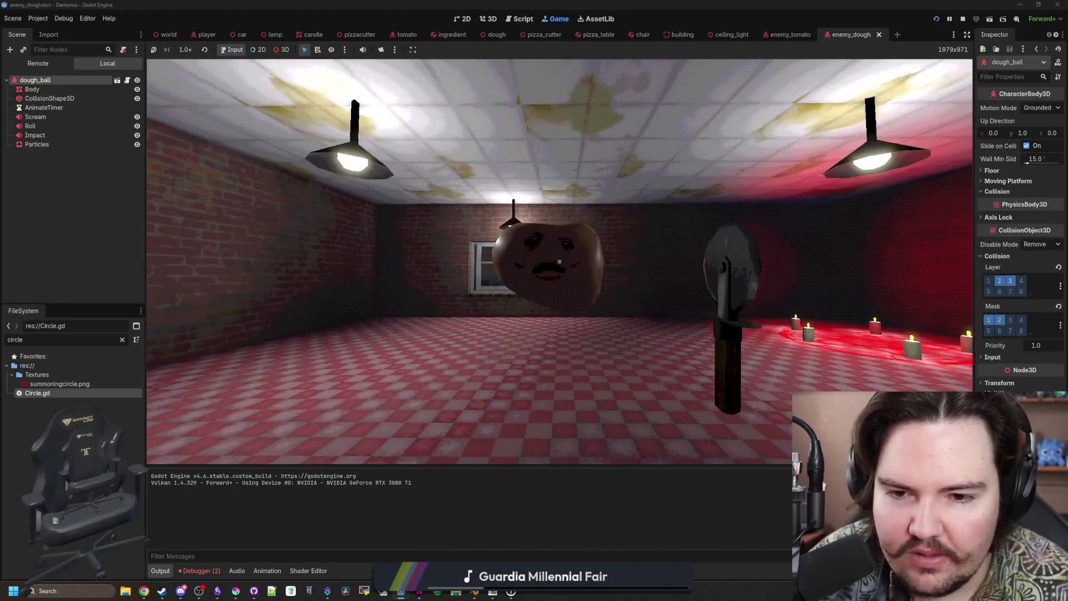
key(w)
key(w)
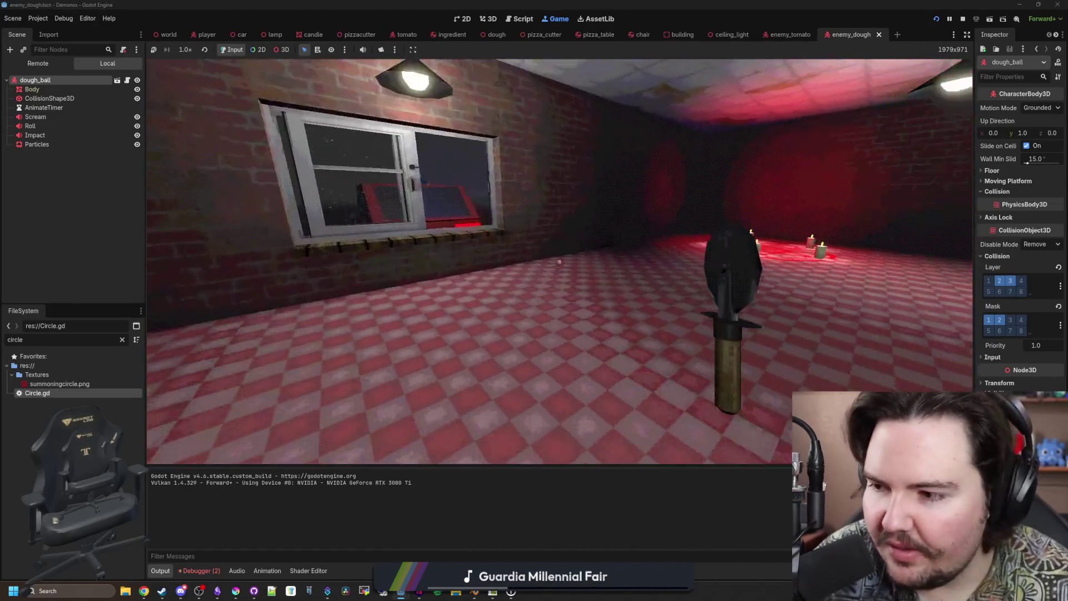
Wander among the tables, then stop the game and return to the saved dough scene in 3D.
drag(552, 258, 335, 259)
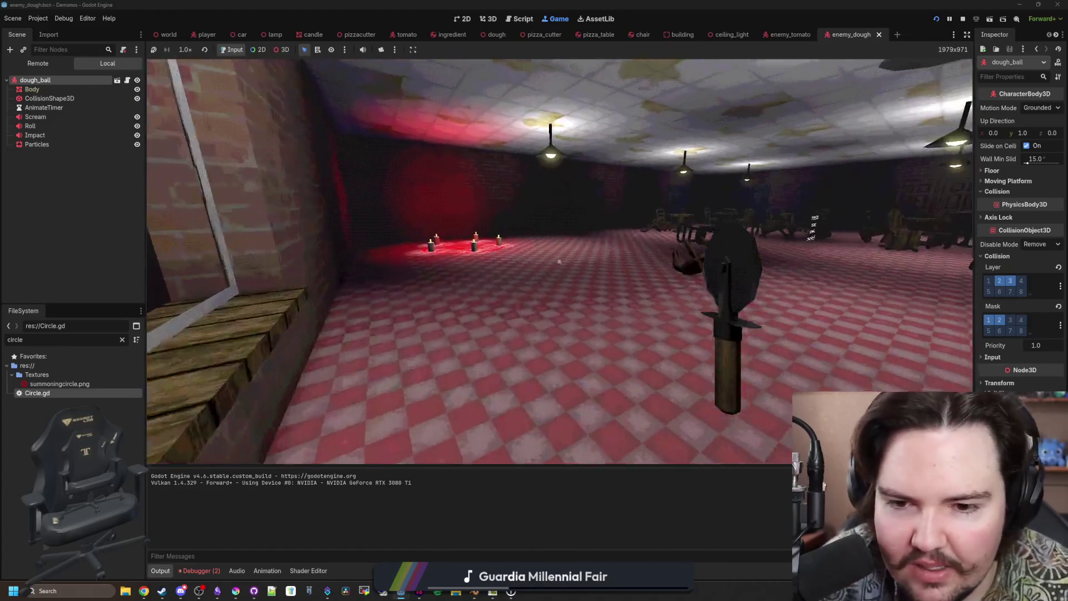
key(w)
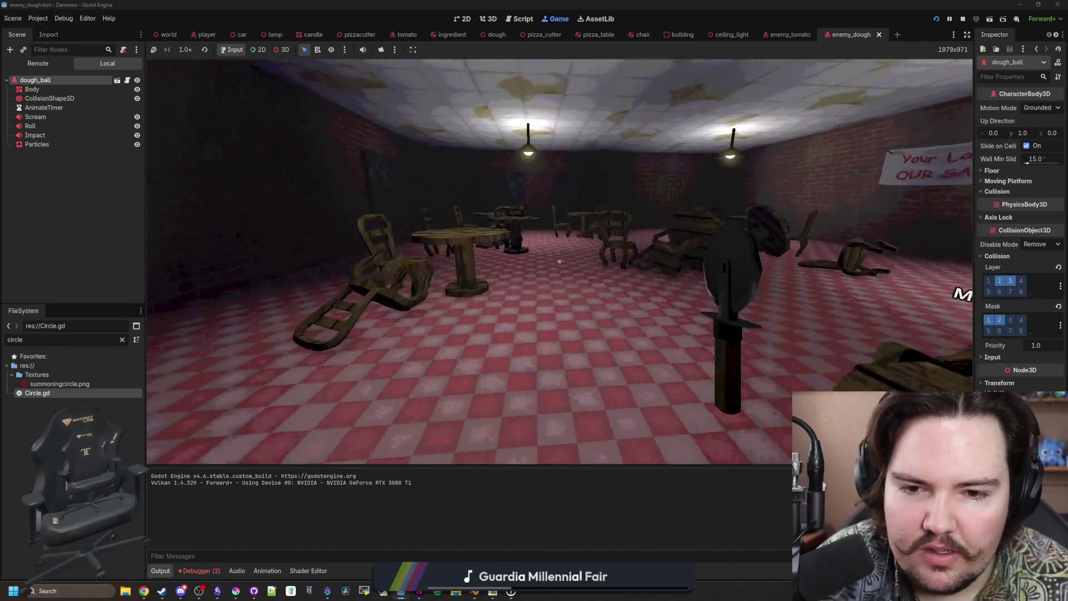
key(w)
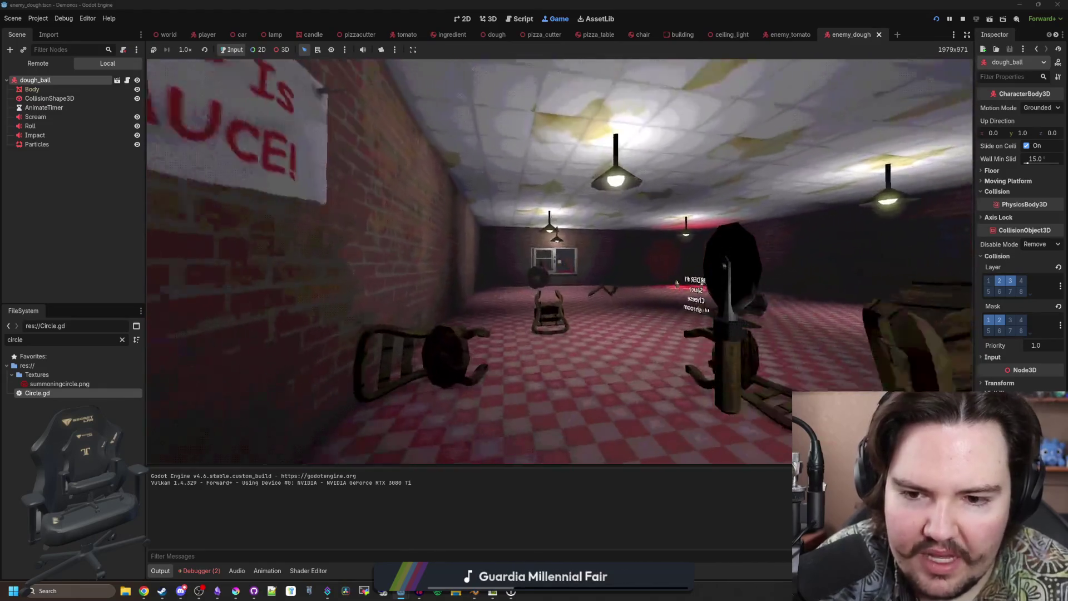
key(w)
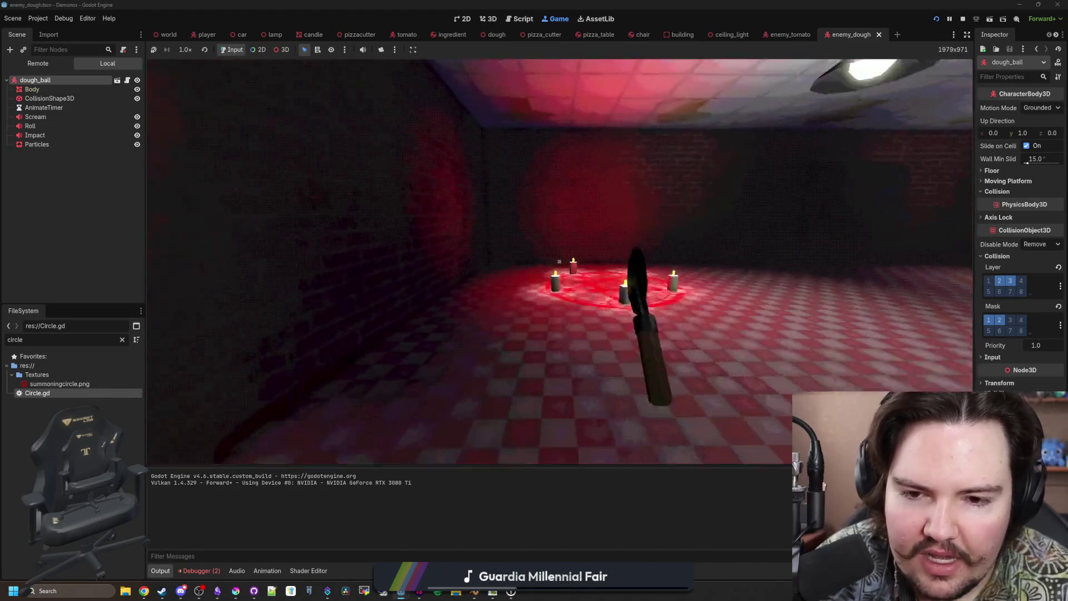
key(w)
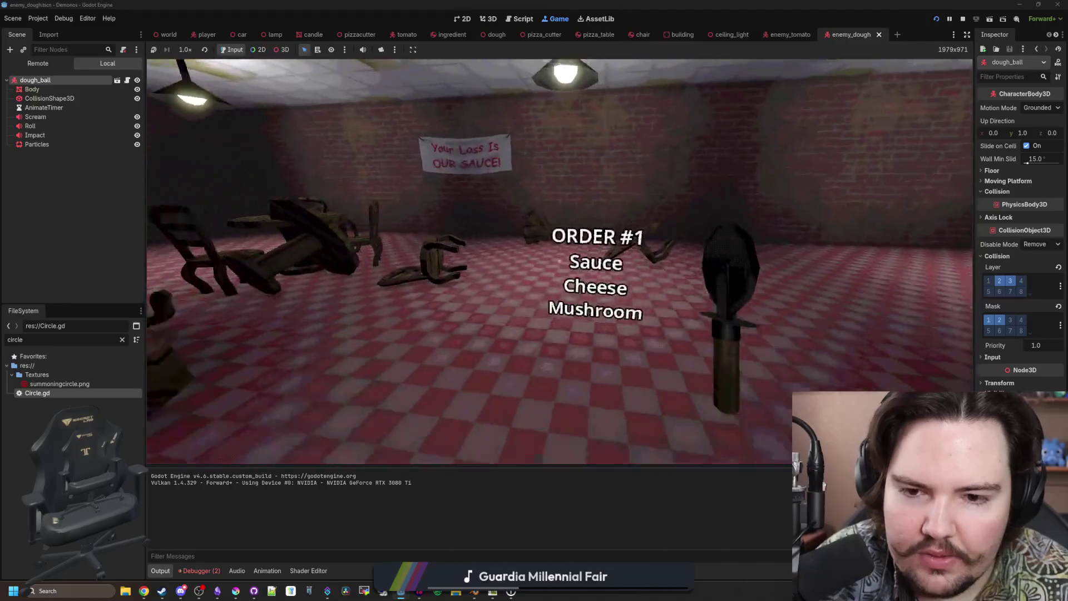
key(w)
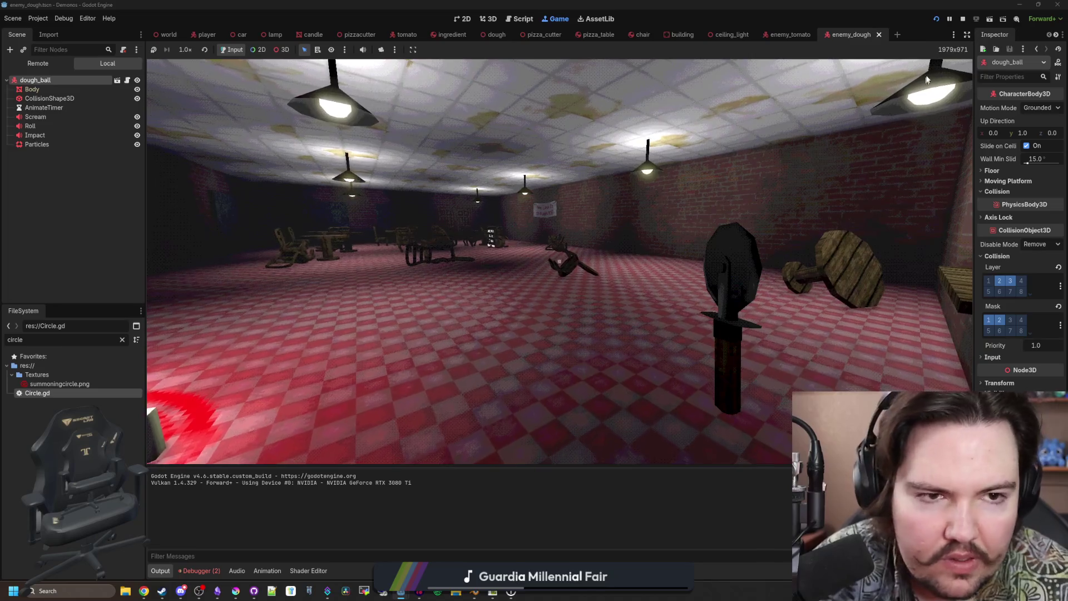
key(F8)
key(ctrl+F2)
key(F5)
scroll(502, 250, down, 5)
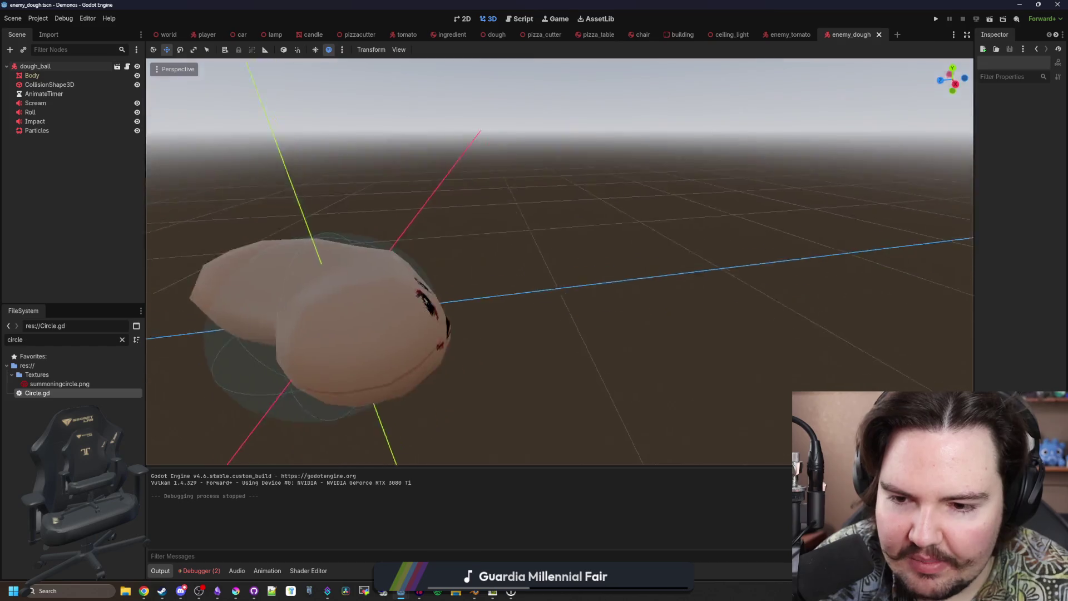
click(484, 209)
key(ctrl+s)
mouse_move(679, 227)
mouse_down()
mouse_move(501, 292)
mouse_move(518, 313)
mouse_move(560, 301)
mouse_up()
key(ctrl+s)
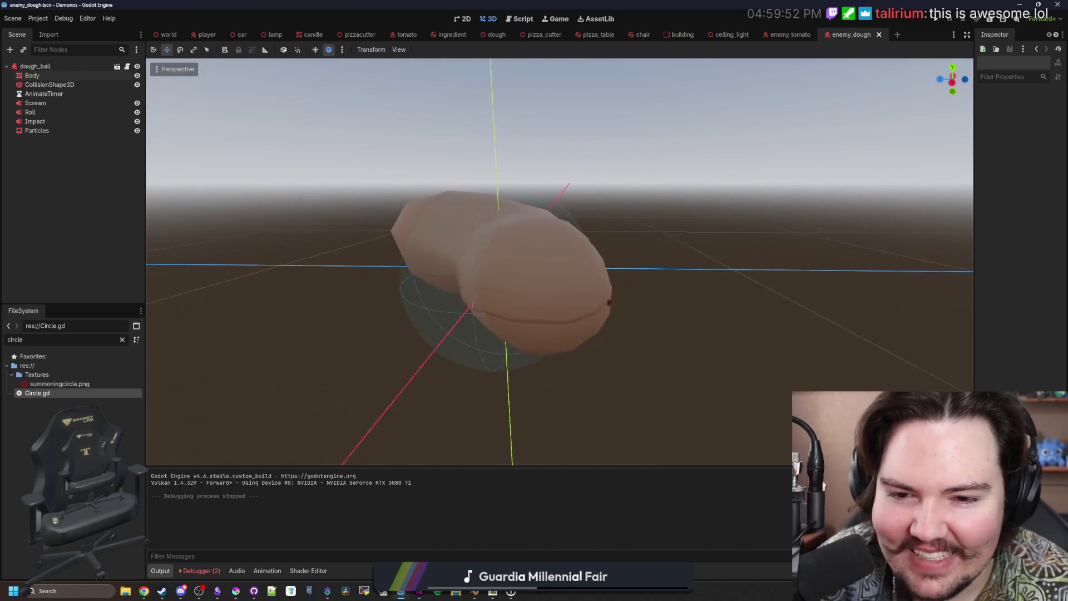
key(ctrl+s)
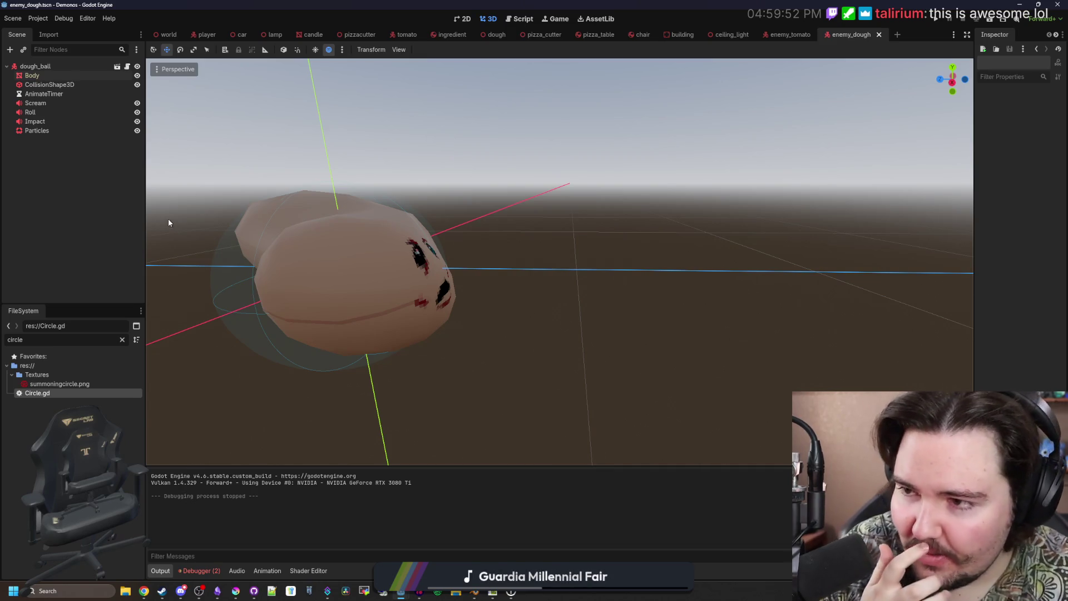
click(61, 68)
click(663, 313)
mouse_move(664, 312)
mouse_down()
mouse_move(585, 276)
mouse_move(660, 463)
mouse_move(418, 335)
mouse_up()
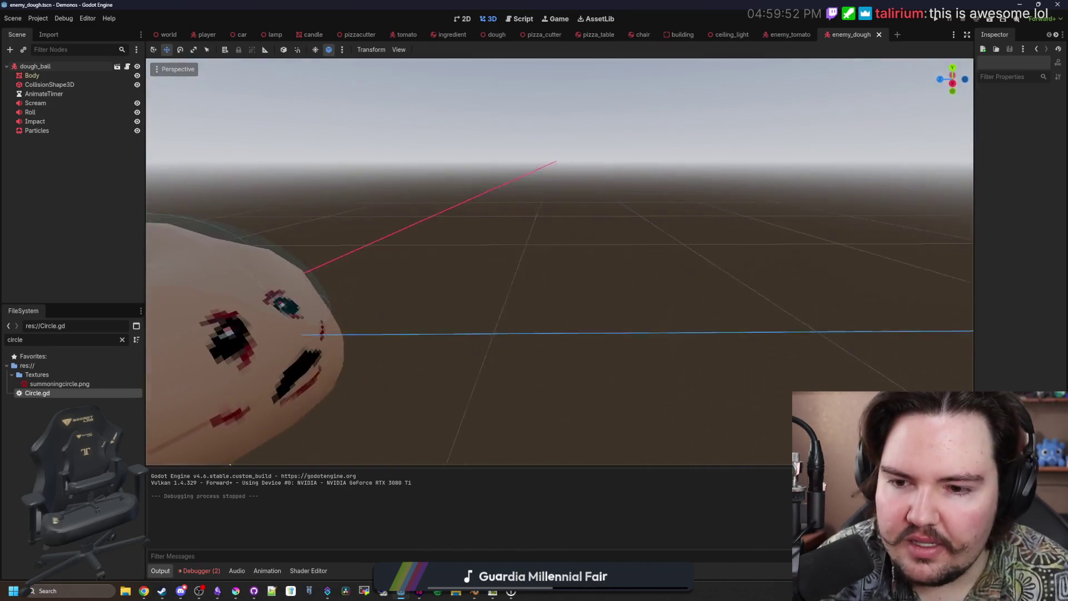
drag(585, 276, 665, 317)
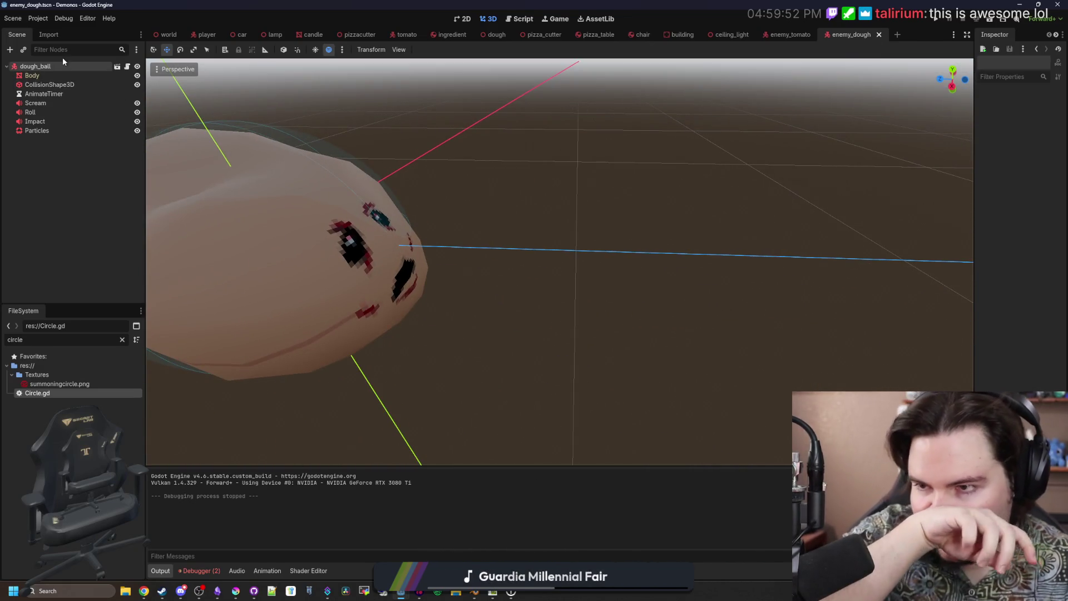
right_click(51, 69)
Add a Decal child under dough_ball and expand its texture slots in the Inspector.
click(88, 78)
text(decal)
key(Return)
mouse_move(501, 275)
mouse_down()
mouse_move(584, 293)
mouse_move(500, 268)
mouse_up()
click(997, 131)
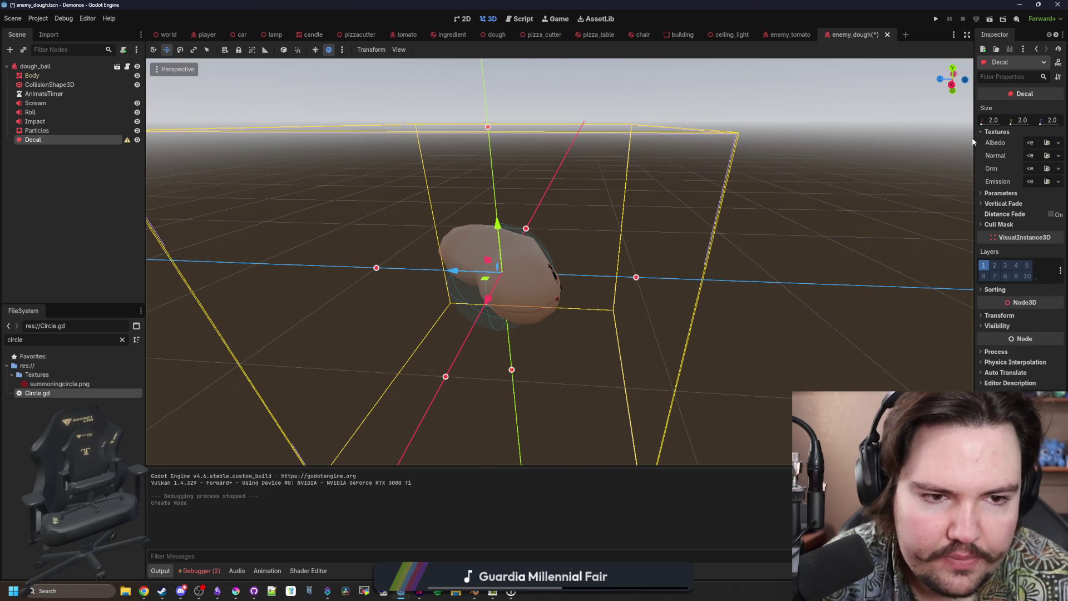
click(970, 142)
click(100, 141)
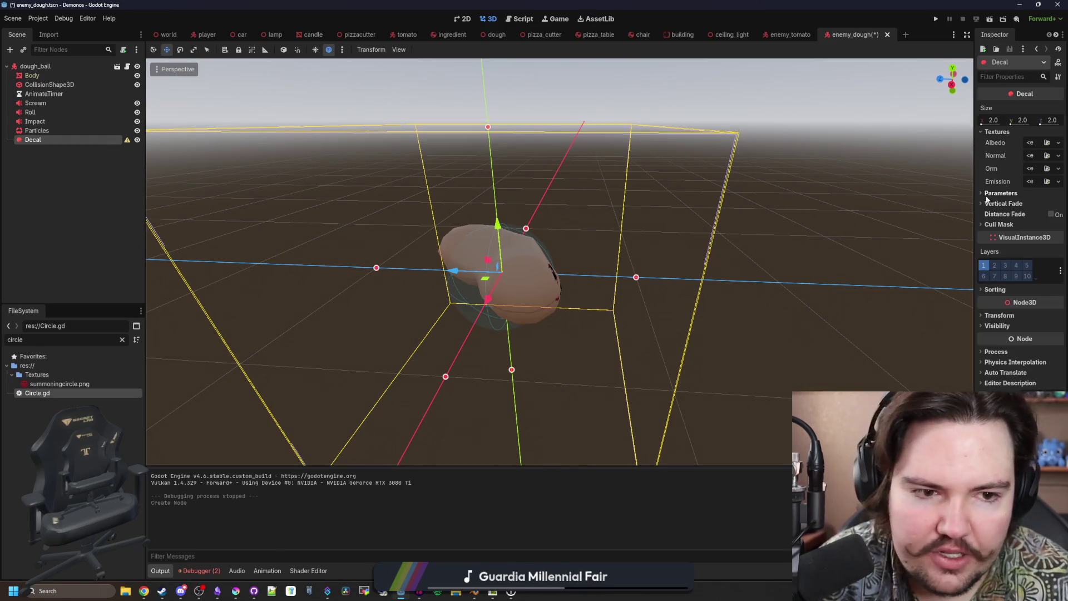
drag(977, 201, 732, 201)
Quick-load face_scream as the Decal's albedo and move the decal into position.
click(1060, 270)
key(Escape)
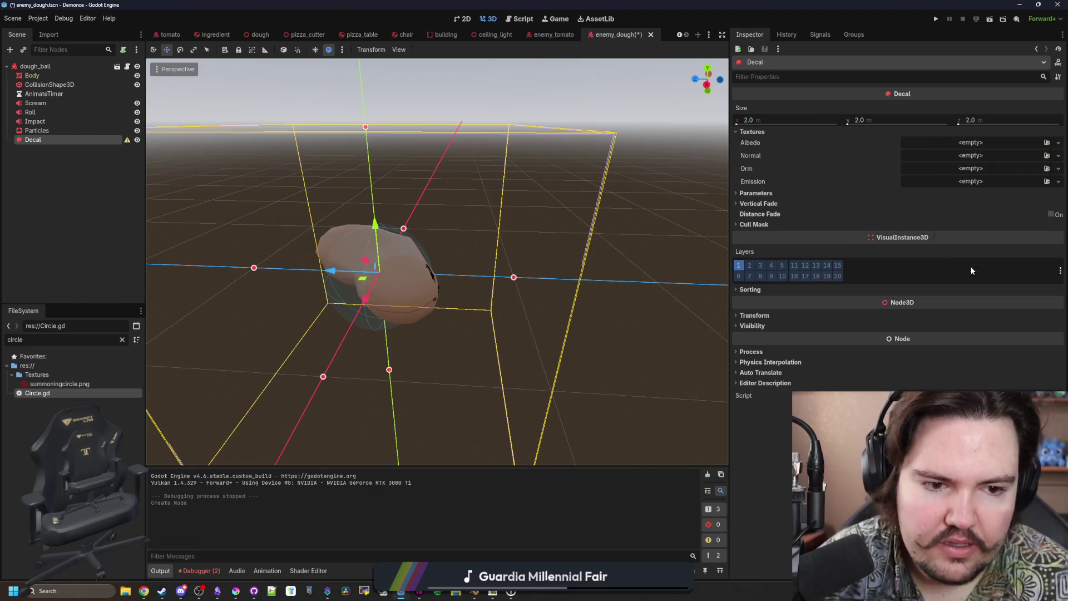
click(971, 266)
text(f)
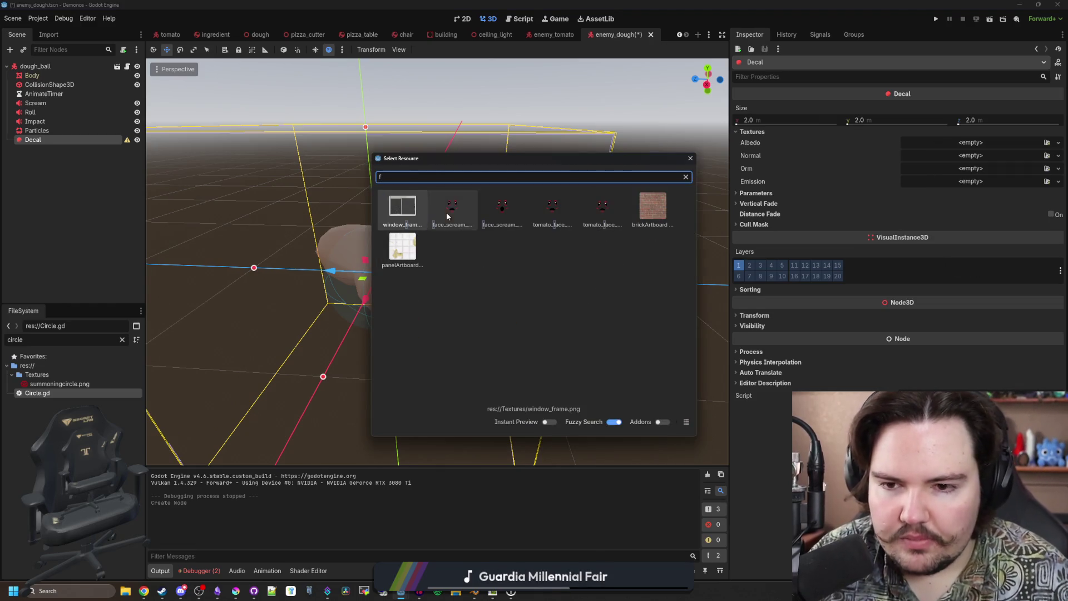
double_click(452, 207)
scroll(444, 242, up, 2)
drag(367, 268, 501, 300)
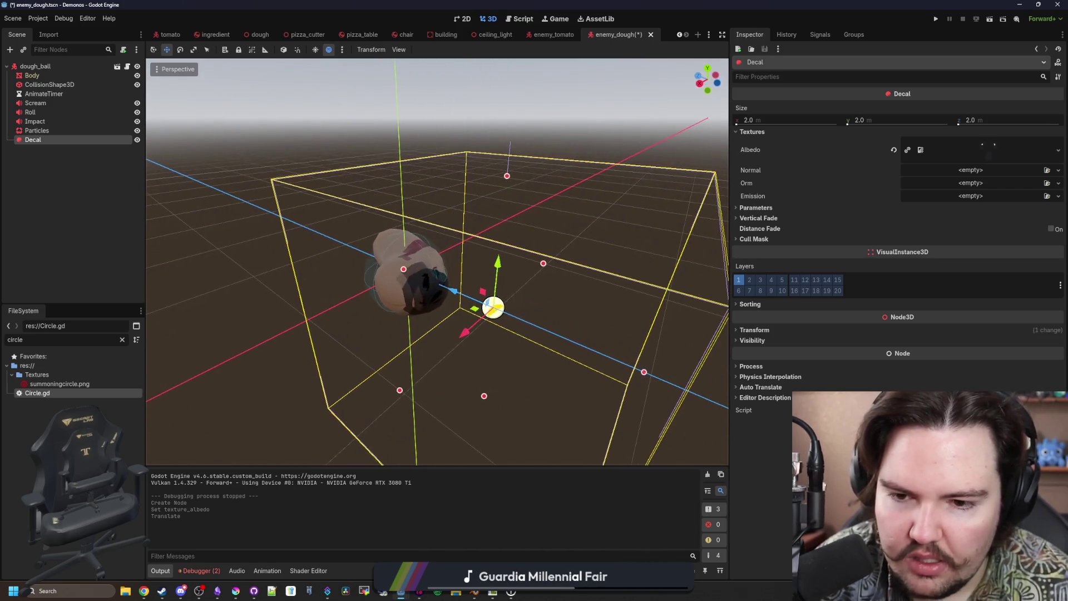
Set the Decal's Size to 0.5 on x, y and z, then select the Body mesh.
click(781, 120)
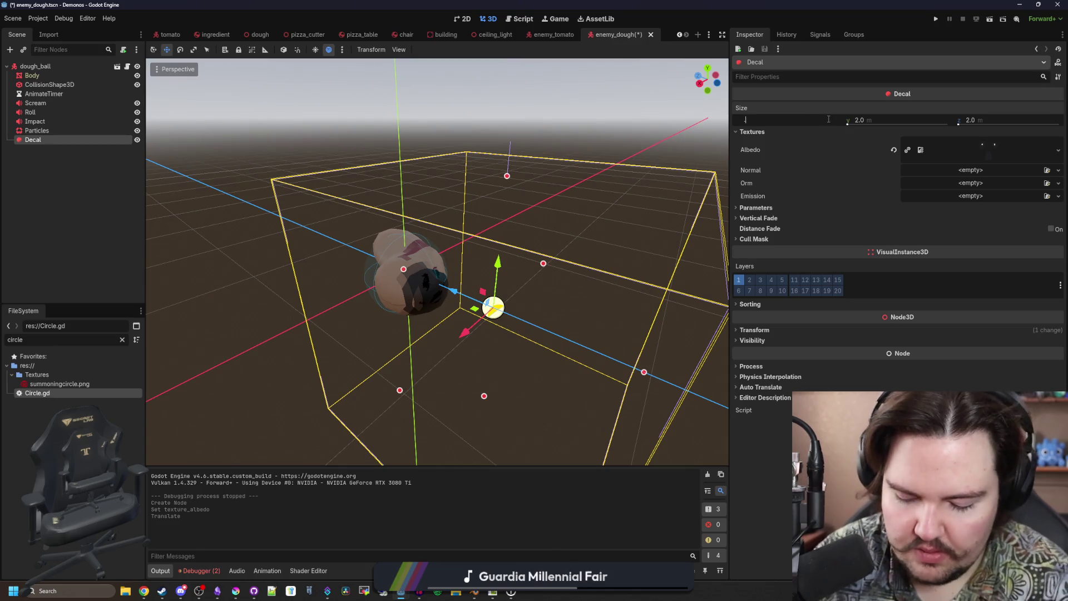
text(0.5)
key(Return)
key(Return)
click(1001, 121)
text(0.5)
key(Return)
drag(500, 251, 401, 286)
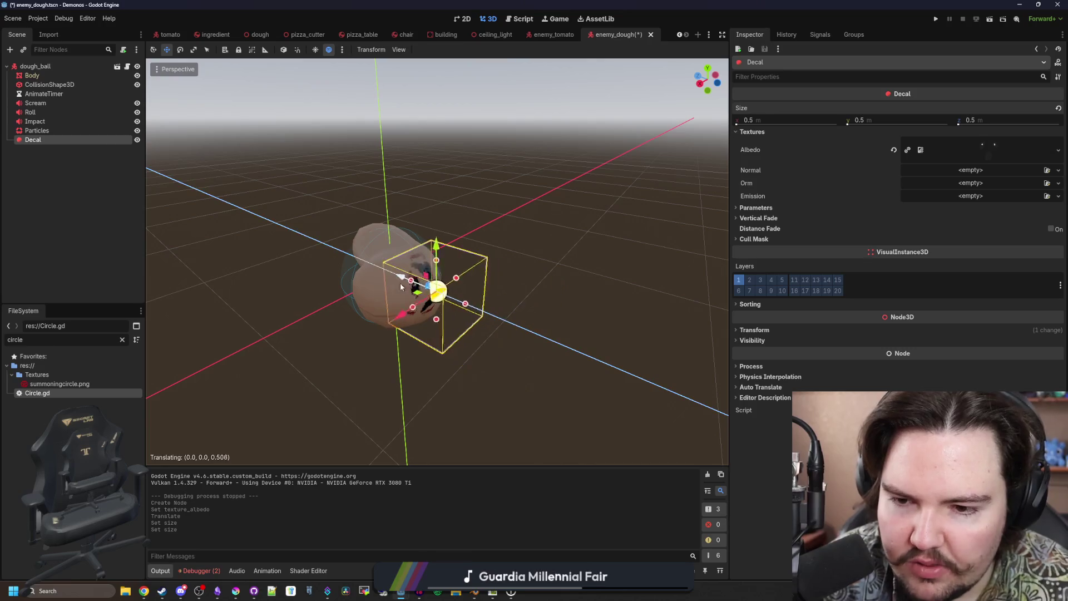
scroll(572, 341, up, 5)
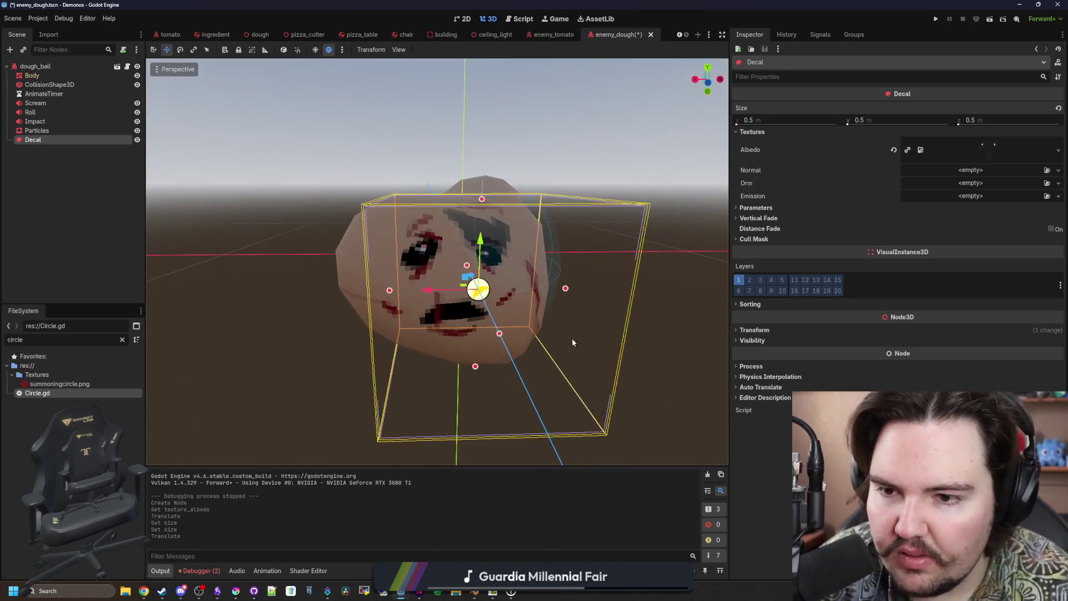
click(32, 76)
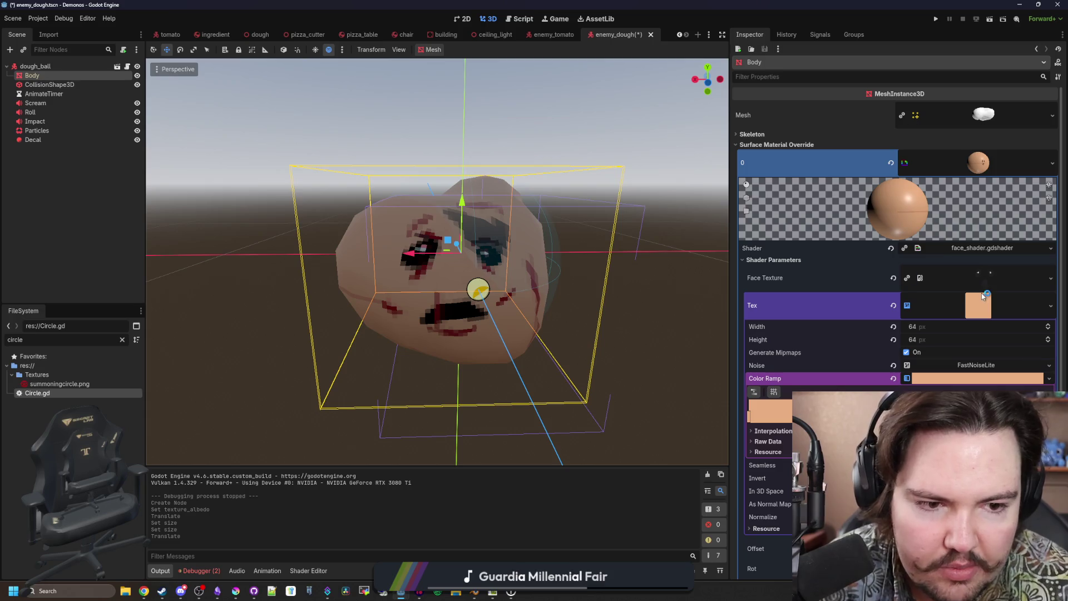
Clear the Face Texture parameter on the Body's shader so only the Decal paints the face.
click(906, 278)
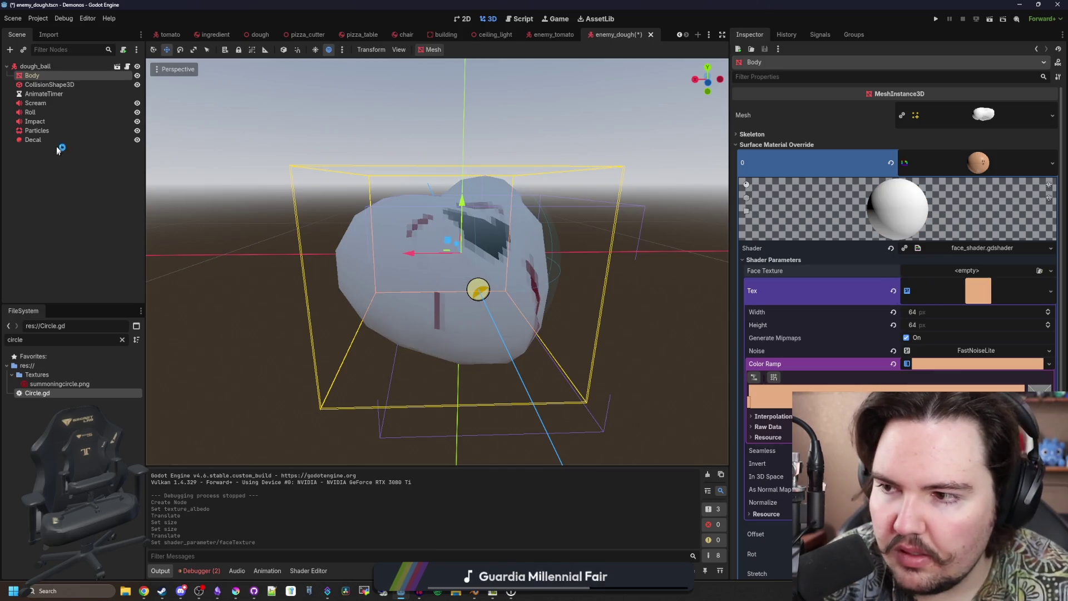
click(33, 139)
drag(515, 255, 418, 275)
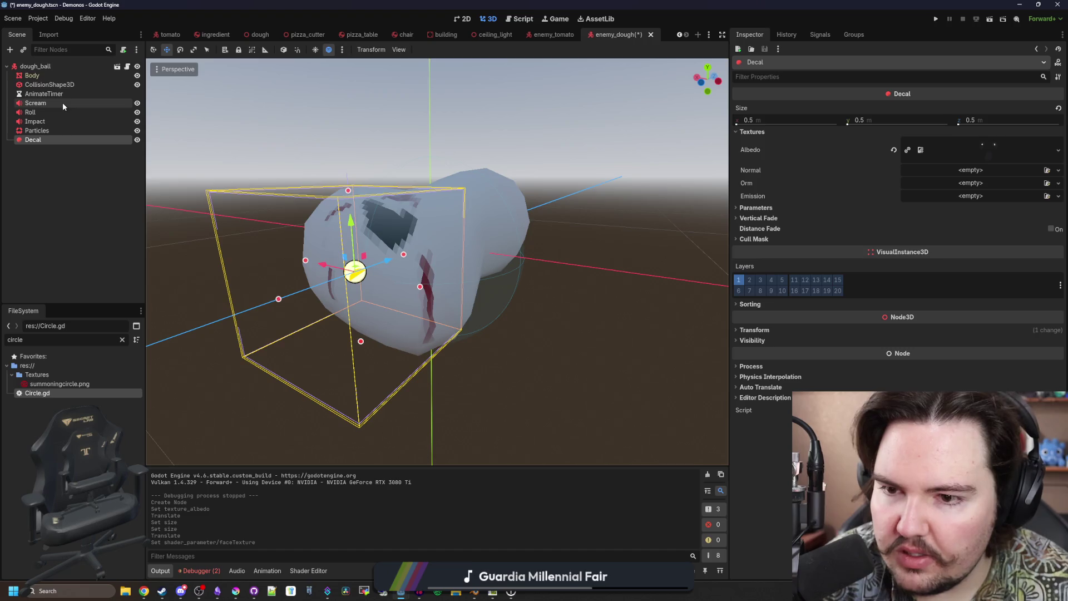
click(45, 75)
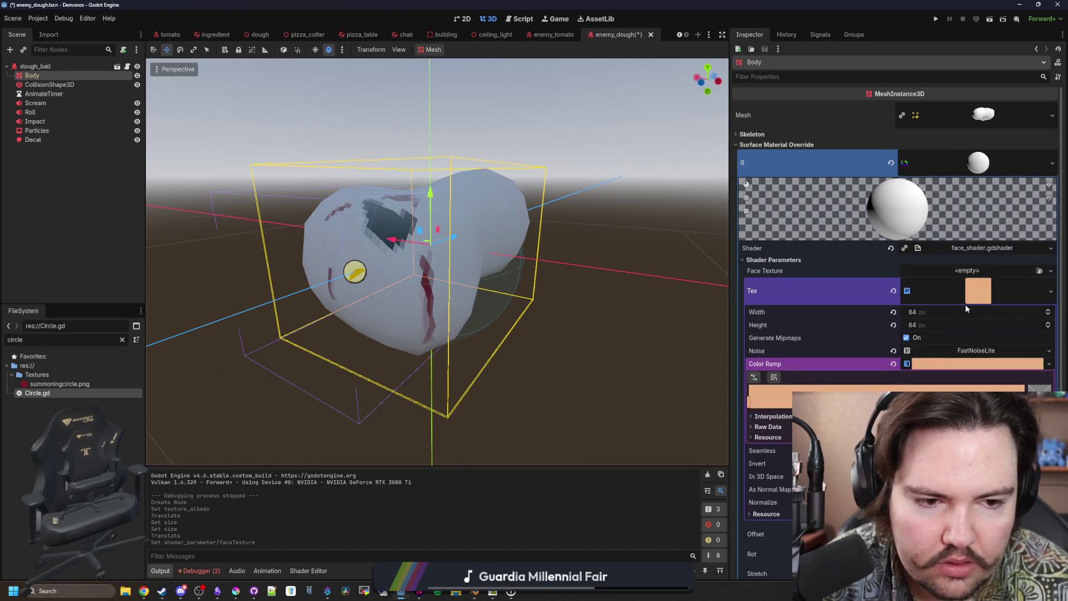
Move the Decal's projection box to the left along the X axis.
click(460, 265)
mouse_move(428, 251)
mouse_down()
mouse_move(427, 268)
mouse_move(426, 242)
mouse_up()
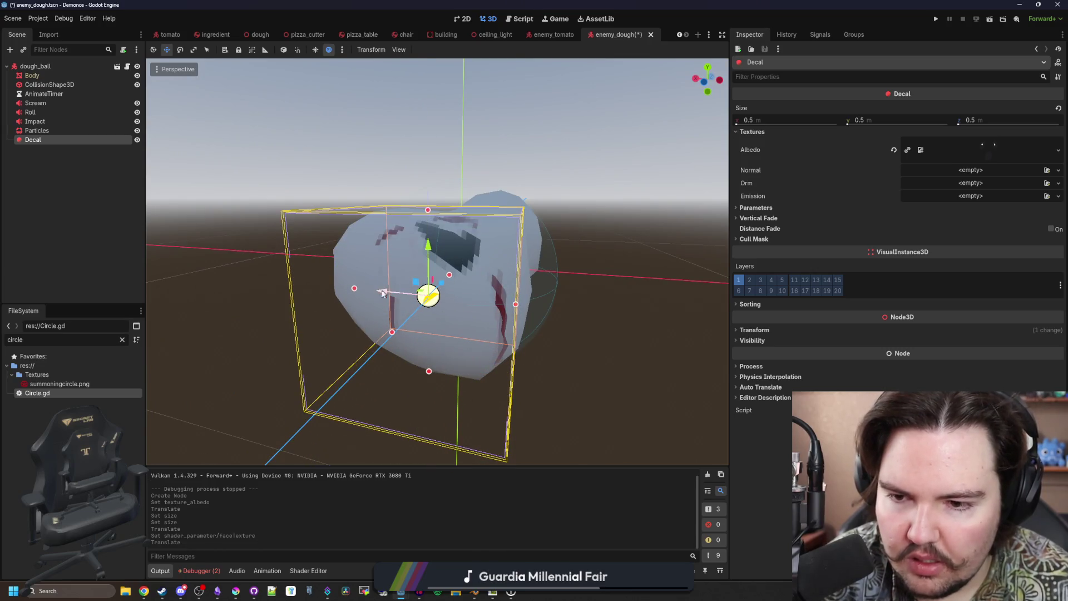
drag(382, 293, 351, 289)
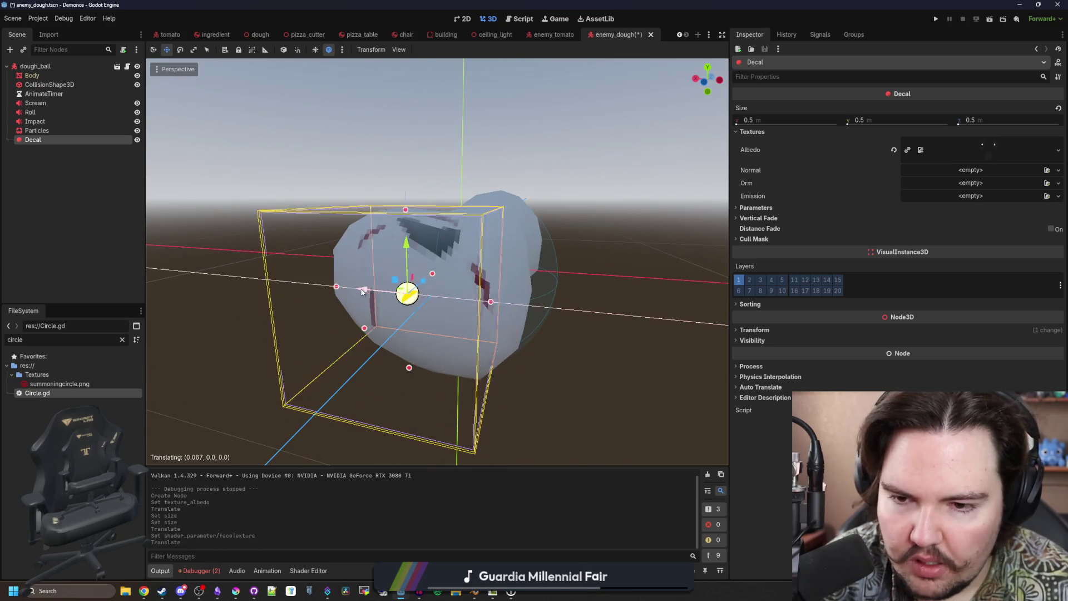
Set the Decal's rotation to 90° on X with 0 on Y and Z in the Transform section.
click(755, 330)
drag(901, 380, 881, 377)
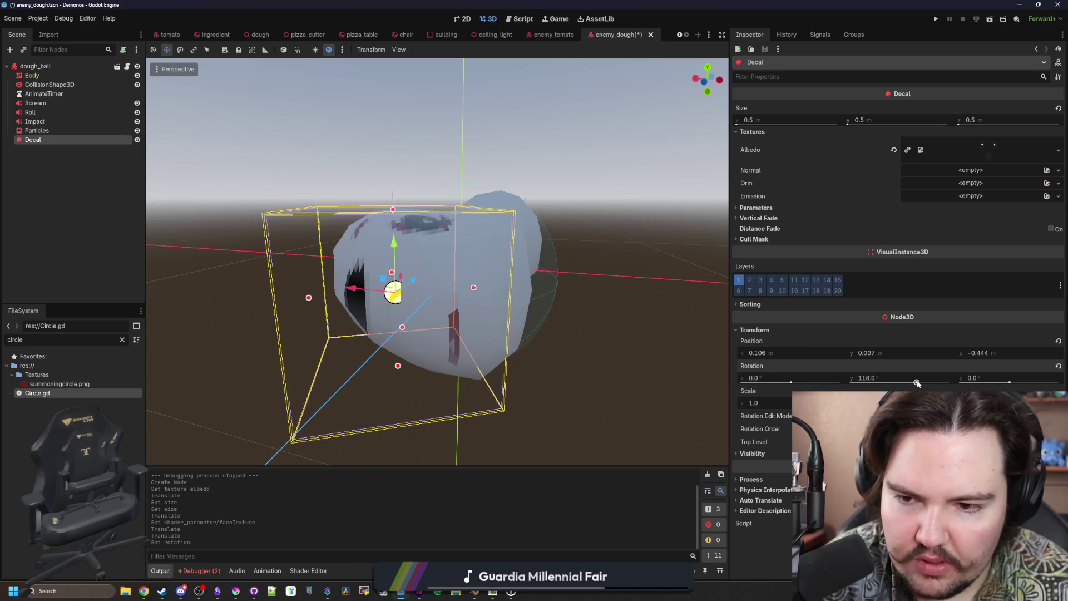
text(90)
key(Return)
click(761, 377)
text(90)
key(Return)
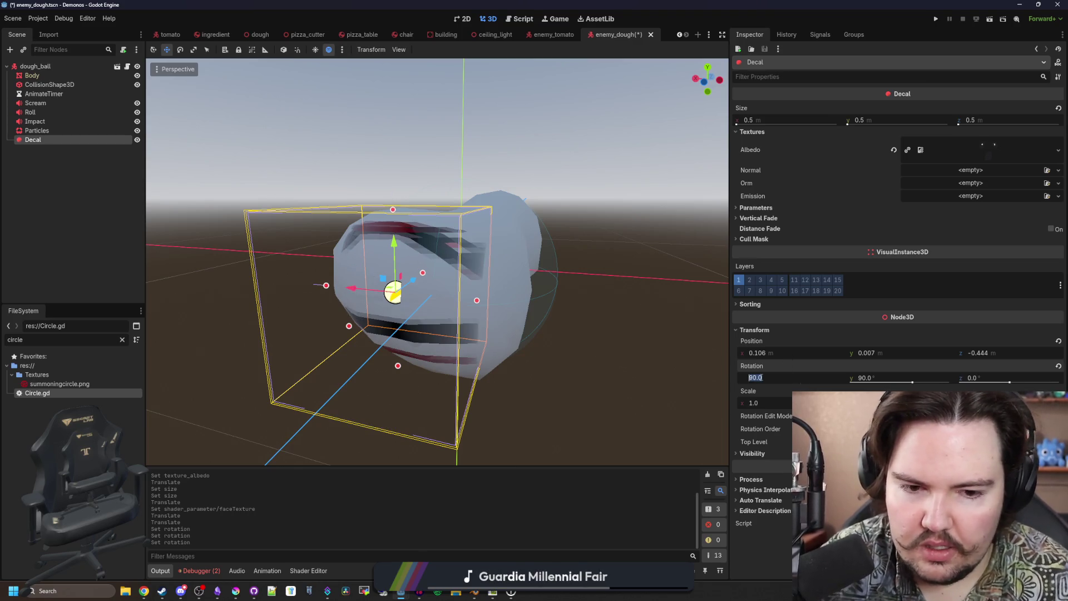
key(Return)
click(977, 377)
text(90)
key(Return)
drag(912, 383, 915, 382)
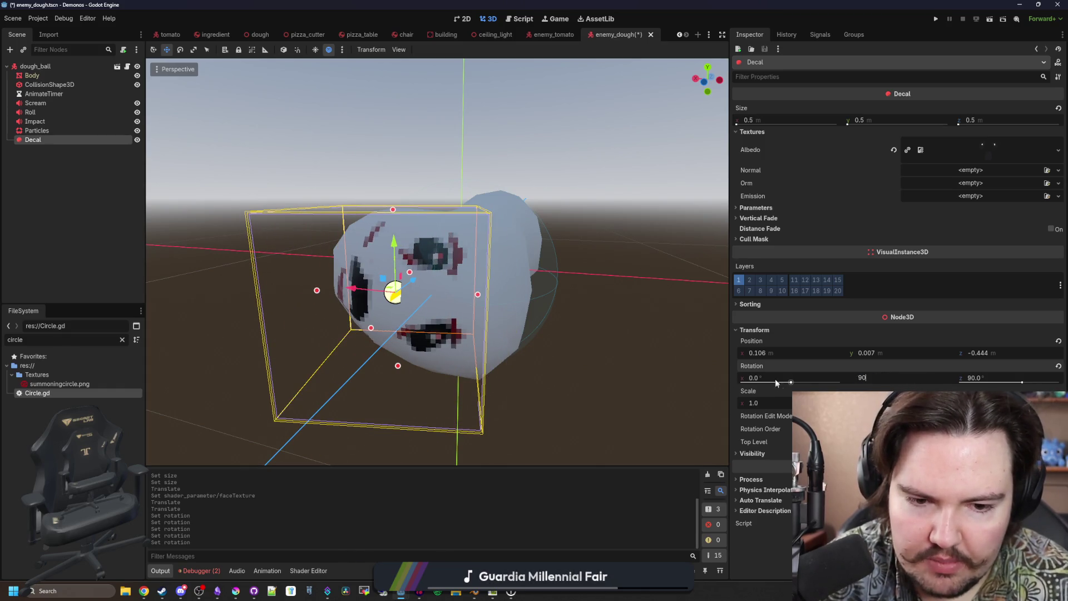
Nudge the Decal down and sideways to about 0.051, -0.045 on the front of the head.
click(554, 329)
click(33, 140)
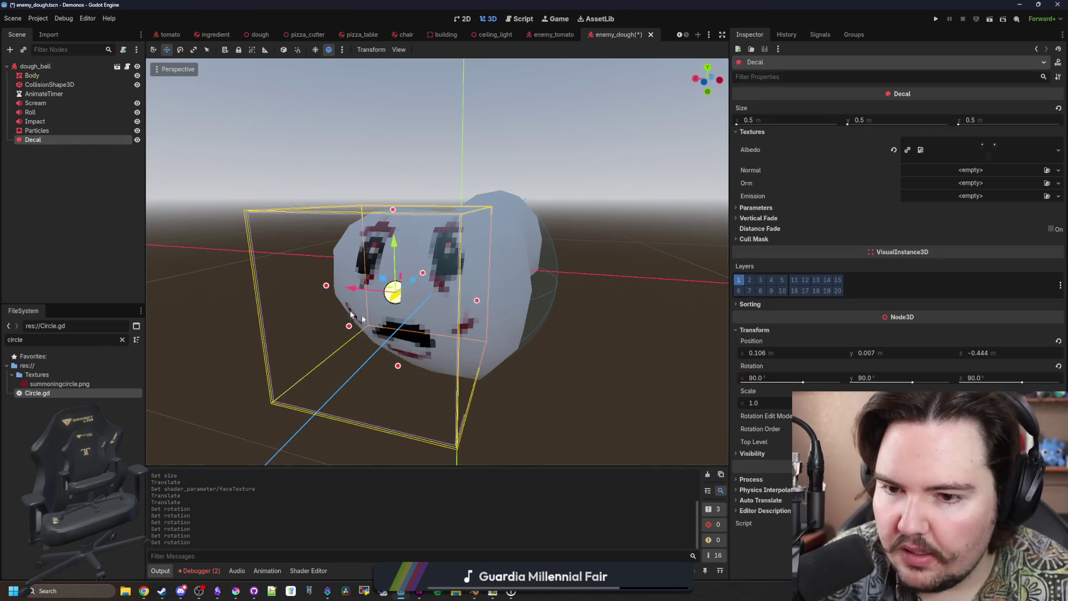
drag(392, 193, 392, 213)
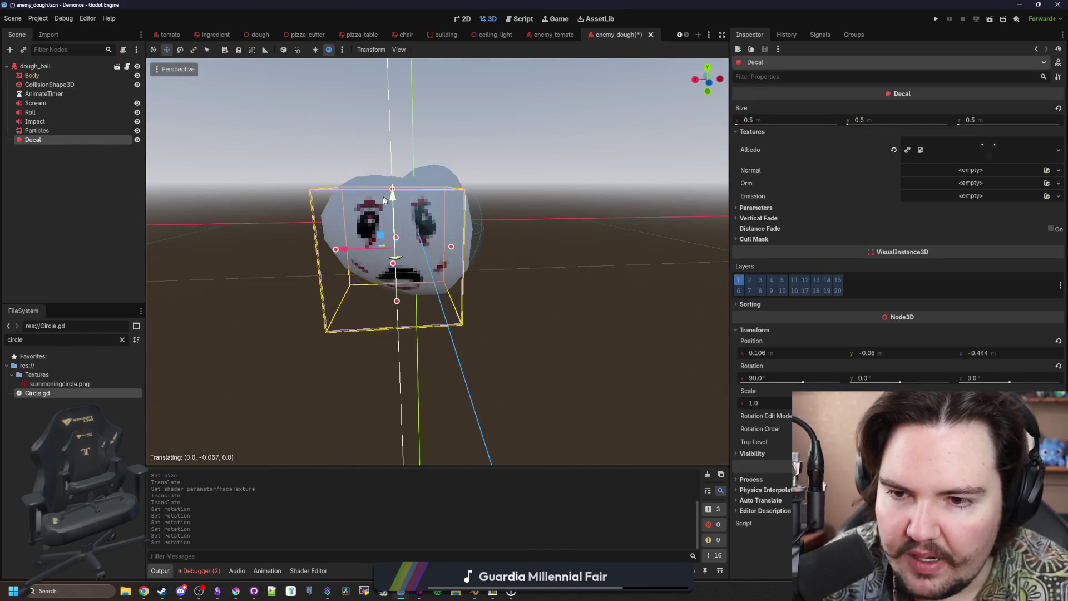
drag(343, 248, 359, 247)
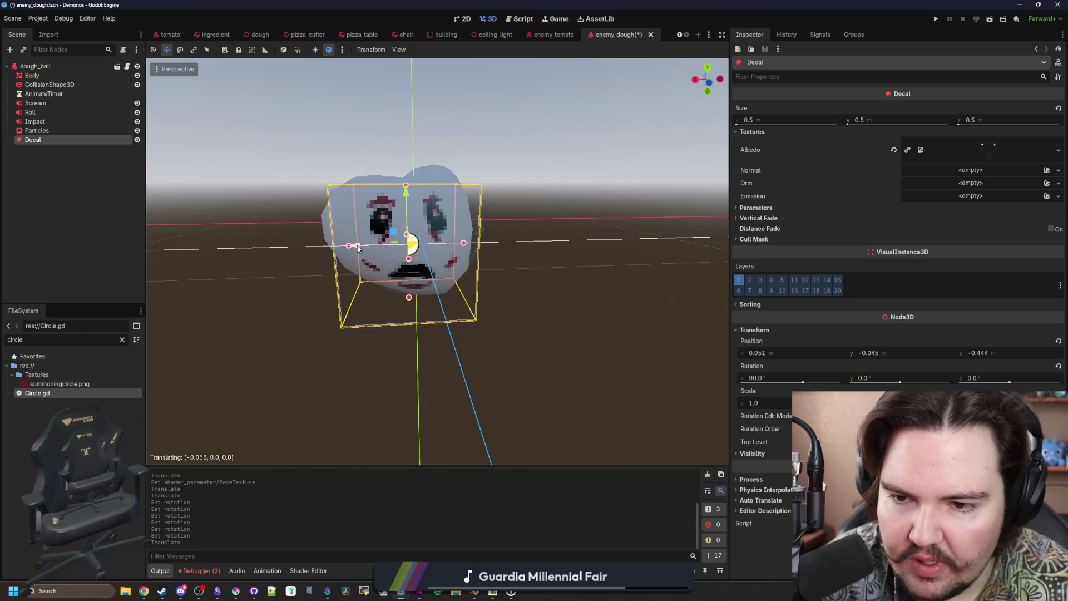
scroll(334, 234, up, 5)
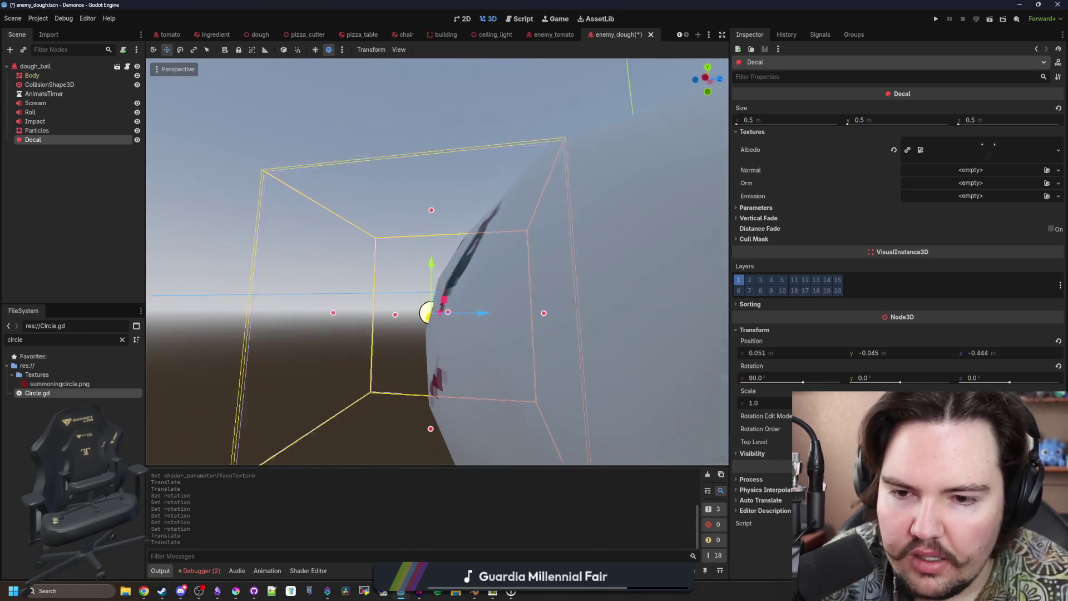
scroll(376, 251, down, 5)
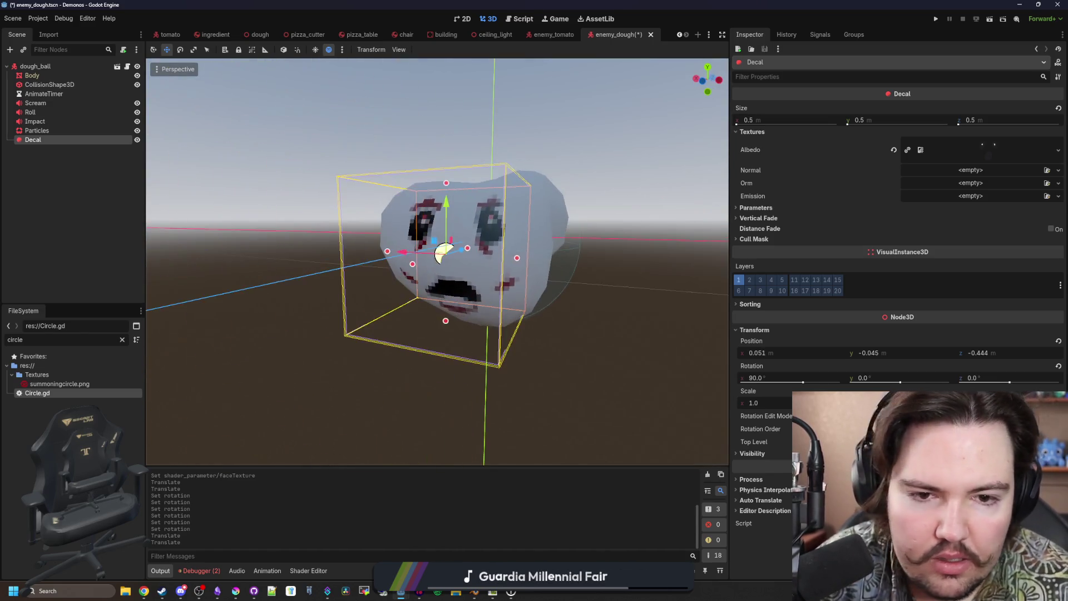
Bring the Decal's Upper Fade and Lower Fade down to 0.
click(758, 218)
drag(993, 250, 901, 250)
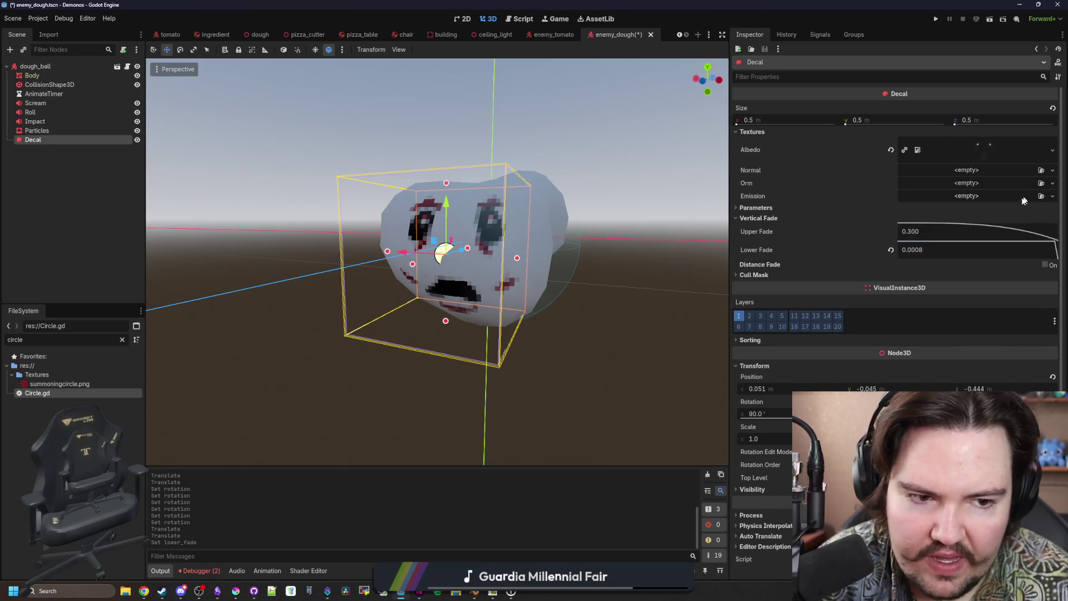
drag(992, 231, 902, 231)
drag(501, 251, 610, 261)
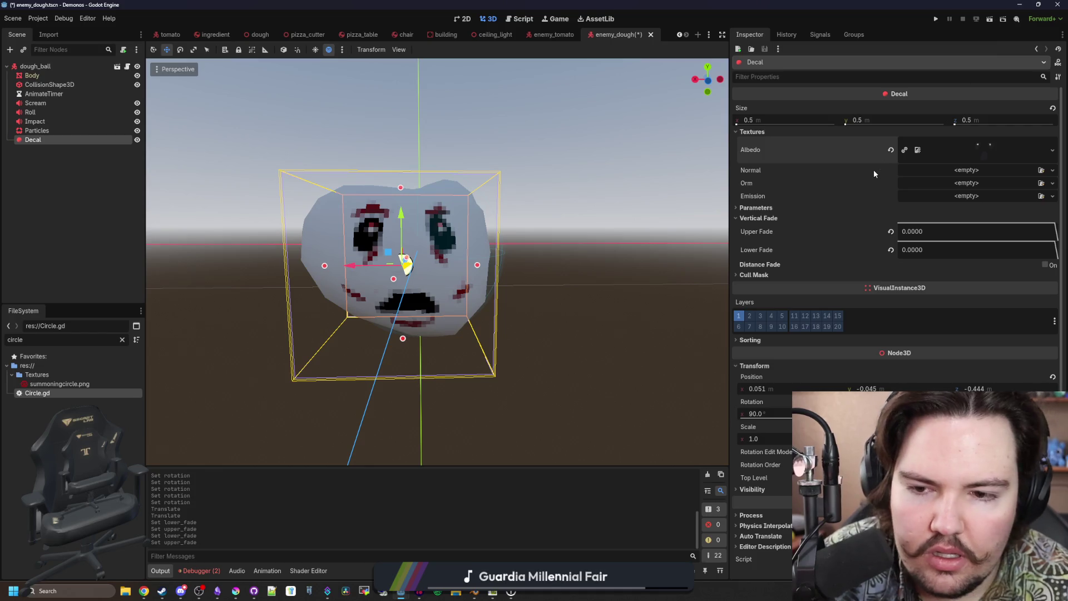
click(938, 195)
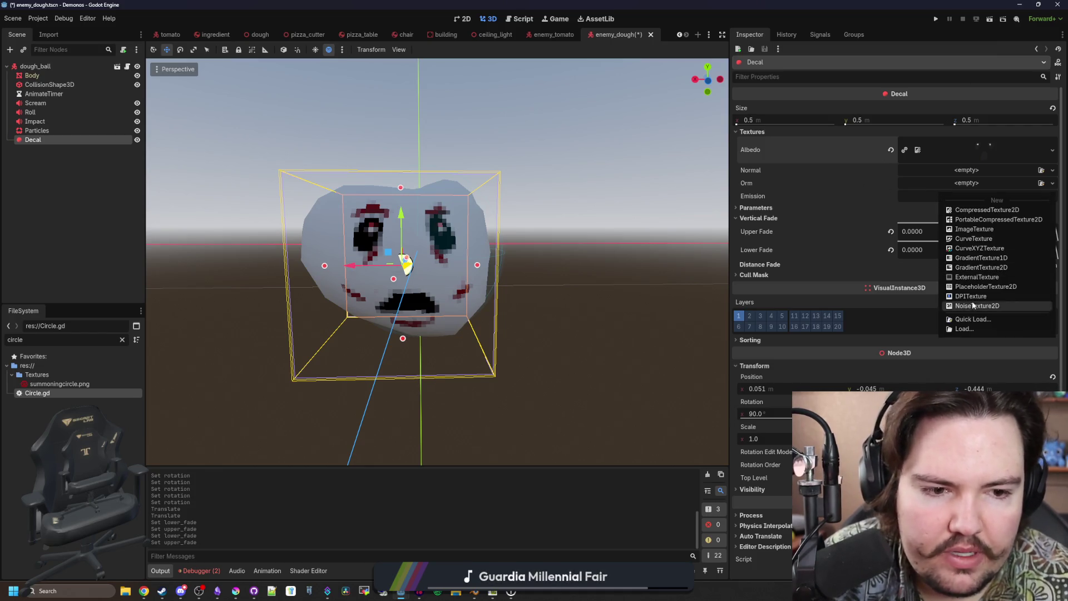
click(968, 306)
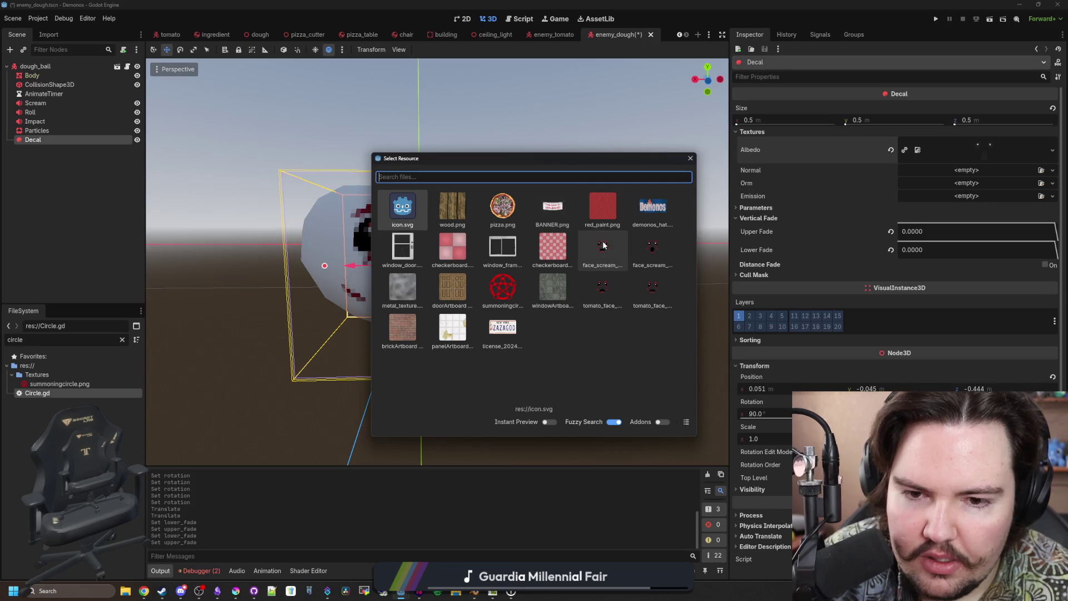
double_click(602, 245)
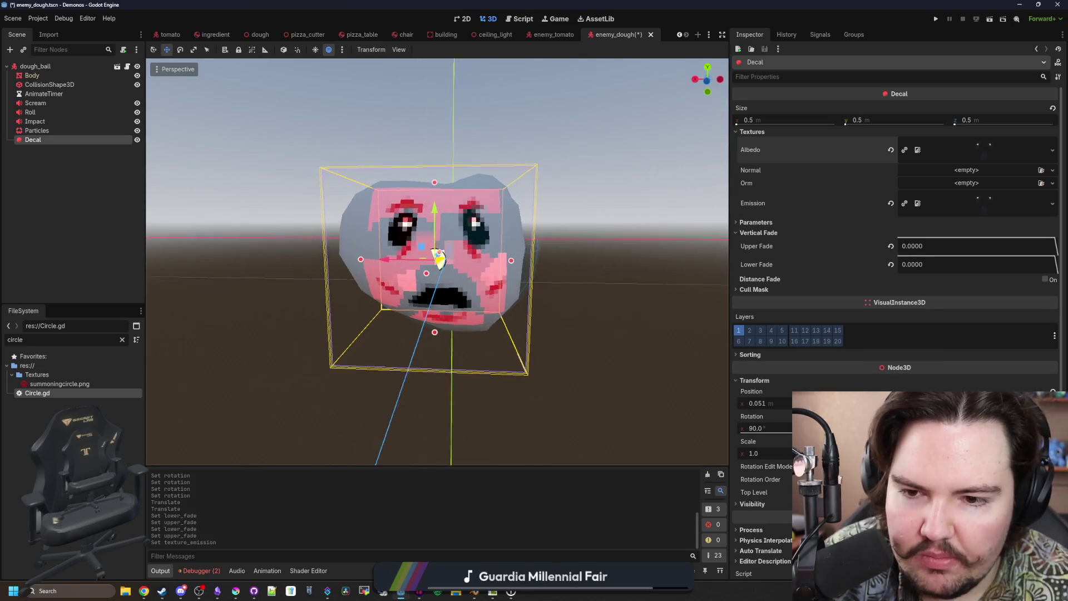
scroll(604, 244, up, 3)
scroll(417, 251, down, 3)
drag(417, 250, 500, 268)
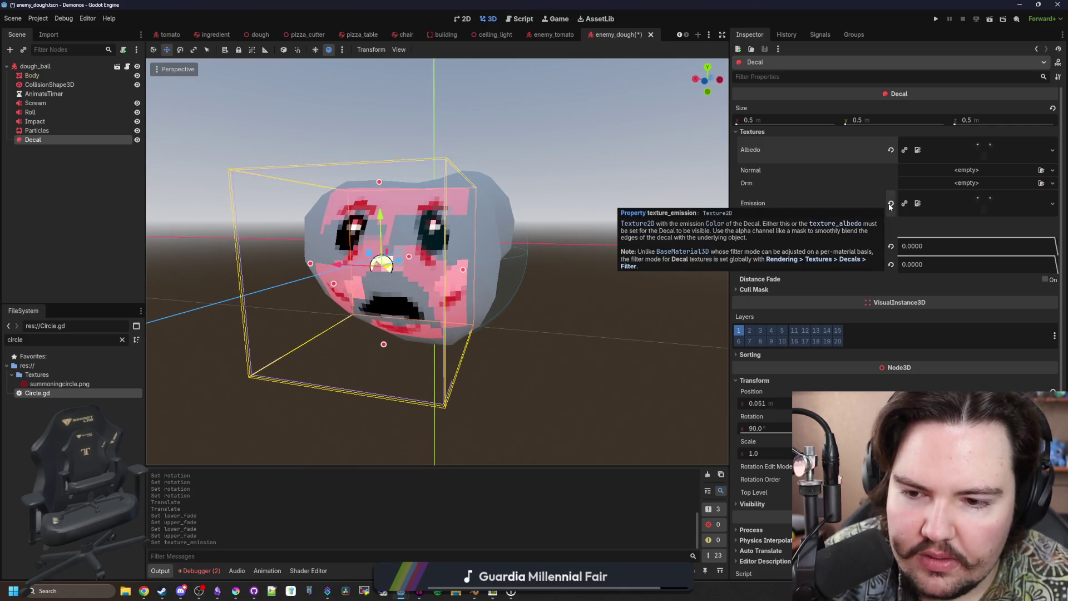
click(890, 206)
drag(417, 250, 501, 267)
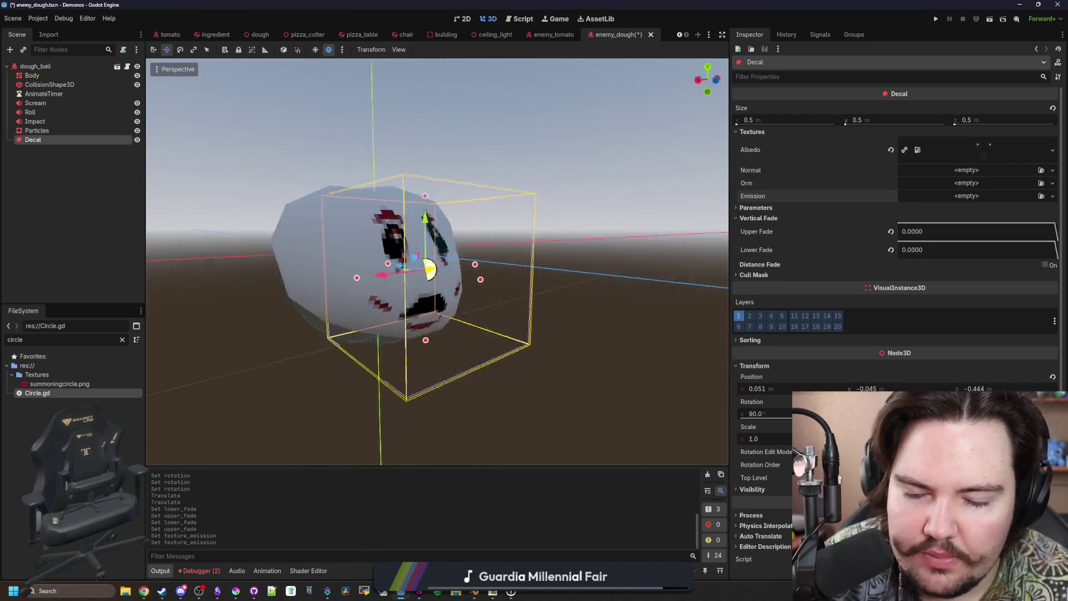
middle_click(434, 267)
drag(417, 267, 464, 274)
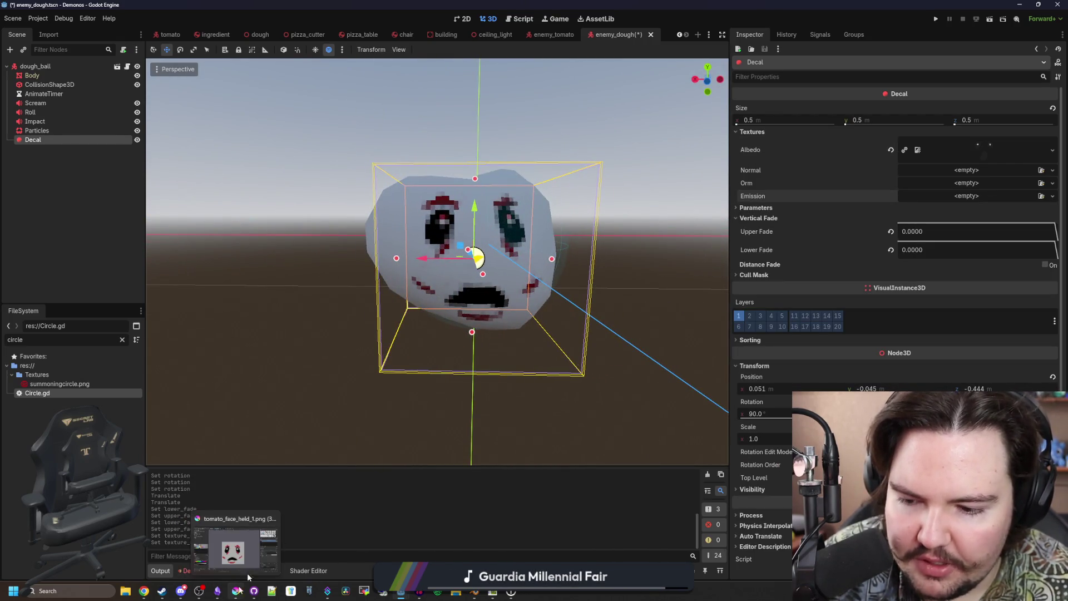
key(alt+Tab)
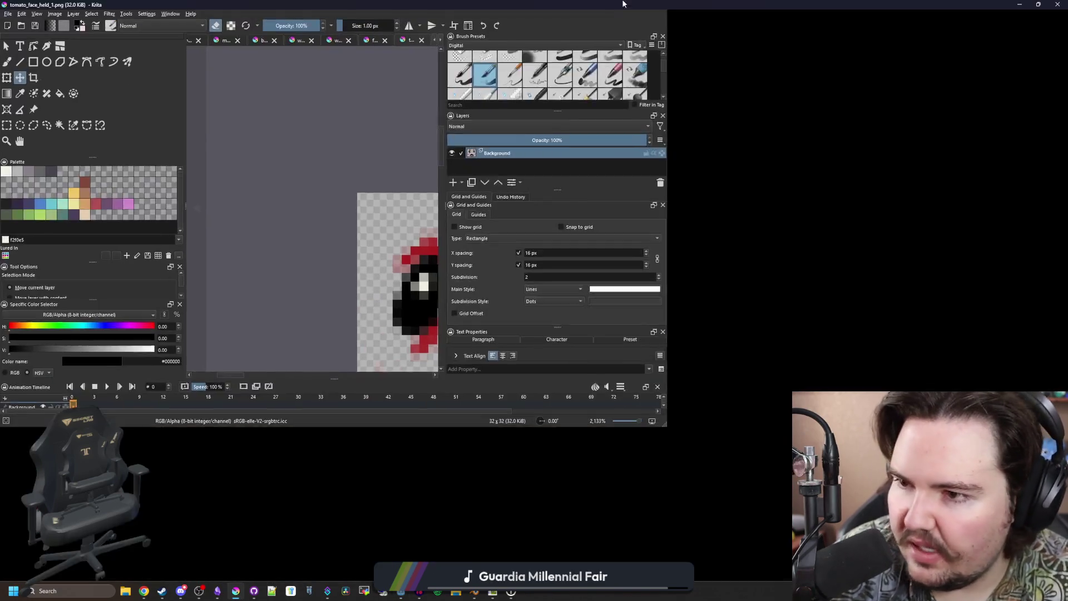
click(109, 13)
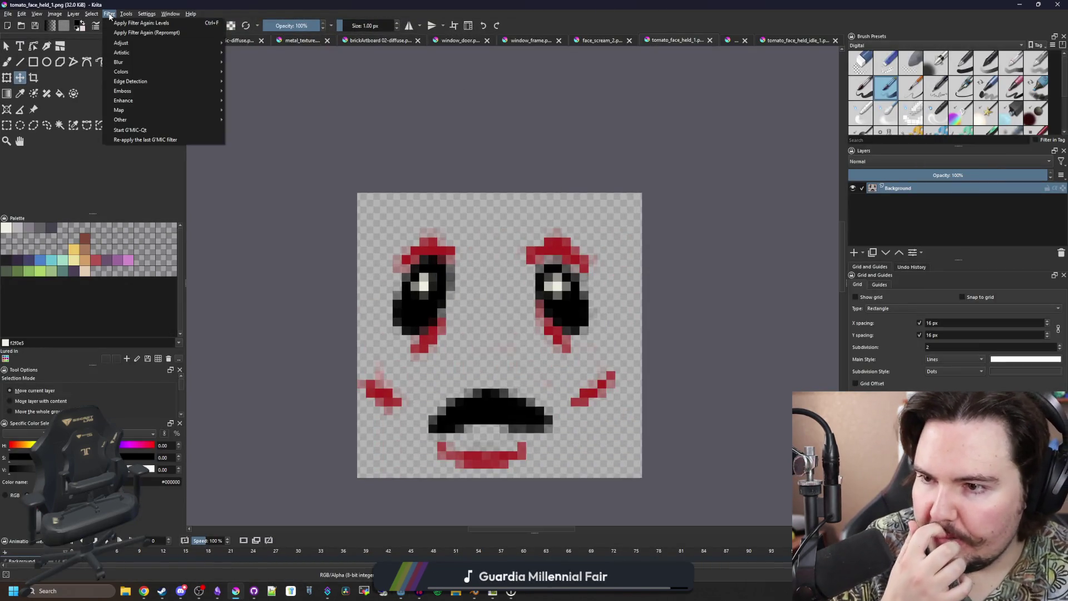
click(156, 14)
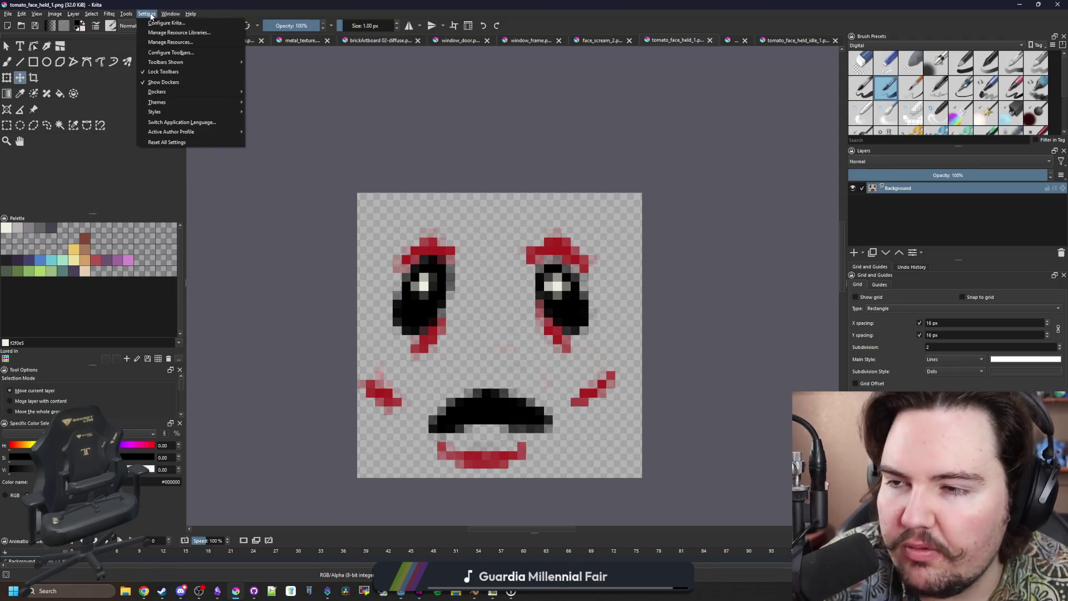
key(Escape)
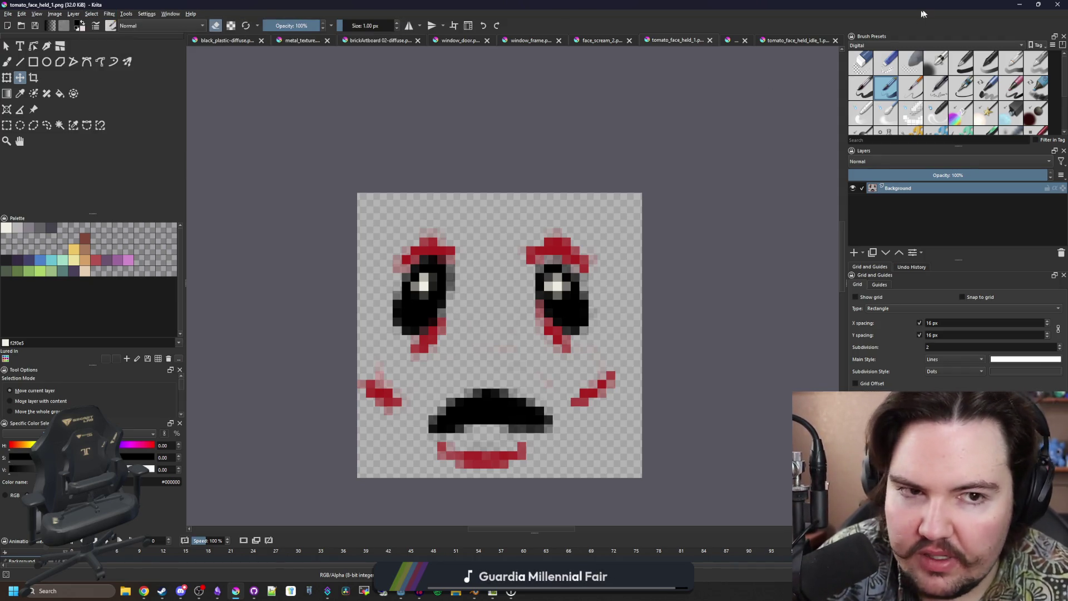
key(alt+Tab)
middle_click(573, 244)
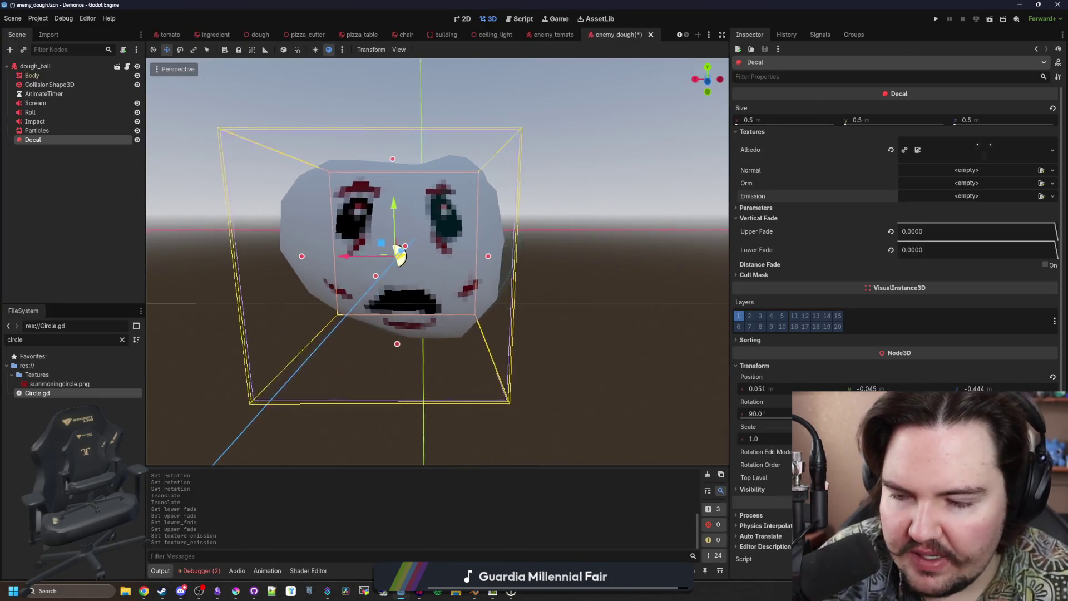
Move the Decal along X to about 0.095 so the face sits centred on the dough ball's front.
drag(573, 244, 565, 383)
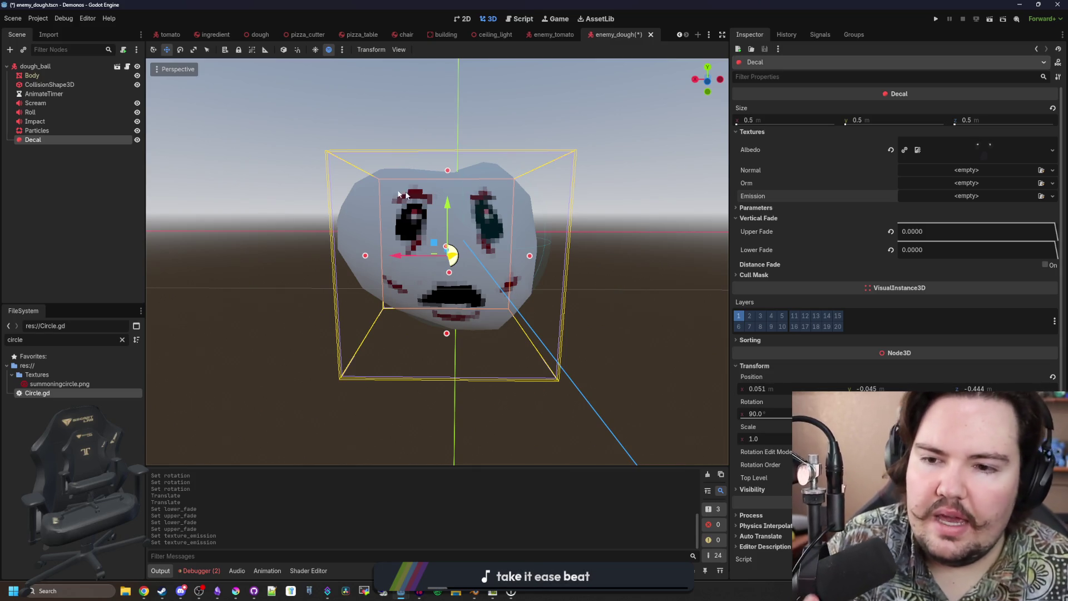
middle_click(222, 263)
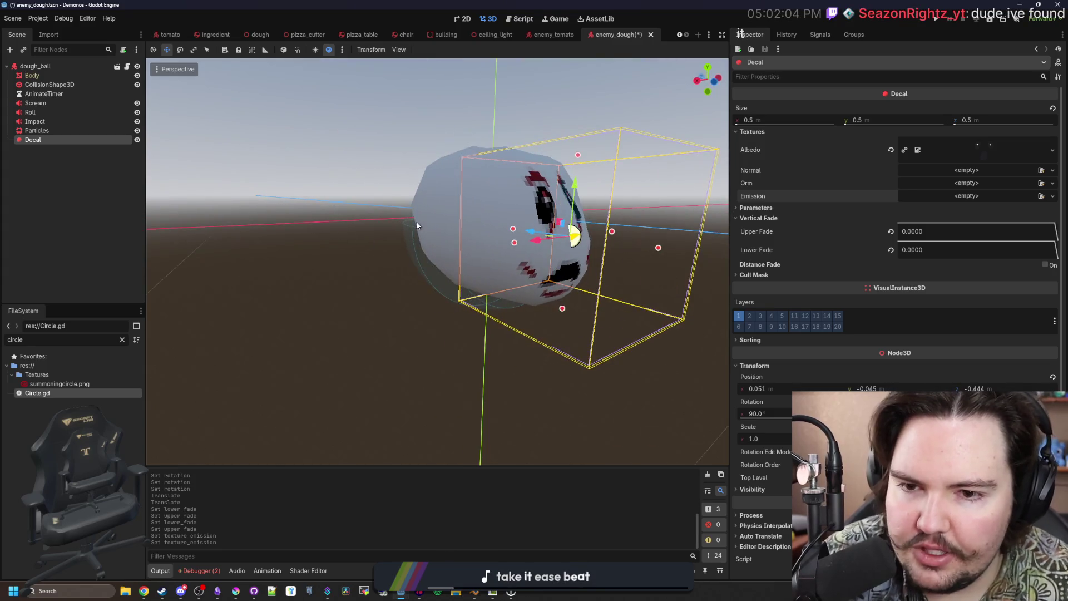
click(417, 221)
middle_click(551, 342)
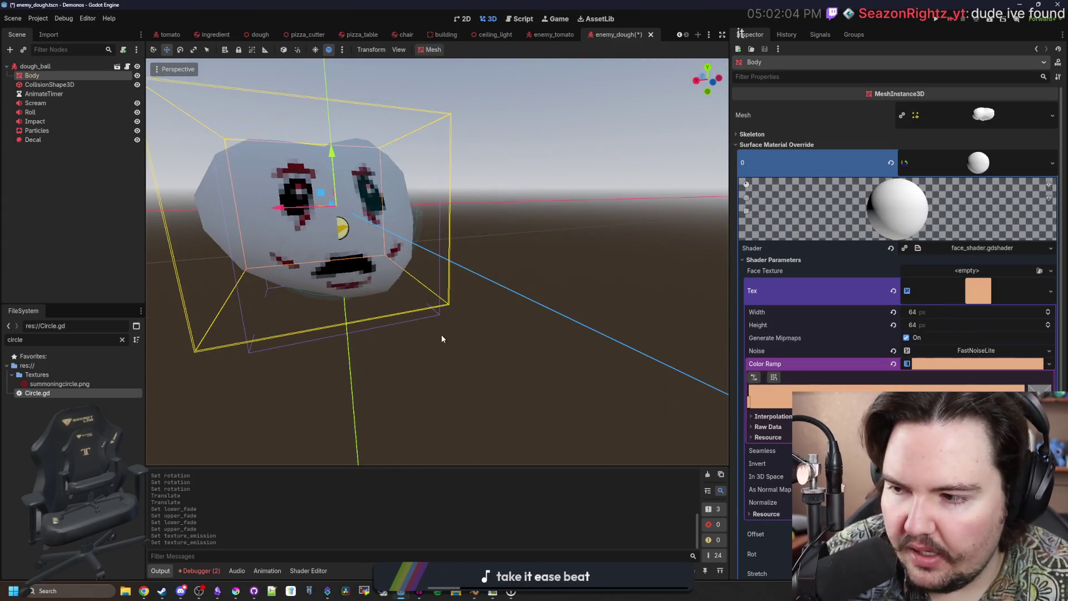
click(442, 335)
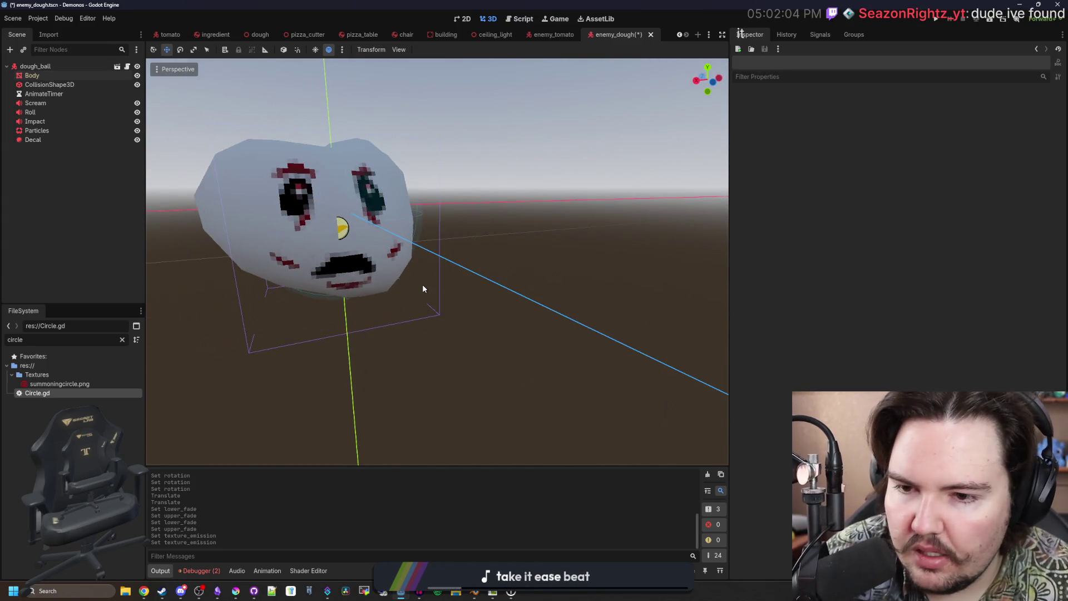
click(38, 139)
mouse_move(417, 275)
mouse_down()
mouse_move(541, 301)
mouse_move(420, 370)
mouse_move(609, 337)
mouse_up()
scroll(541, 300, up, 5)
scroll(420, 370, down, 6)
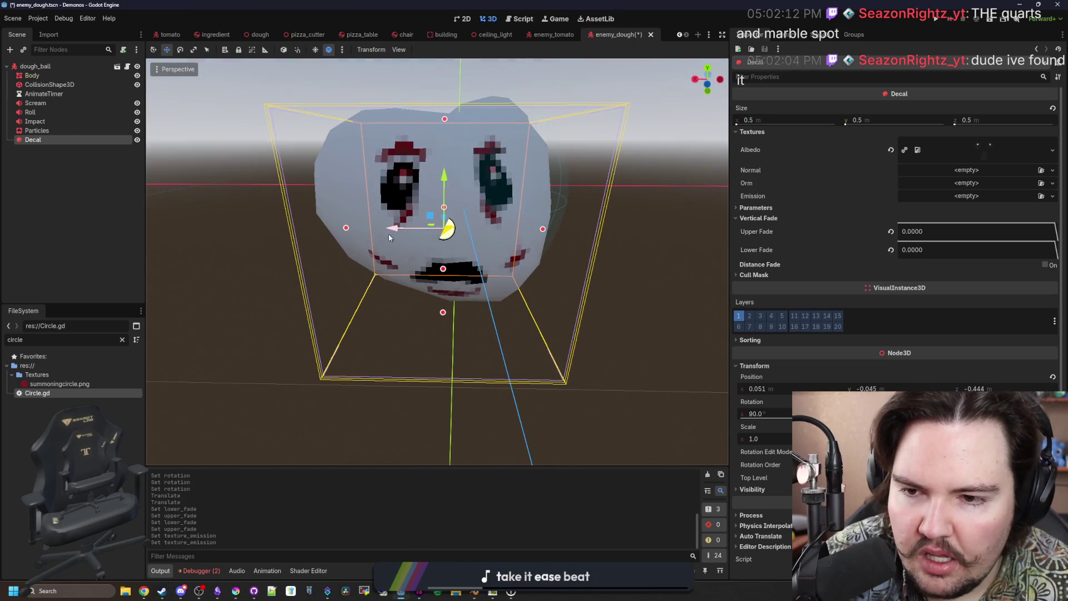
drag(391, 232, 378, 227)
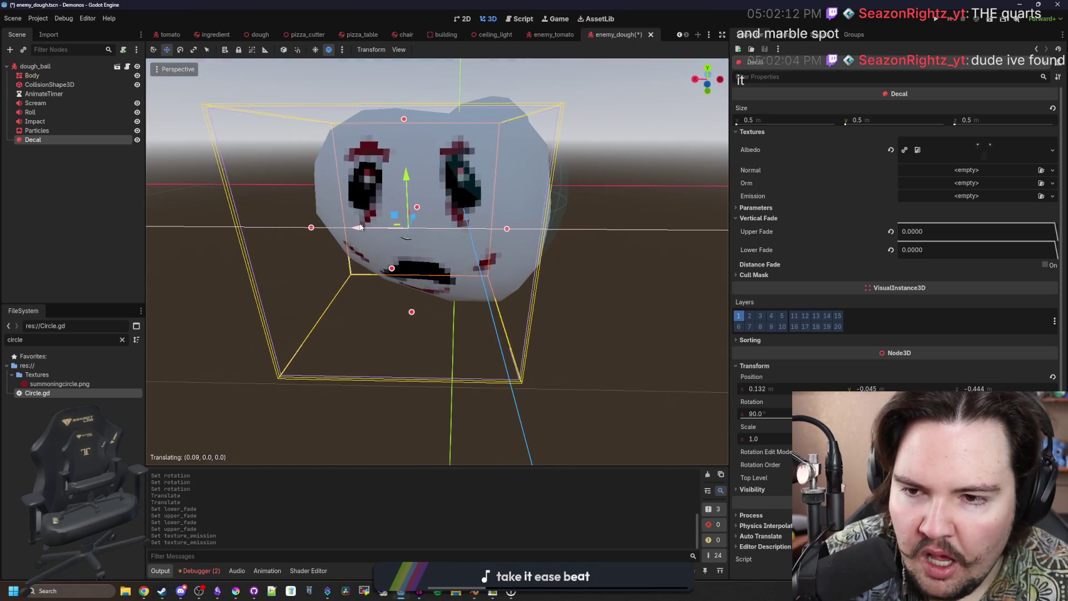
scroll(418, 251, up, 4)
scroll(417, 251, down, 5)
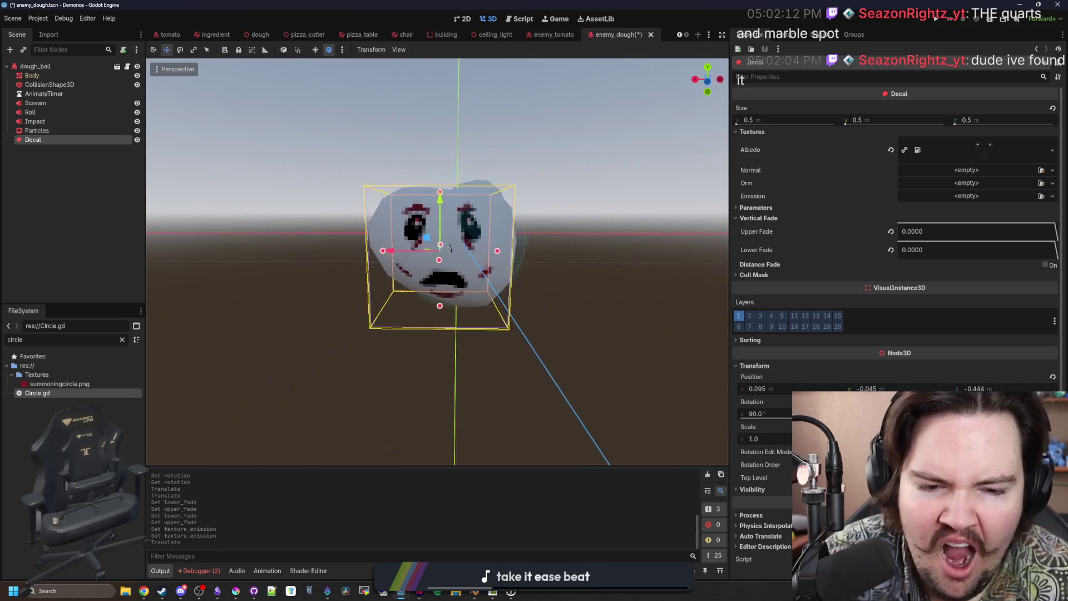
drag(417, 251, 467, 267)
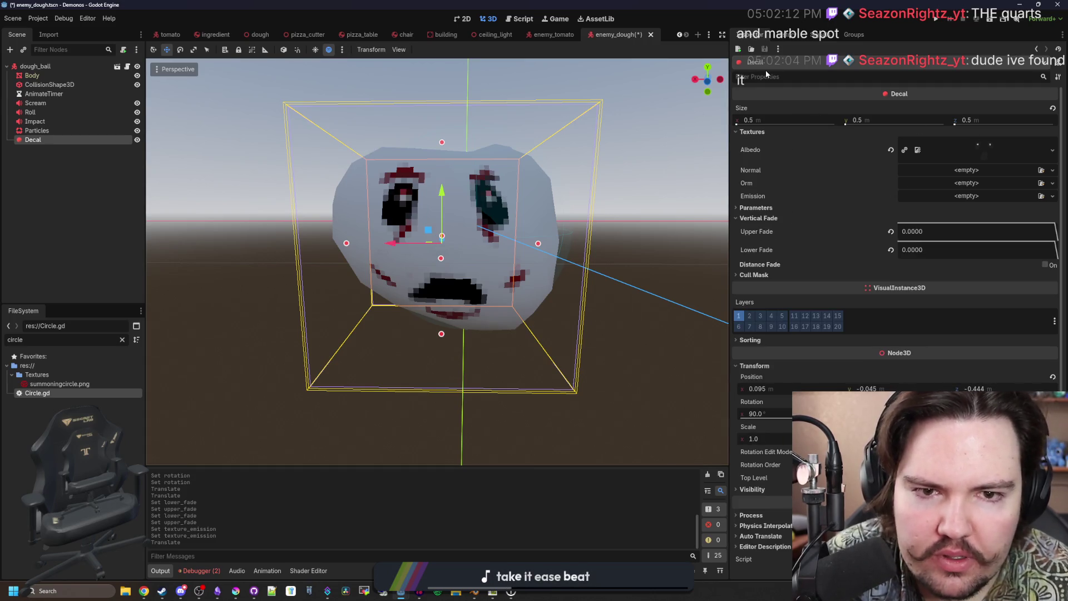
Review the Decal's Cull Mask settings without changing them.
click(764, 279)
click(773, 276)
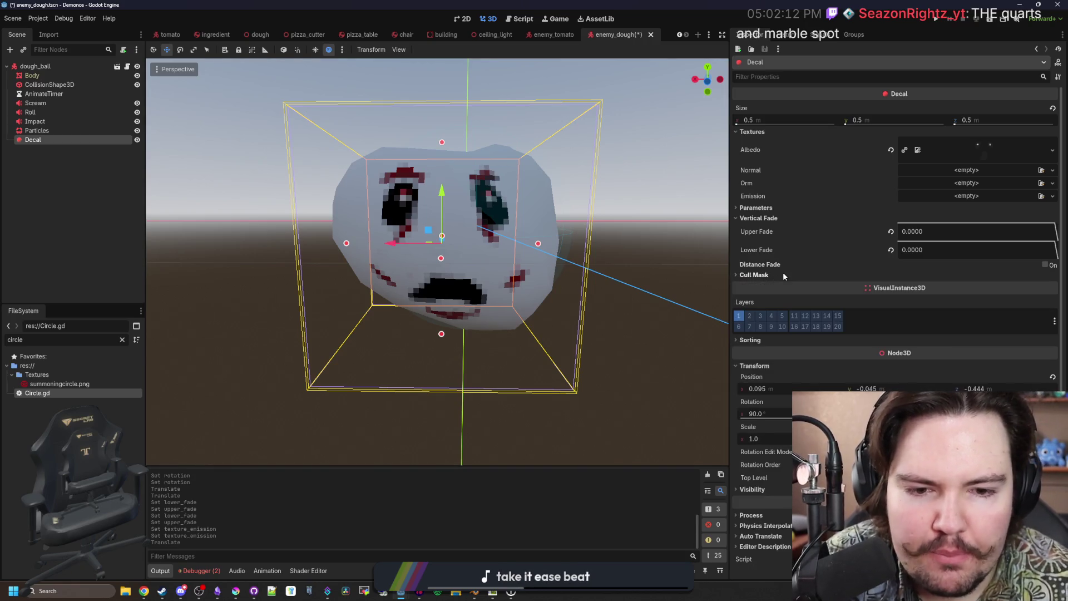
click(783, 272)
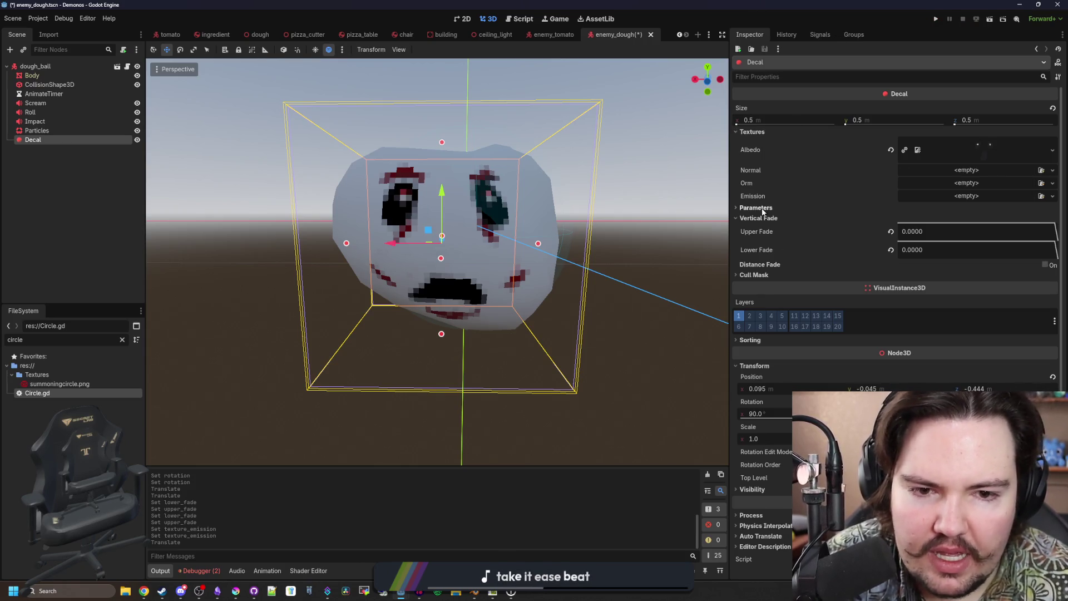
Set the Decal's Emission Energy to 0 in its Parameters.
click(767, 208)
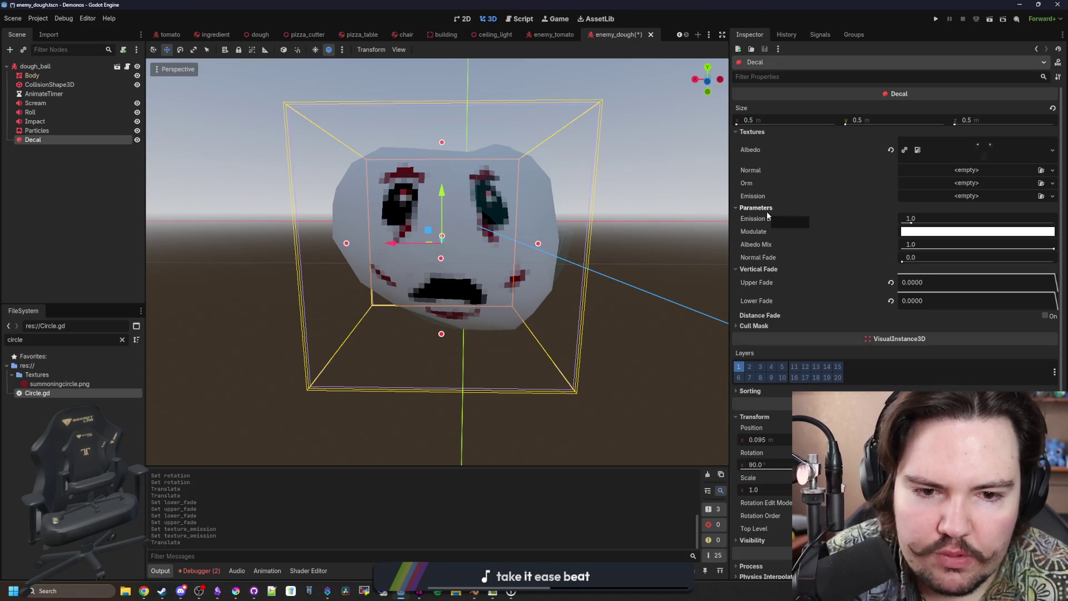
click(768, 211)
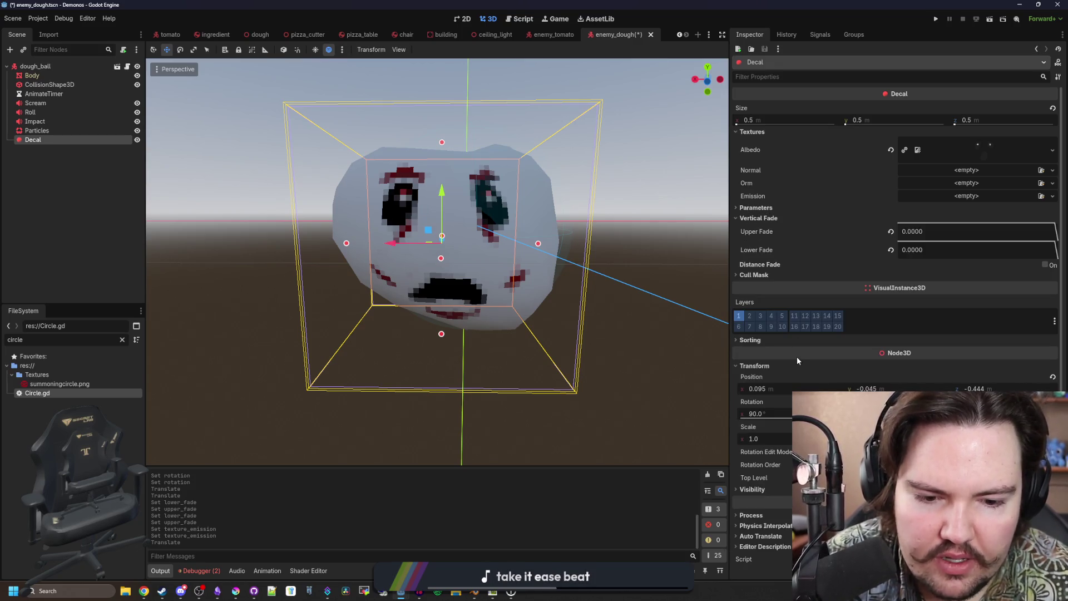
click(756, 274)
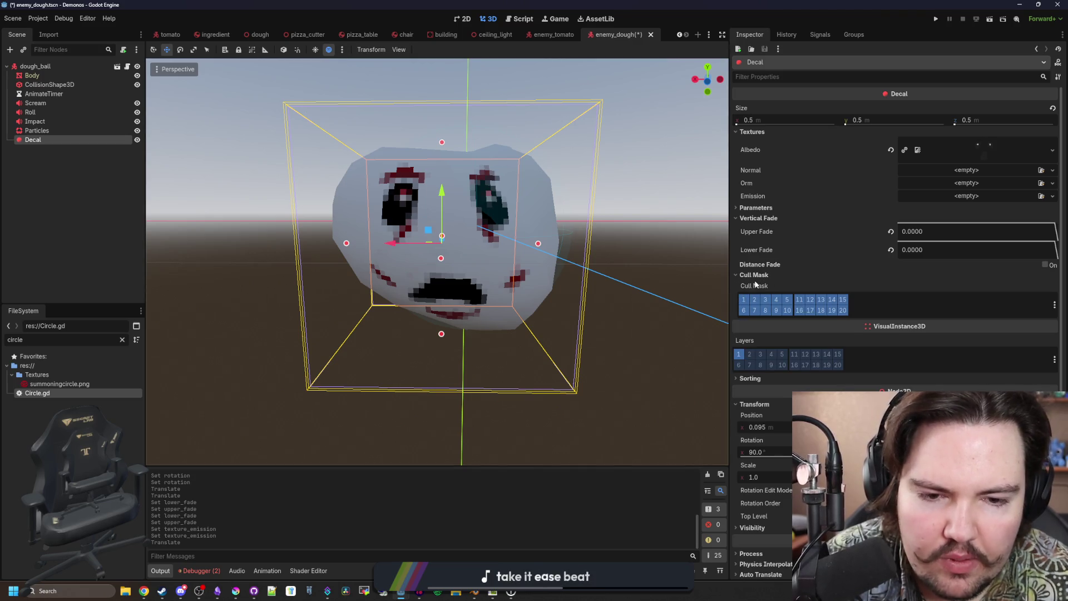
mouse_move(753, 286)
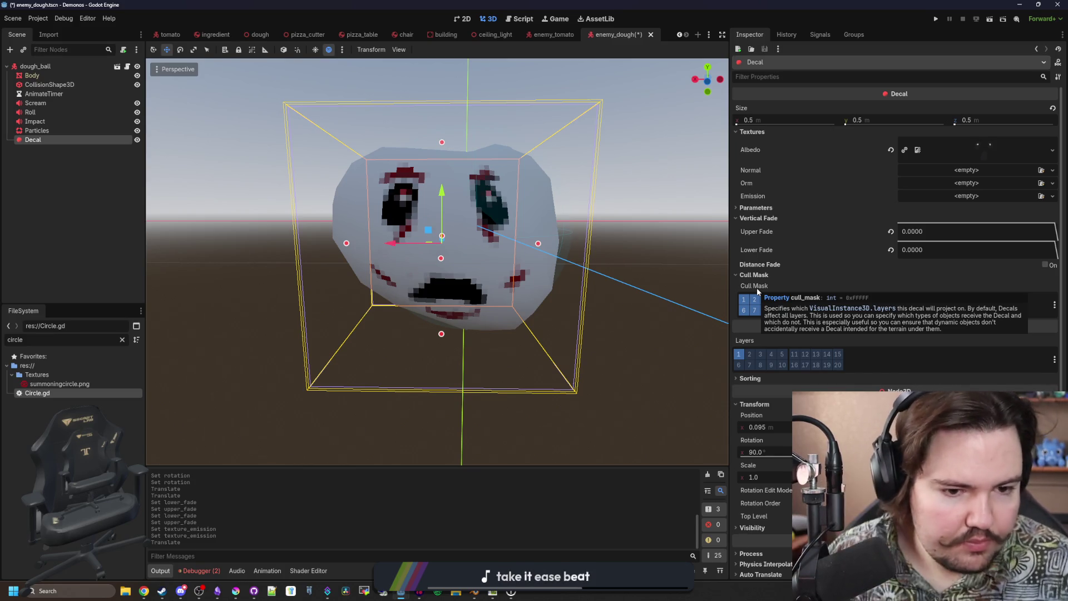
click(756, 276)
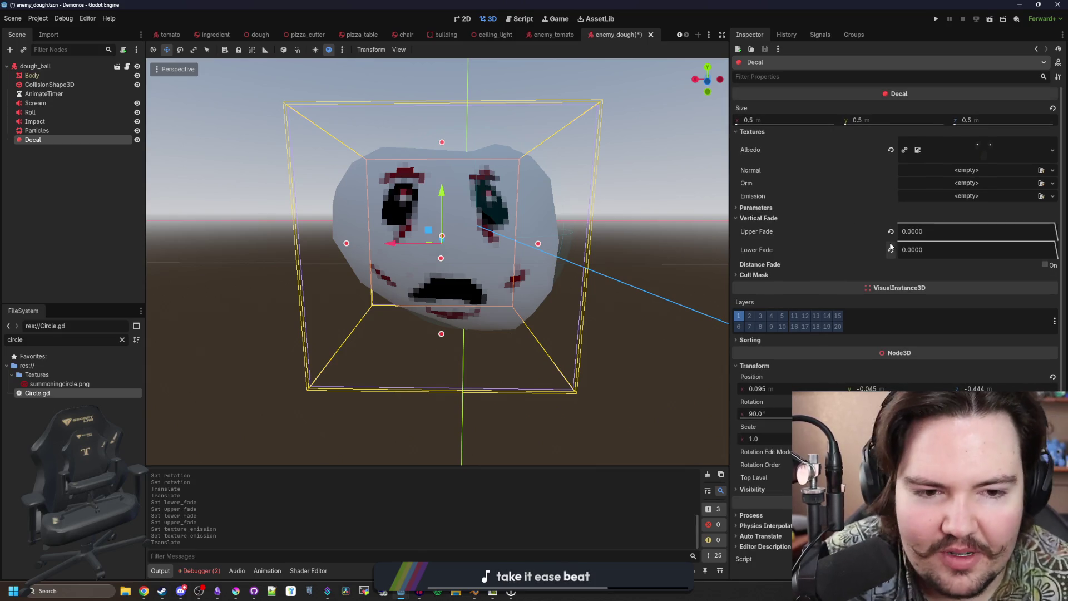
click(760, 206)
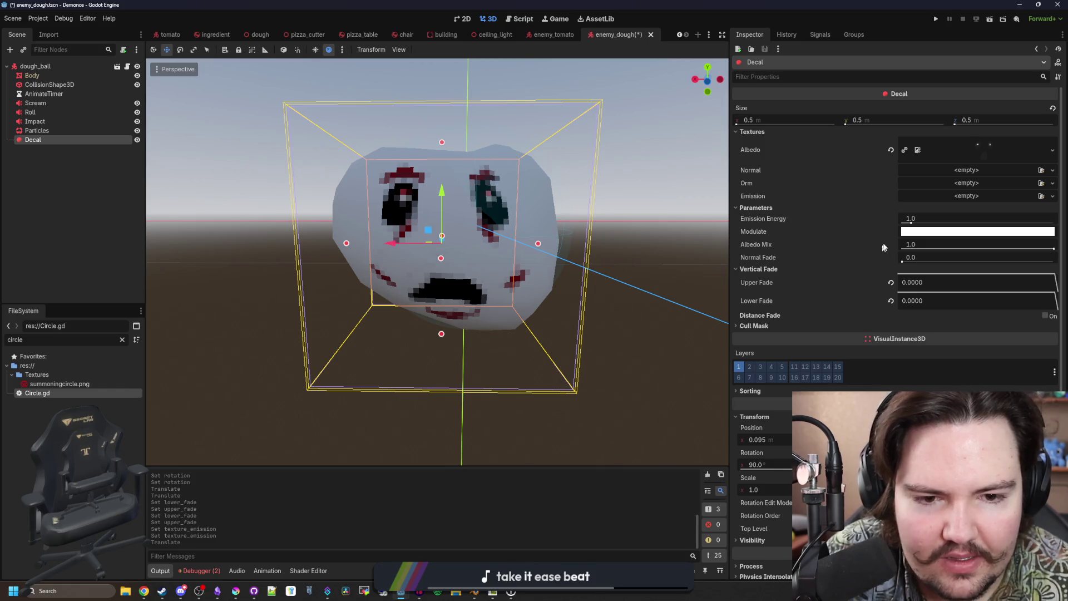
mouse_move(911, 224)
mouse_down()
mouse_move(947, 224)
mouse_move(897, 223)
mouse_up()
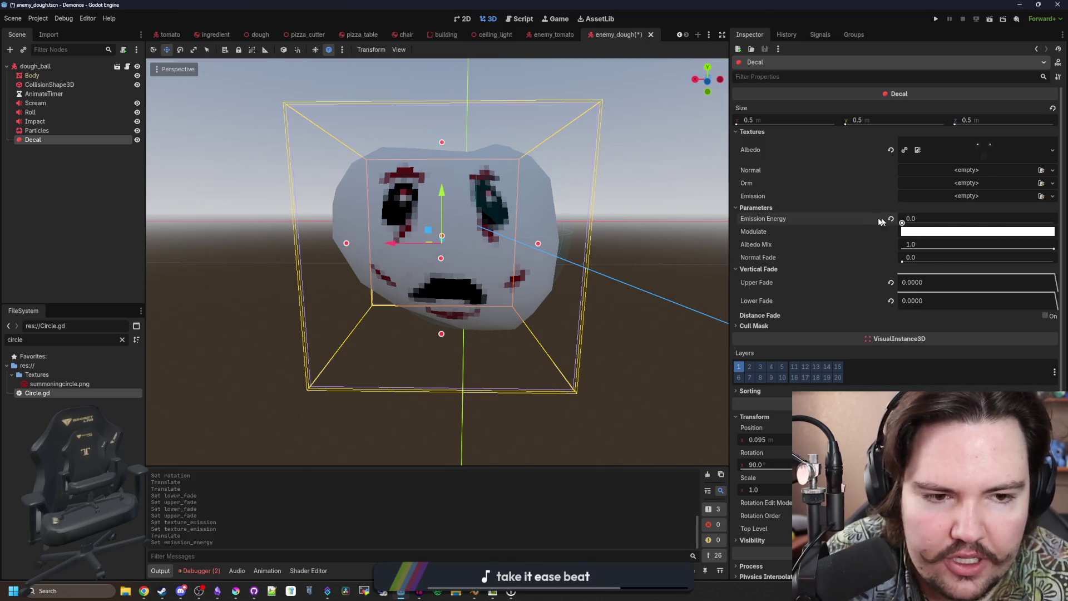
Try out the Decal's Modulate tint, Albedo Mix and Normal Fade sliders.
click(976, 231)
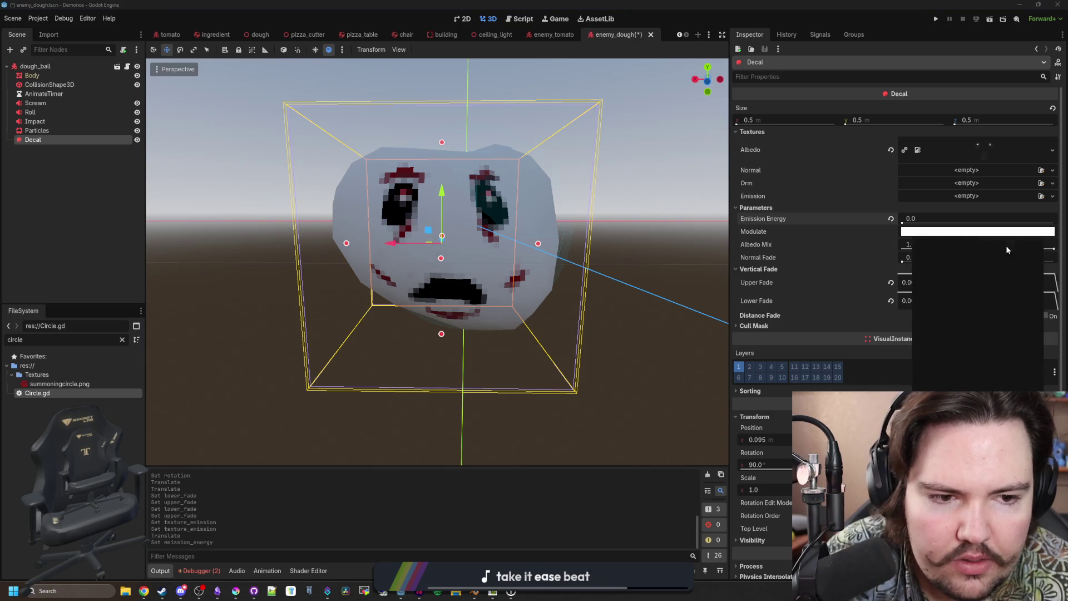
mouse_move(1027, 392)
mouse_down()
mouse_move(935, 393)
mouse_move(1026, 393)
mouse_up()
click(848, 292)
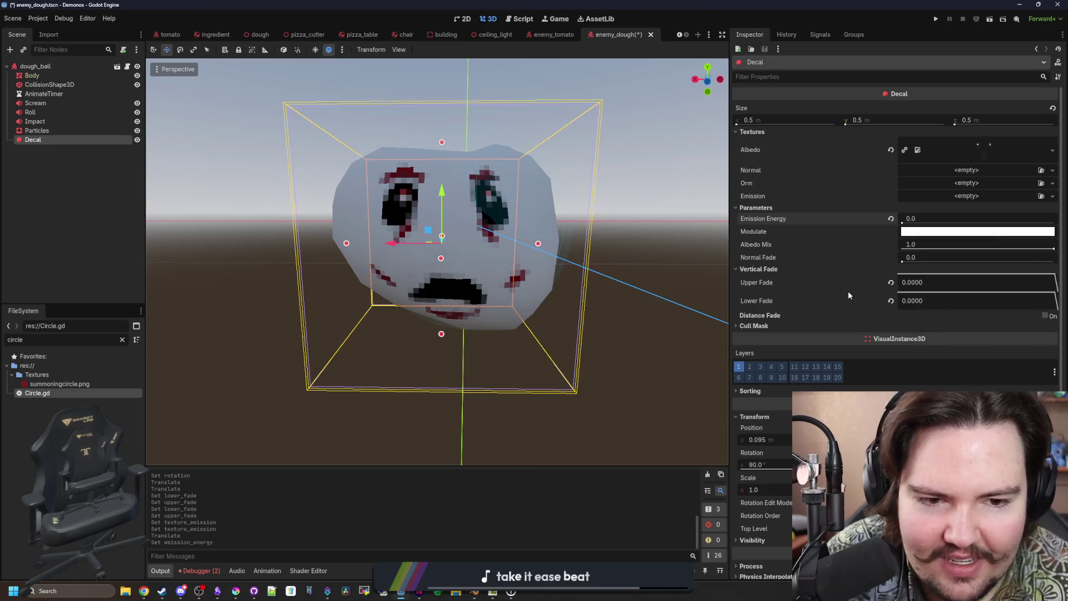
mouse_move(1049, 247)
mouse_down()
mouse_move(918, 248)
mouse_move(1056, 248)
mouse_up()
mouse_move(905, 260)
mouse_down()
mouse_move(933, 260)
mouse_move(839, 261)
mouse_up()
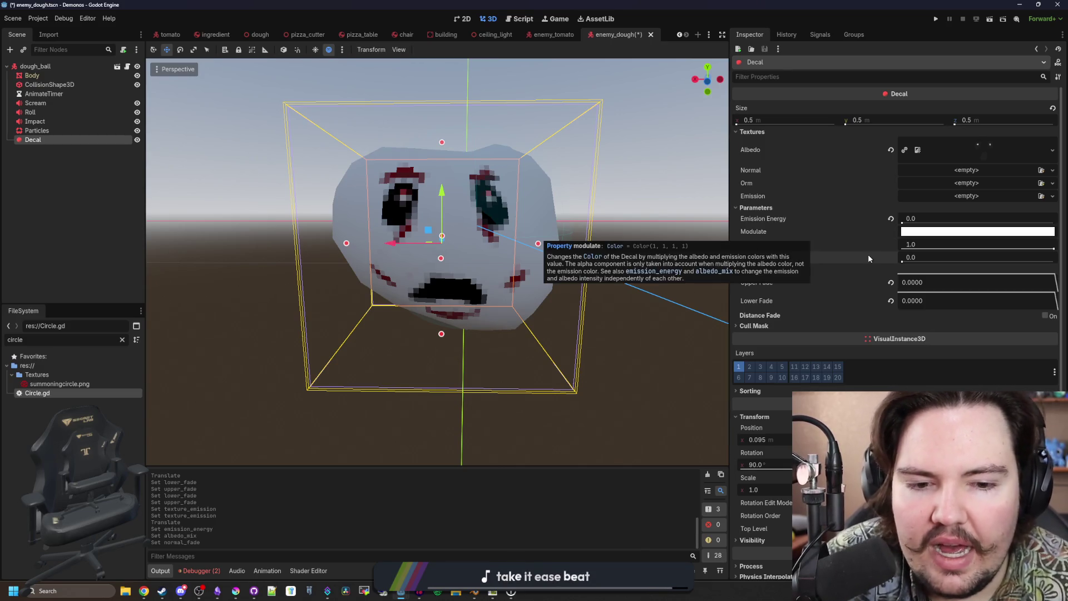
scroll(869, 255, down, 2)
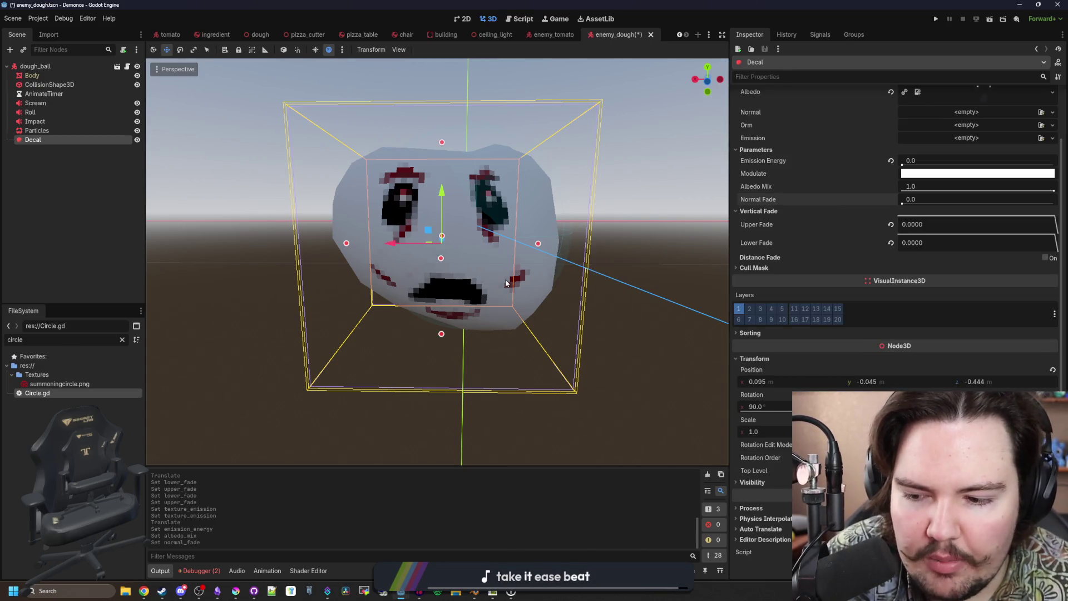
scroll(515, 316, down, 3)
Orbit around the dough ball to inspect the projected face, then deselect the Decal.
middle_click(515, 315)
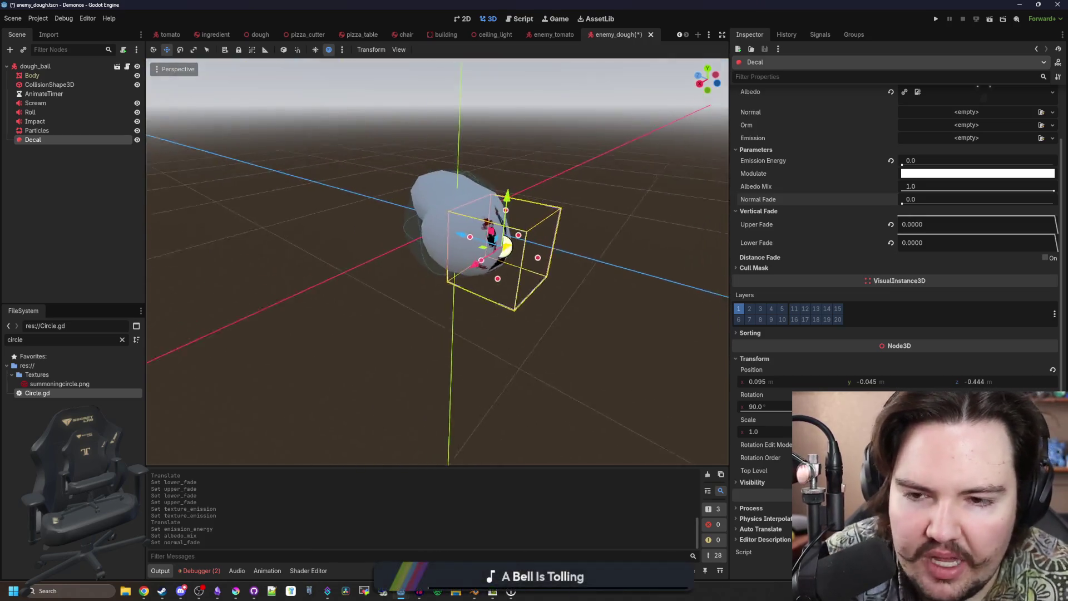
drag(505, 247, 584, 283)
scroll(543, 275, up, 3)
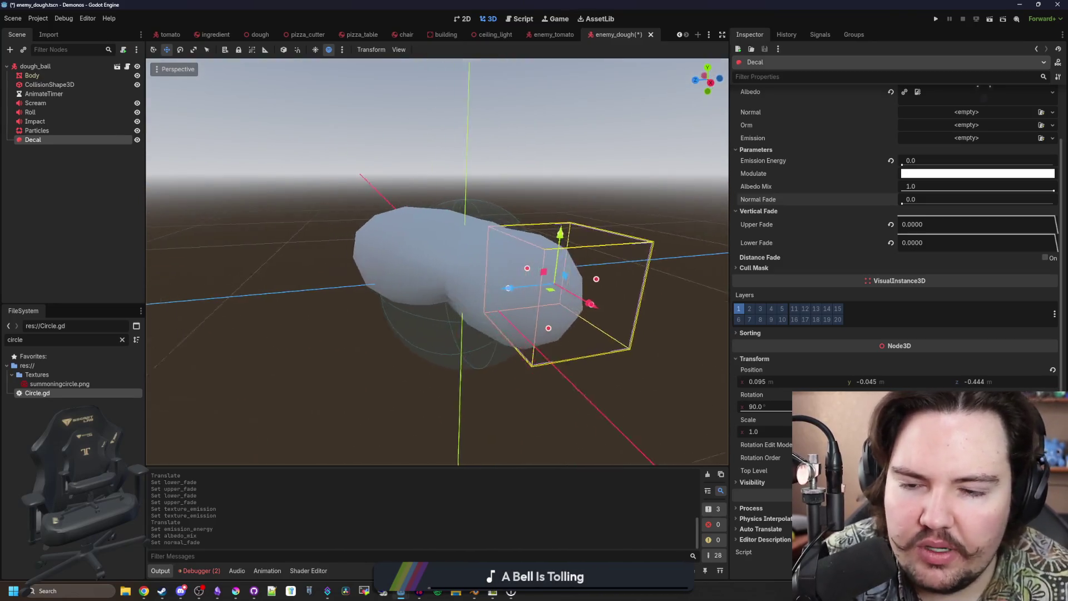
scroll(501, 275, up, 4)
drag(518, 284, 376, 301)
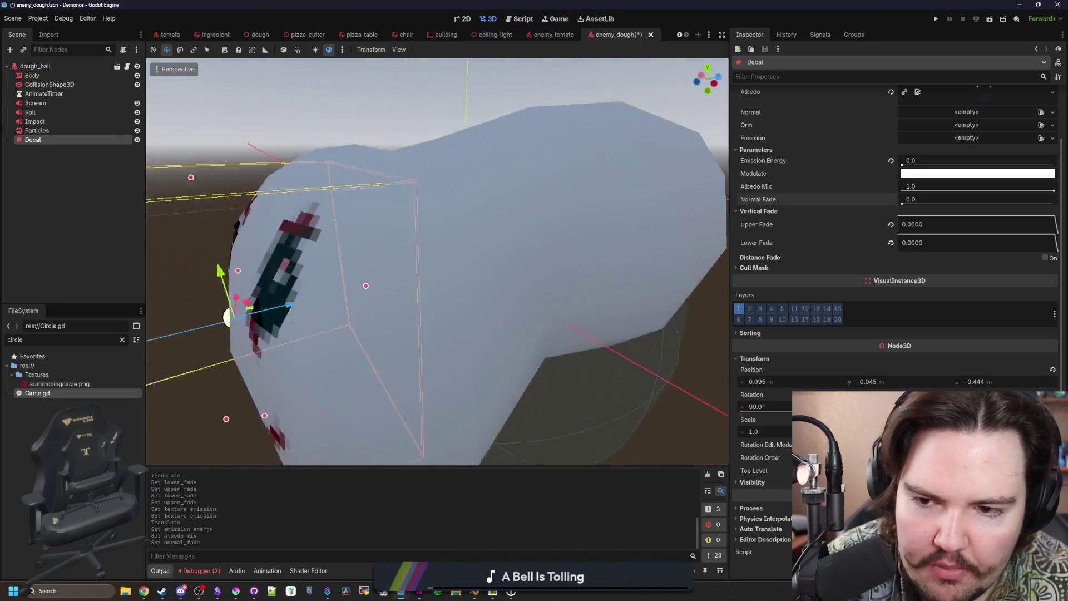
scroll(518, 284, down, 5)
drag(500, 284, 521, 291)
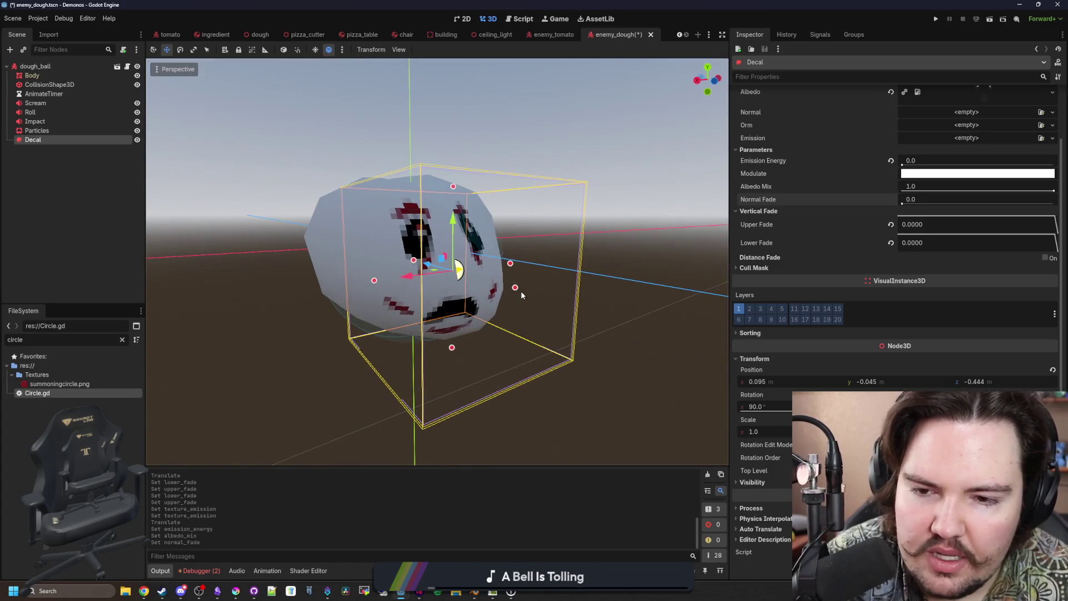
click(542, 302)
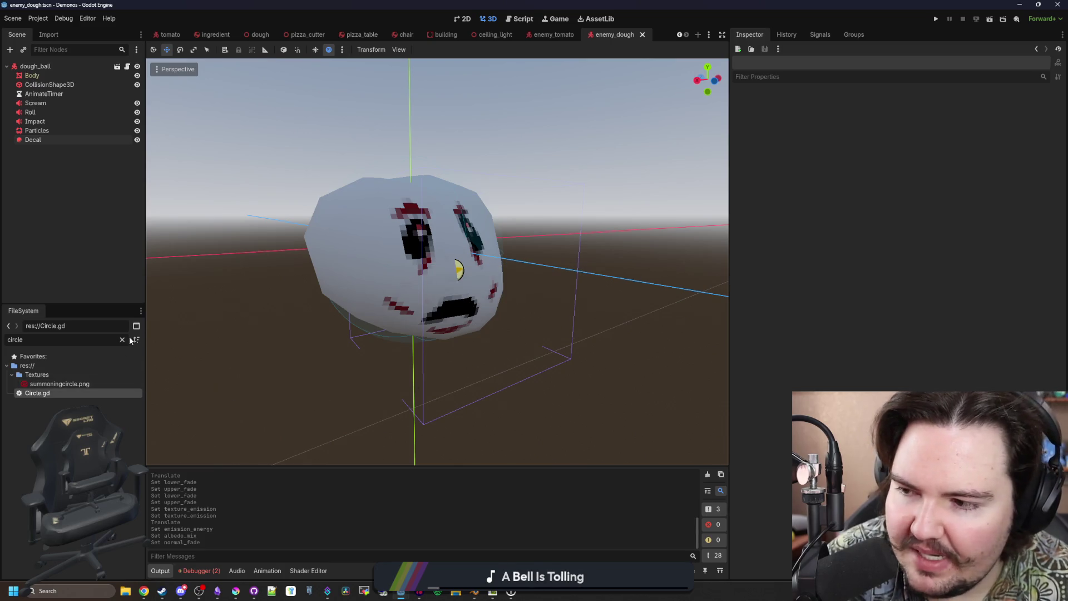
Create a StandardMaterial3D saved as temp.tres in Textures with UV1 Triplanar enabled.
right_click(37, 375)
mouse_move(87, 384)
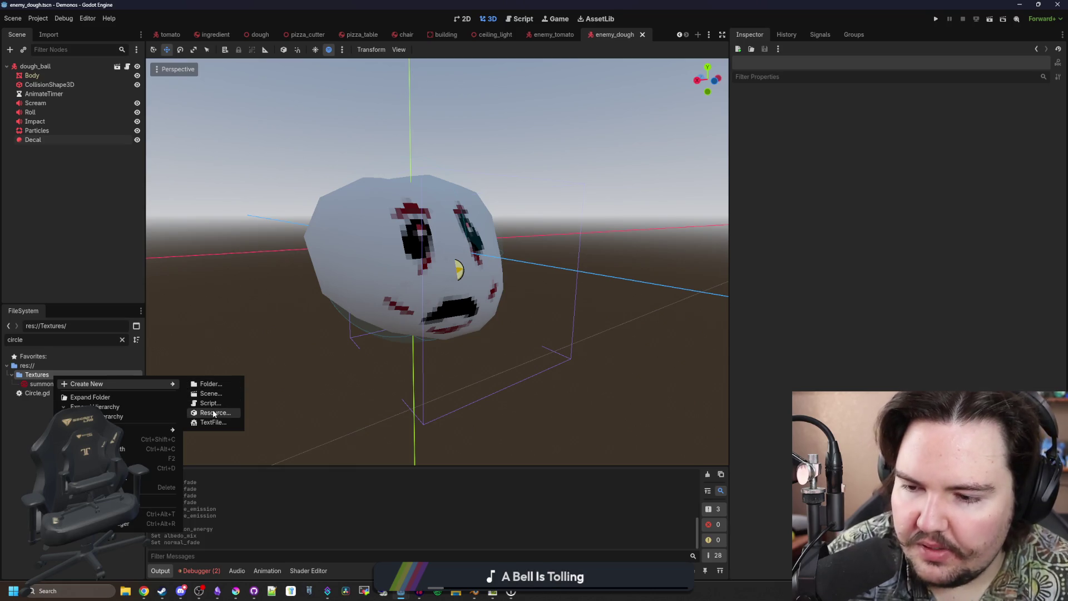
click(214, 413)
text(shadermat)
double_click(507, 194)
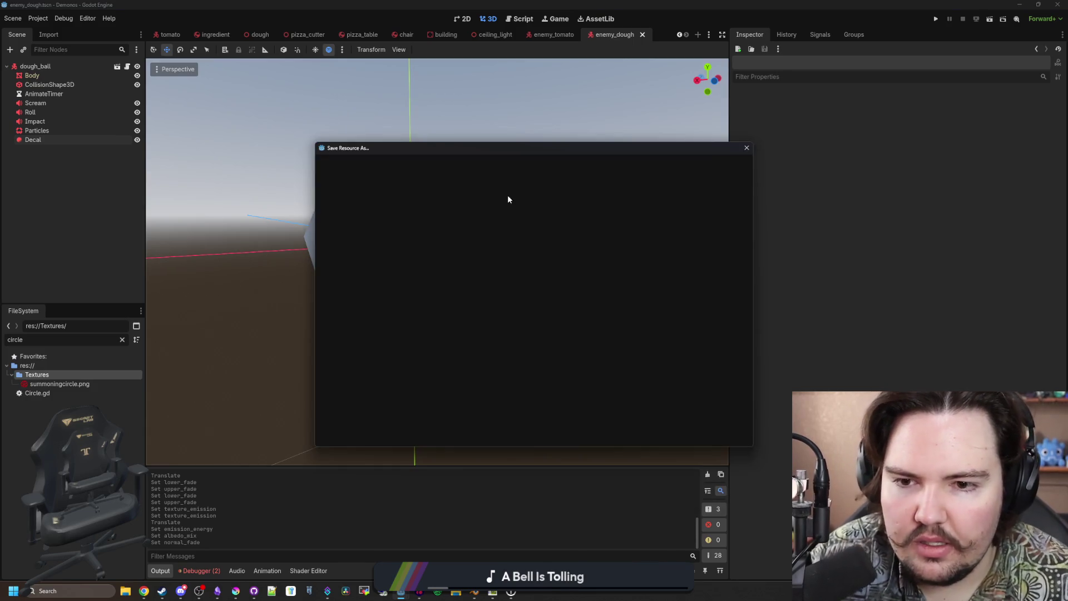
text(temp.tres)
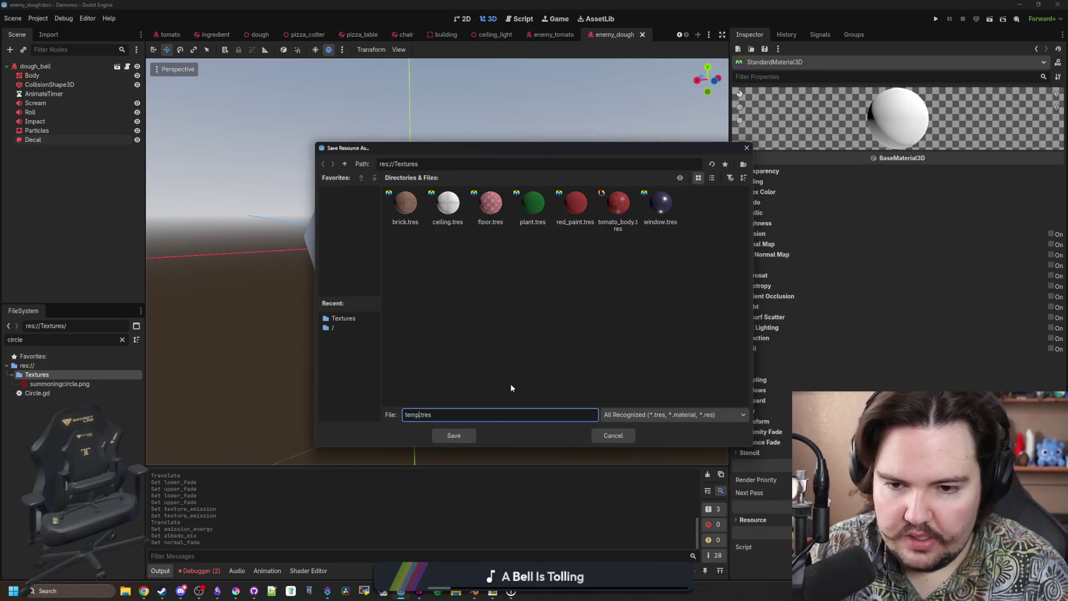
click(443, 430)
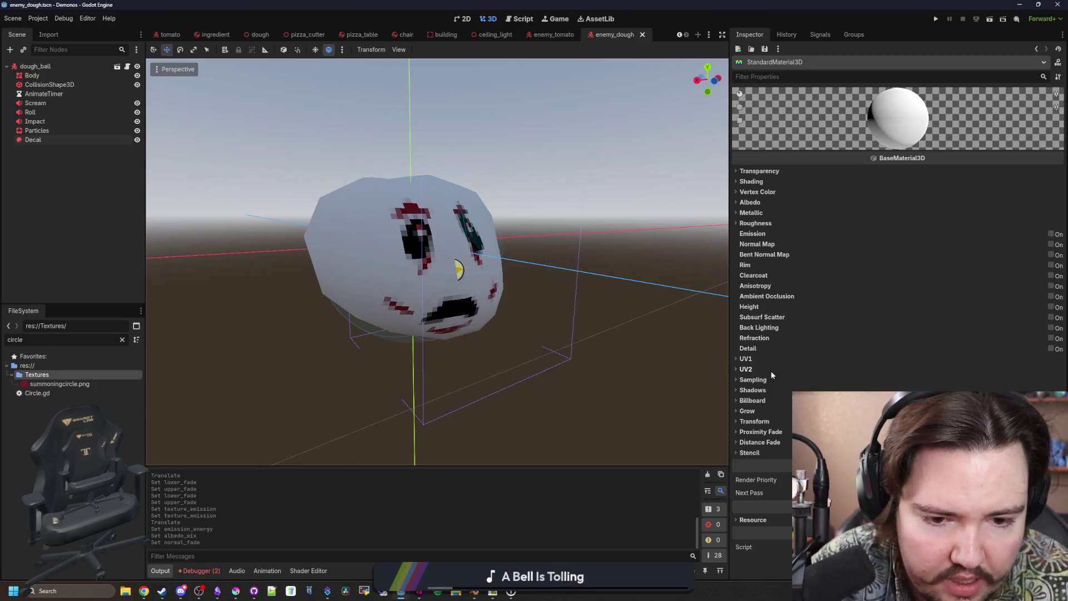
click(746, 359)
click(753, 418)
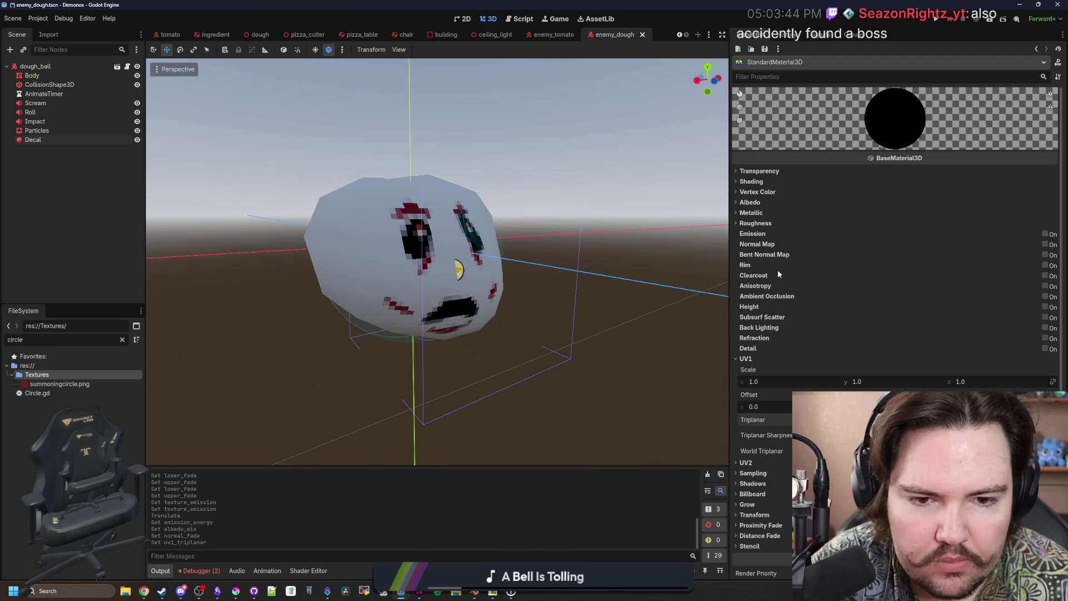
scroll(767, 233, down, 3)
scroll(763, 256, up, 3)
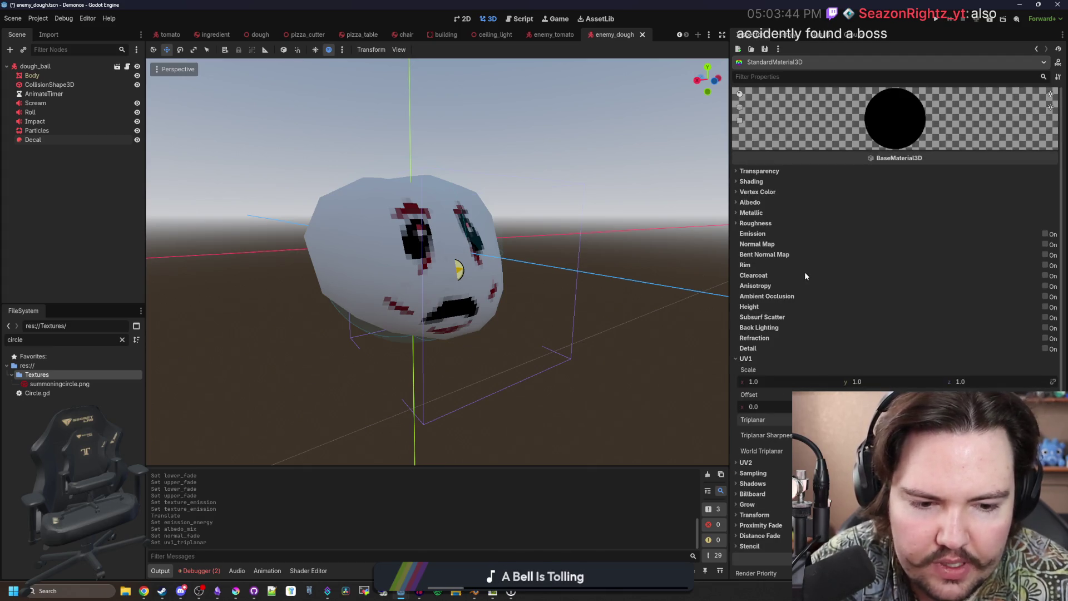
Filter to temp.tres and convert it into a ShaderMaterial.
click(62, 339)
key(ctrl+a)
text(temp)
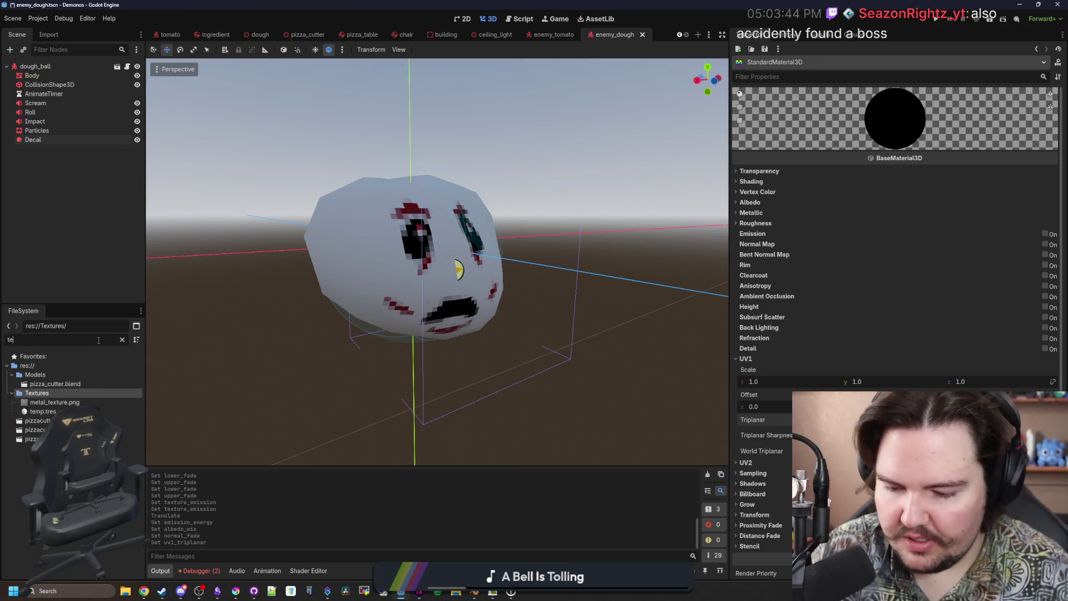
click(43, 384)
right_click(42, 384)
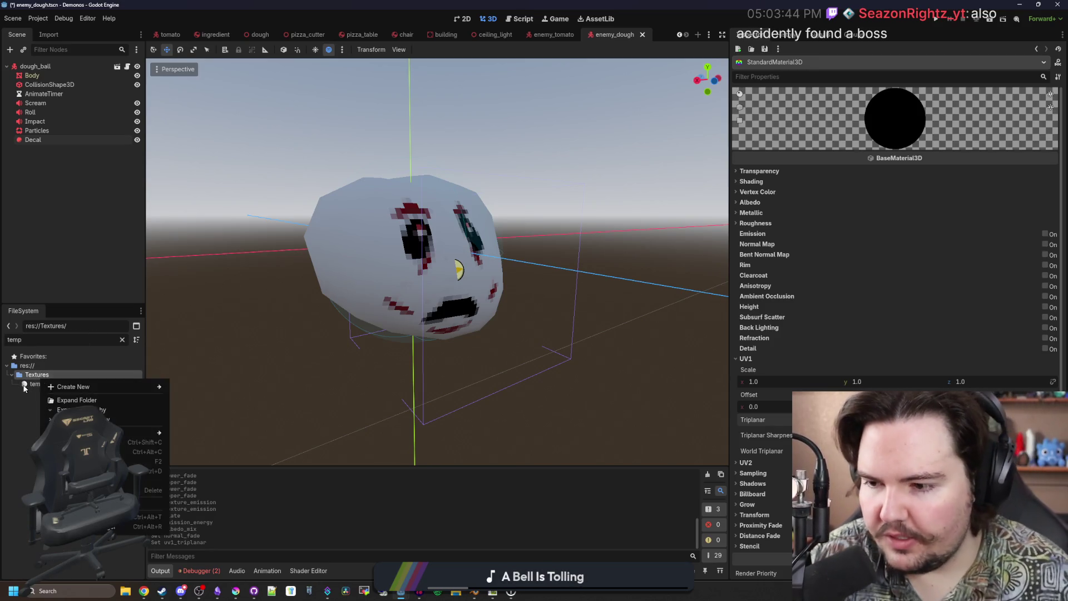
click(38, 384)
right_click(35, 386)
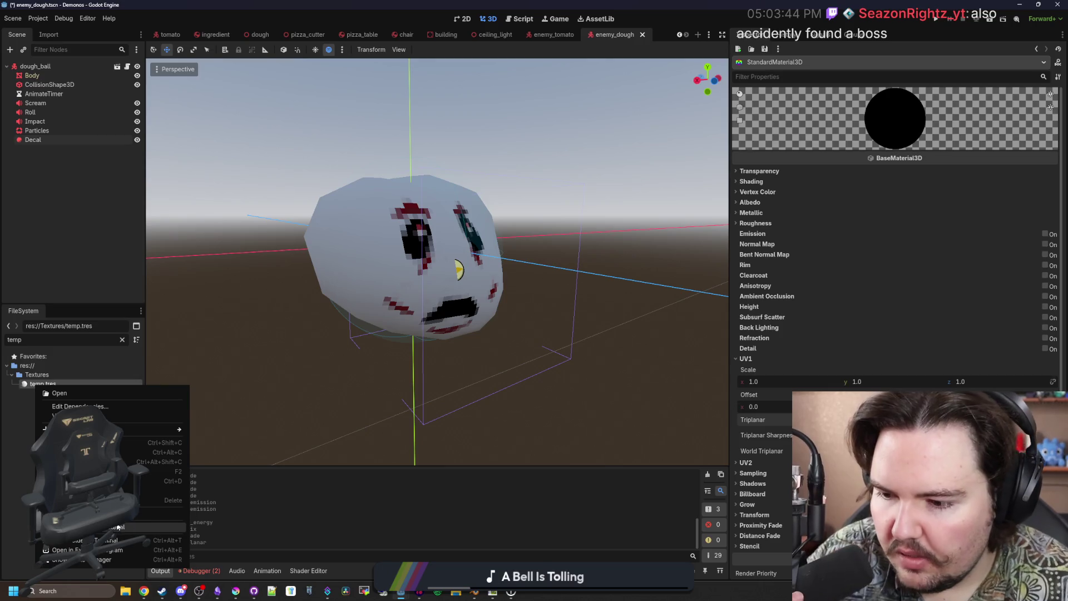
click(117, 528)
click(484, 311)
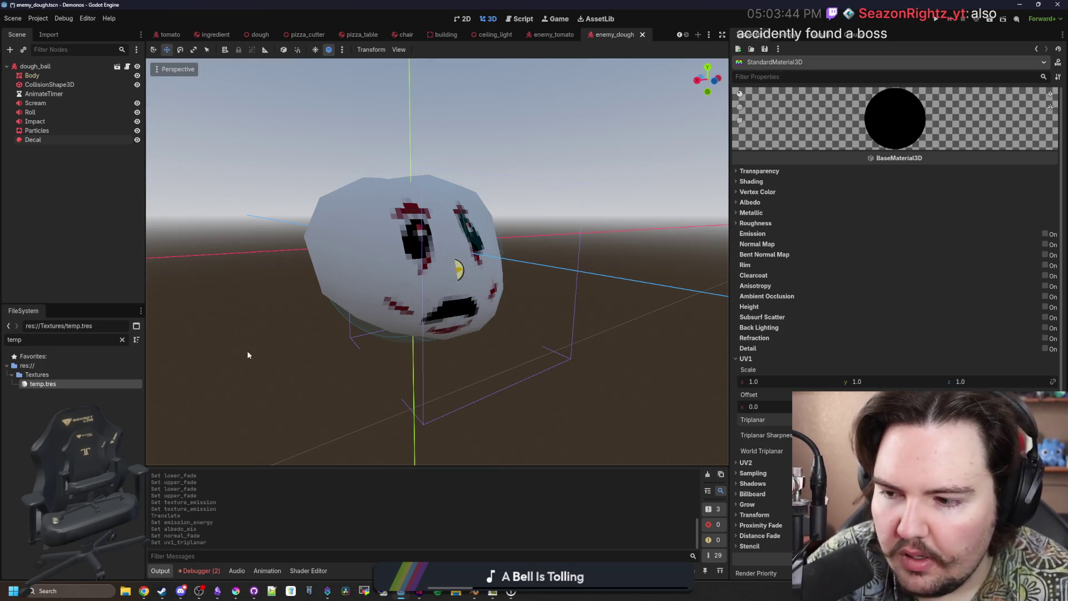
Open temp.tres's converted triplanar shader code in the Shader Editor.
double_click(65, 384)
click(1007, 173)
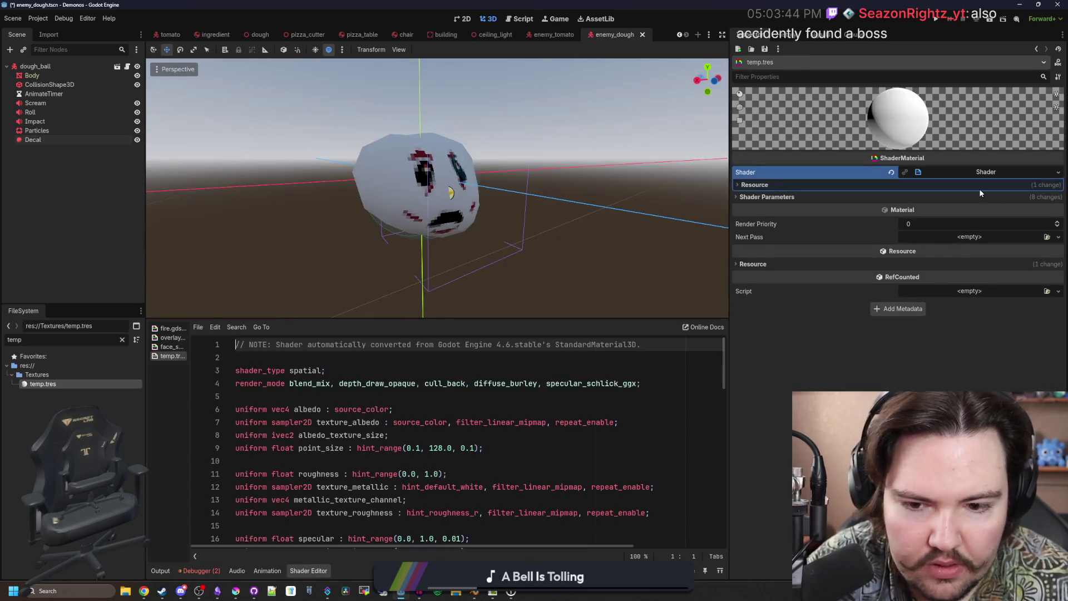
scroll(445, 409, down, 5)
scroll(446, 410, down, 3)
scroll(445, 410, down, 3)
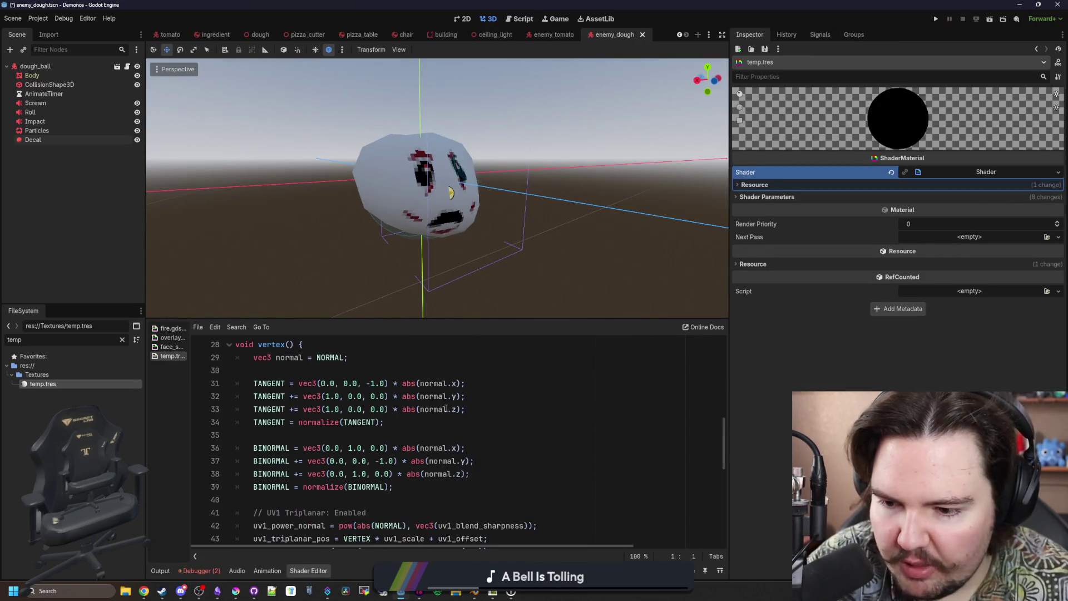
scroll(446, 408, up, 3)
scroll(446, 409, up, 1)
scroll(334, 400, down, 3)
scroll(284, 389, down, 2)
scroll(284, 389, down, 3)
scroll(352, 425, down, 3)
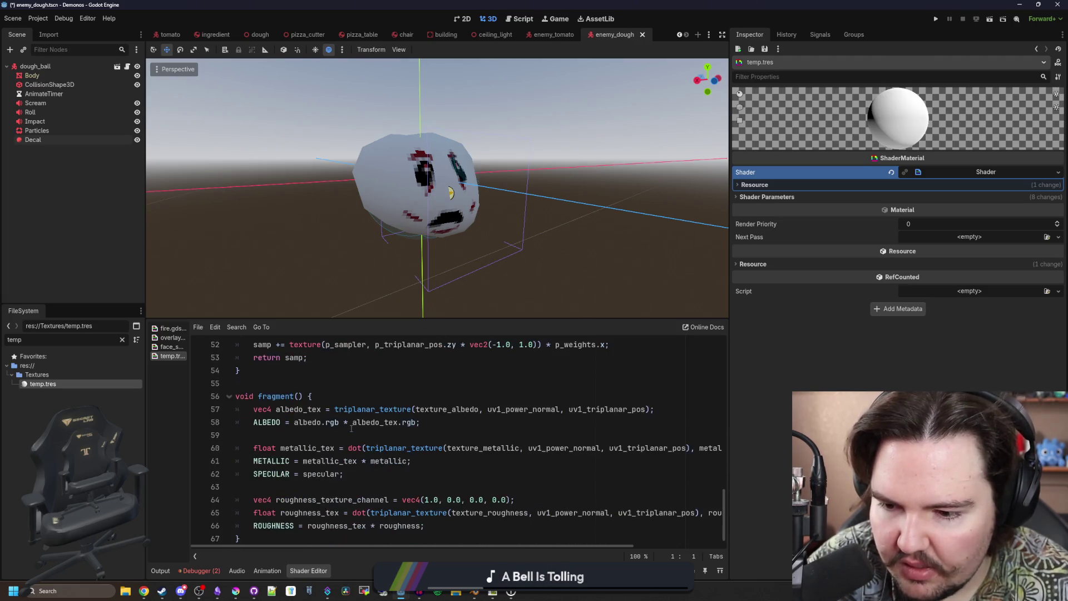
scroll(352, 425, down, 1)
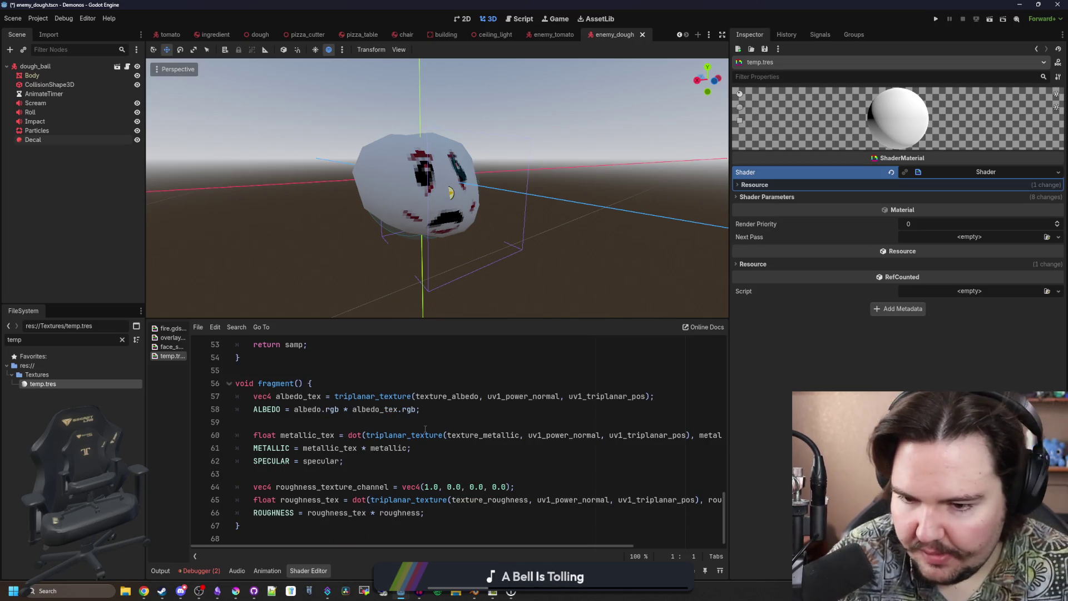
click(274, 528)
mouse_move(274, 528)
mouse_down()
mouse_move(271, 448)
mouse_move(236, 344)
mouse_up()
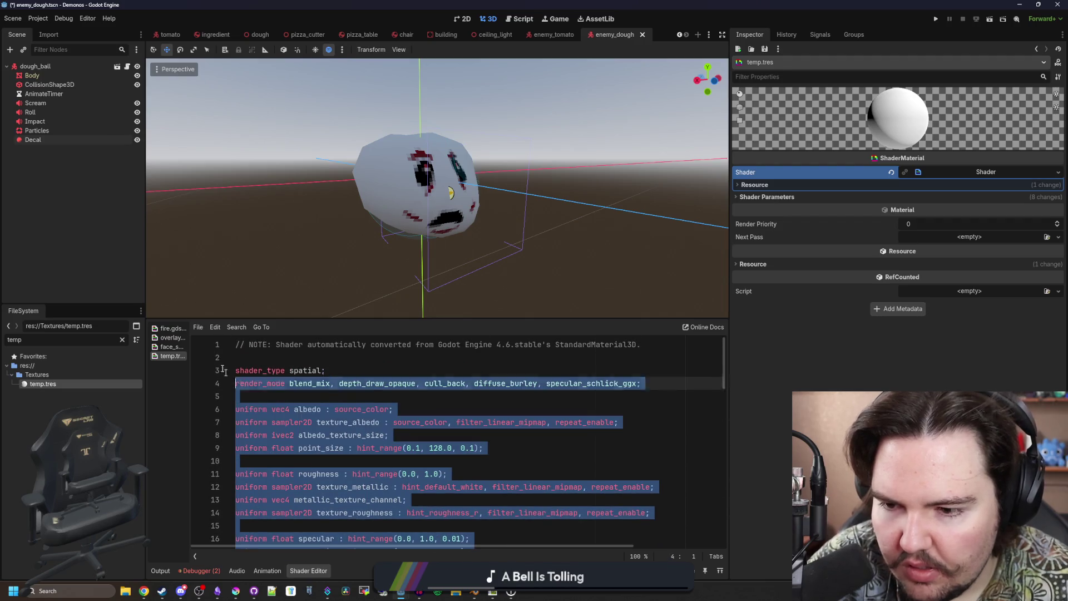
click(242, 395)
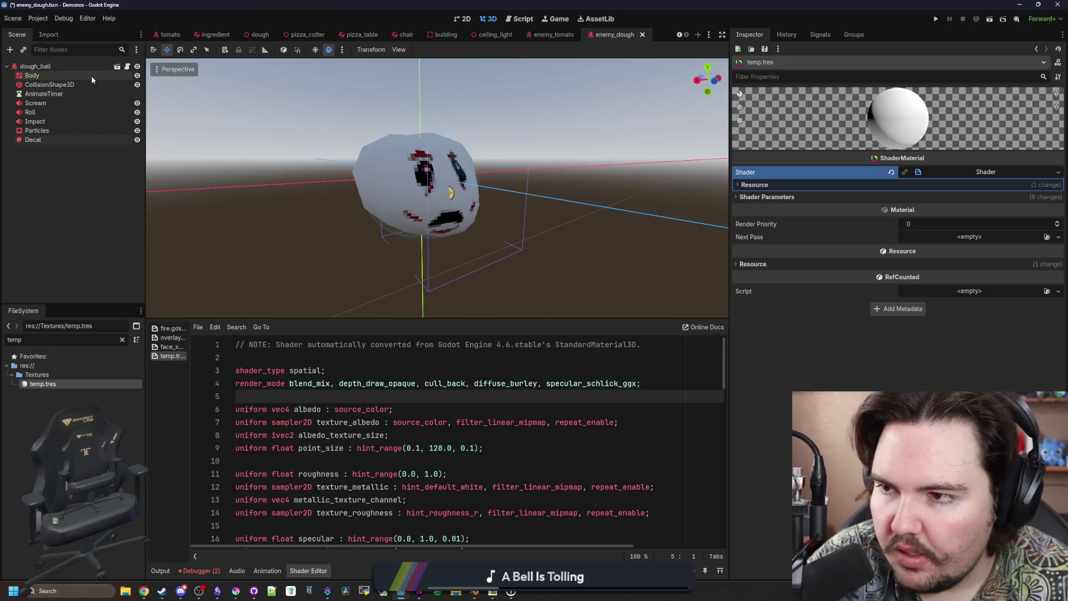
Hide the face Decal node and select the Body mesh.
click(136, 140)
click(32, 76)
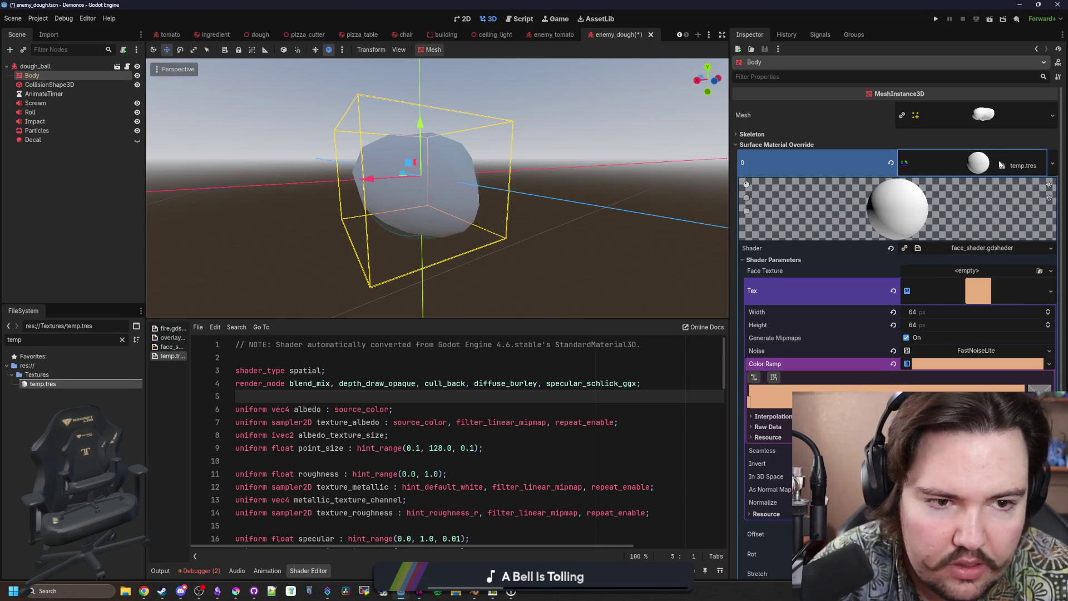
Apply temp.tres as the Body's Surface Material Override and start a new uniform line.
click(890, 248)
click(276, 364)
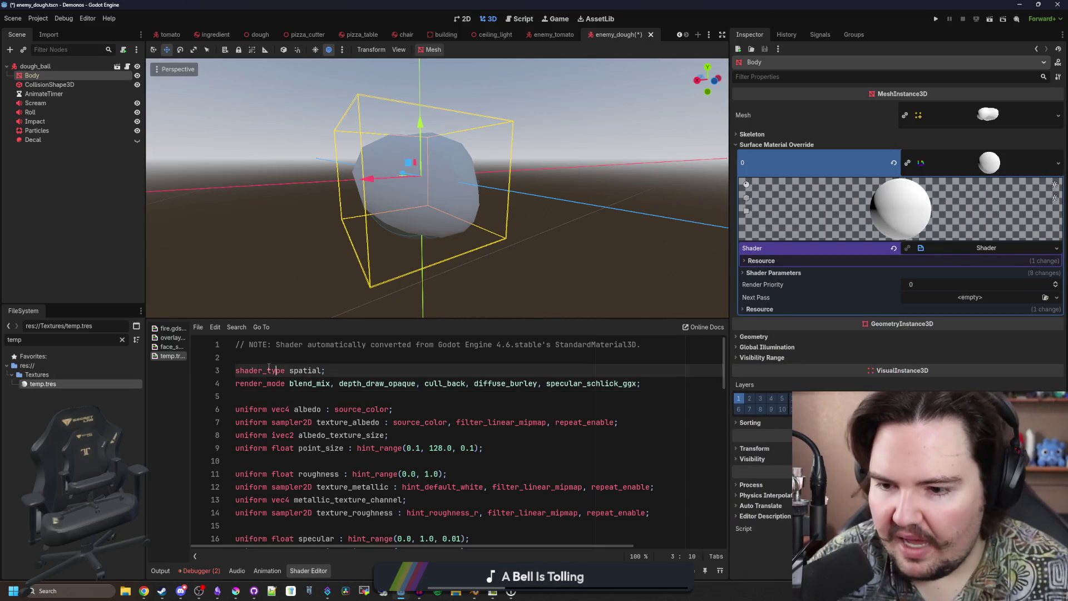
click(252, 394)
key(Return)
key(Return)
key(Up)
text(u)
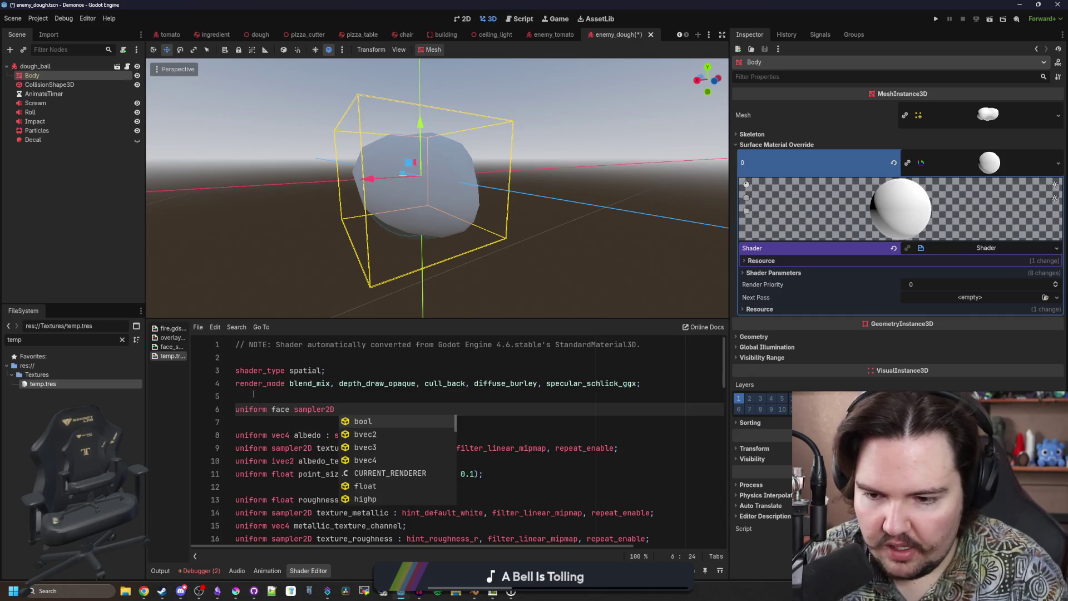
Declare 'uniform sampler2D face : source_color;' at line 6 and save the shader.
key(Escape)
click(275, 409)
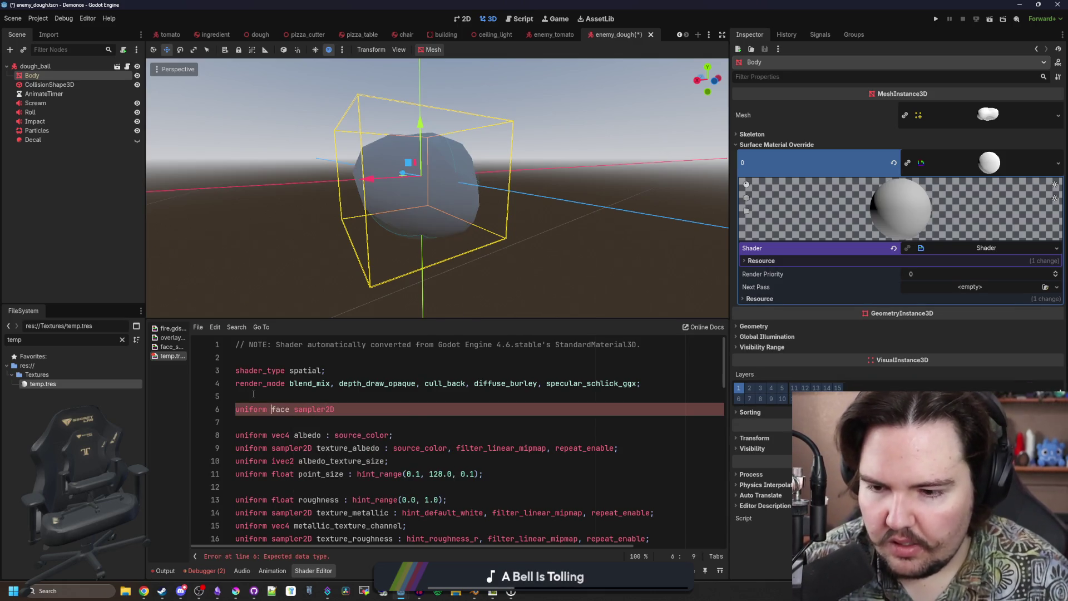
key(ctrl+Right)
key(ctrl+Right)
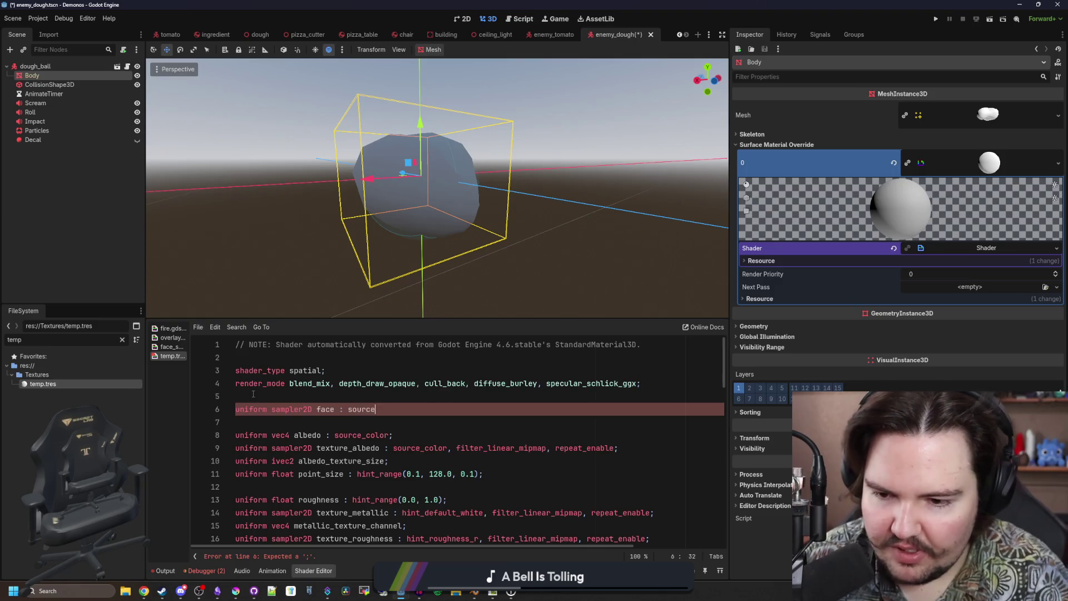
scroll(364, 357, right, 2)
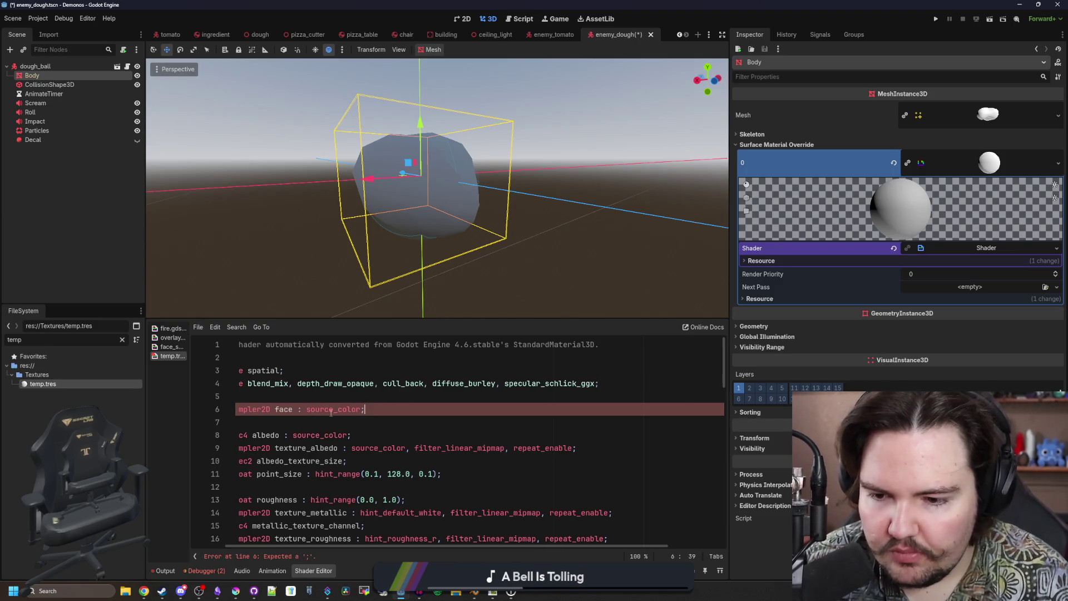
scroll(332, 411, left, 2)
key(ctrl+s)
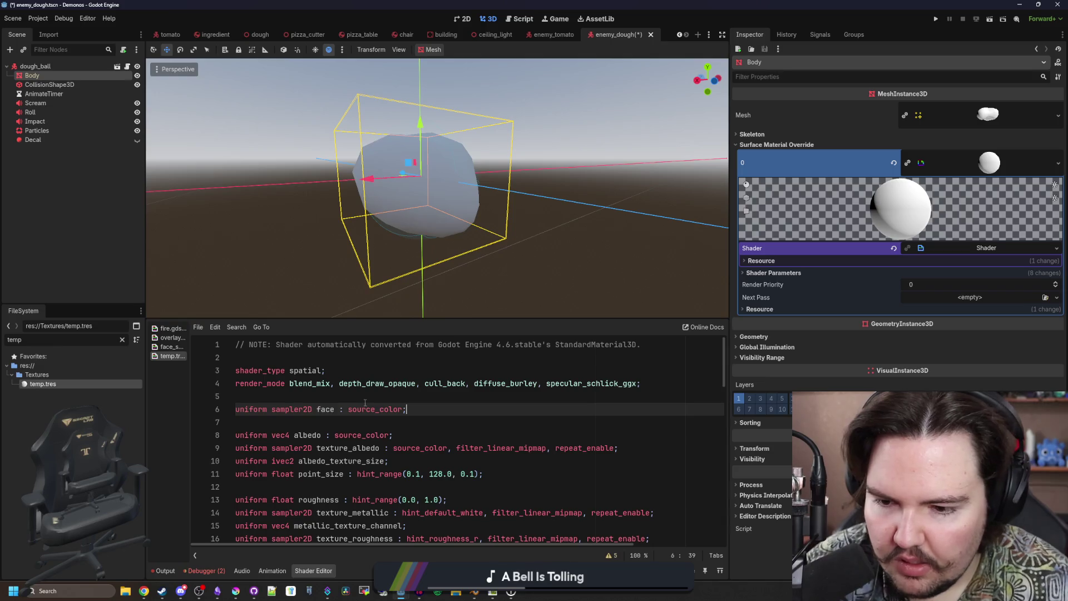
scroll(359, 402, down, 6)
scroll(369, 402, down, 3)
scroll(370, 402, down, 3)
scroll(370, 402, down, 3)
scroll(369, 402, down, 5)
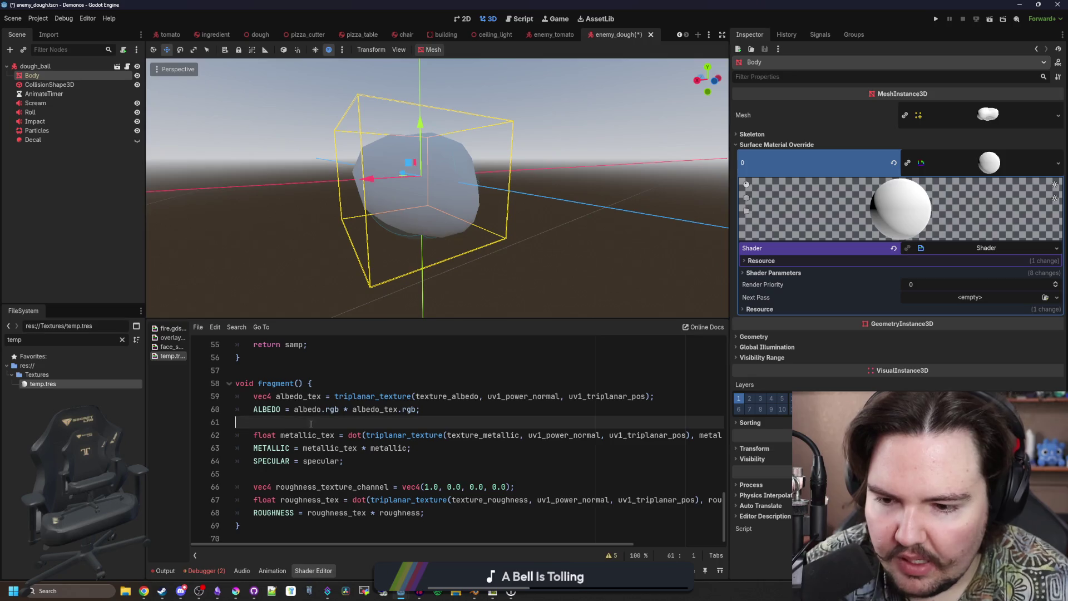
Start a new fragment line and paste the roughness triplanar_texture call into the ALBEDO mix.
click(300, 422)
key(Return)
key(Return)
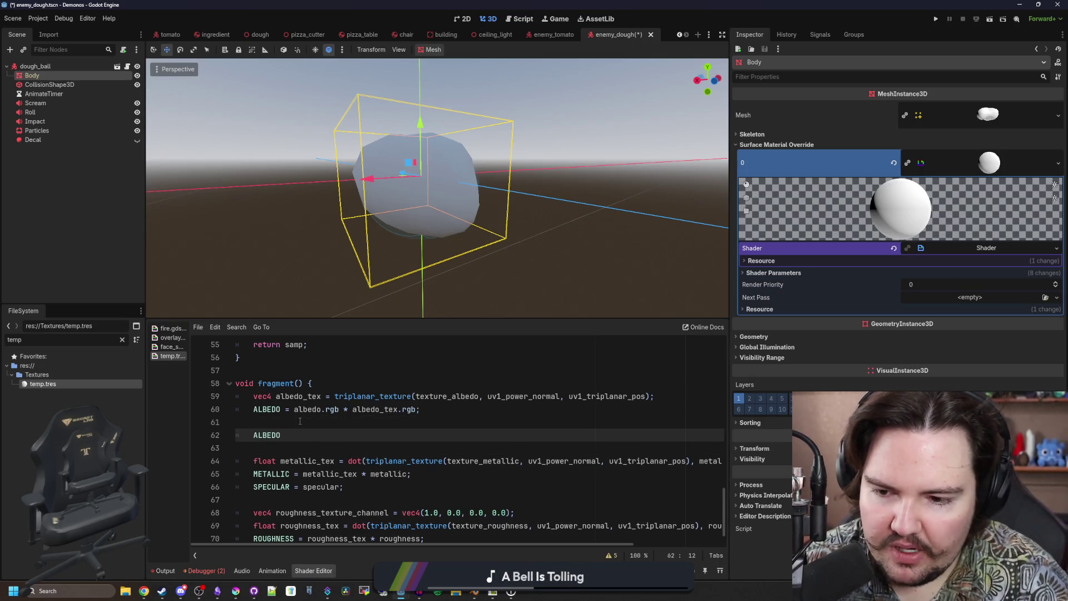
text(mix(ALBEDO)
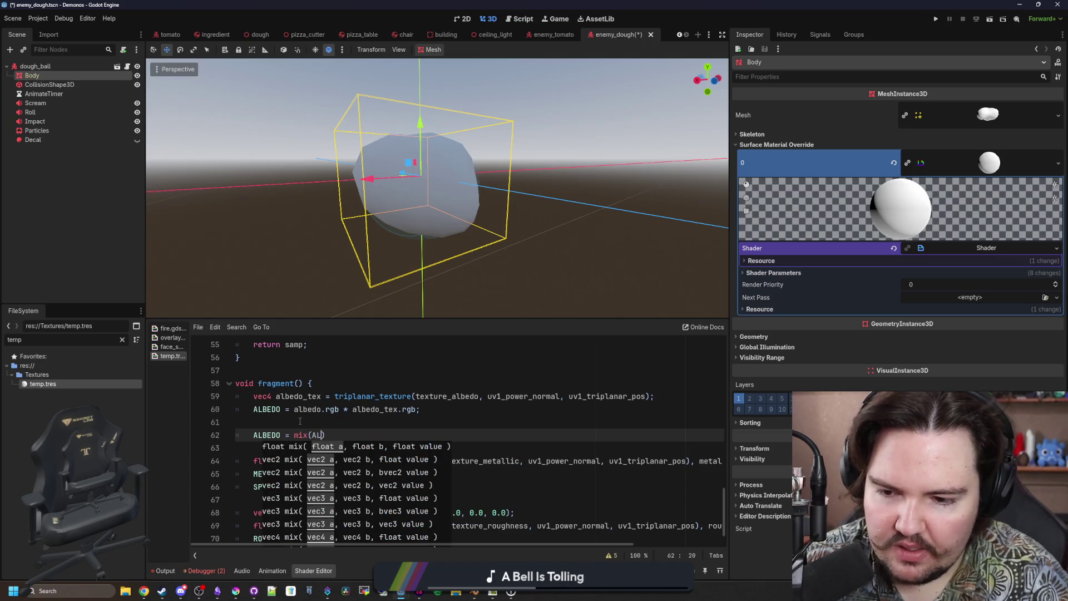
text(, tex)
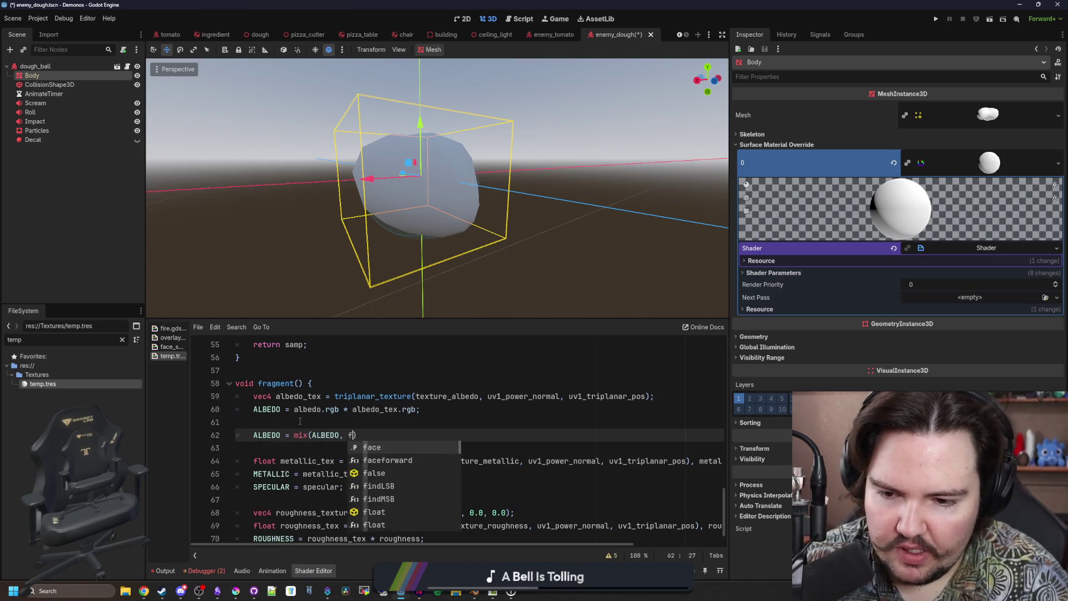
text(ture(f)
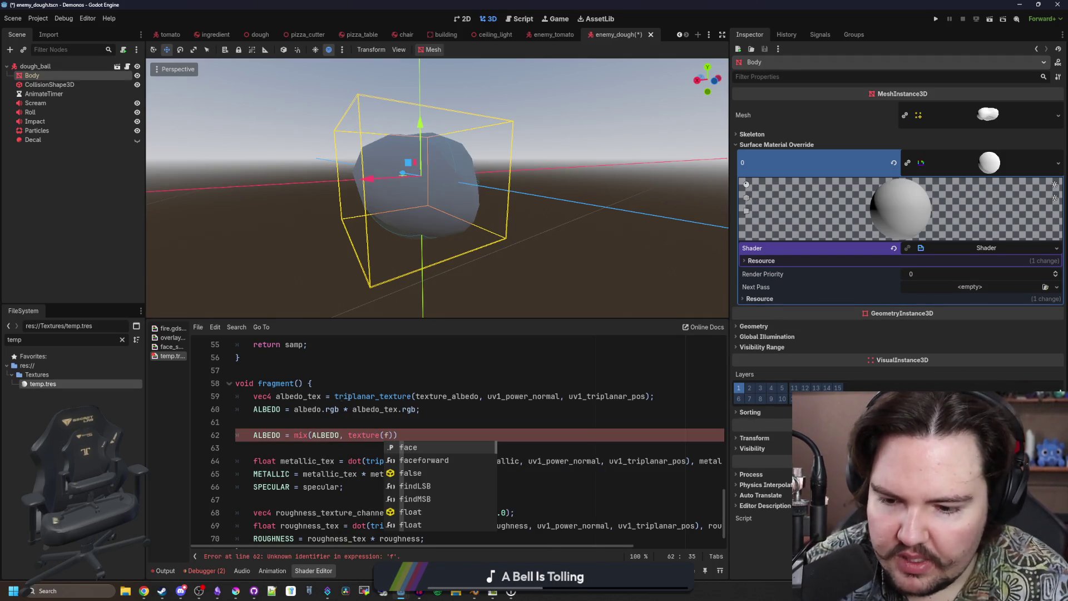
click(433, 499)
scroll(433, 498, down, 1)
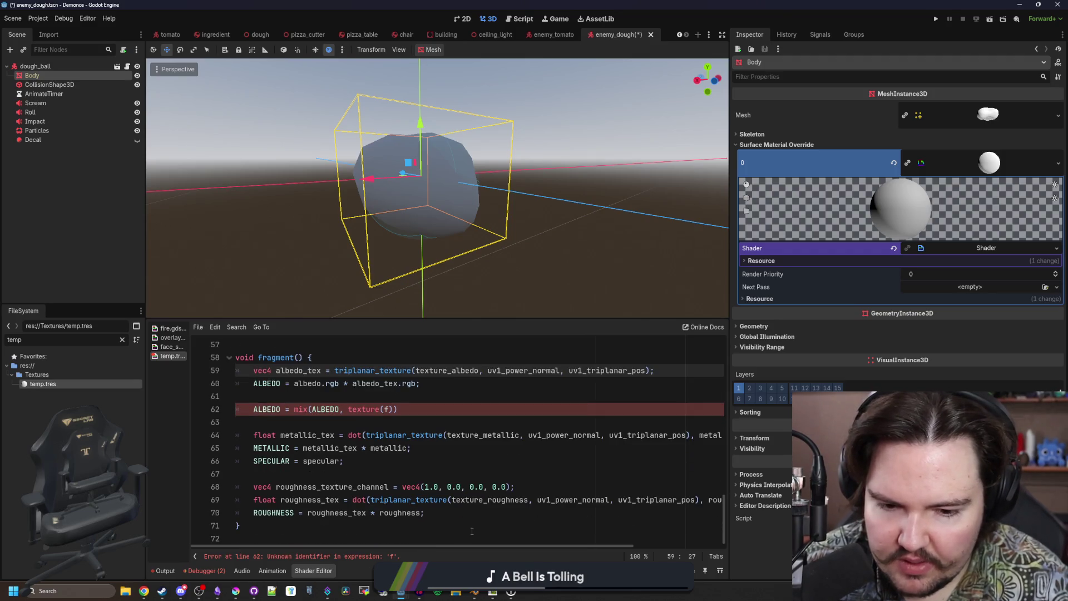
drag(699, 499, 371, 499)
key(ctrl+c)
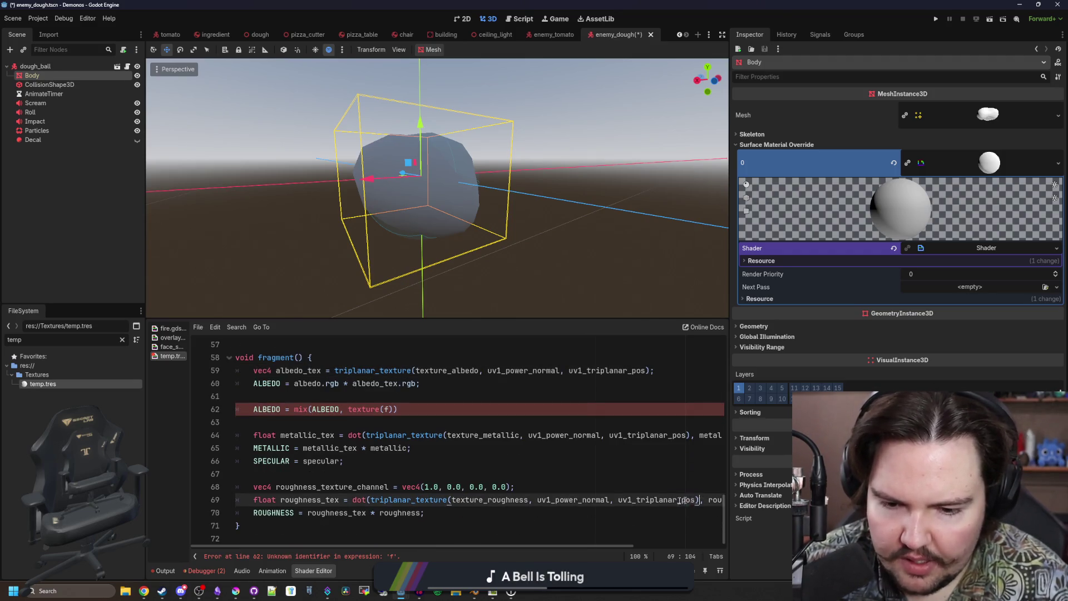
click(390, 409)
drag(396, 409, 347, 410)
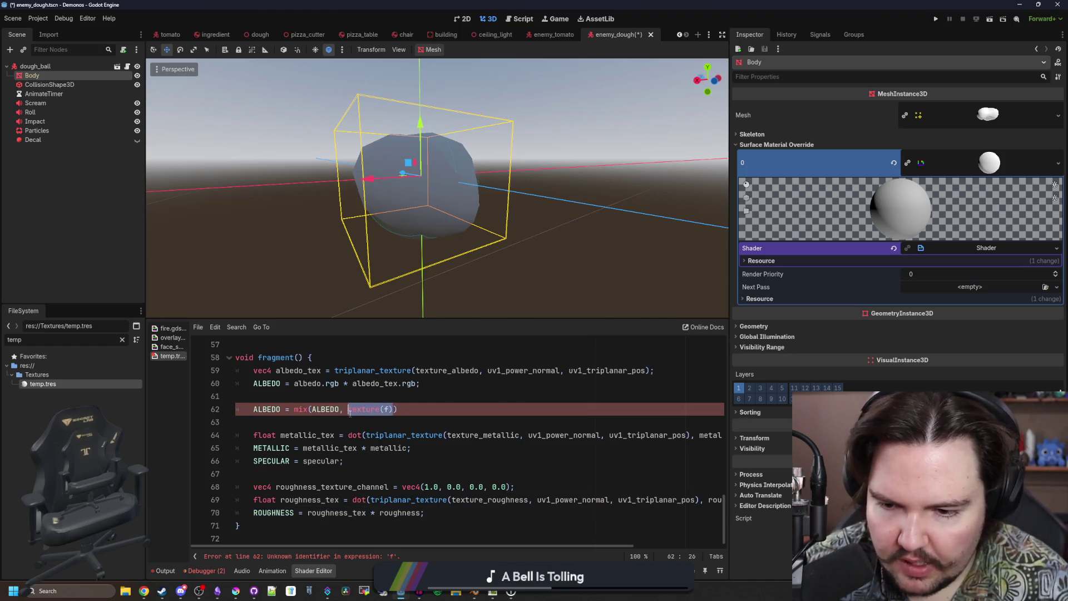
key(ctrl+v)
Edit the pasted call's arguments so it samples the face texture with uv1_power_normal and uv1_triplanar_pos.
double_click(462, 410)
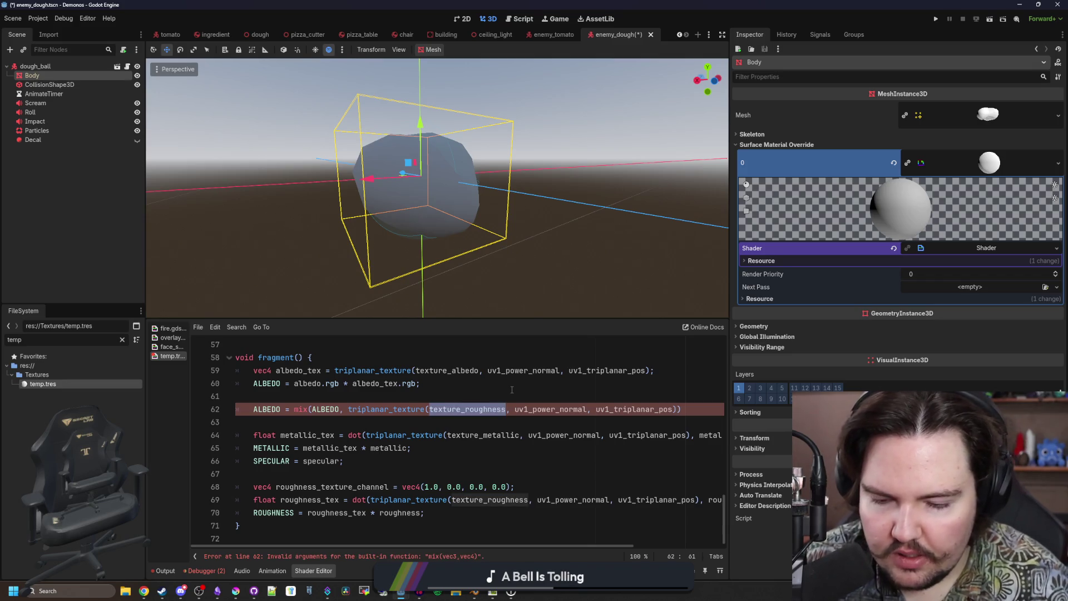
text(tex)
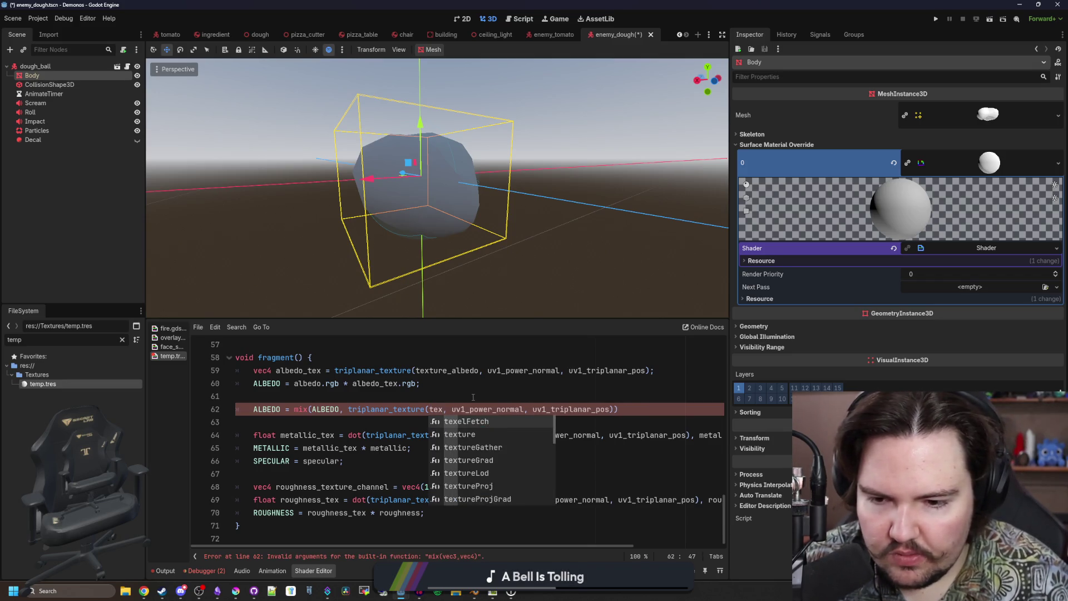
click(472, 397)
scroll(492, 427, up, 1)
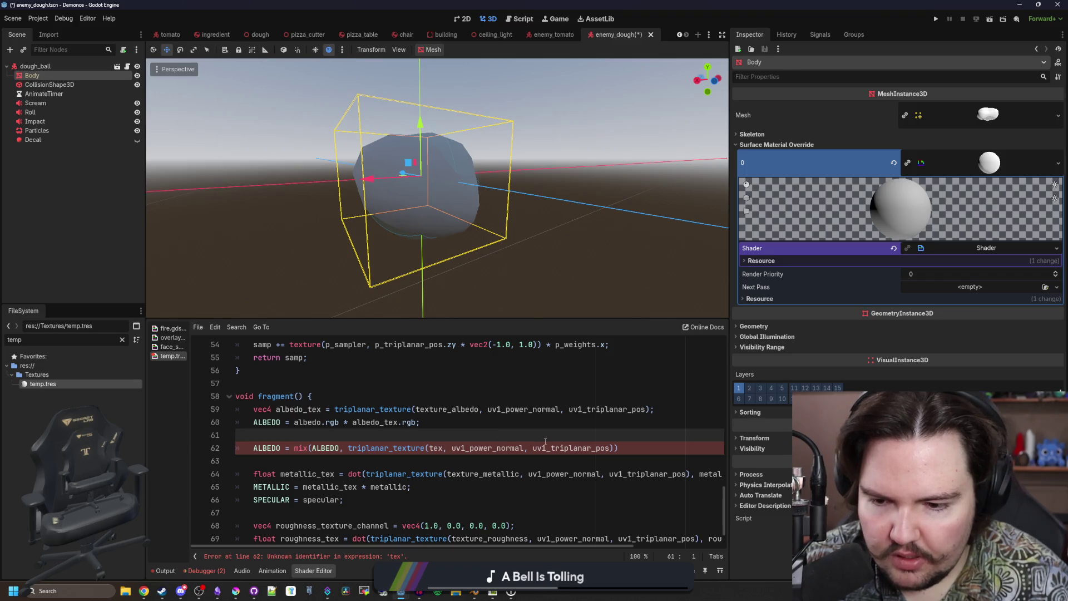
click(619, 451)
text(, 1.0)
click(637, 434)
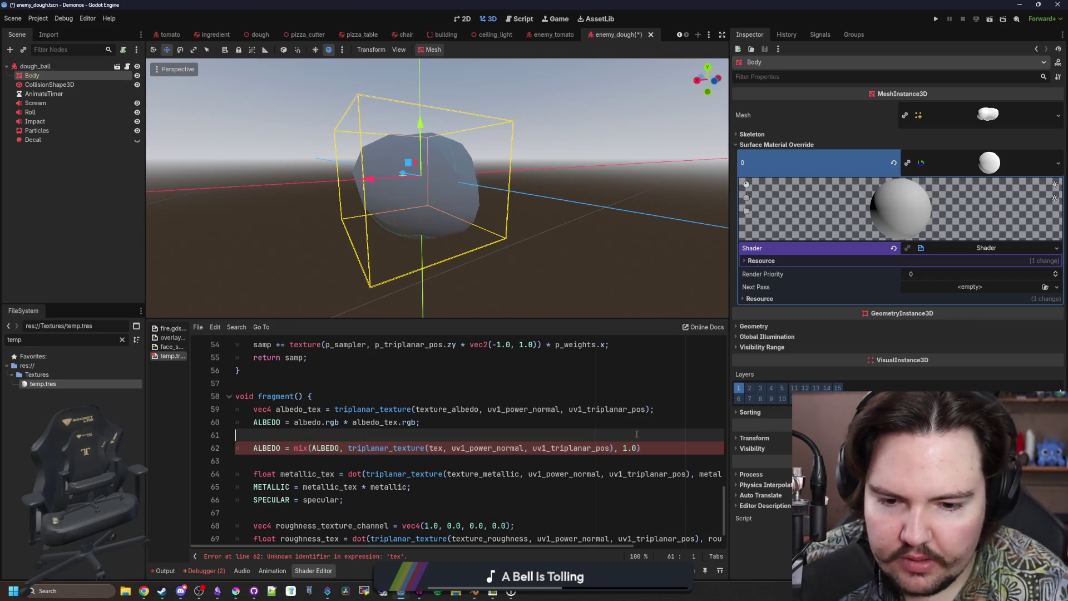
click(655, 447)
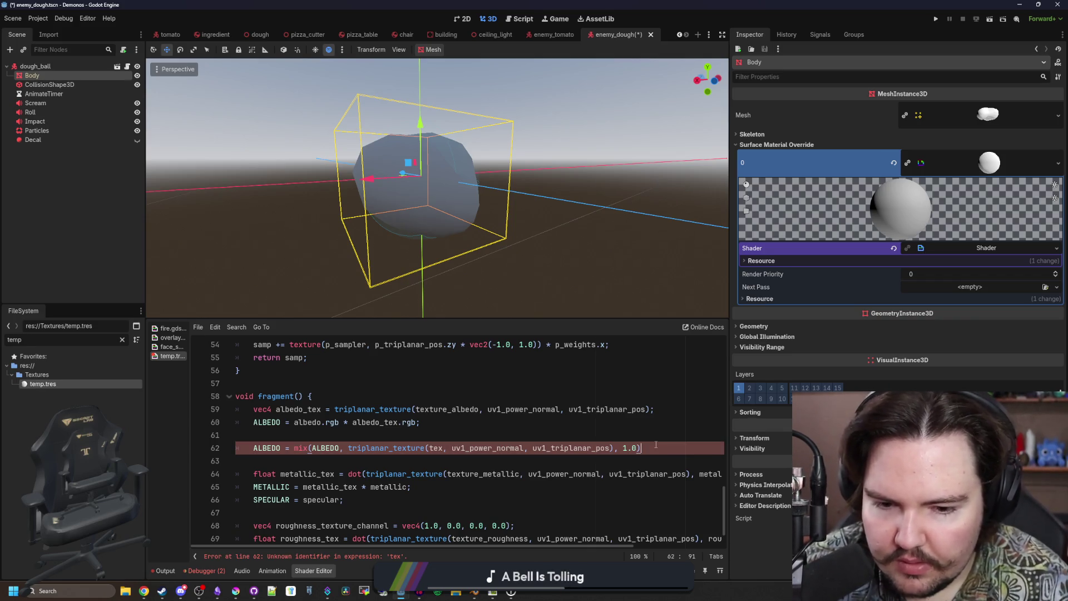
scroll(636, 440, up, 6)
scroll(417, 417, up, 6)
scroll(334, 384, up, 6)
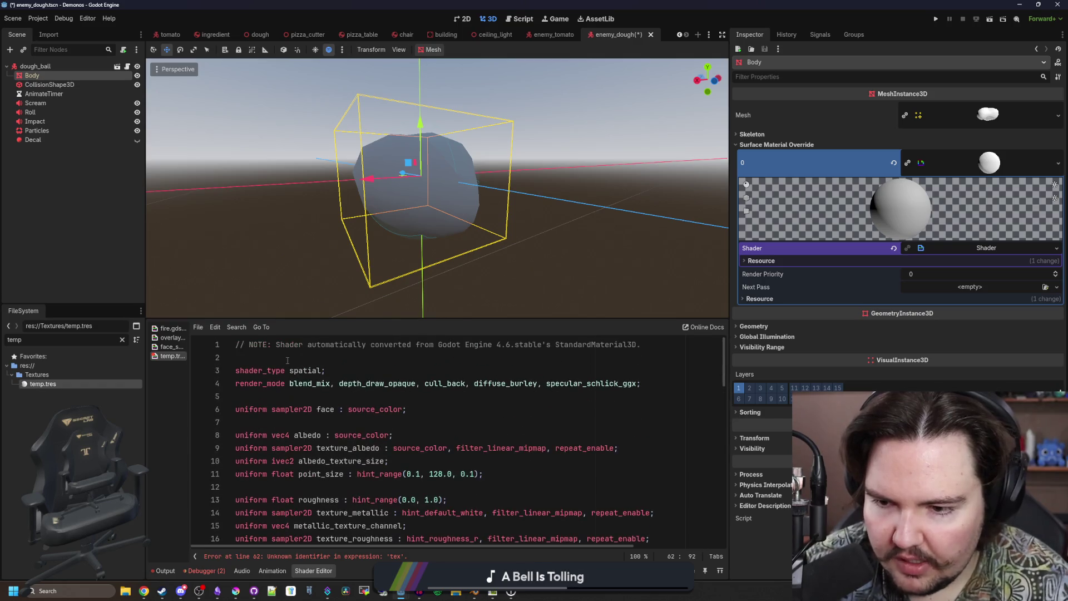
double_click(324, 408)
key(ctrl+c)
scroll(417, 433, down, 8)
scroll(417, 434, down, 8)
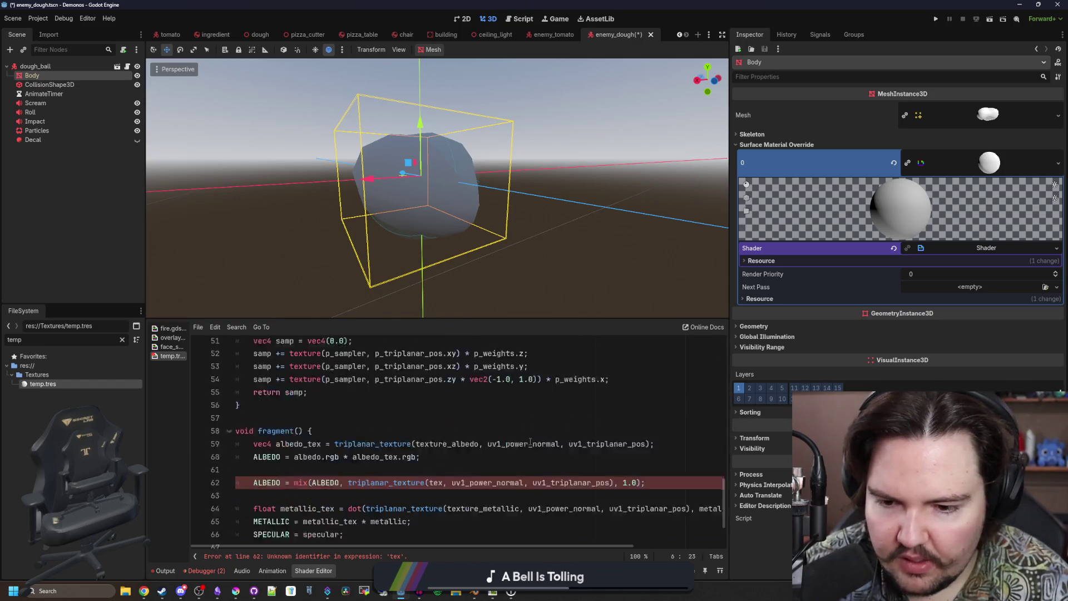
scroll(459, 426, down, 4)
double_click(436, 409)
key(ctrl+v)
click(463, 396)
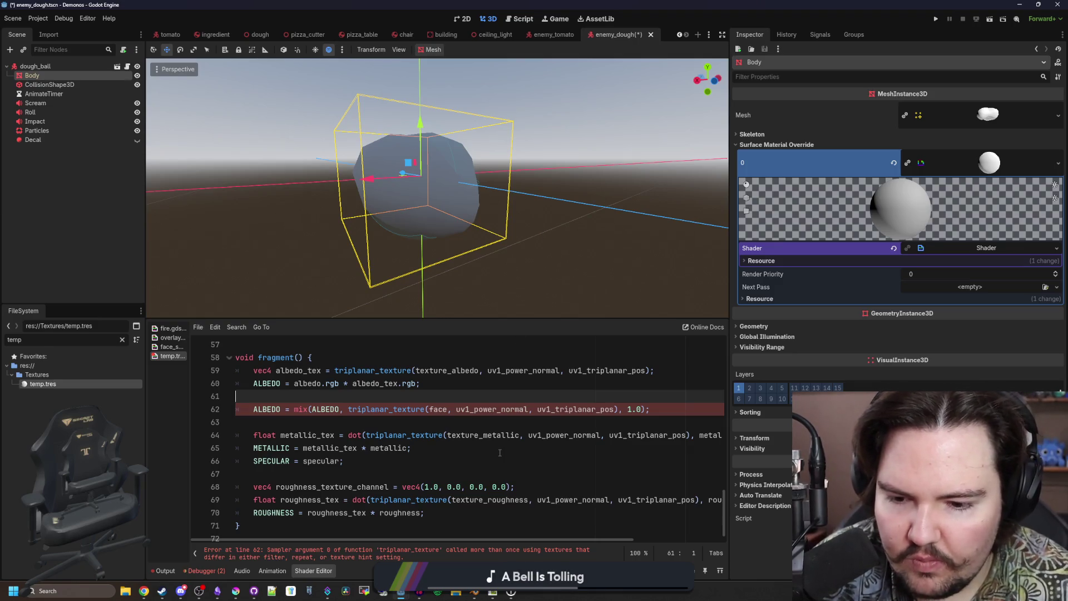
scroll(502, 434, up, 3)
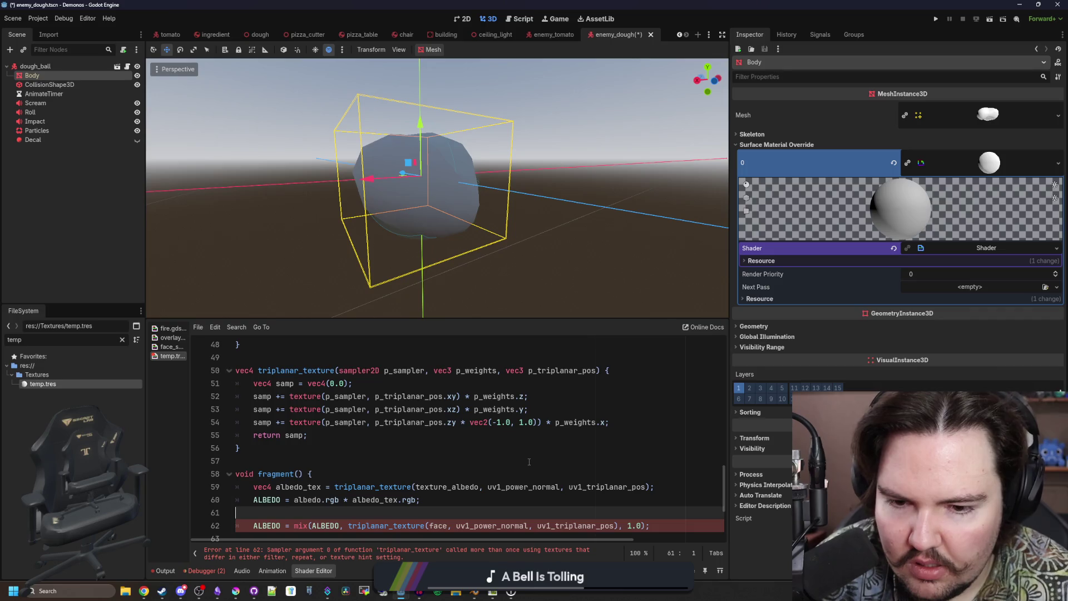
scroll(528, 462, down, 3)
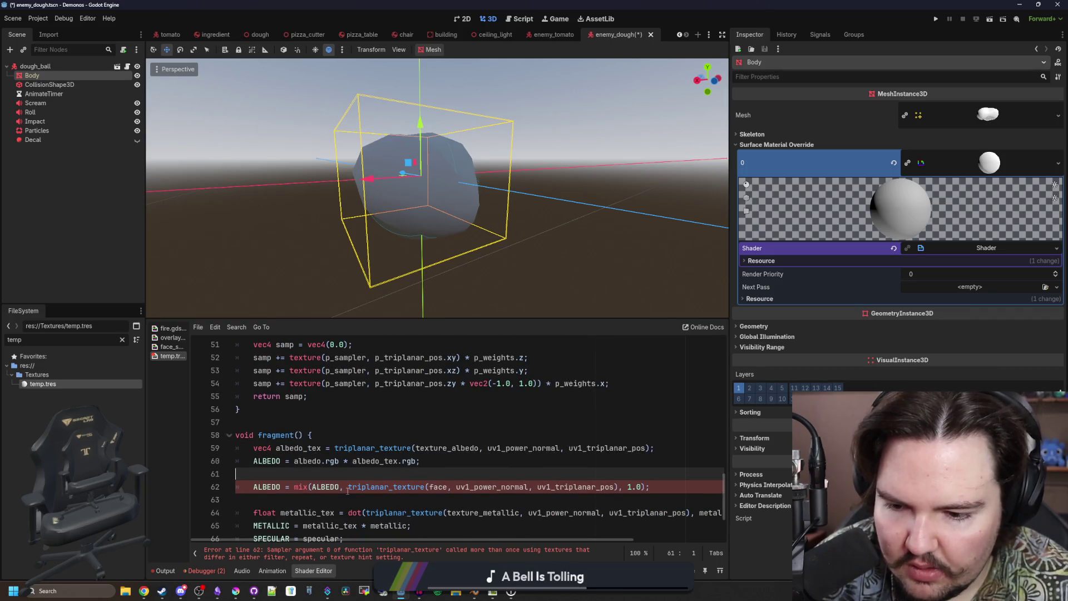
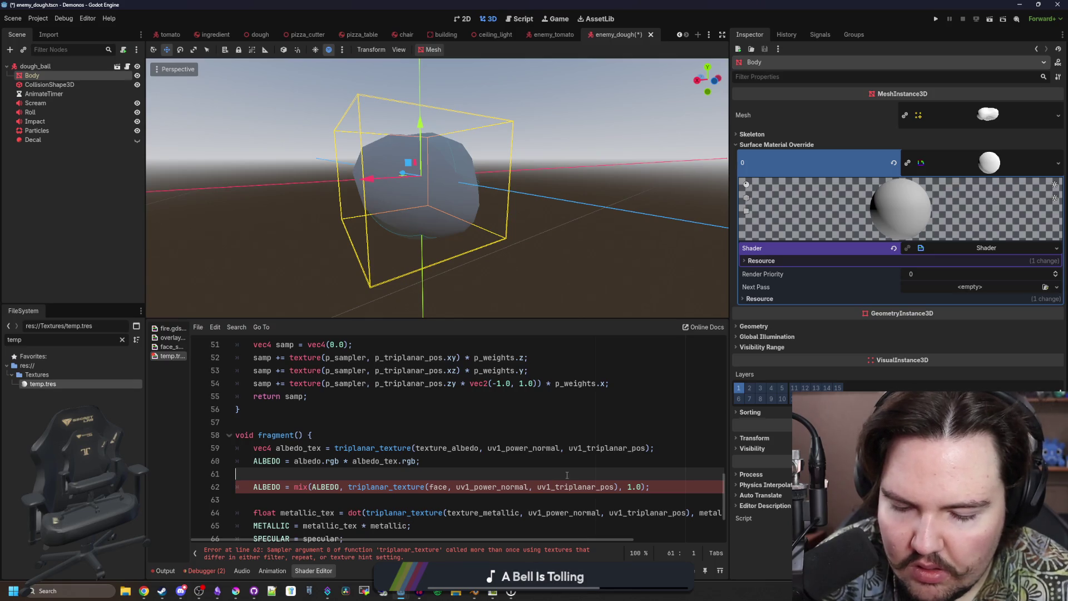
scroll(367, 487, down, 3)
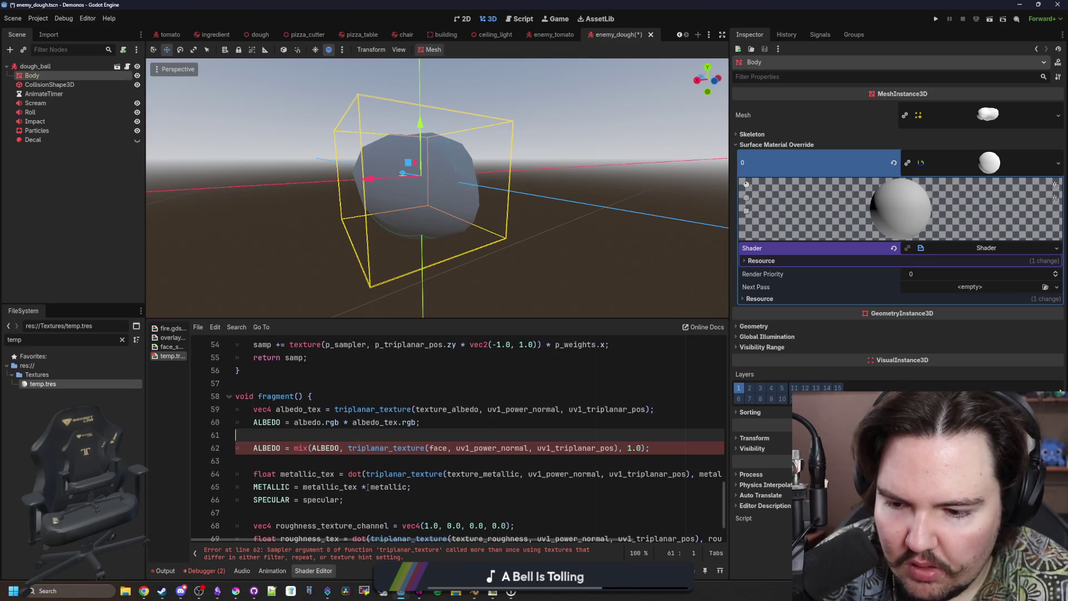
Cut the triplanar_texture(face, …) sample out of the mix line and paste it onto a new line above.
click(617, 459)
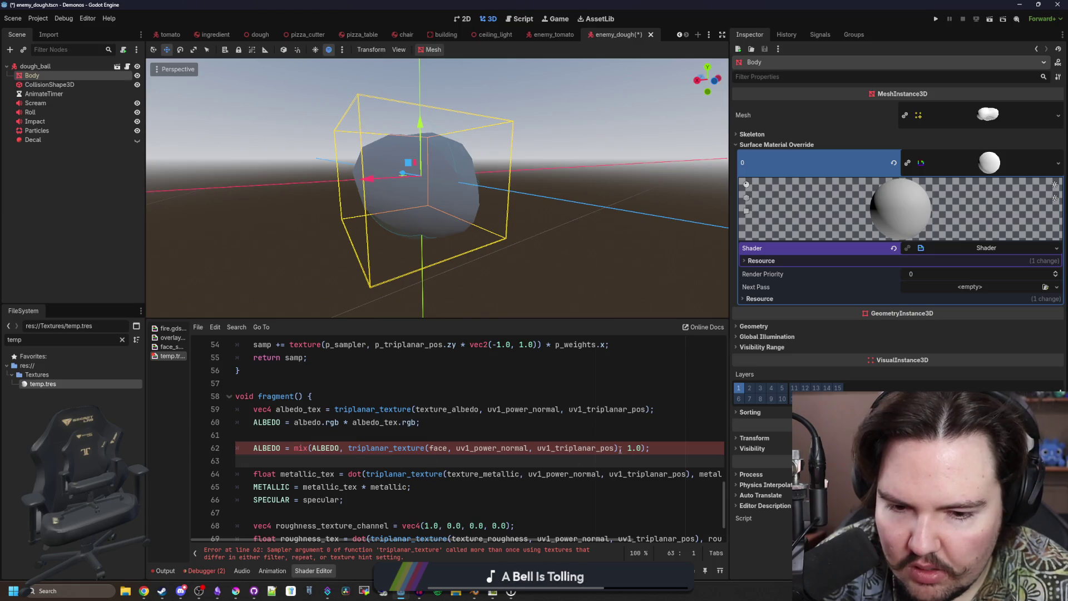
drag(621, 448, 348, 448)
key(BackSpace)
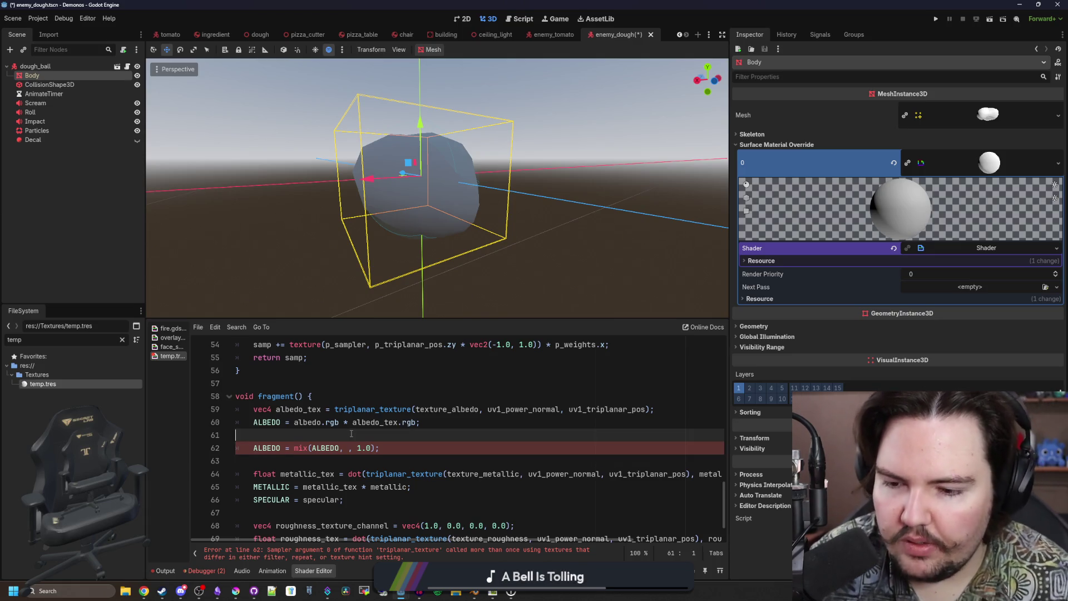
key(Return)
text(var)
text(=)
key(ctrl+v)
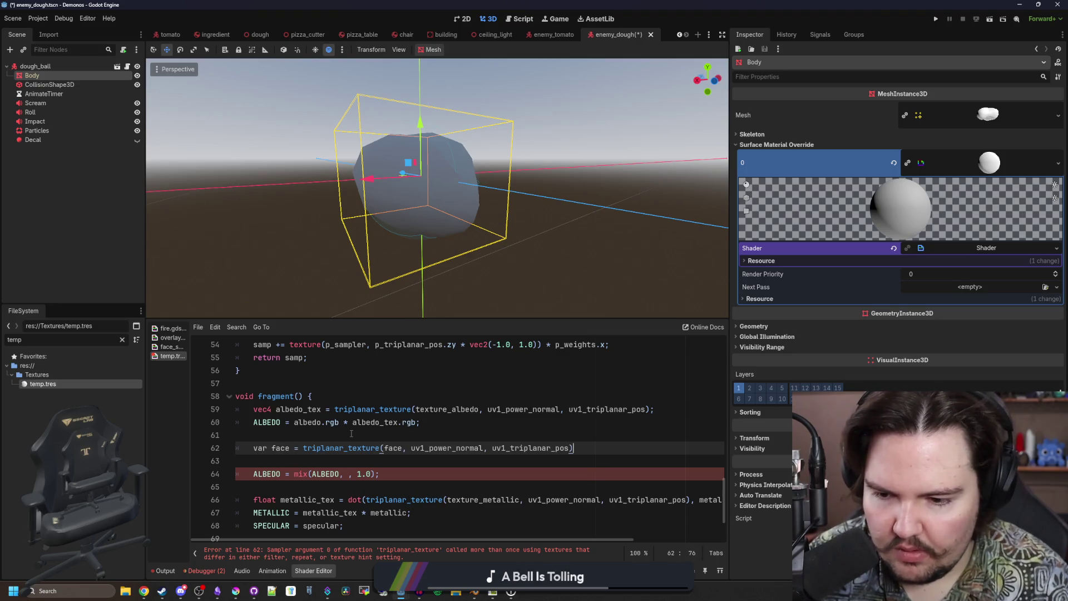
text(;)
Declare that new line as a vec4 variable named tex, leaving the mix argument empty.
double_click(259, 448)
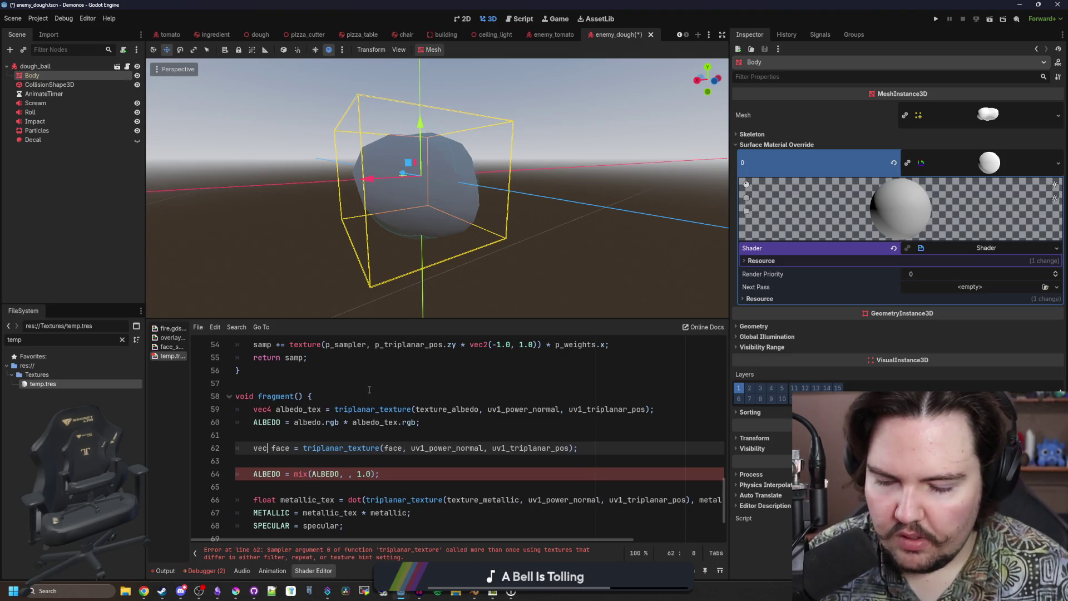
text(vec4)
click(380, 421)
scroll(380, 421, up, 3)
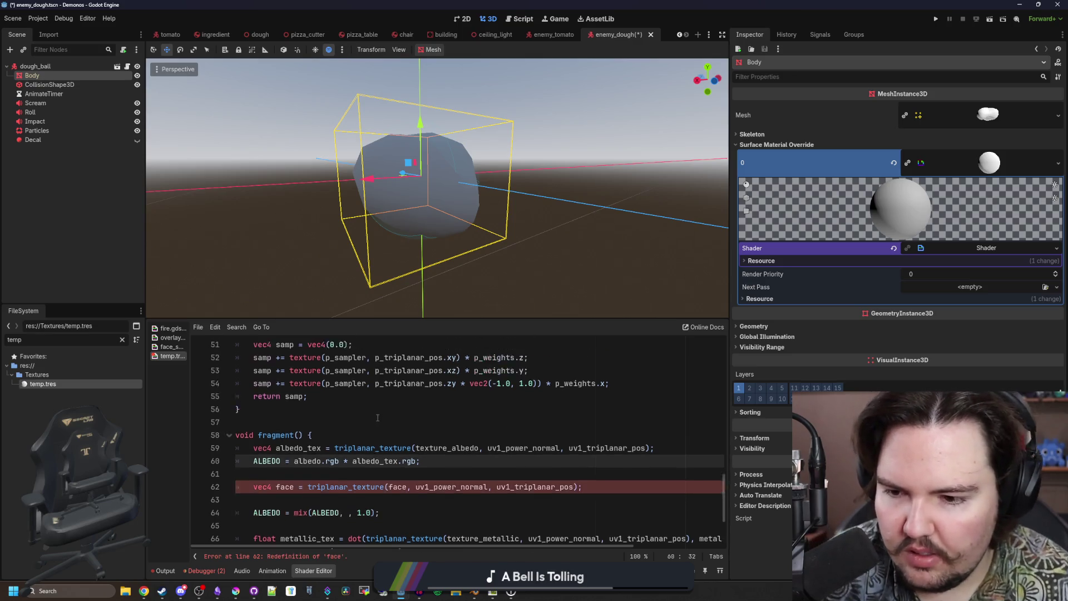
scroll(359, 422, up, 1)
scroll(359, 423, down, 4)
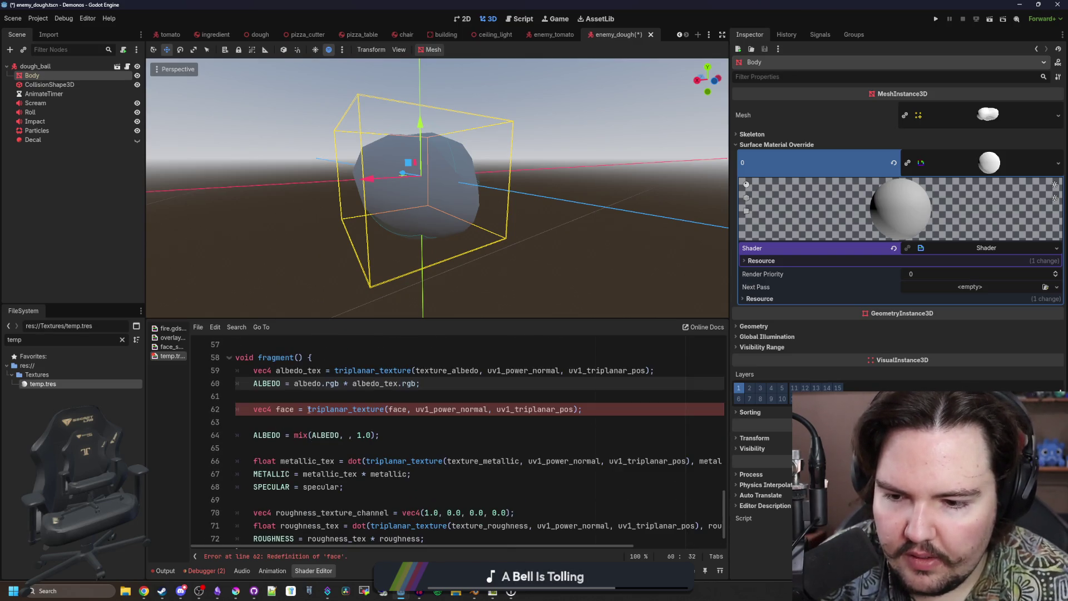
double_click(283, 409)
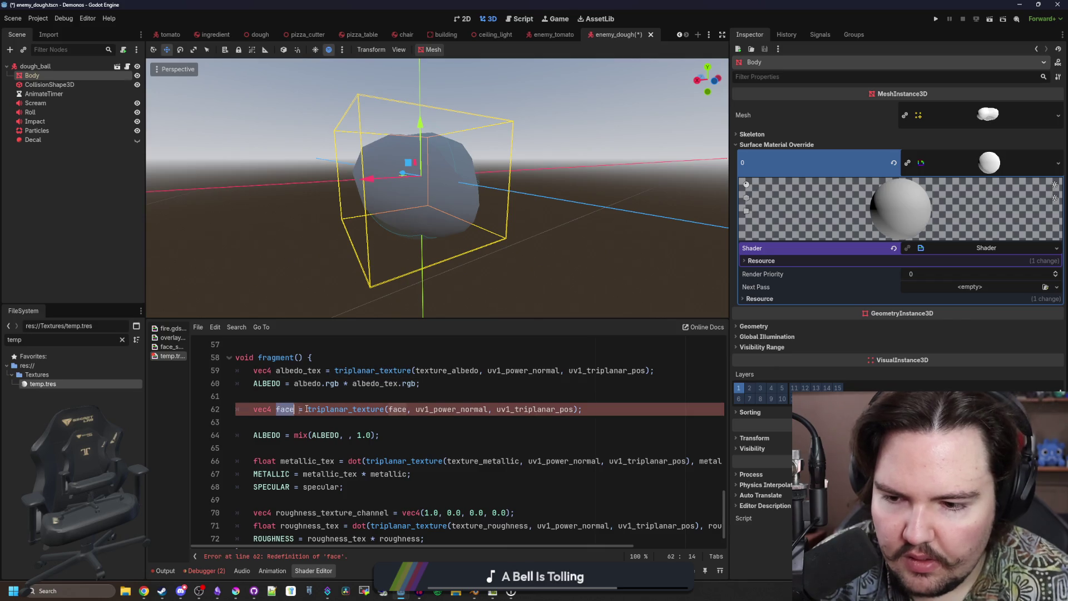
text(tex)
click(330, 409)
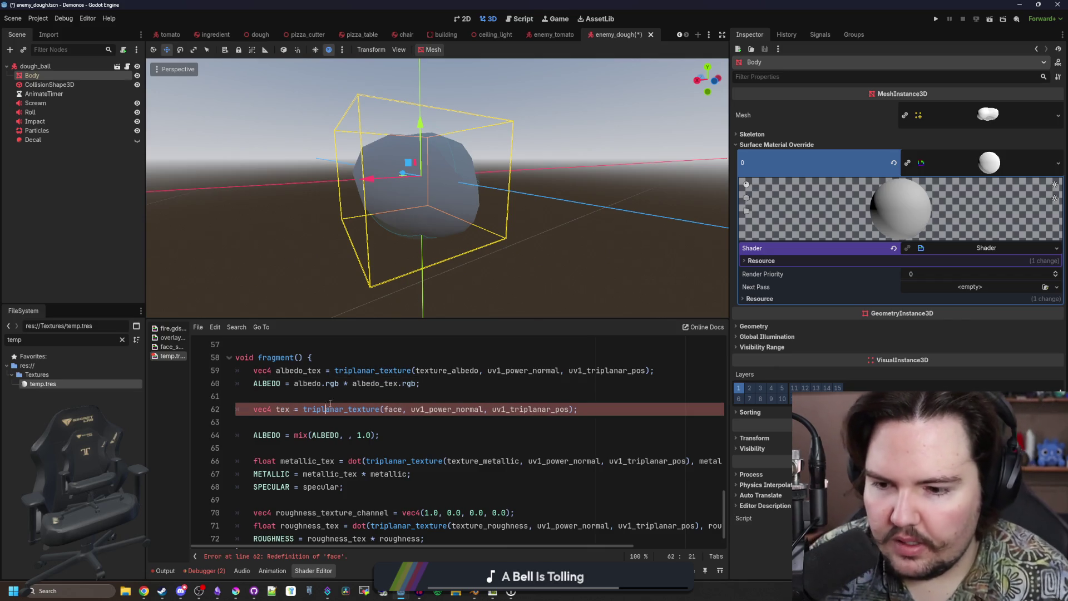
click(342, 435)
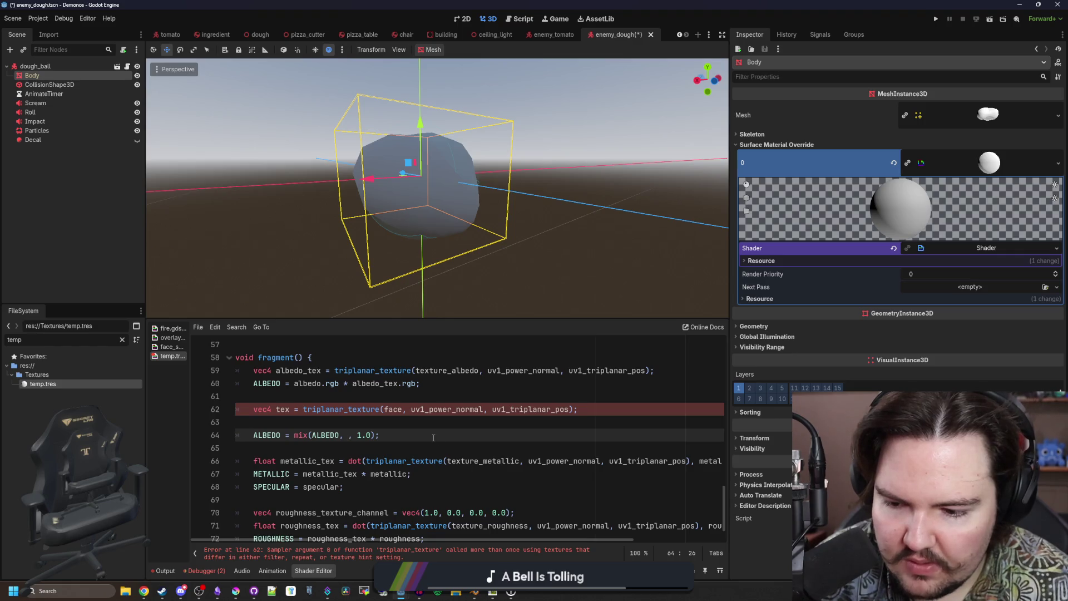
scroll(434, 437, up, 2)
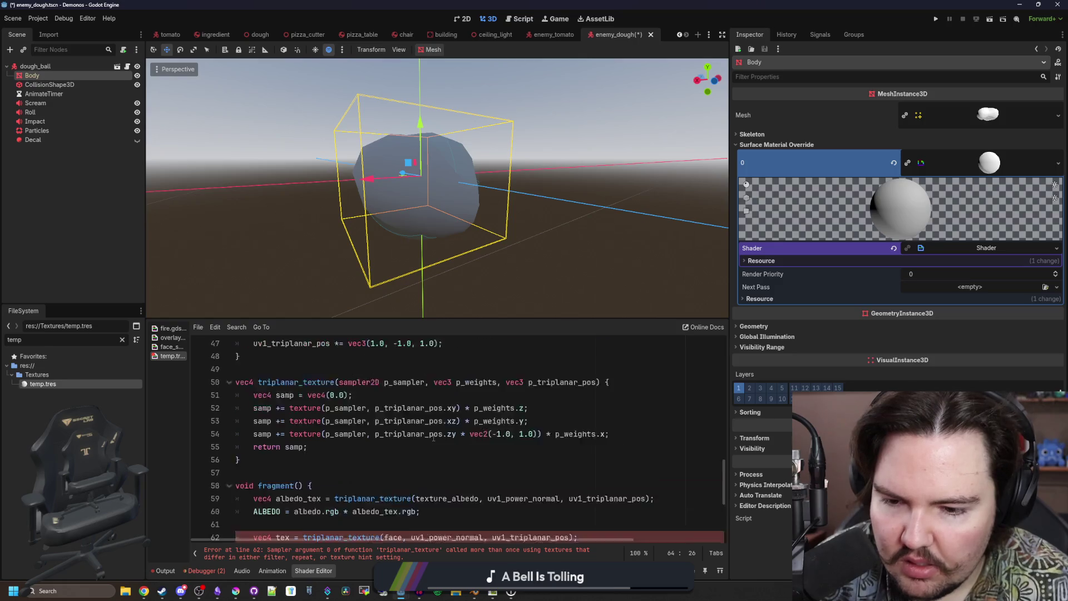
scroll(433, 436, up, 2)
scroll(433, 436, up, 4)
scroll(433, 436, up, 4)
scroll(433, 436, up, 4)
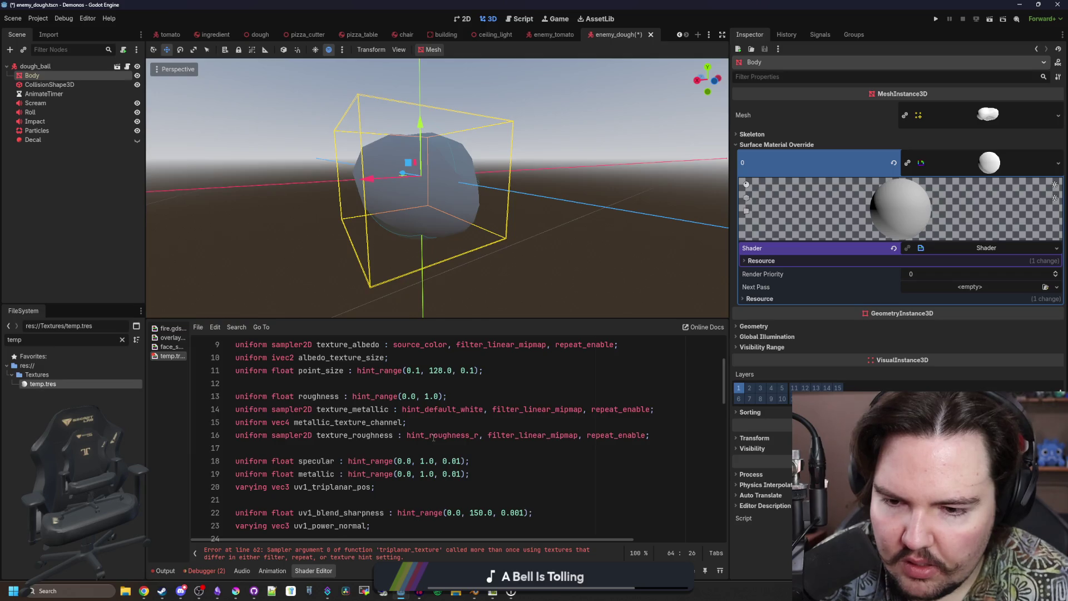
scroll(433, 437, up, 3)
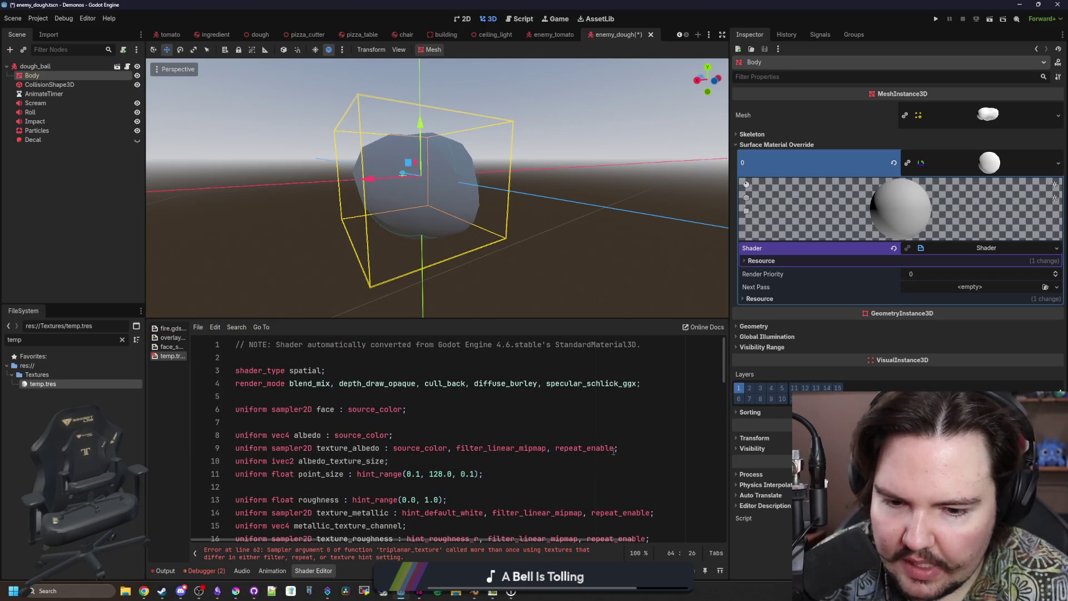
Copy ', filter_linear_mipmap, repeat_enable' from texture_albedo onto the face sampler uniform.
drag(614, 448, 458, 449)
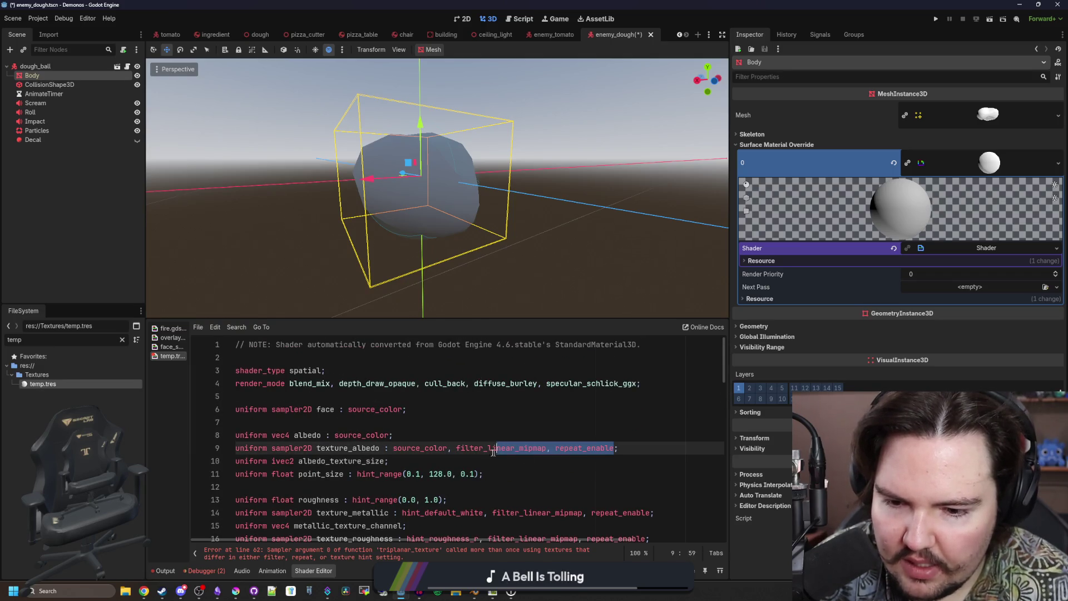
key(ctrl+c)
click(405, 409)
text(,)
key(ctrl+v)
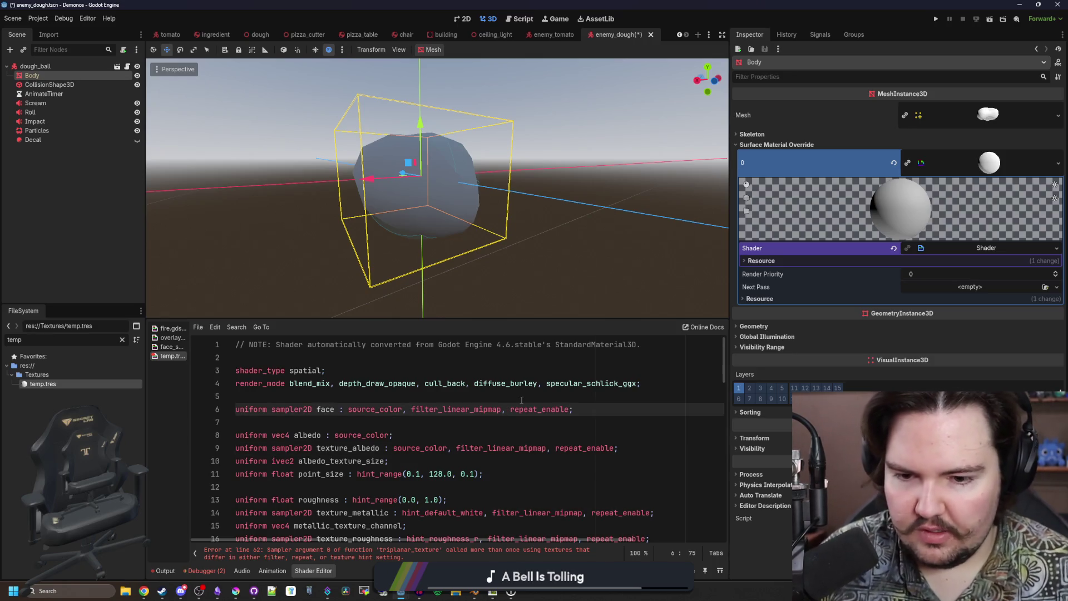
scroll(380, 442, down, 5)
scroll(379, 484, down, 4)
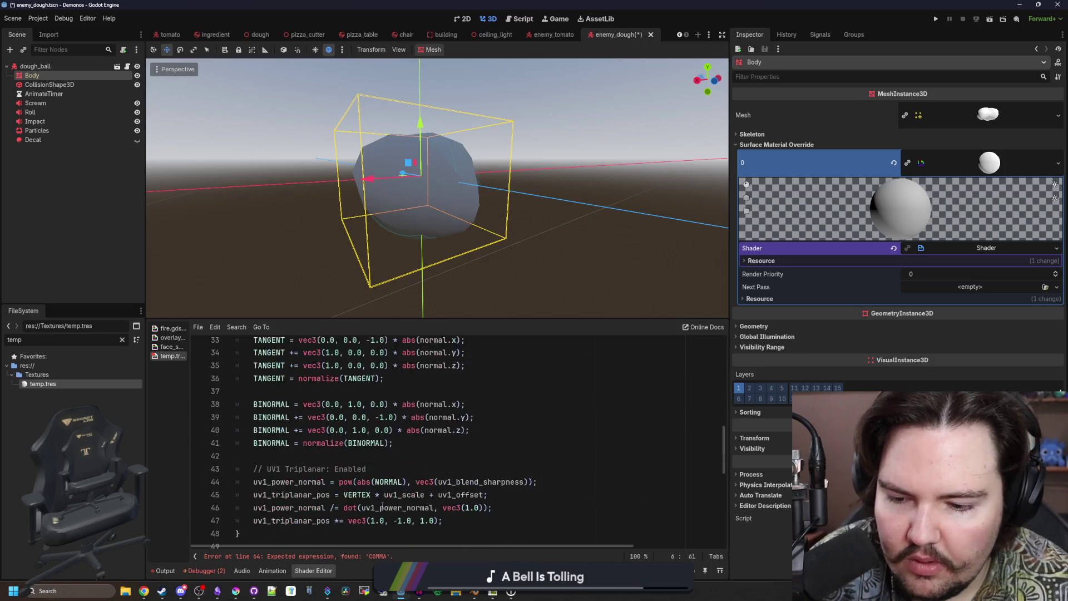
scroll(380, 484, down, 3)
scroll(368, 451, down, 5)
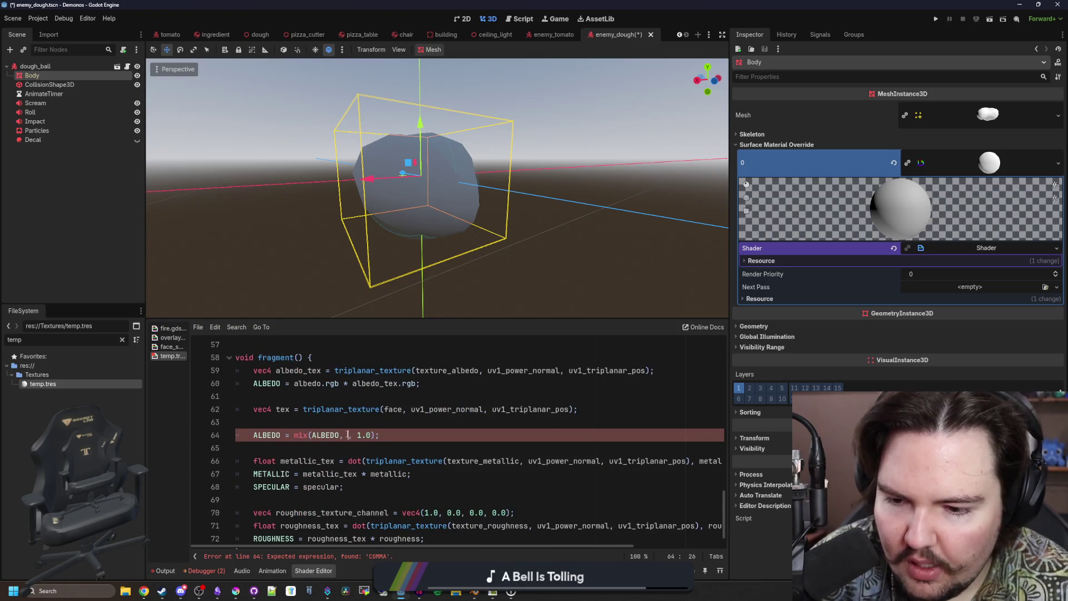
text(tex)
Blend tex.rgb into ALBEDO in the mix call, clearing the shader errors.
click(399, 422)
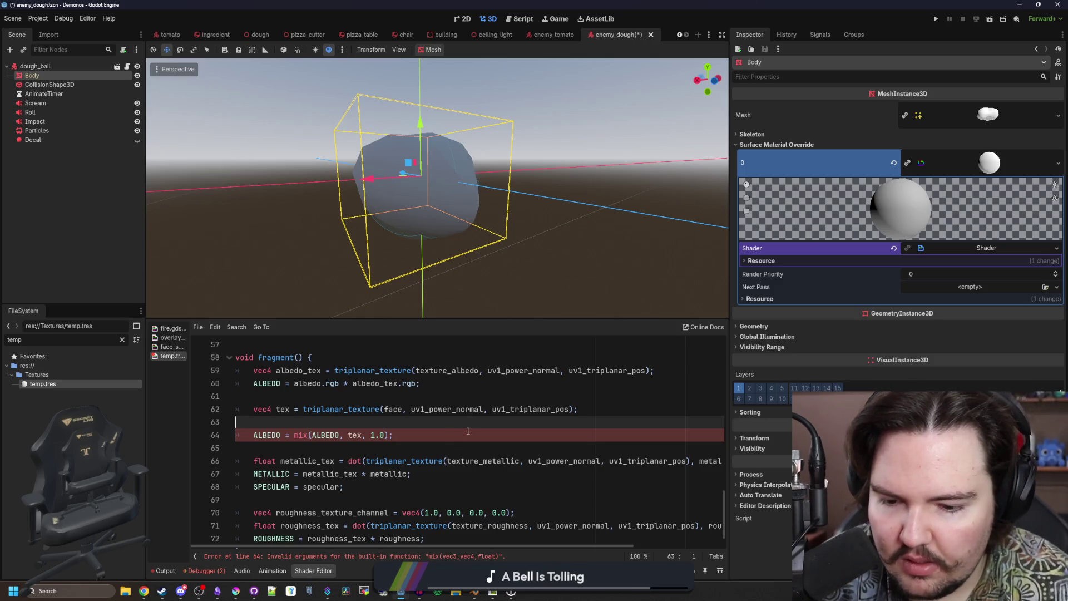
click(363, 435)
text(.rgb)
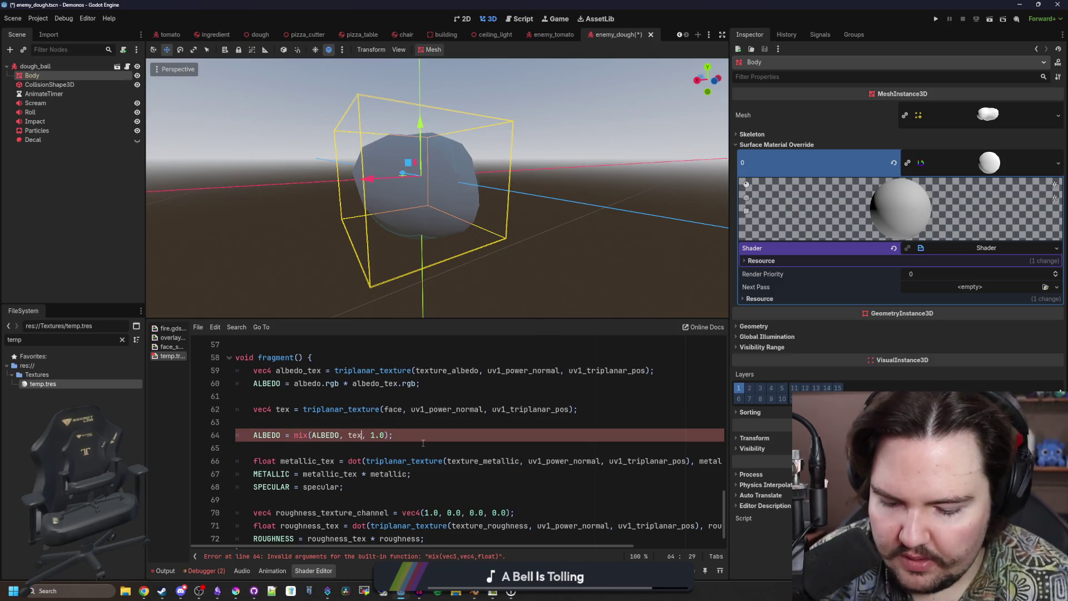
key(End)
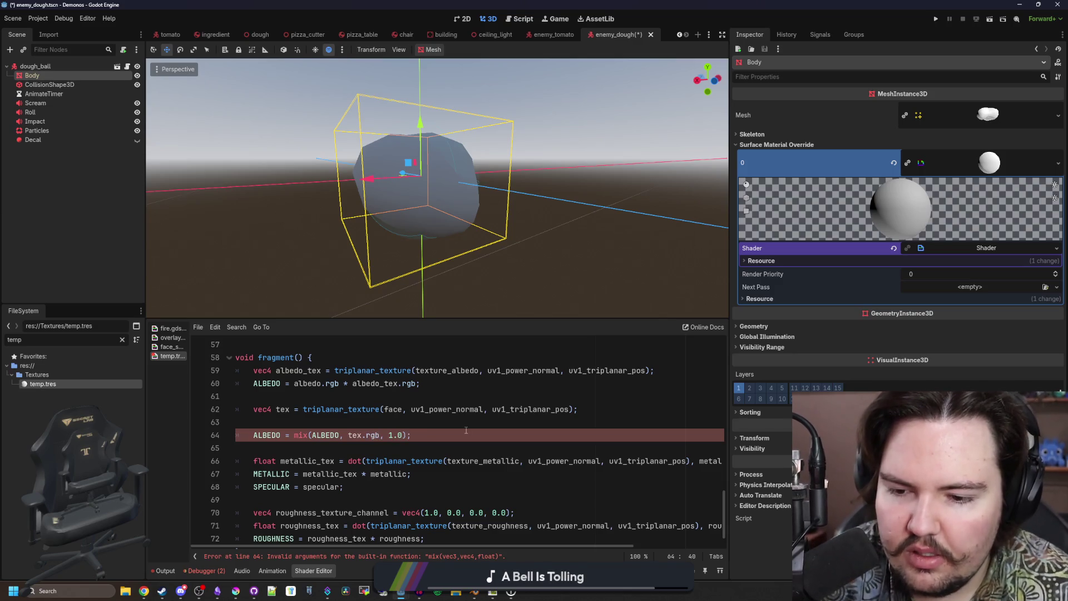
mouse_move(428, 269)
mouse_down()
mouse_move(500, 234)
mouse_move(434, 184)
mouse_move(334, 166)
mouse_up()
Load a texture file into the dough shader's Face parameter.
click(767, 272)
scroll(566, 277, down, 3)
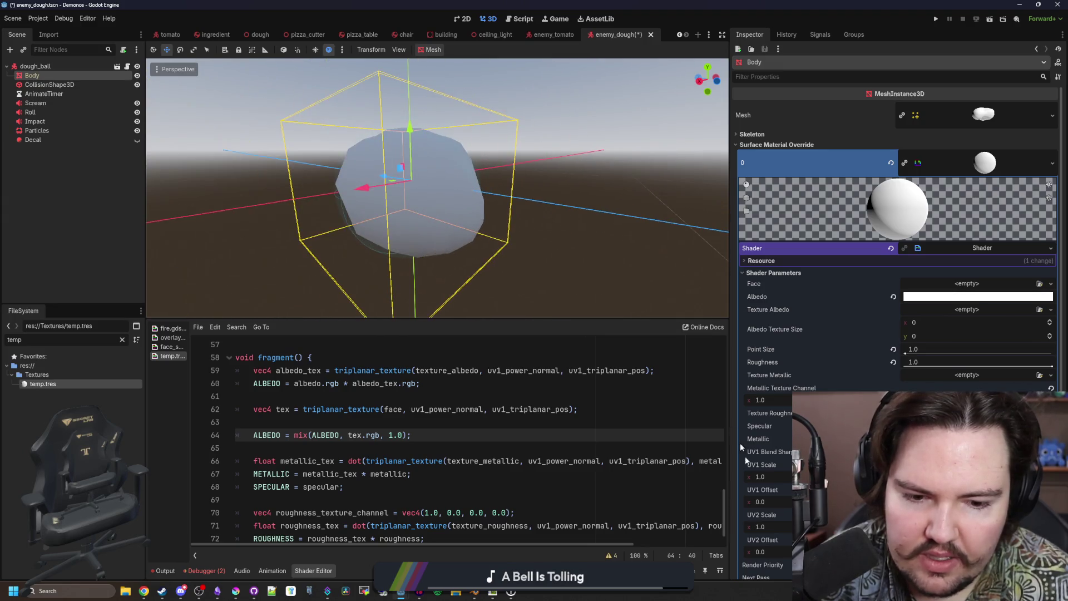
drag(759, 502, 772, 501)
scroll(905, 350, down, 2)
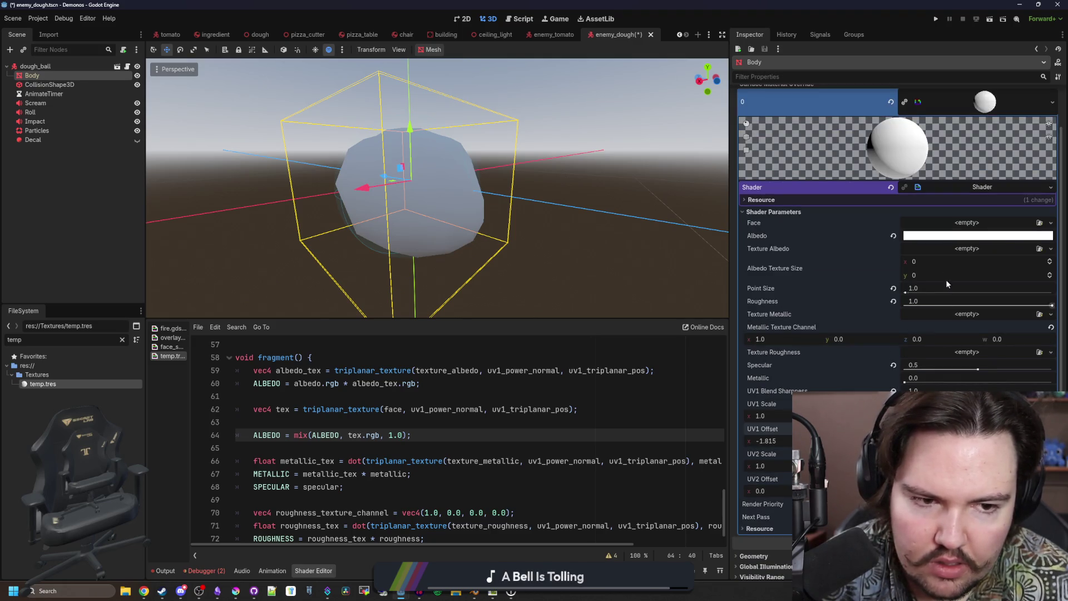
click(1050, 222)
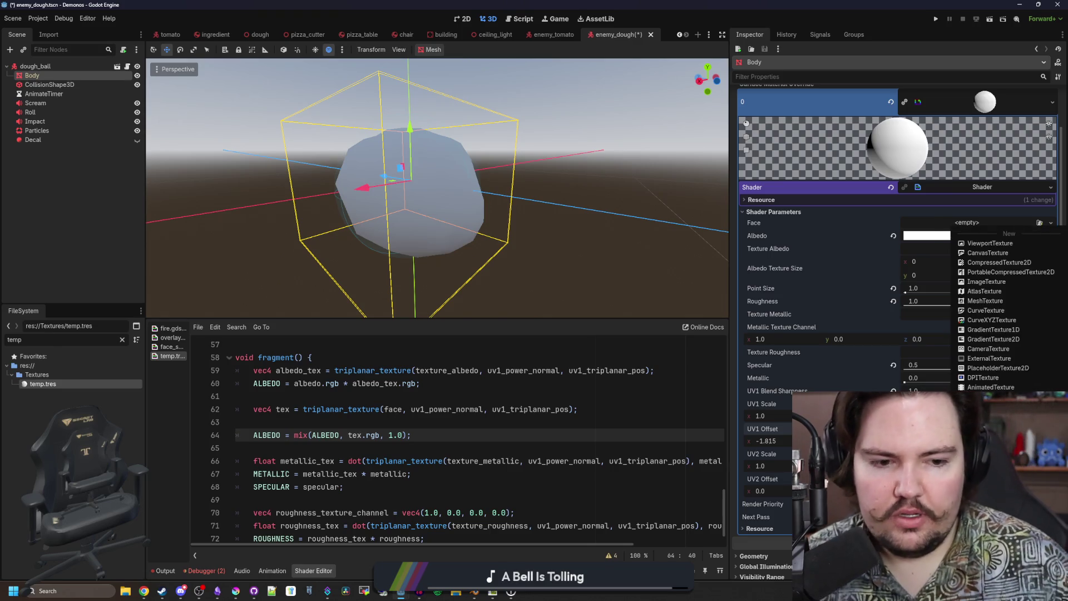
click(989, 242)
double_click(406, 241)
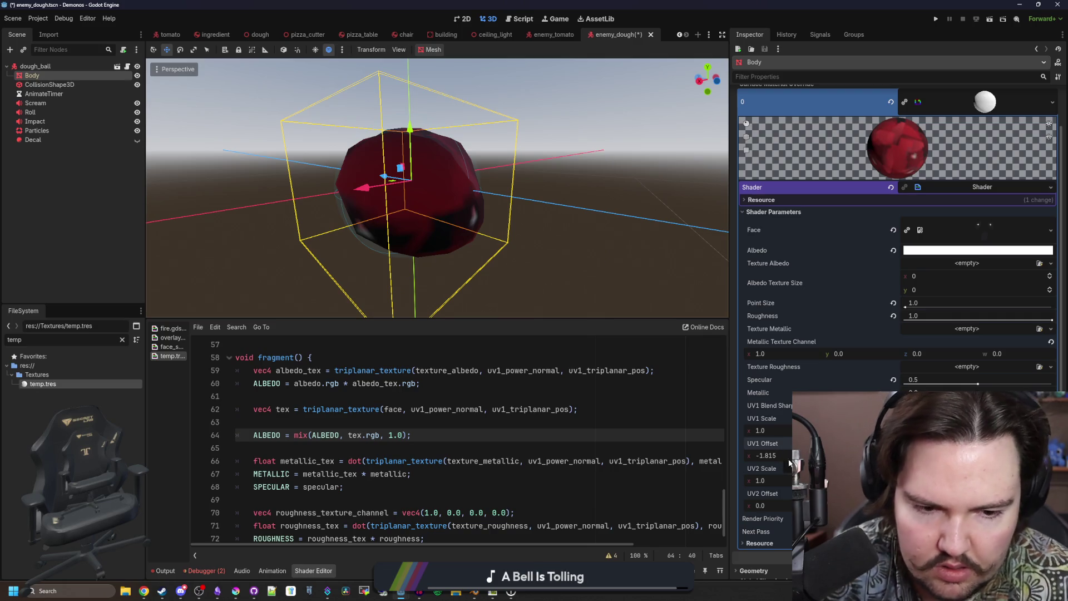
Reset UV1 Offset x to 0 and set UV1 Scale x to 2, then 4, tiling the pattern more densely.
click(752, 457)
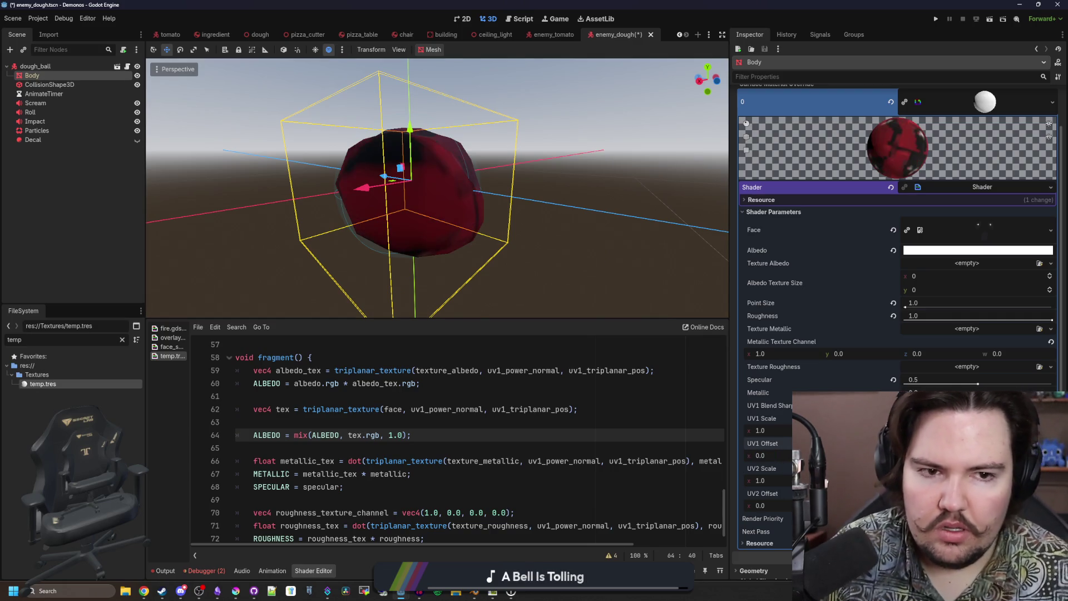
click(760, 430)
text(2)
key(Return)
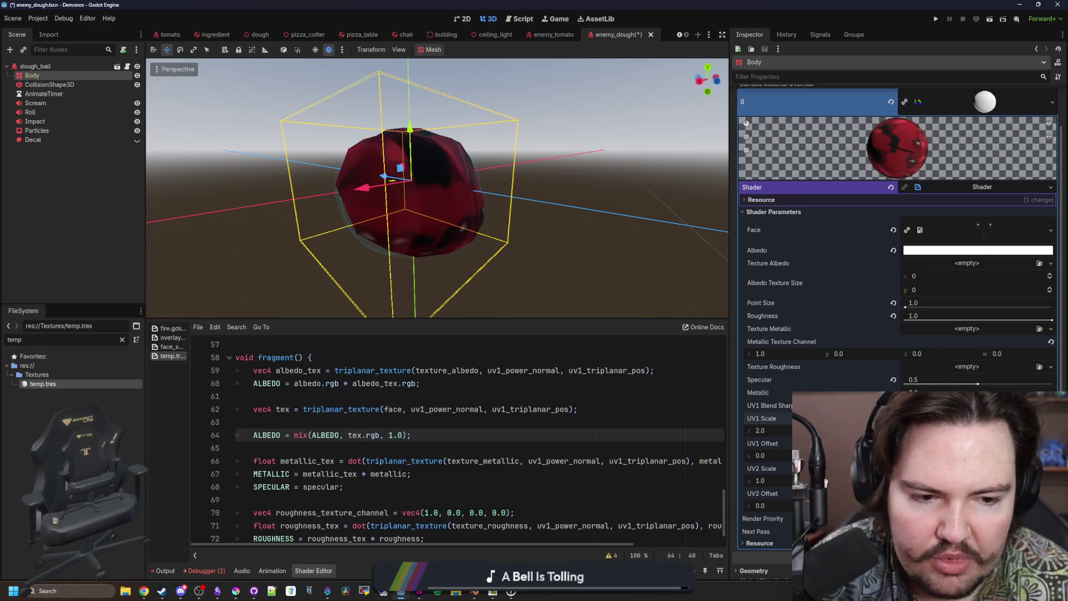
click(759, 430)
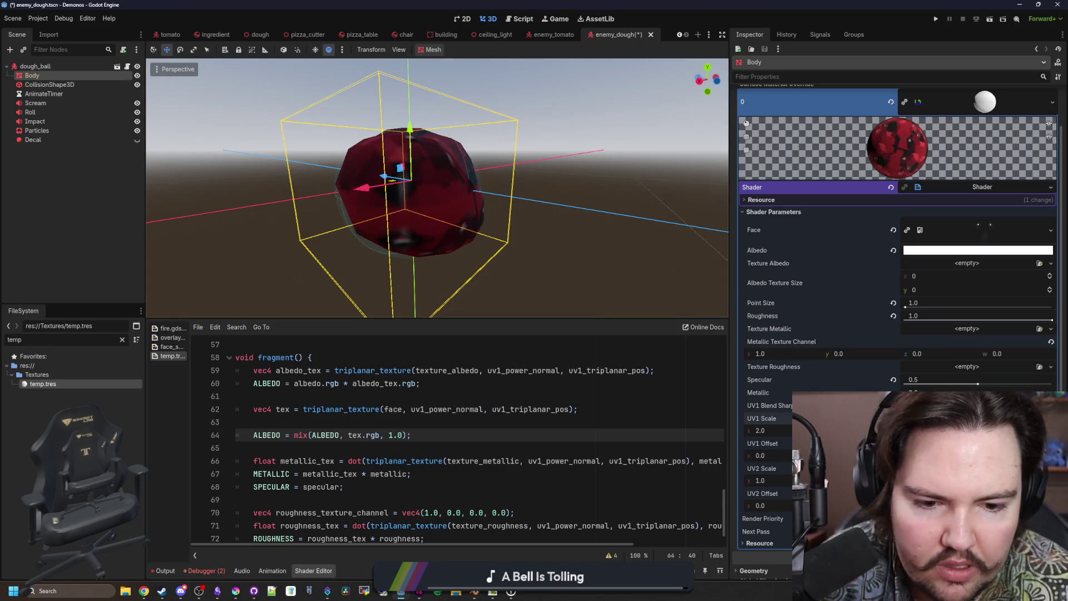
text(4)
key(Return)
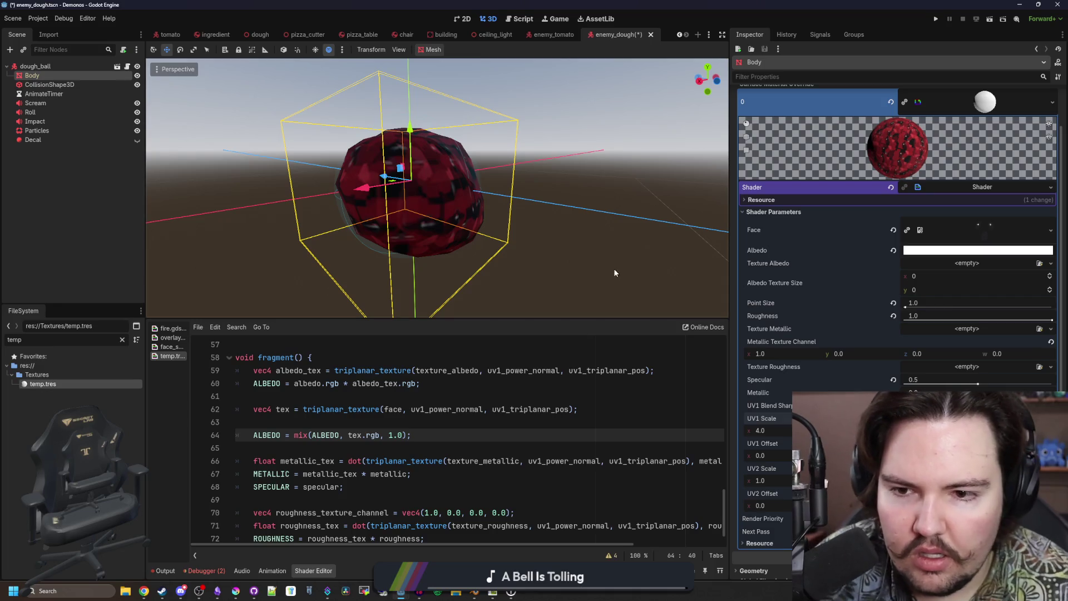
drag(690, 212, 634, 212)
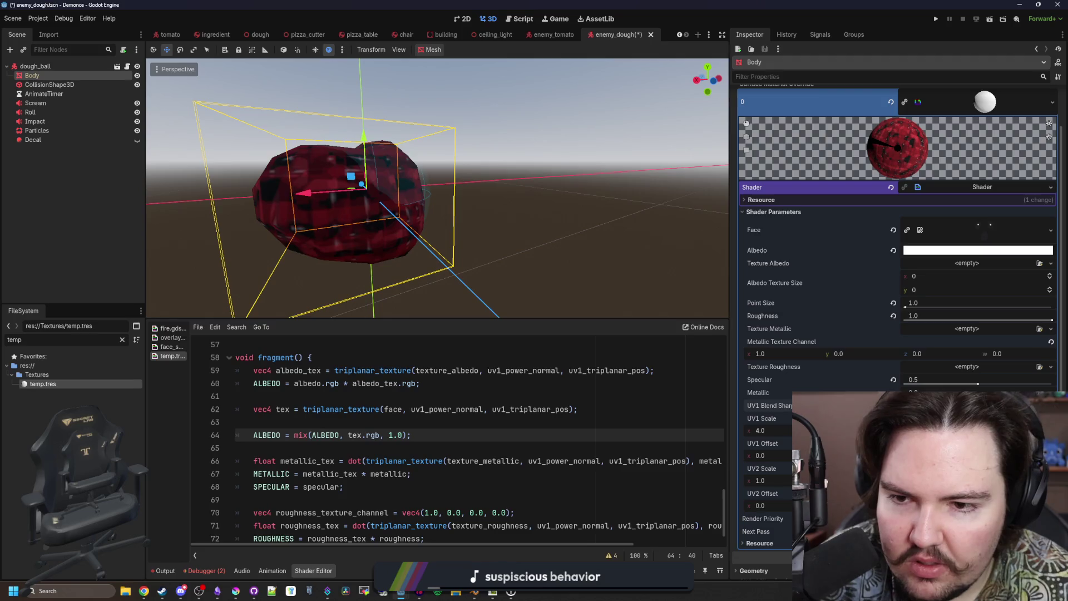
scroll(557, 245, up, 4)
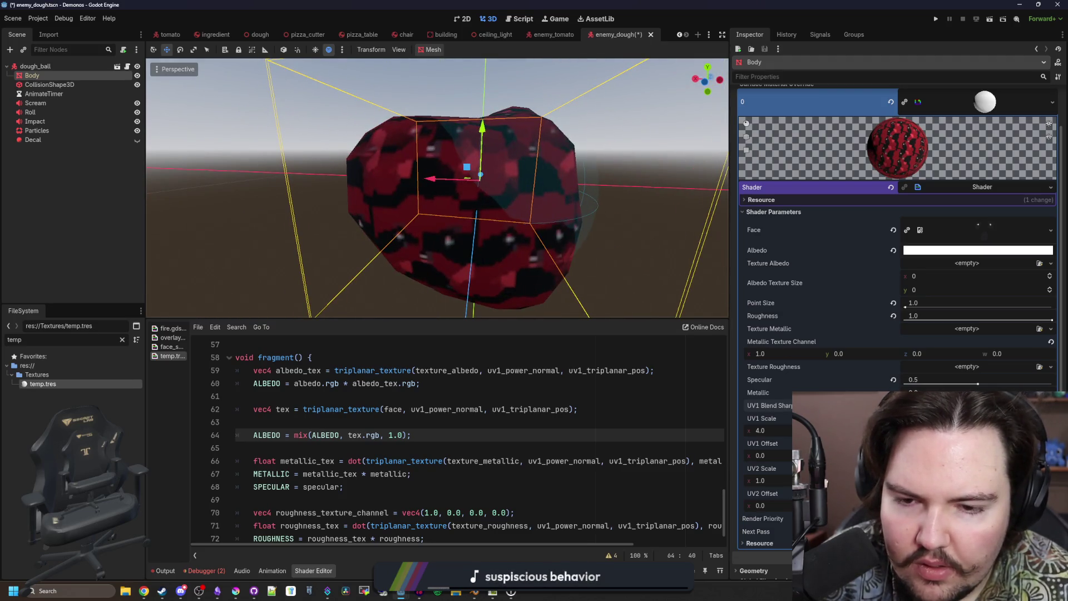
Replace the 1.0 mix factor on line 64 with tex.a so the face blends by its alpha.
key(BackSpace)
key(BackSpace)
key(BackSpace)
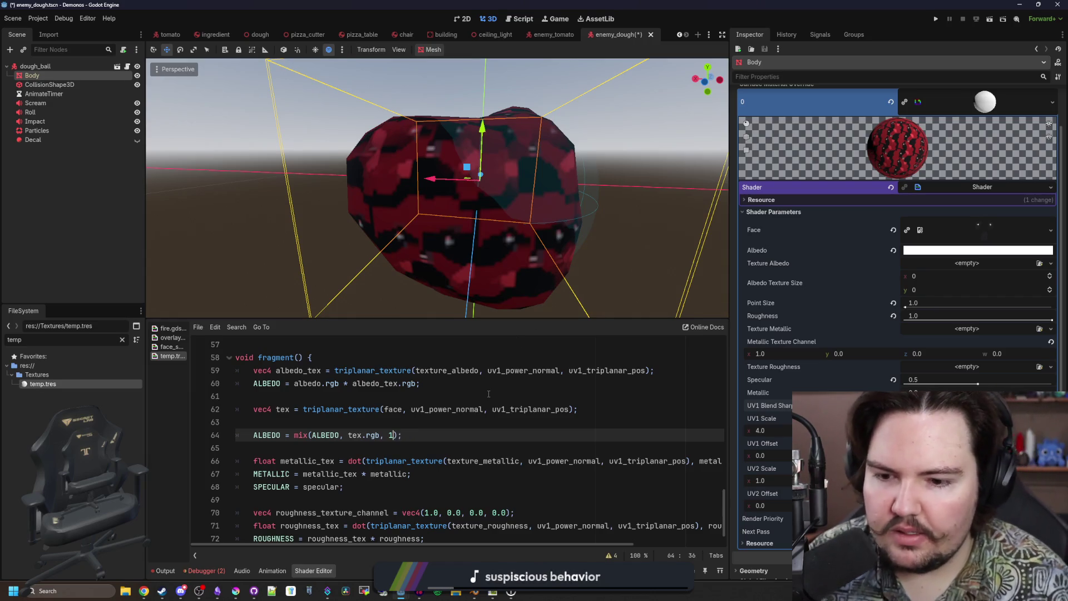
text(tex.a)
click(488, 394)
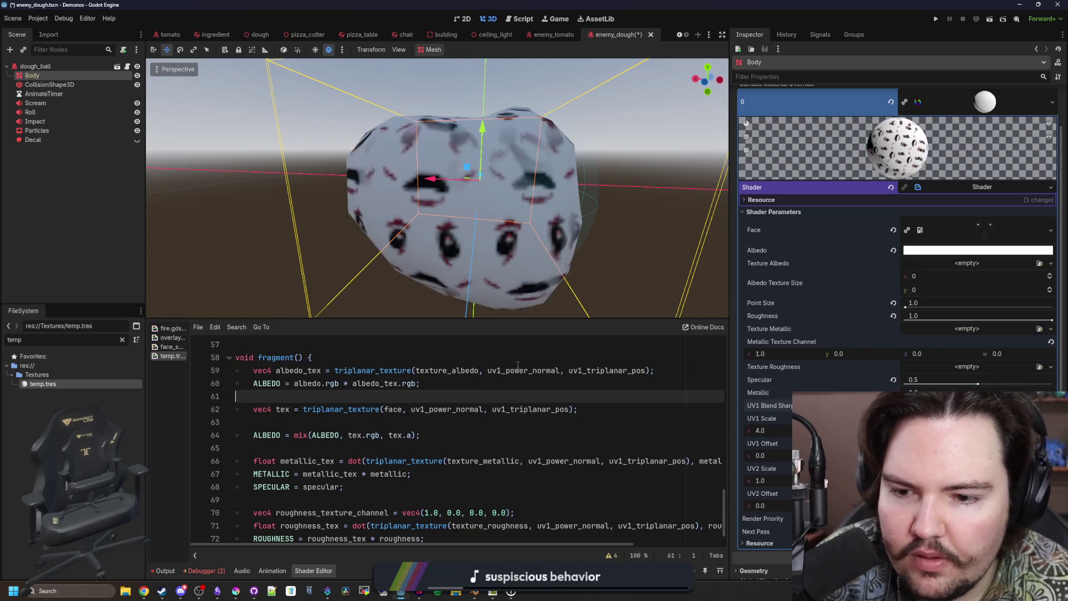
scroll(467, 193, down, 4)
mouse_move(468, 192)
mouse_down()
mouse_move(375, 208)
mouse_move(435, 191)
mouse_up()
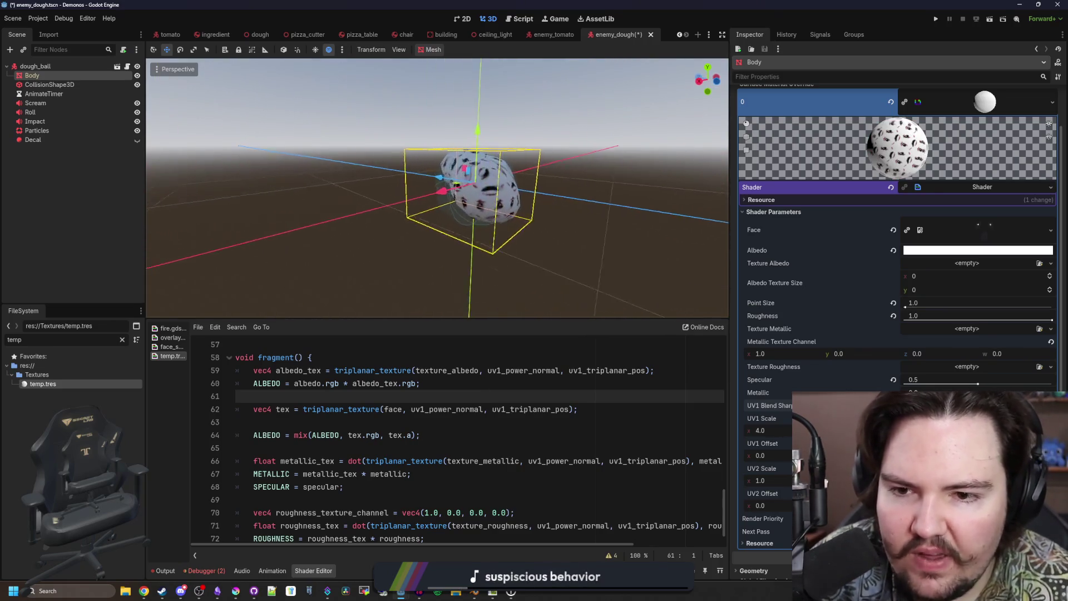
scroll(417, 192, up, 3)
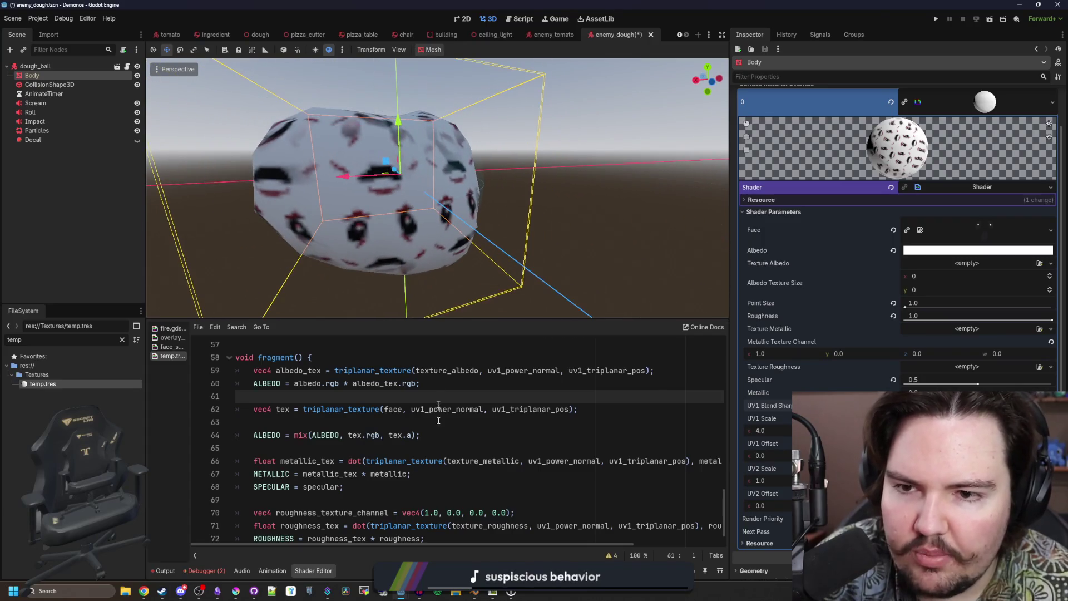
scroll(407, 438, up, 3)
scroll(406, 437, up, 5)
scroll(417, 426, up, 5)
scroll(455, 412, up, 5)
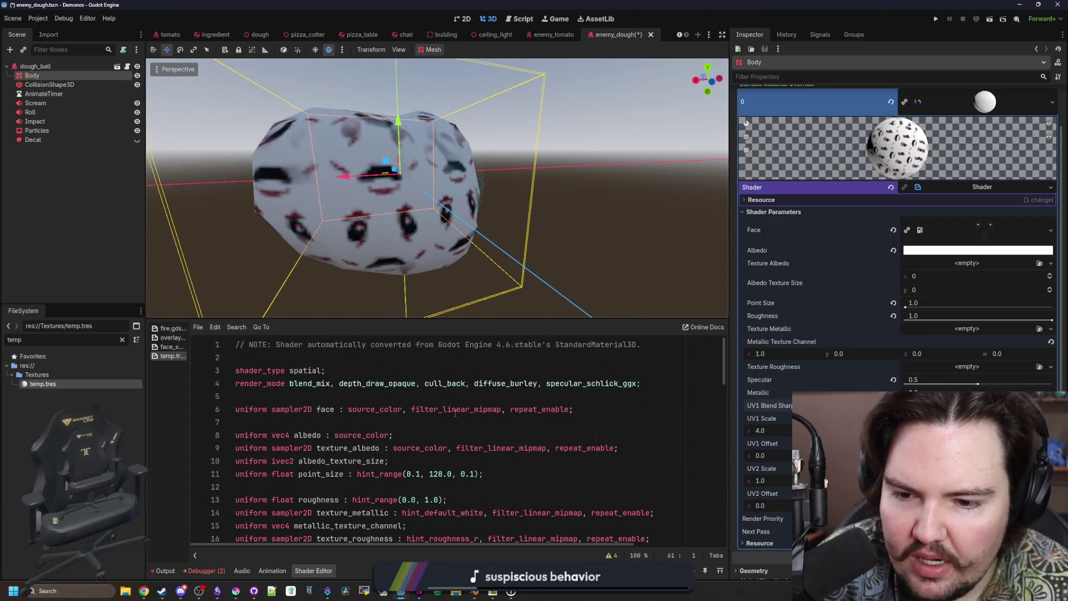
Try deleting repeat_enable from the sampler uniforms on lines 6 and 9, then undo both deletions.
double_click(540, 410)
key(BackSpace)
key(BackSpace)
key(BackSpace)
click(546, 436)
click(435, 420)
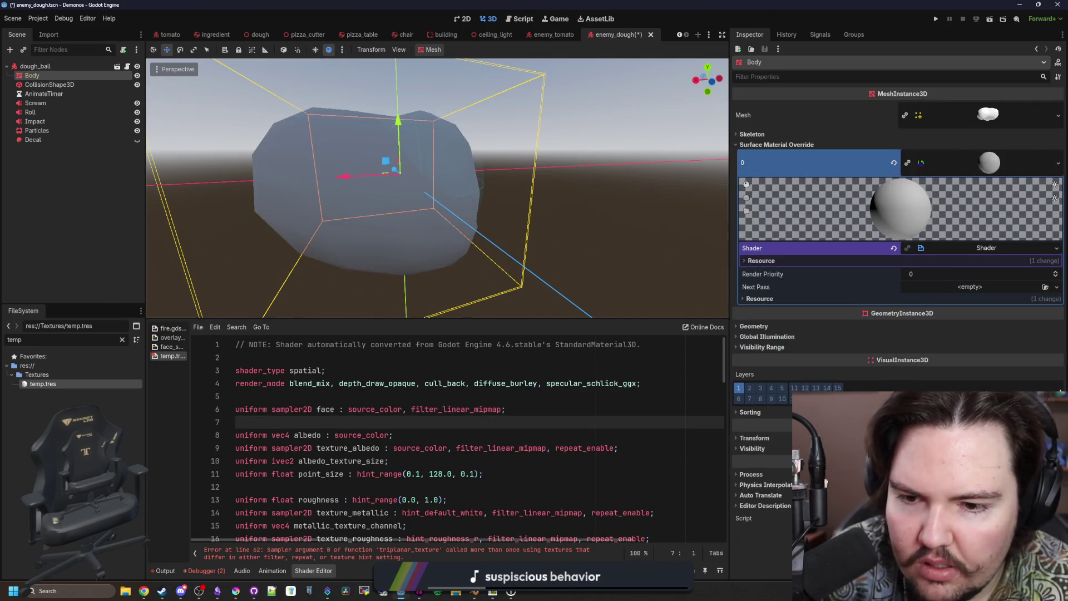
drag(434, 167, 384, 168)
double_click(585, 448)
key(BackSpace)
key(BackSpace)
key(BackSpace)
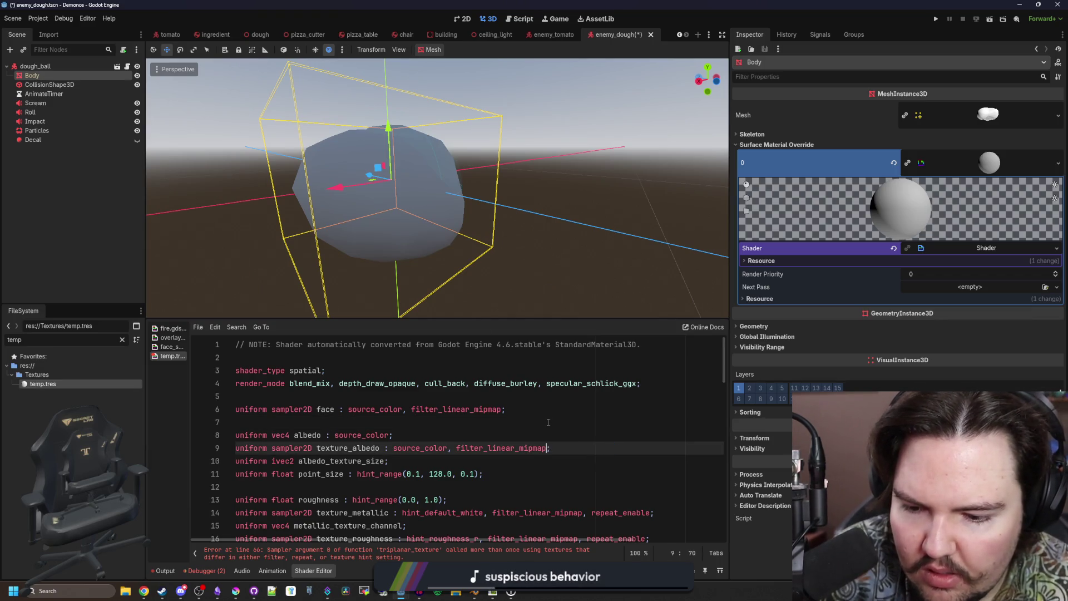
key(ctrl+z)
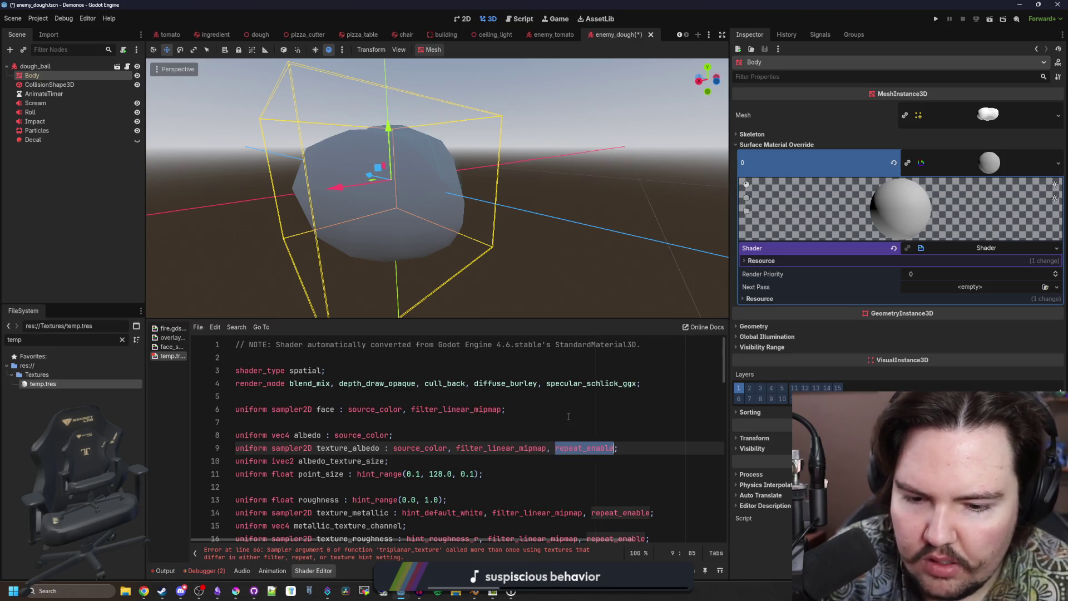
key(ctrl+z)
scroll(547, 421, down, 4)
scroll(579, 382, down, 5)
scroll(579, 382, down, 4)
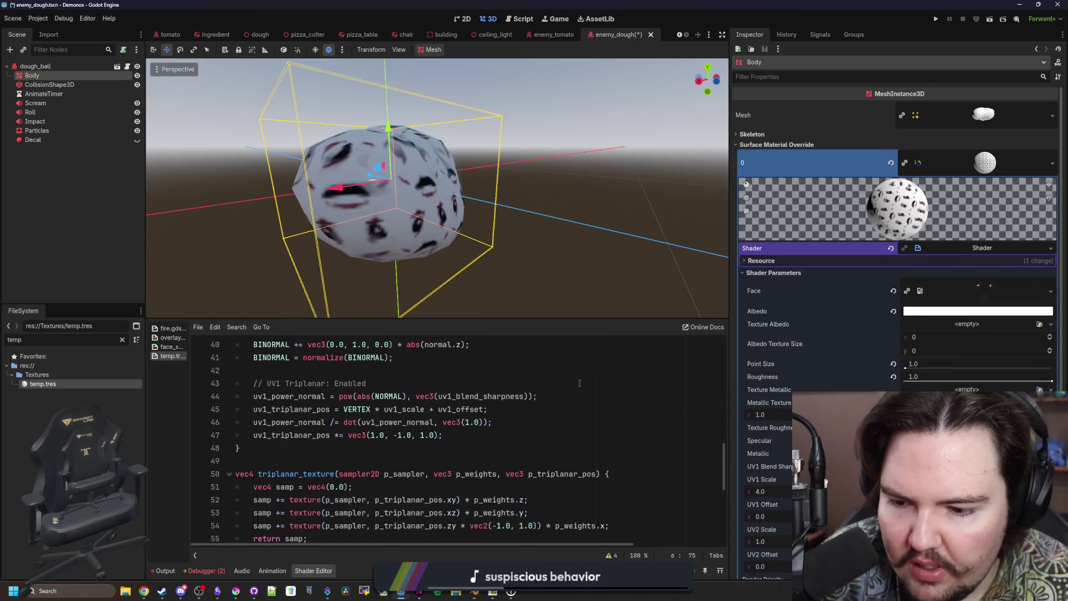
scroll(579, 382, down, 2)
Clear Surface Material Override slot 0 on the Body mesh so the ball renders plain grey.
click(429, 381)
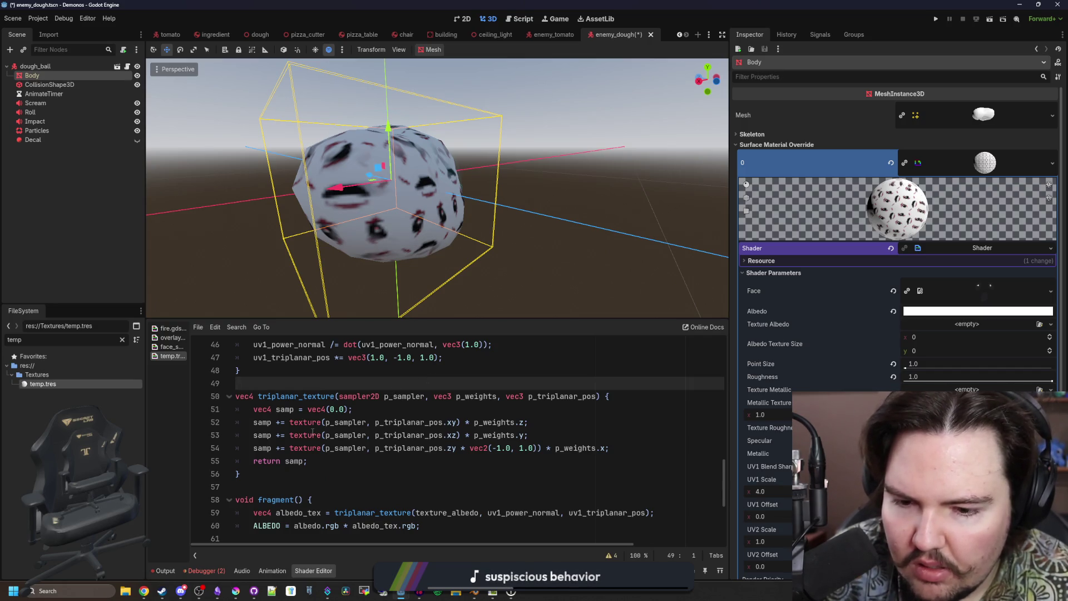
mouse_move(501, 167)
mouse_down()
mouse_move(375, 209)
mouse_move(350, 184)
mouse_up()
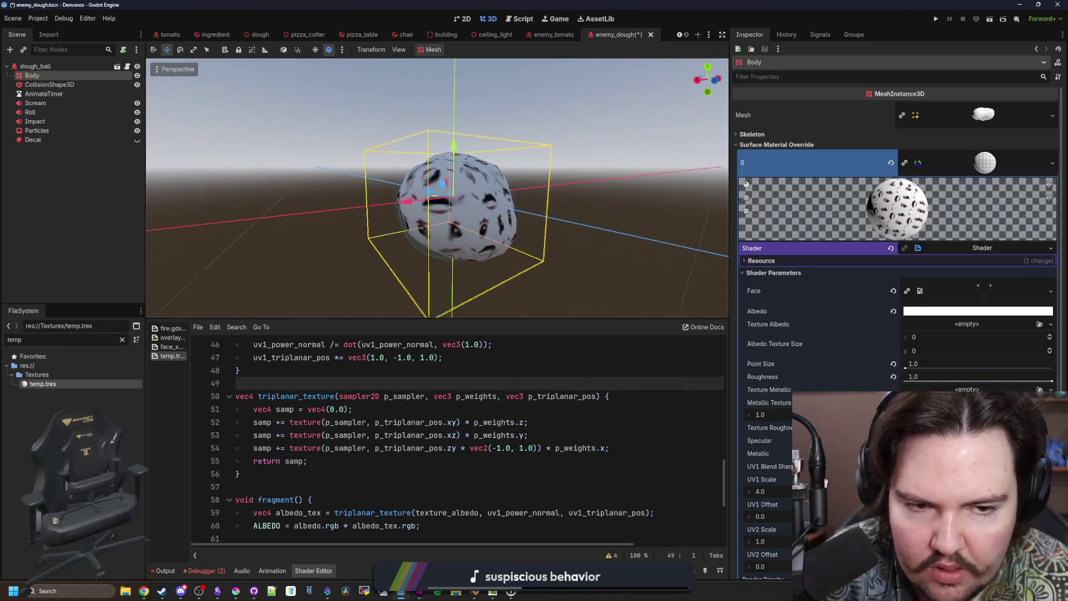
drag(434, 184, 417, 192)
scroll(876, 334, down, 5)
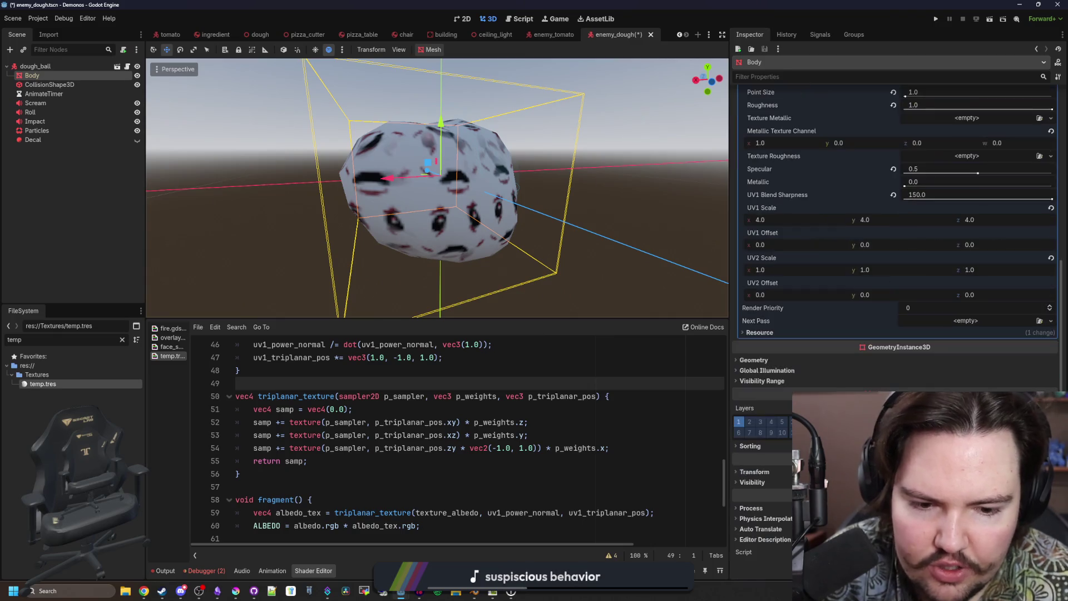
scroll(834, 376, down, 3)
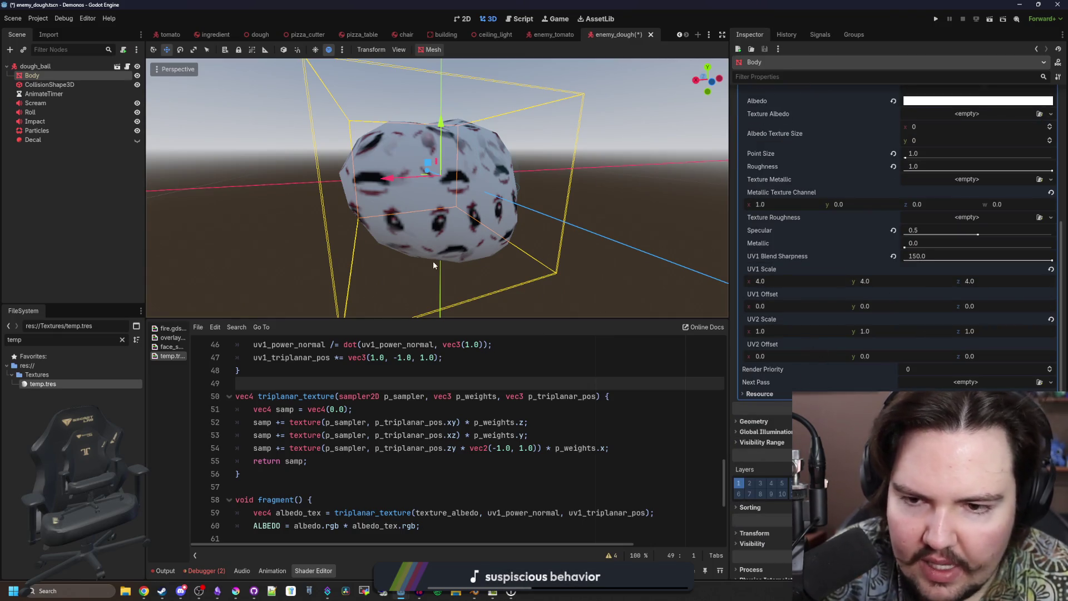
scroll(1004, 272, up, 6)
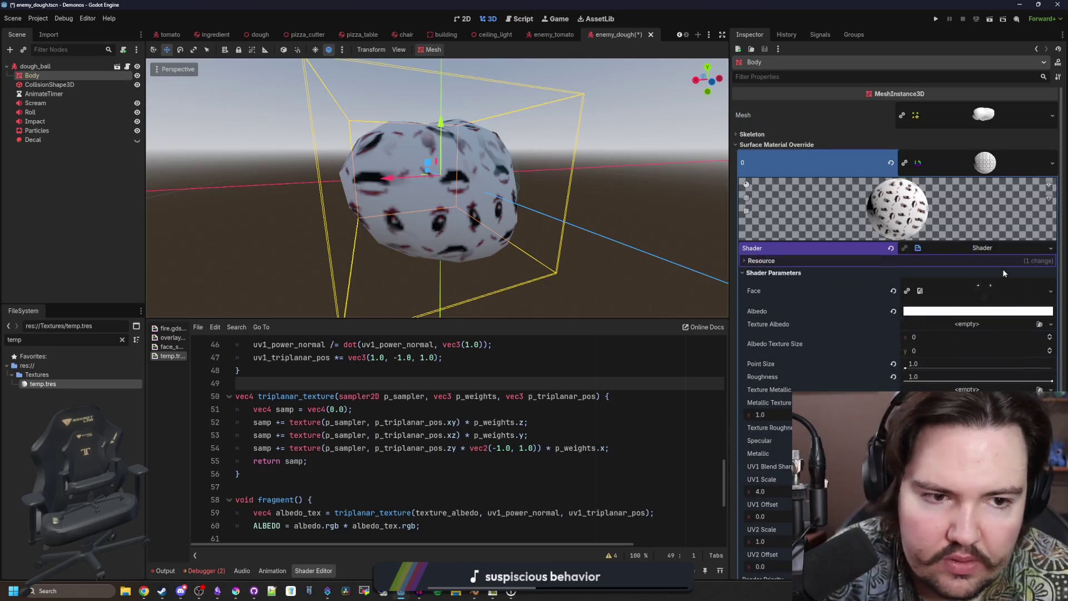
click(890, 162)
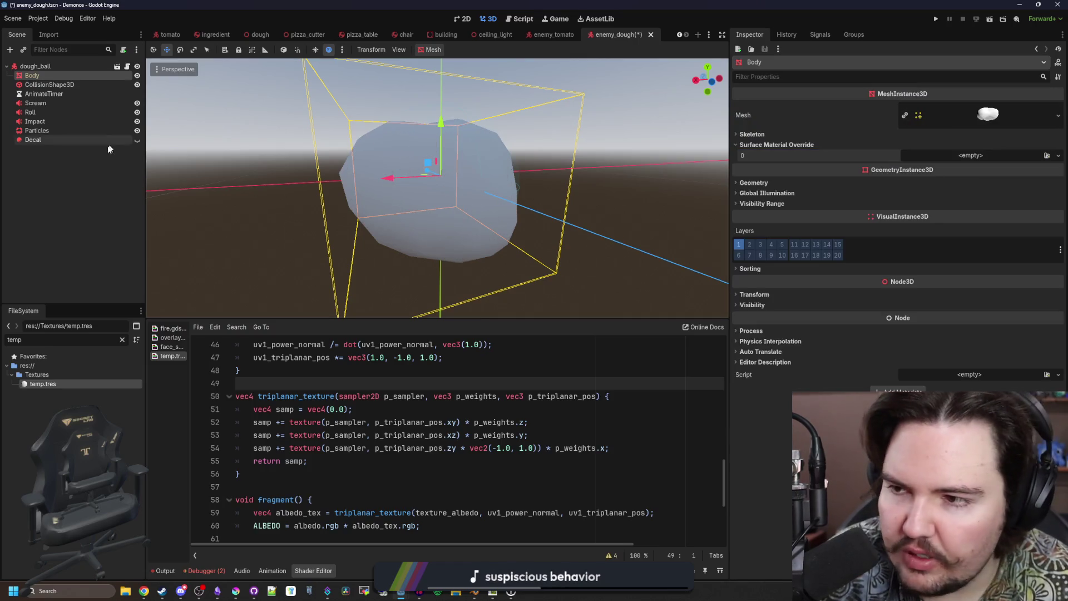
Shrink the Decal's Size Y gizmo to a thin slab of about 0.16 projecting the face onto the ball's front.
click(34, 139)
mouse_move(435, 184)
mouse_down()
mouse_move(401, 200)
mouse_move(500, 192)
mouse_up()
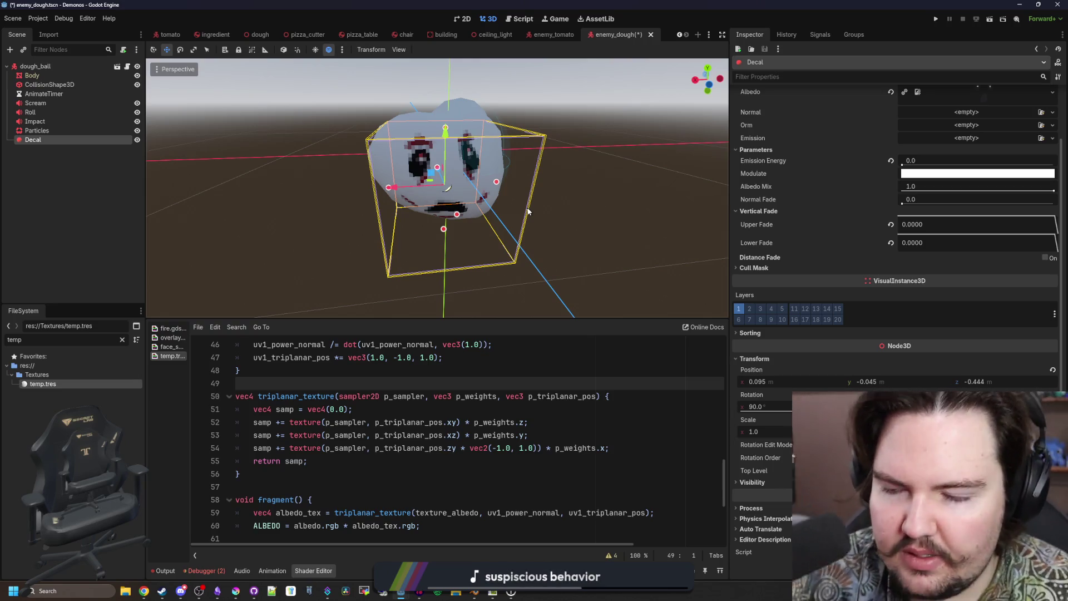
middle_click(435, 192)
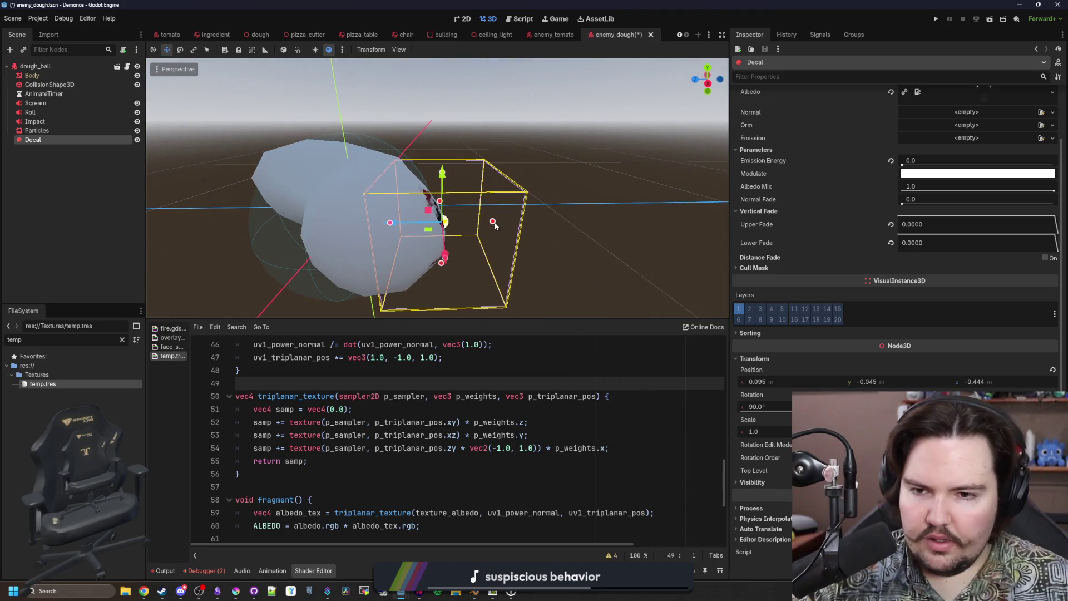
drag(390, 224, 411, 223)
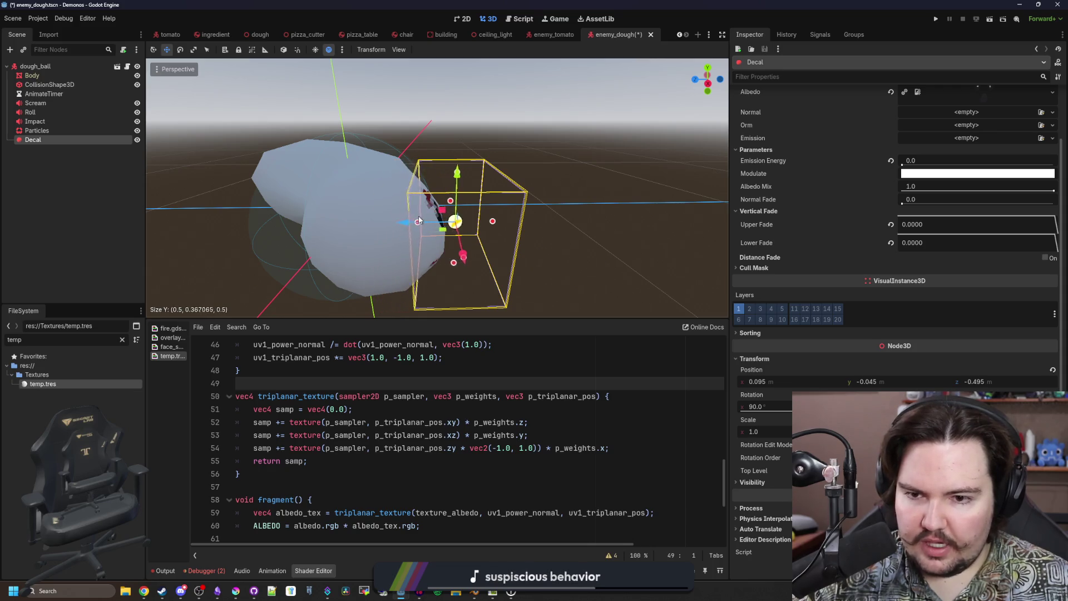
drag(493, 223, 451, 223)
middle_click(451, 192)
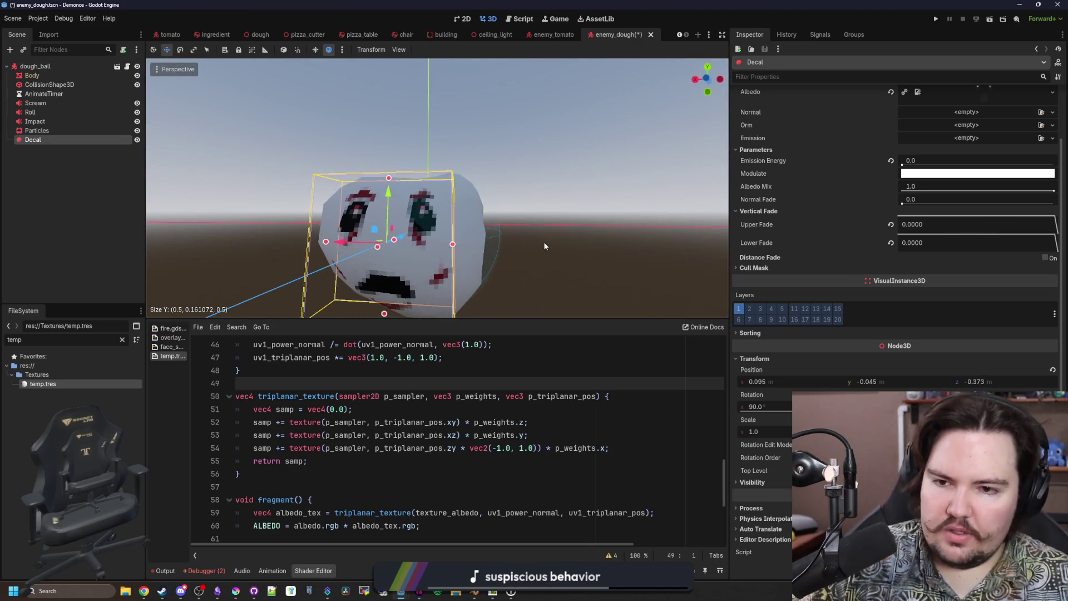
Orbit to check the projected face from several angles and save the scene.
key(ctrl+s)
middle_click(500, 209)
key(ctrl+s)
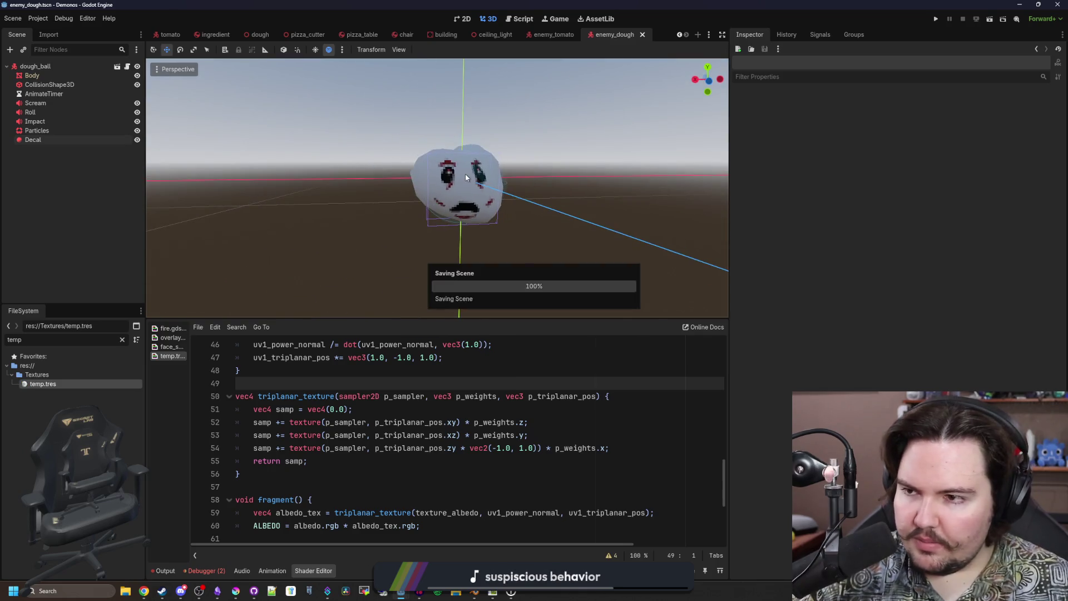
scroll(434, 192, up, 5)
drag(434, 192, 375, 218)
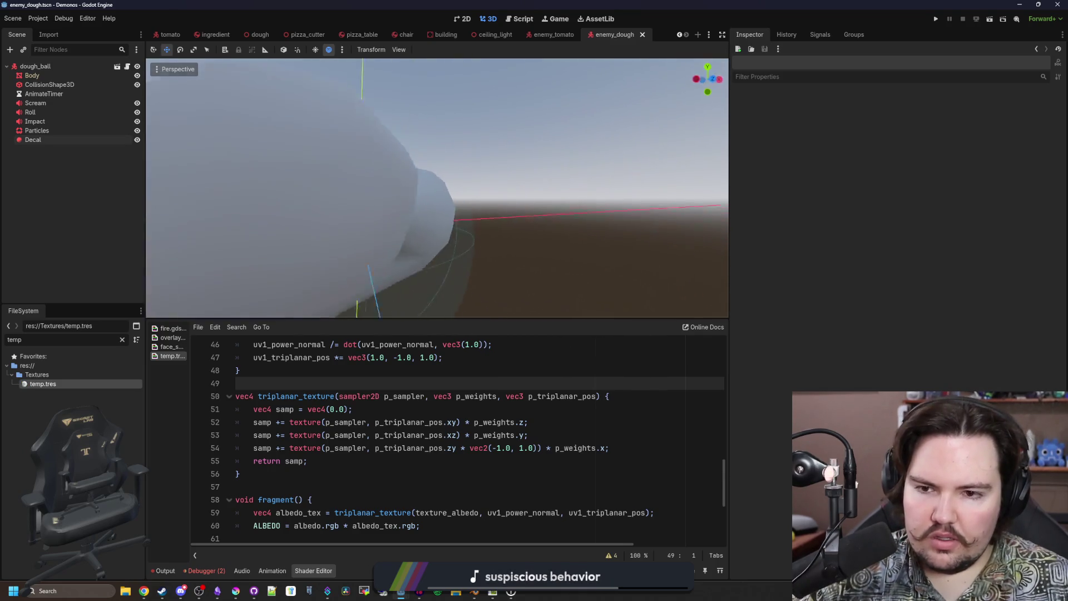
scroll(401, 213, down, 4)
middle_click(401, 213)
key(ctrl+s)
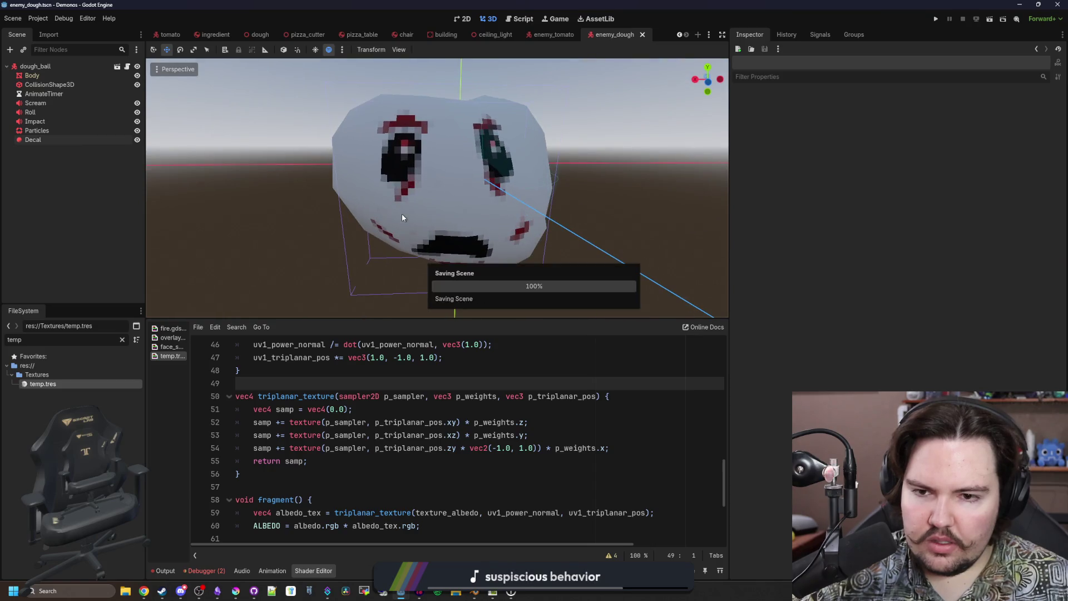
drag(401, 213, 376, 216)
key(ctrl+s)
click(33, 76)
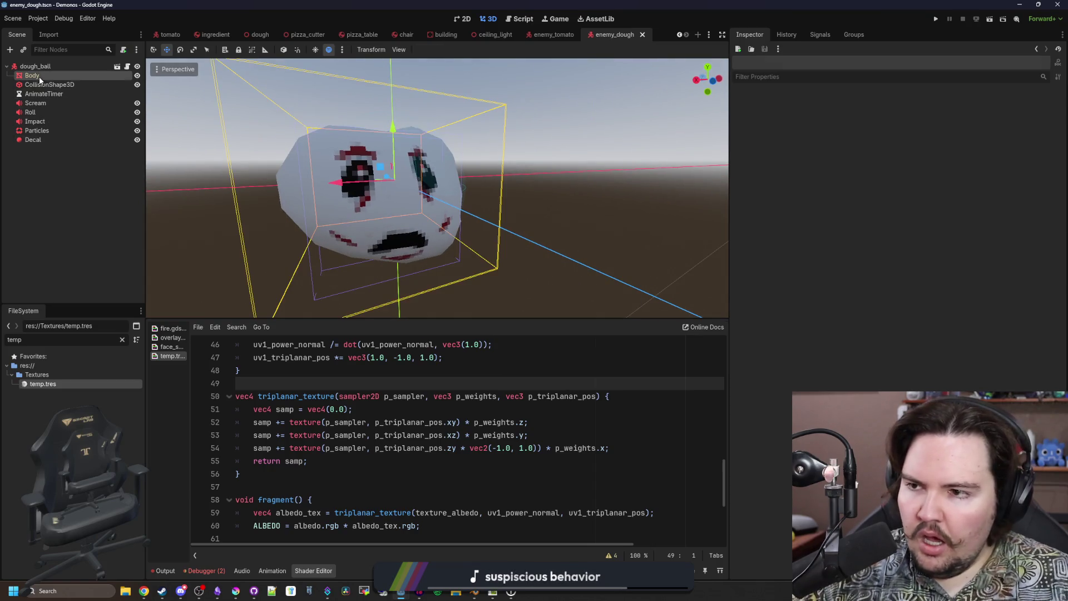
Give the Body mesh a new StandardMaterial3D override with UV1 Triplanar enabled.
click(1057, 155)
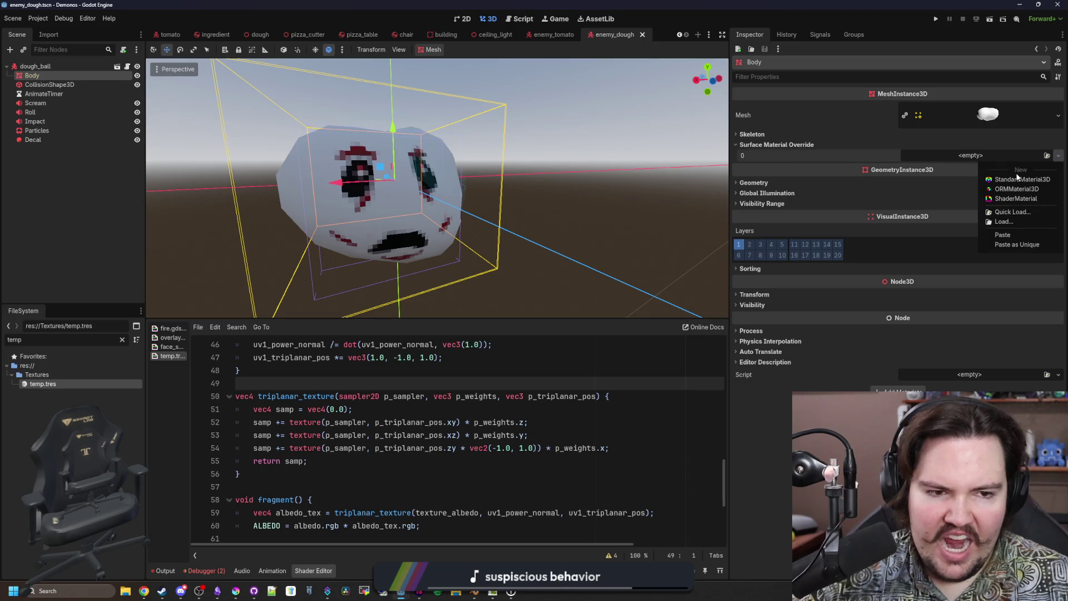
click(1020, 178)
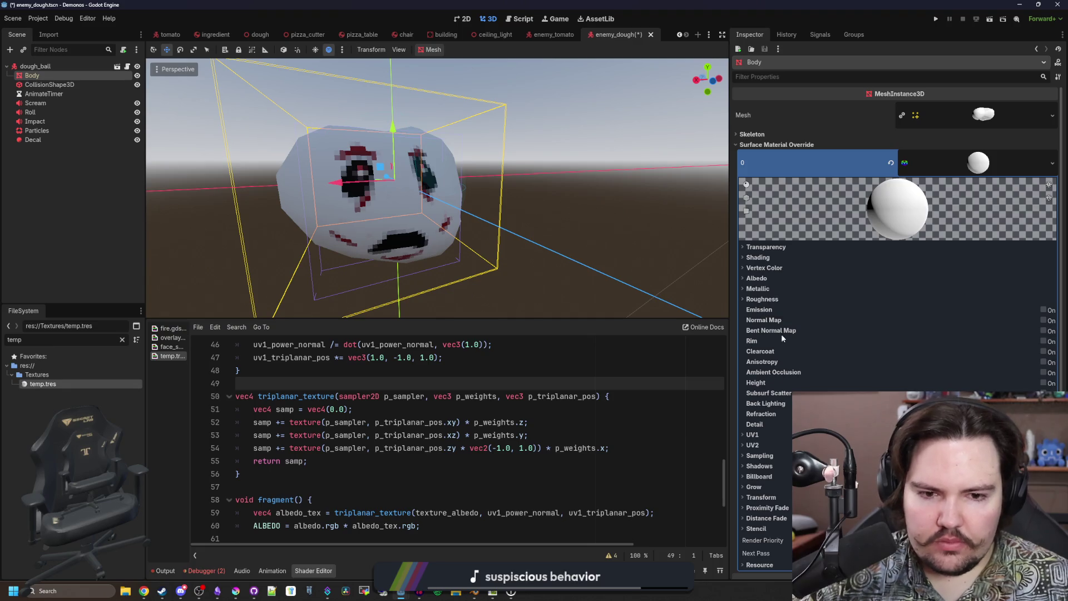
scroll(775, 401, down, 3)
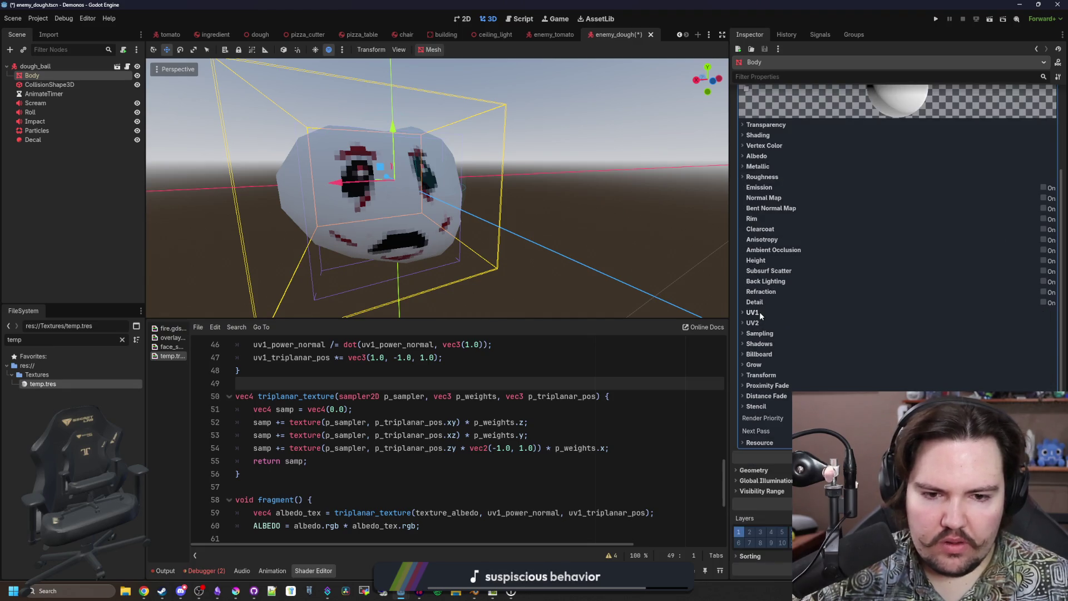
click(760, 314)
click(894, 373)
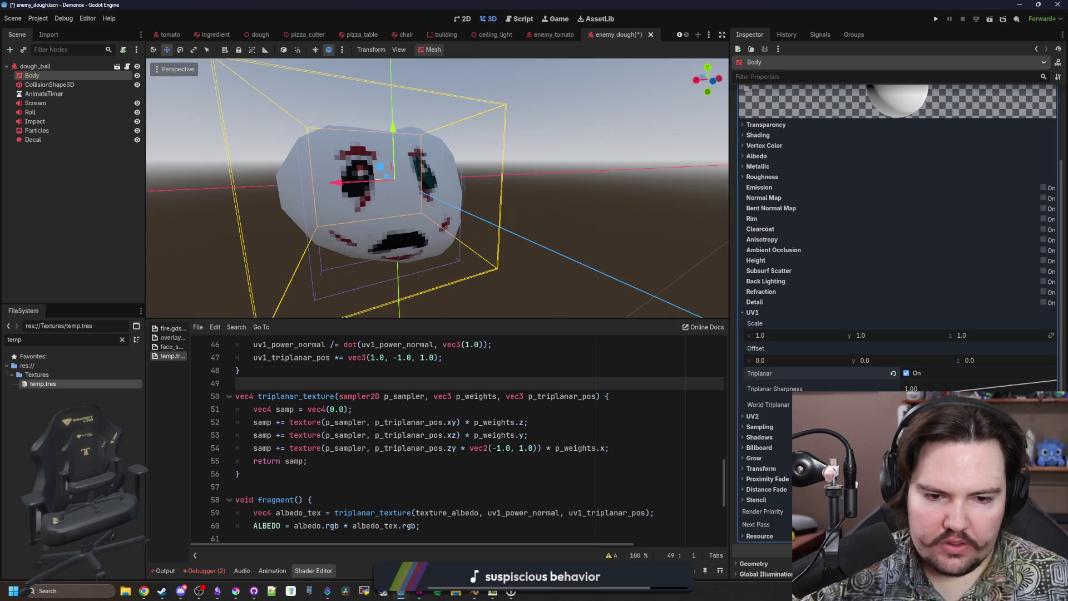
scroll(753, 326, up, 2)
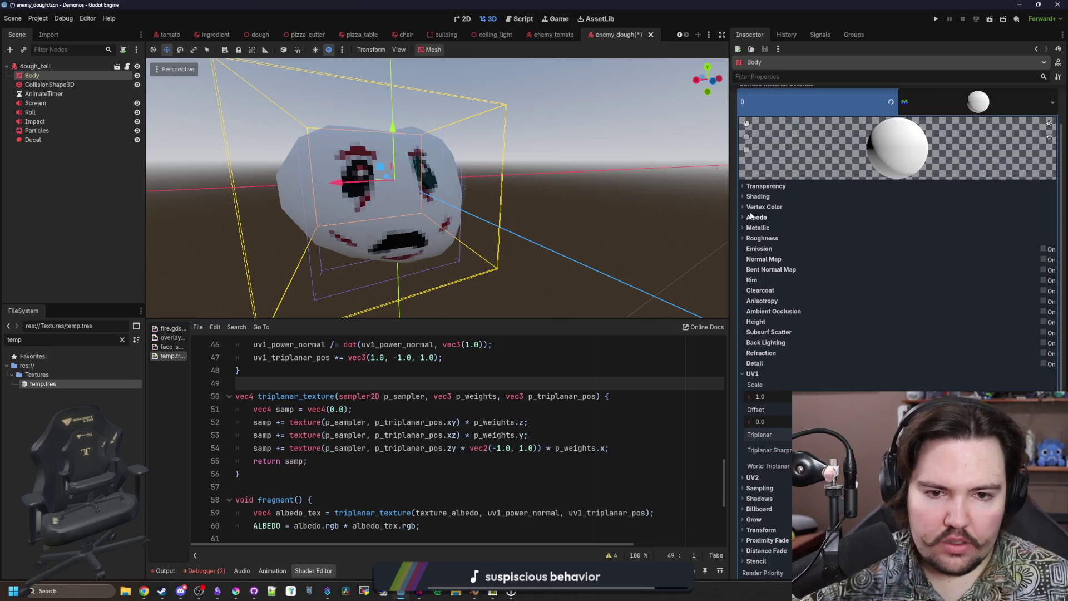
Browse for an existing albedo texture, then cancel the file picker and reopen the texture choices.
click(757, 217)
click(951, 241)
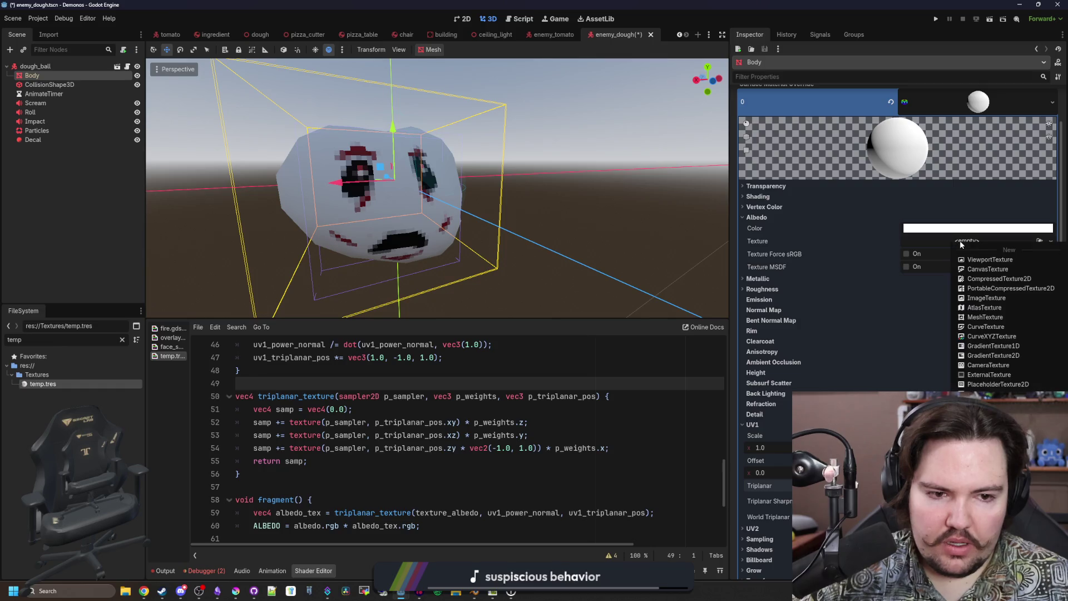
click(989, 250)
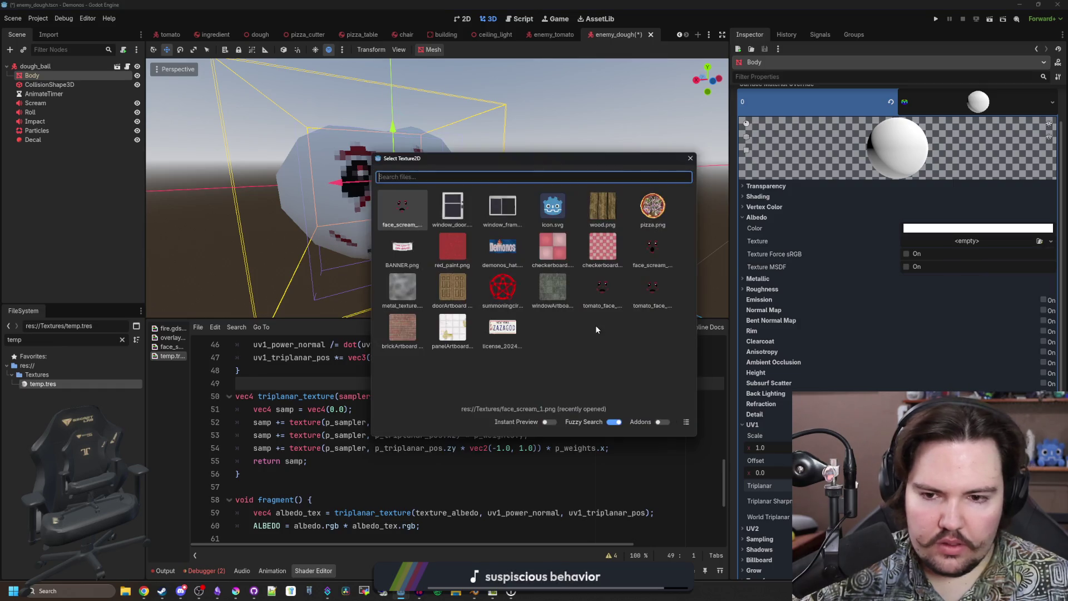
click(690, 158)
click(951, 241)
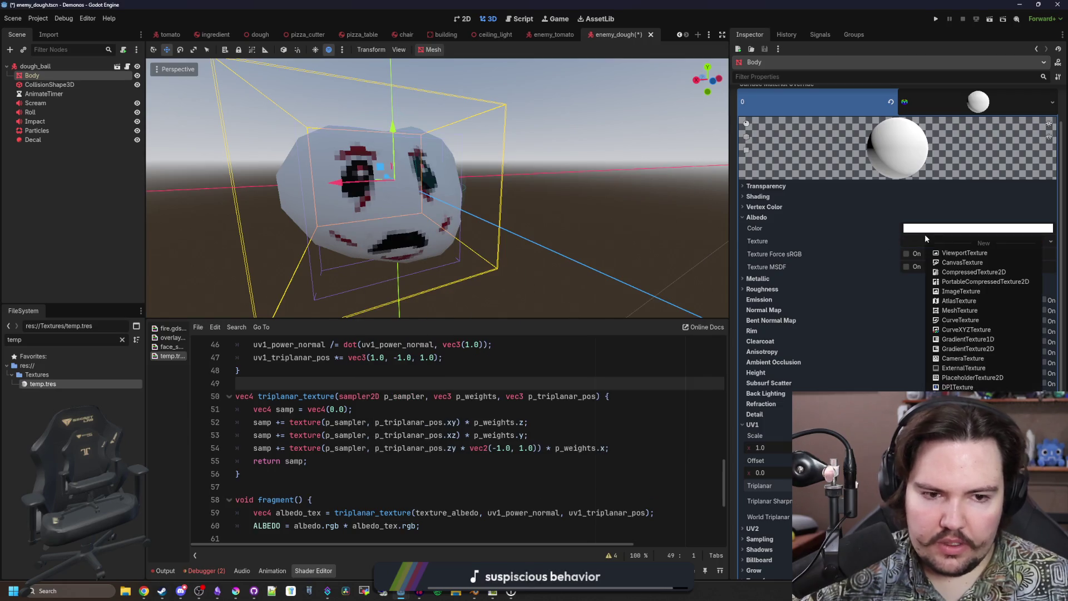
Set Albedo Texture to a new 64×64 NoiseTexture2D driven by a new FastNoiseLite.
click(974, 342)
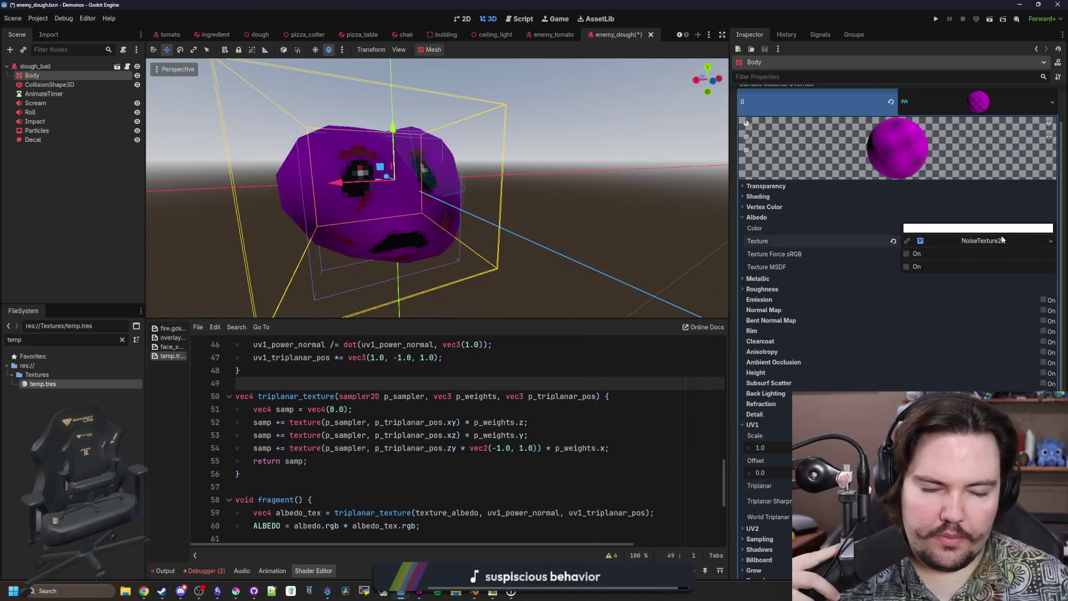
click(983, 241)
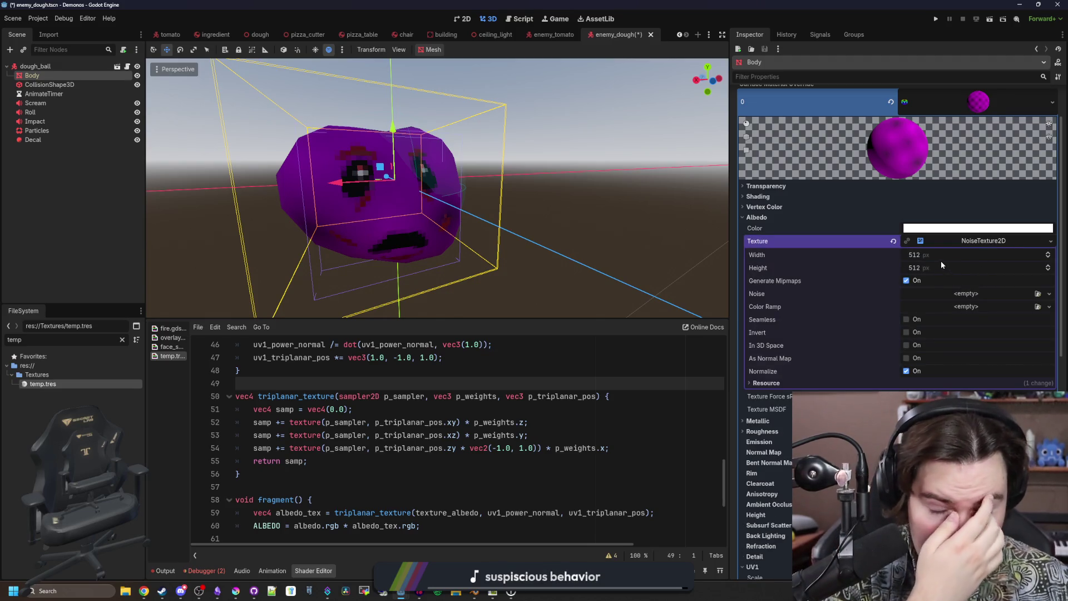
mouse_move(984, 241)
text(64)
key(Return)
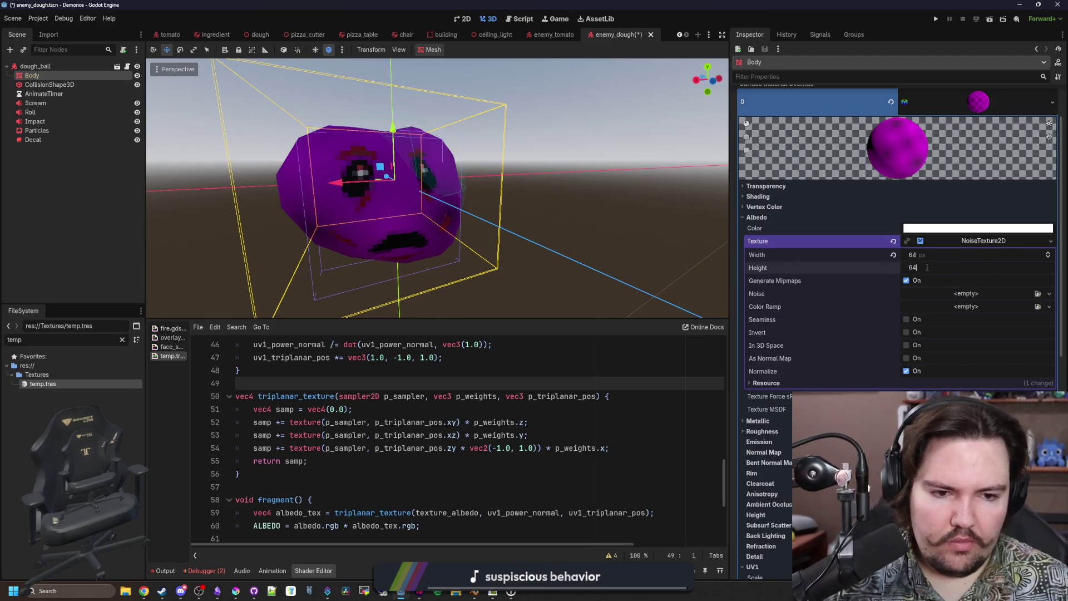
scroll(913, 375, down, 5)
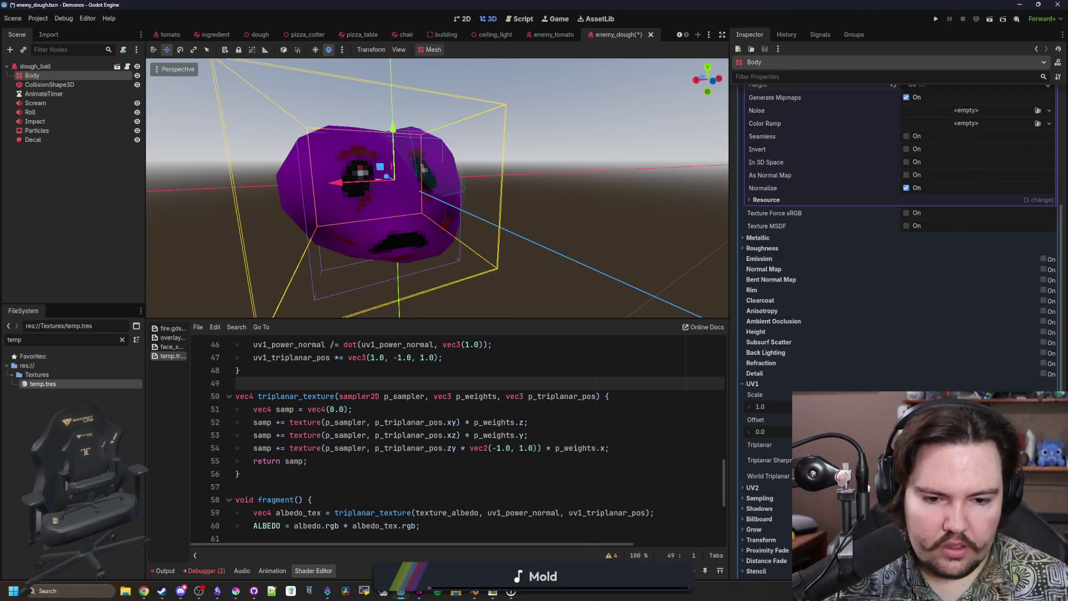
scroll(914, 375, down, 3)
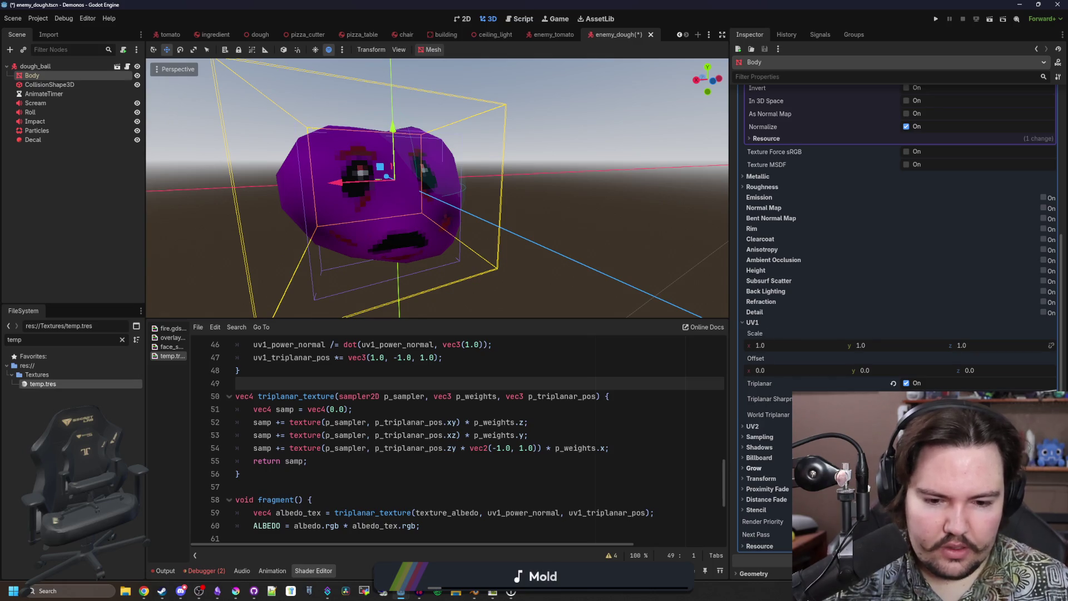
click(760, 437)
scroll(811, 375, up, 8)
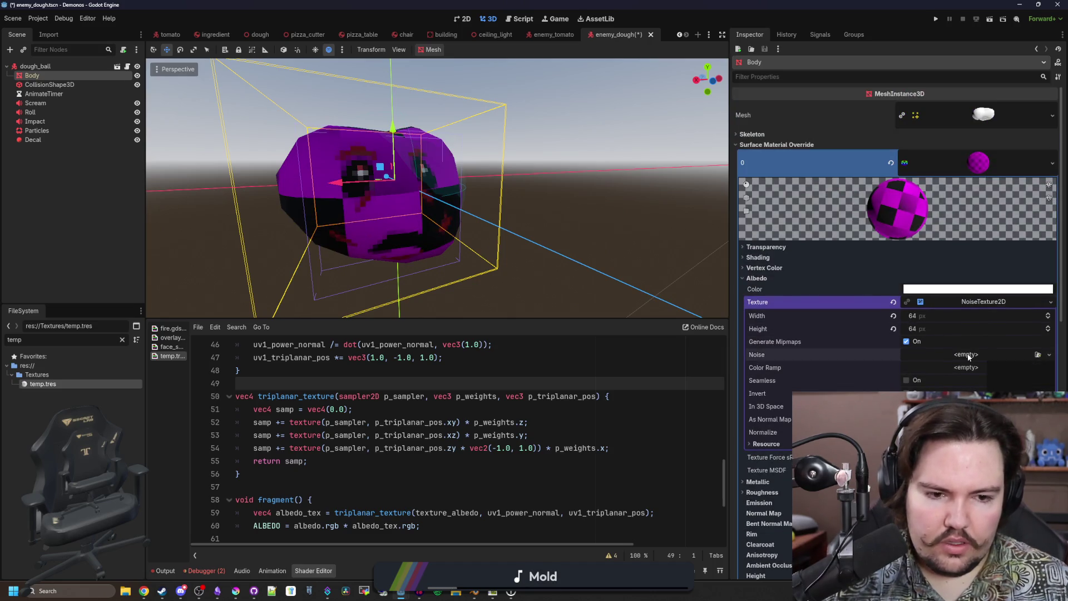
click(1022, 378)
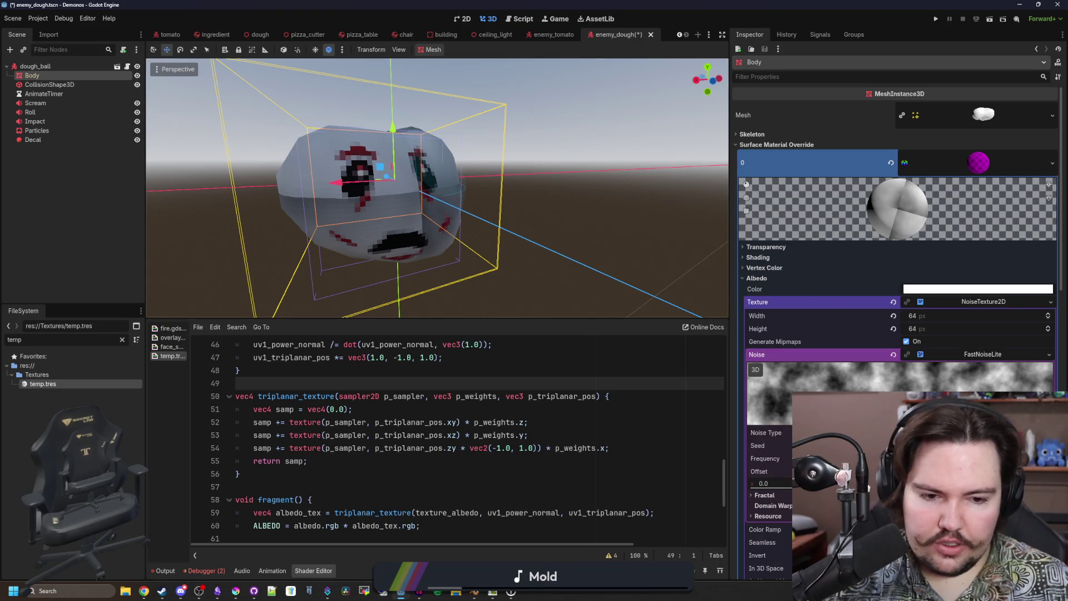
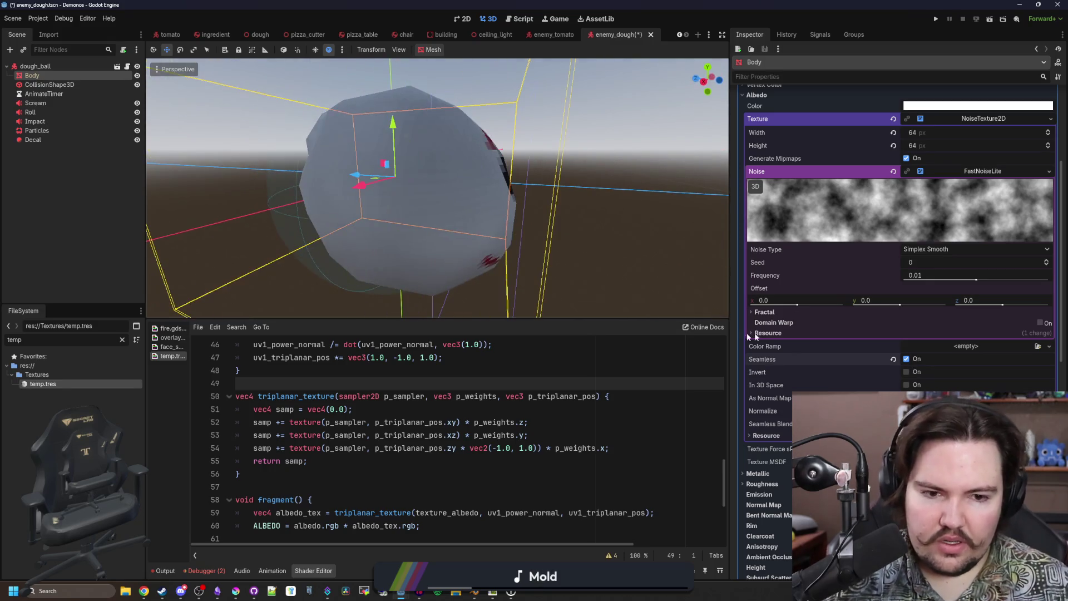
Raise the dough body's noise frequency to 0.0314 and give it a new colour ramp.
drag(976, 279, 996, 279)
mouse_move(501, 183)
mouse_down()
mouse_move(376, 200)
mouse_move(401, 184)
mouse_up()
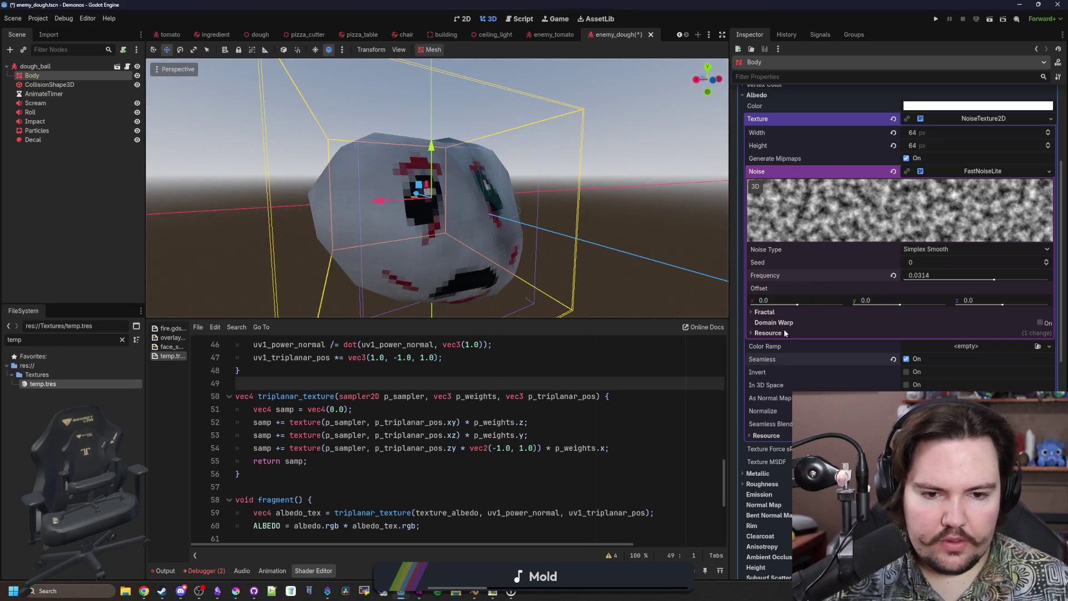
click(965, 349)
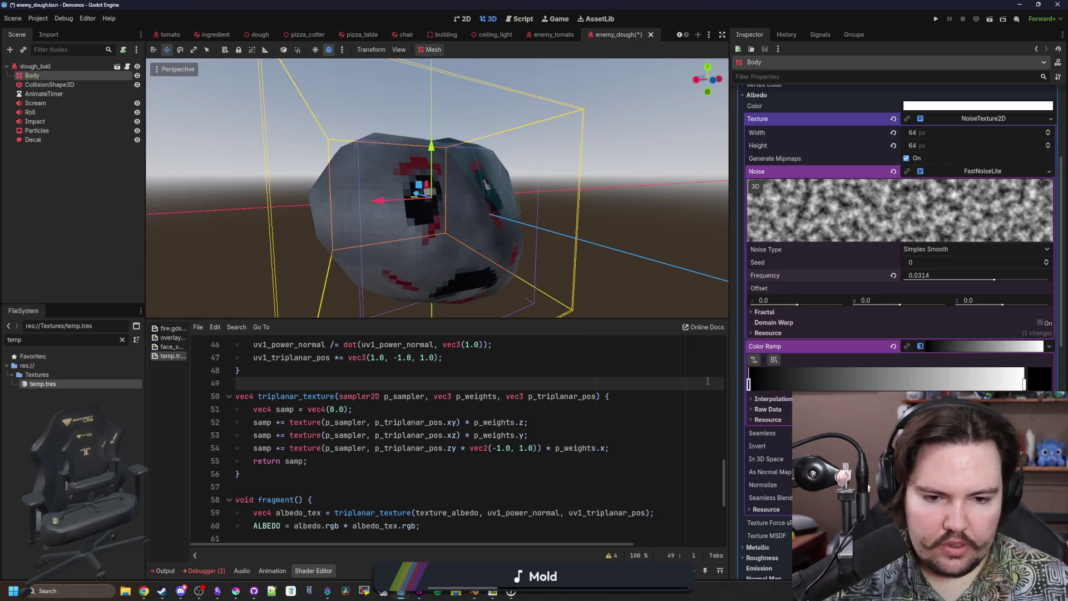
Set the colour ramp's dark end to white, viewing it as RGB values.
double_click(752, 385)
mouse_move(768, 281)
mouse_down()
mouse_move(835, 281)
mouse_move(793, 269)
mouse_move(785, 282)
mouse_up()
click(770, 240)
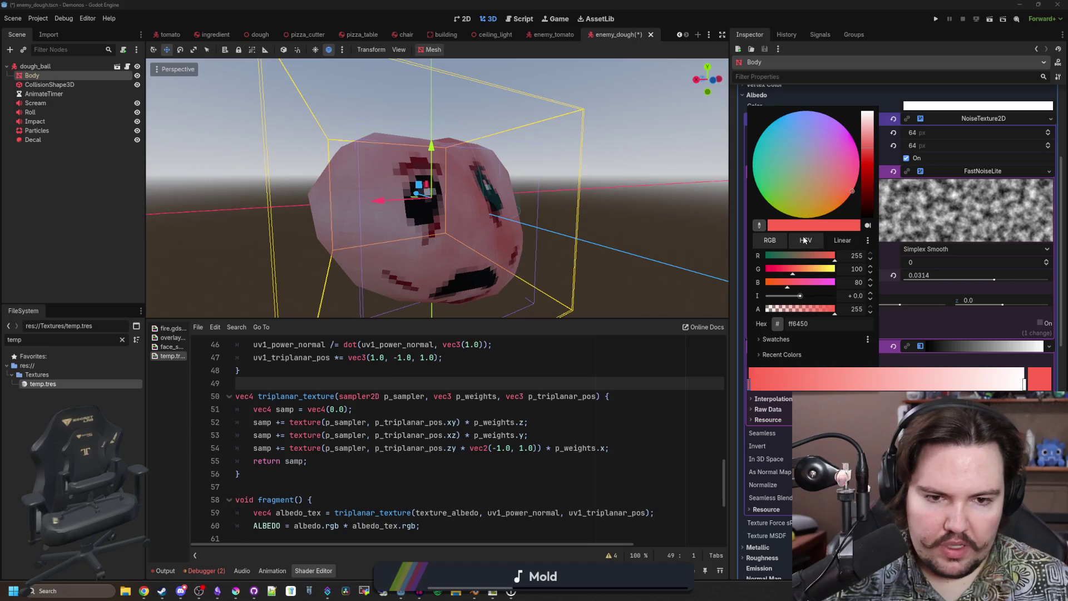
Tint the ramp stop a peach tone, darken it slightly in HSV, and close the picker.
drag(835, 191, 832, 194)
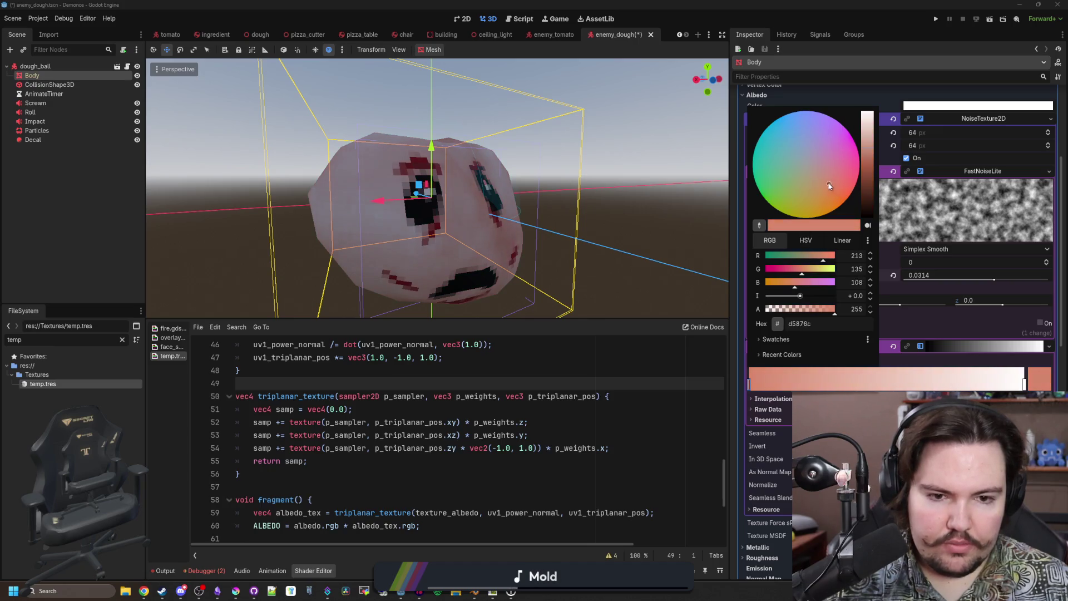
drag(874, 150, 875, 135)
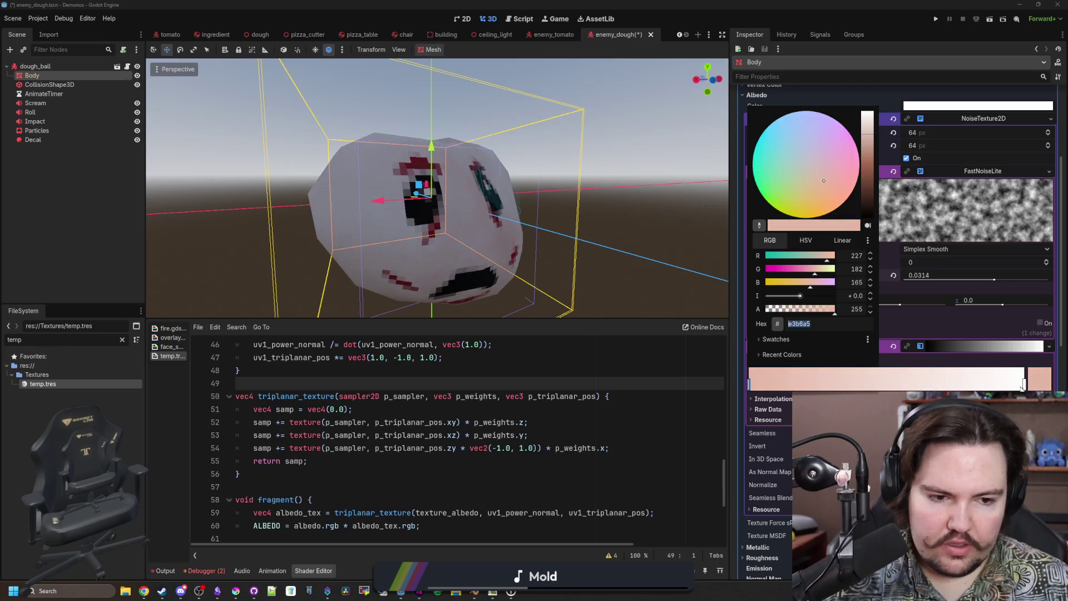
text(ffffff)
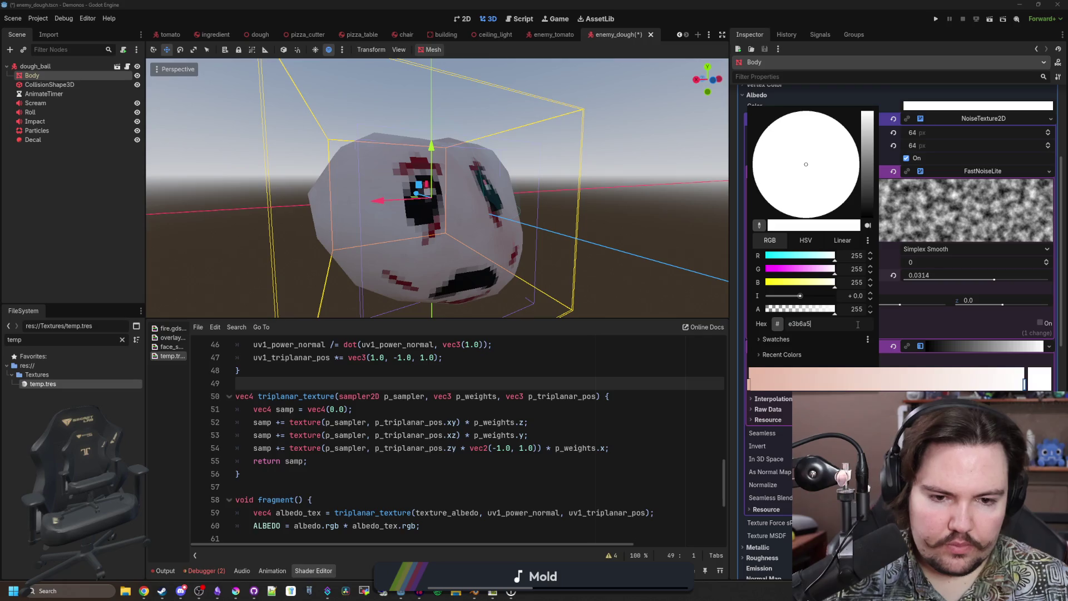
key(Return)
click(806, 240)
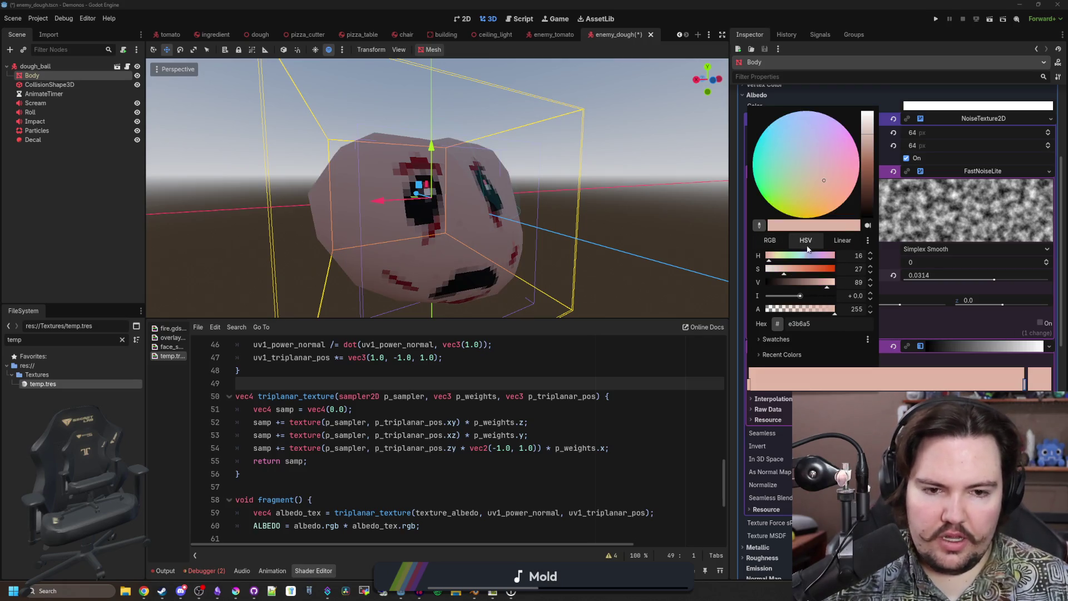
drag(828, 285, 818, 287)
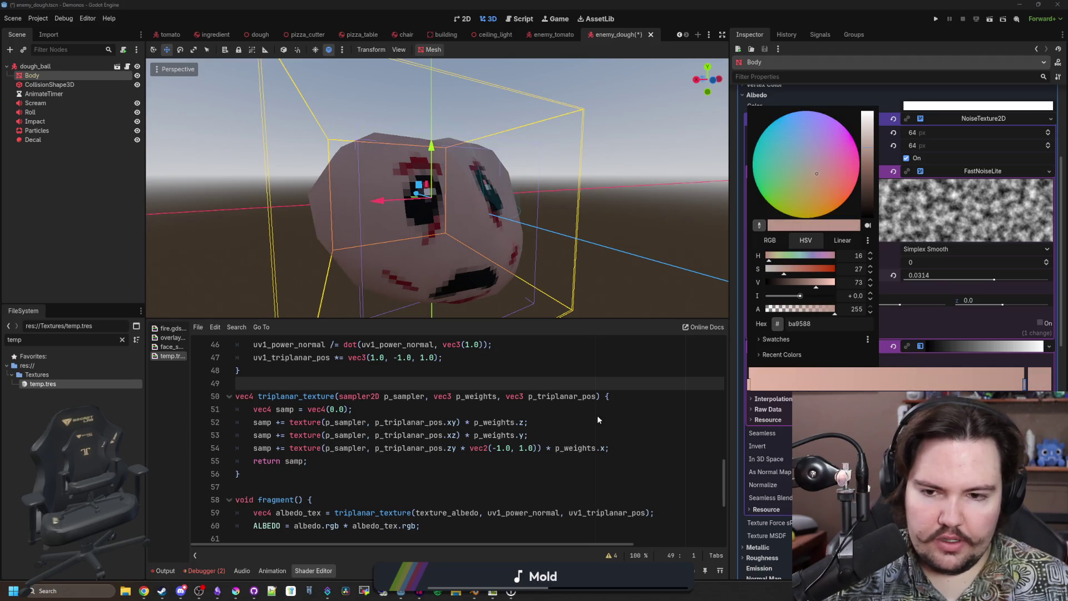
click(597, 415)
middle_click(507, 260)
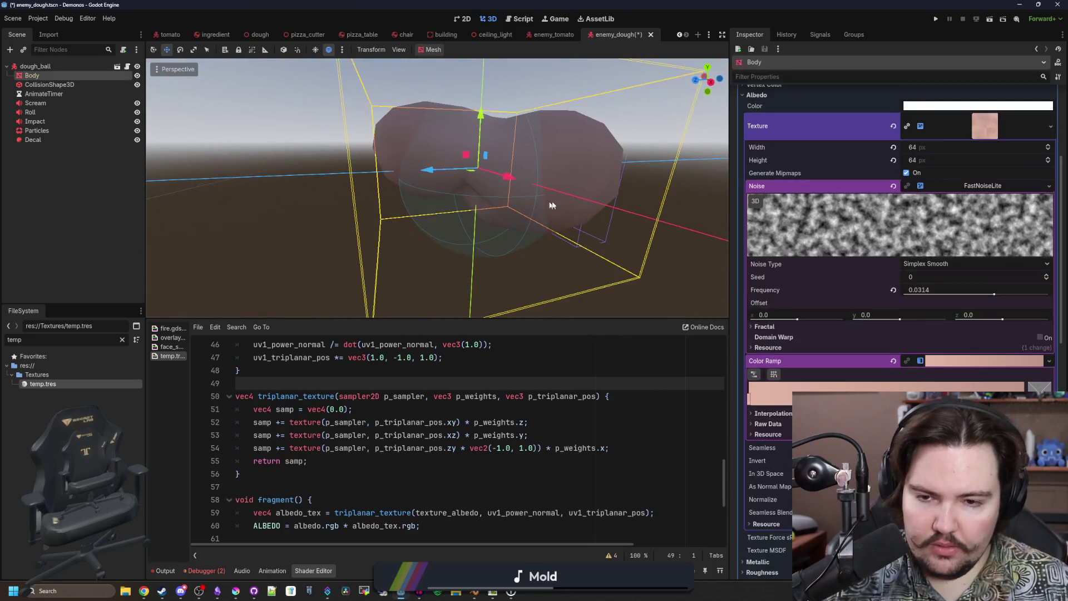
Raise the noise frequency to about 0.1432 and orbit the dough to check the finer grain.
drag(552, 204, 501, 204)
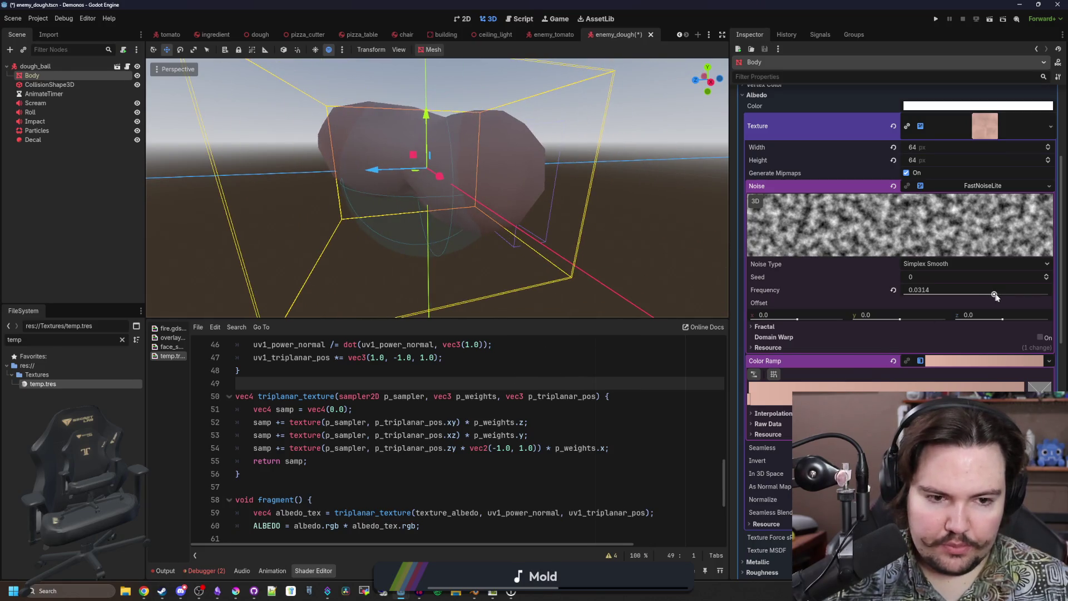
drag(994, 294, 1019, 295)
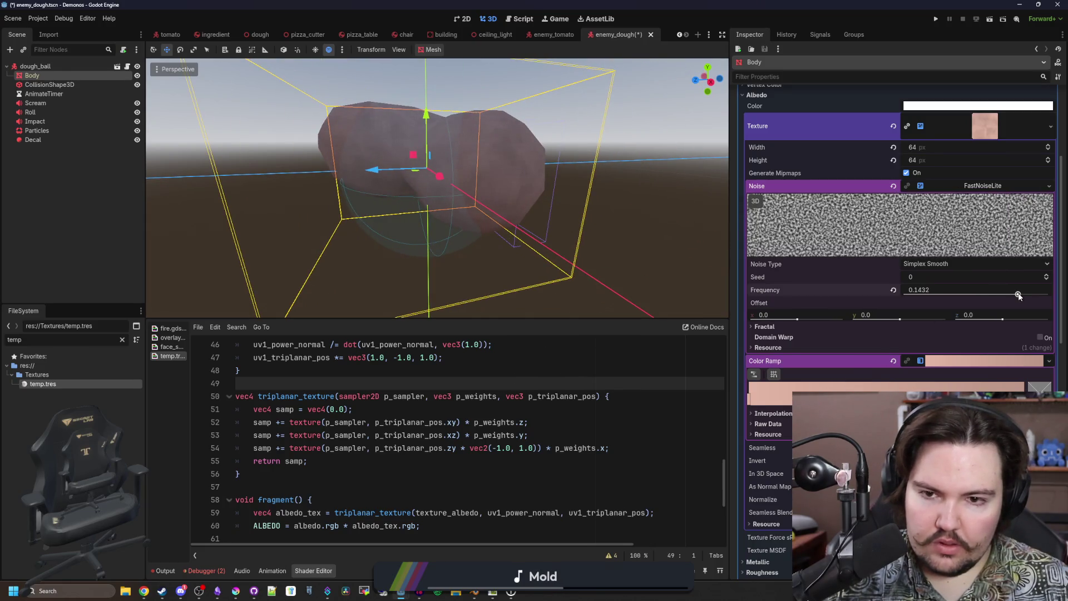
click(645, 200)
scroll(501, 200, up, 4)
drag(644, 200, 417, 201)
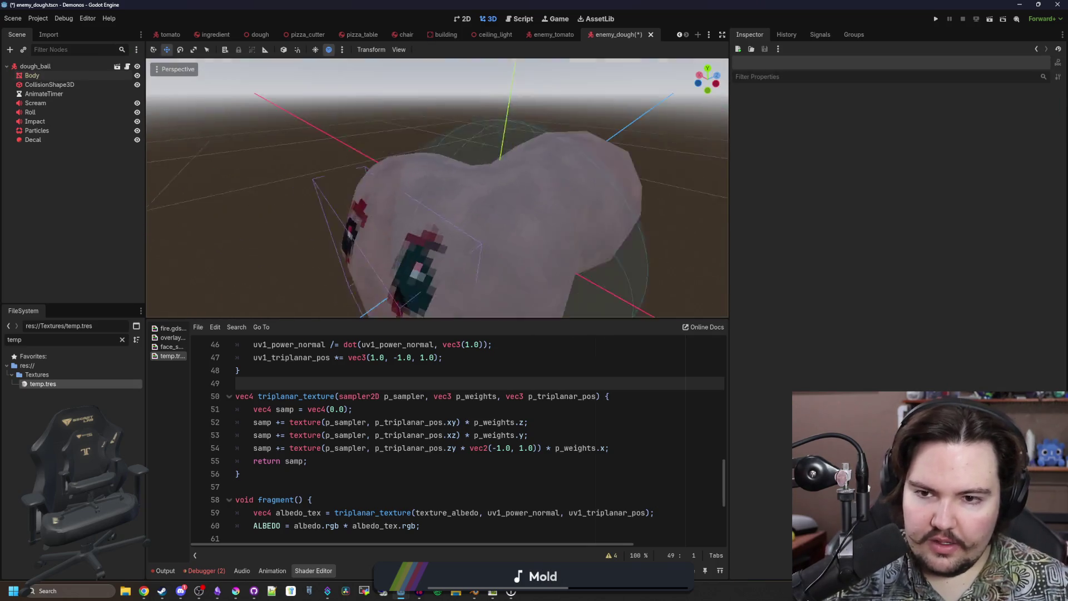
drag(501, 201, 449, 268)
scroll(448, 269, down, 4)
click(477, 191)
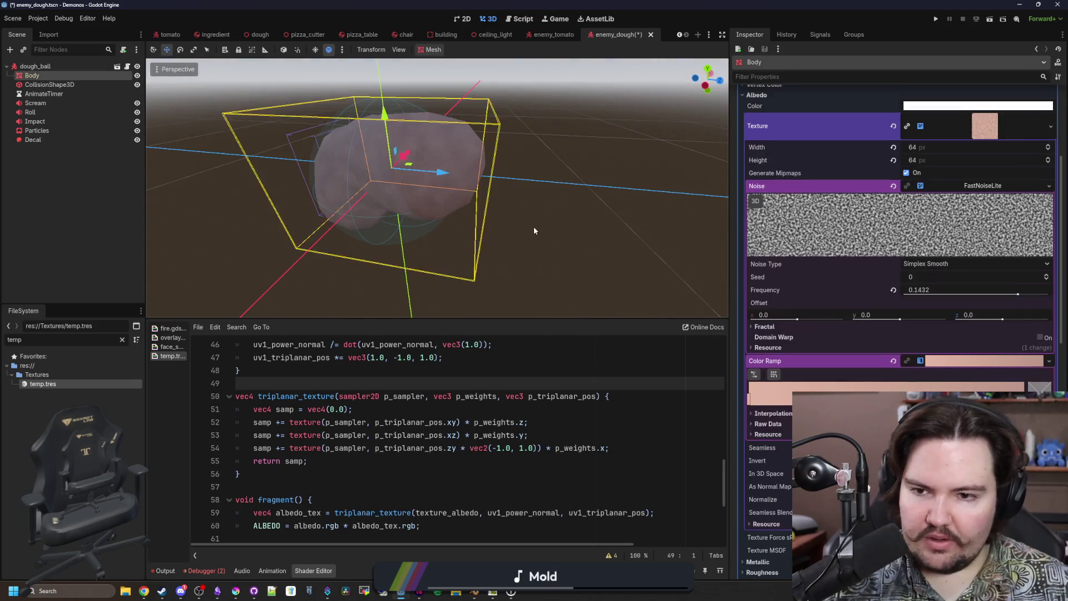
drag(533, 226, 417, 200)
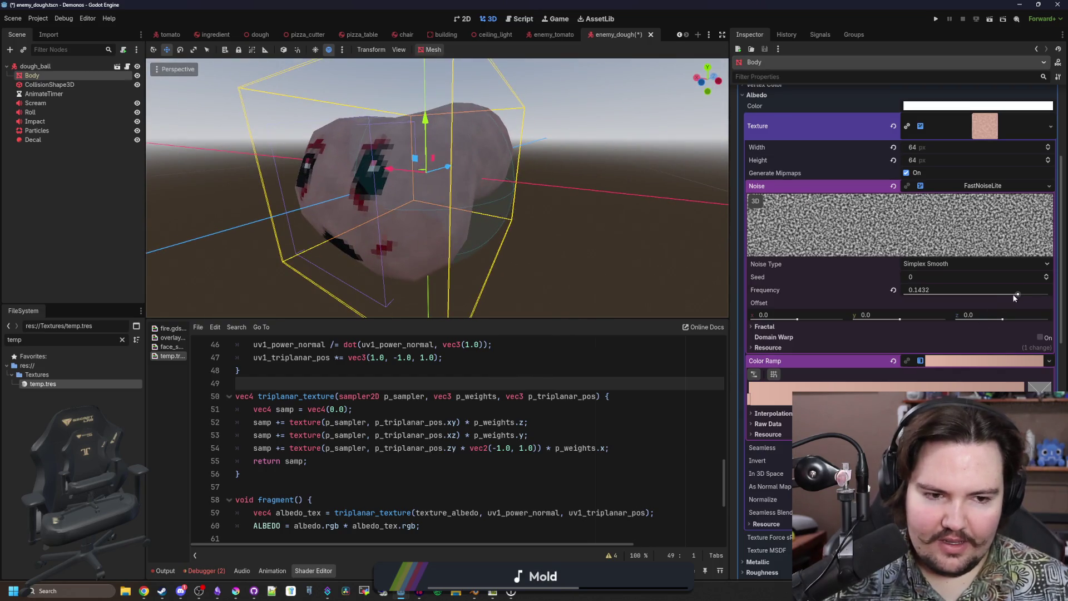
drag(1015, 294, 1006, 294)
Save the enemy_dough scene and select the AnimateTimer node.
click(585, 214)
key(ctrl+s)
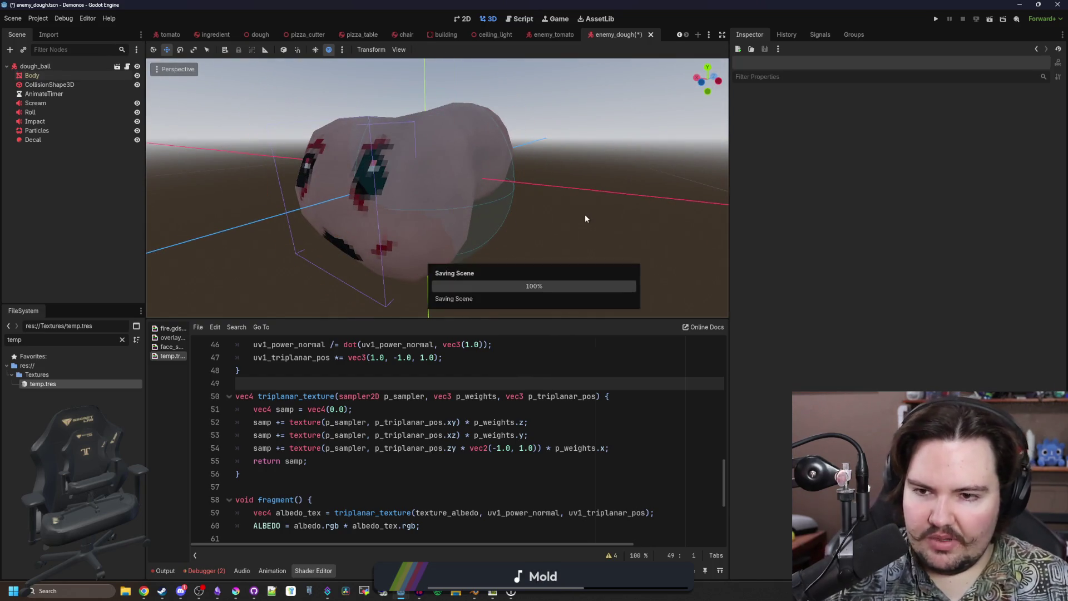
mouse_move(585, 214)
mouse_down()
mouse_move(501, 209)
mouse_move(358, 257)
mouse_up()
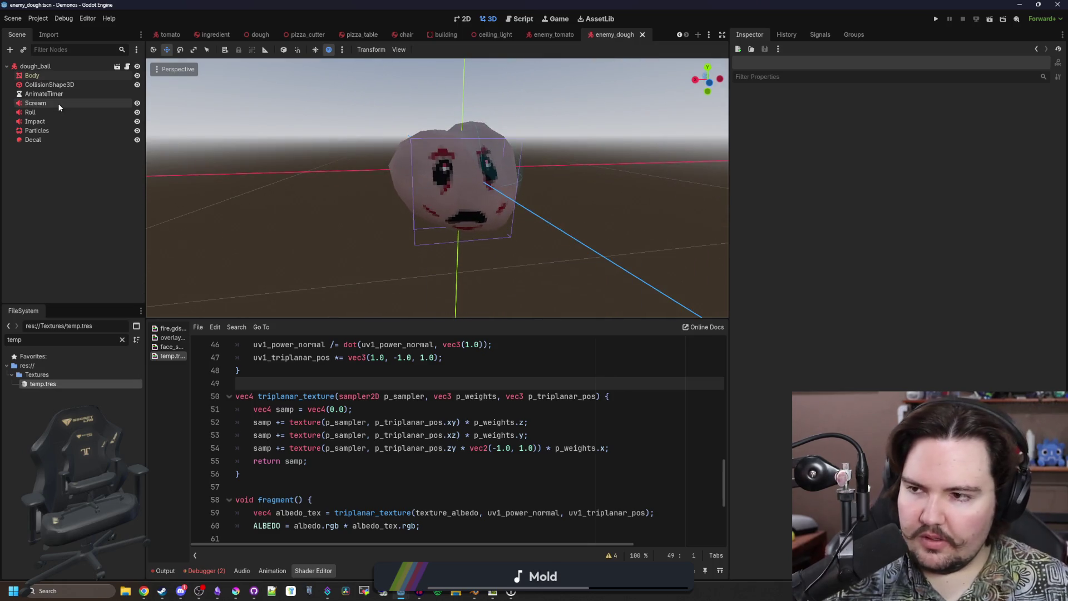
click(51, 84)
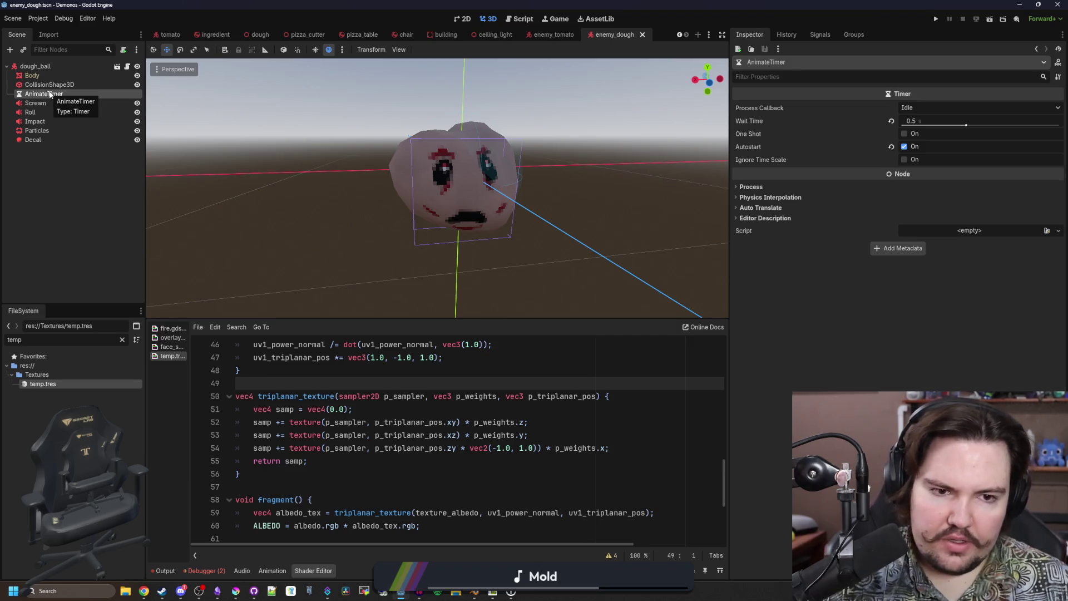
Open enemy_dough.gd and jump to the Entity base class script entity.gd.
click(127, 66)
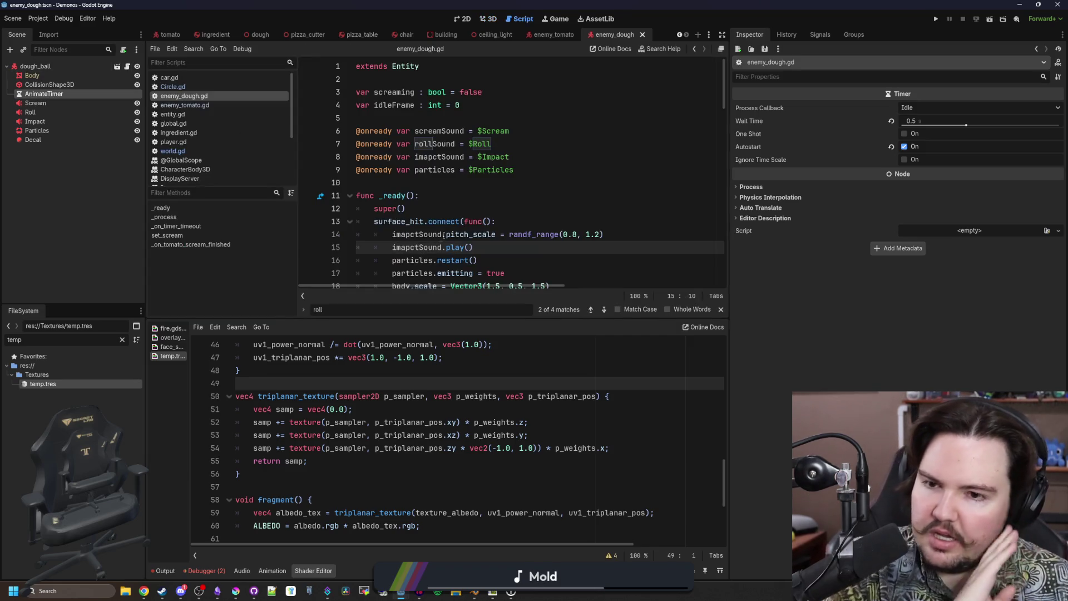
click(434, 181)
key(super)
key(super)
ctrl+click(405, 67)
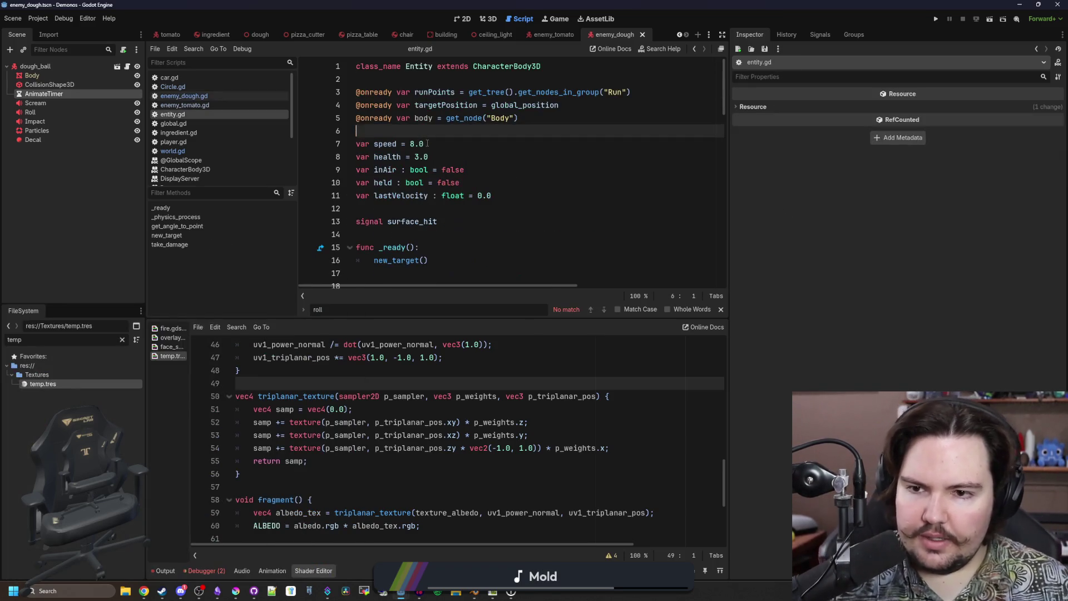
scroll(428, 144, down, 3)
Make room above _ready and declare an animationTimer variable in entity.gd.
click(442, 183)
key(Return)
key(BackSpace)
key(BackSpace)
key(Up)
key(Up)
key(Return)
key(Return)
key(Up)
key(Up)
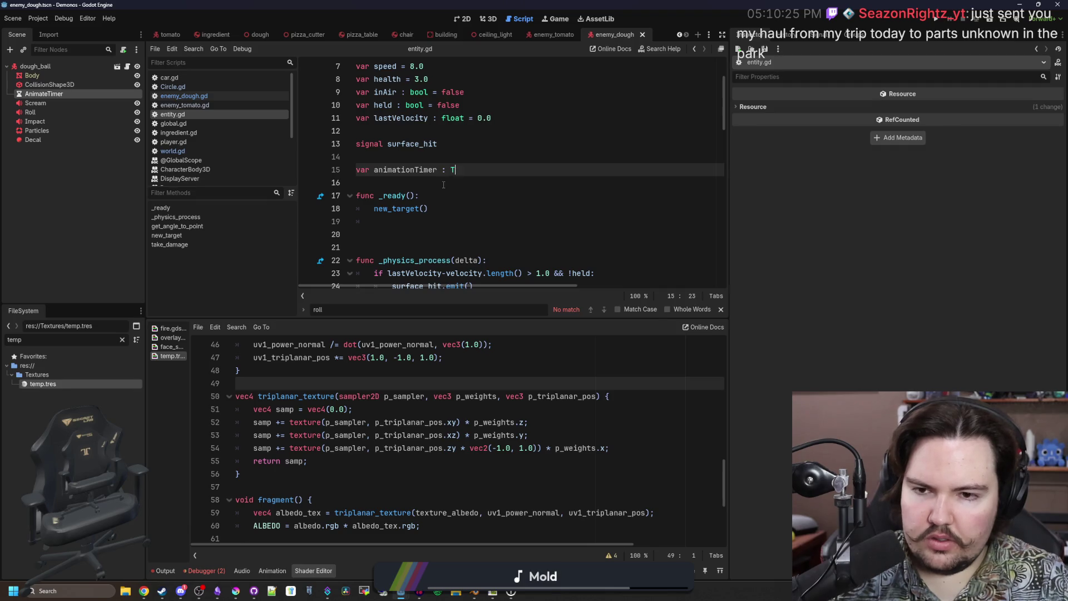
text(imer)
In _ready create a Timer with 0.5 wait_time, start it, and connect timeout to process_animation.
click(418, 224)
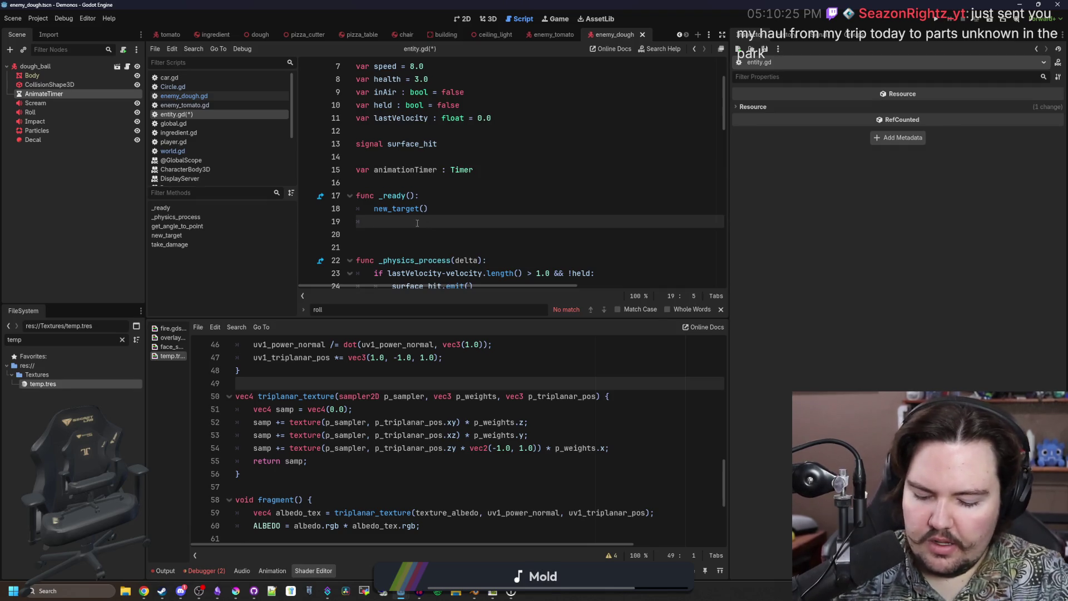
text(())
key(Return)
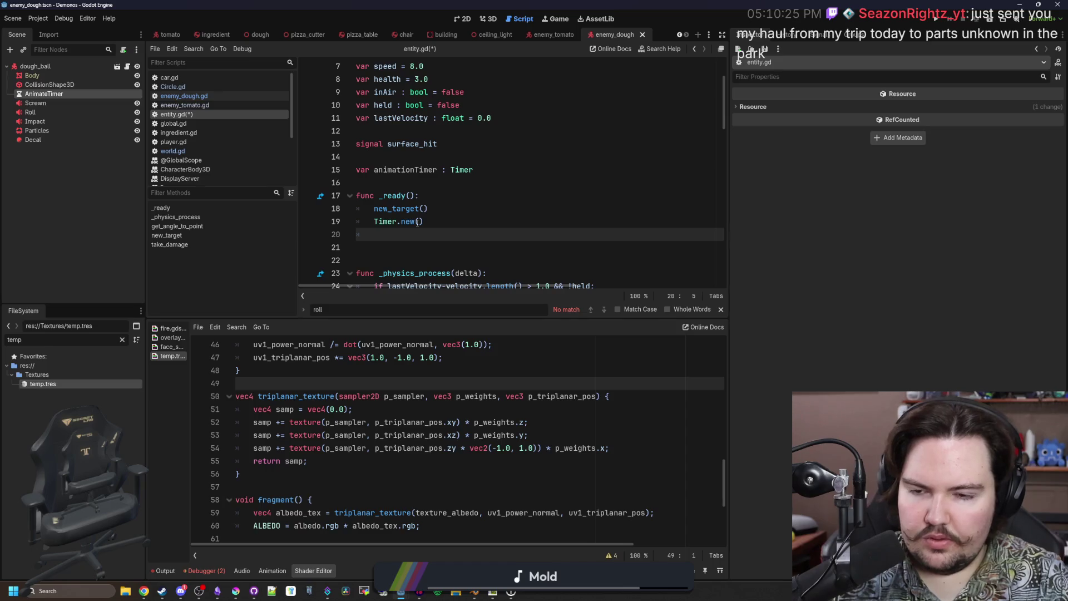
key(Up)
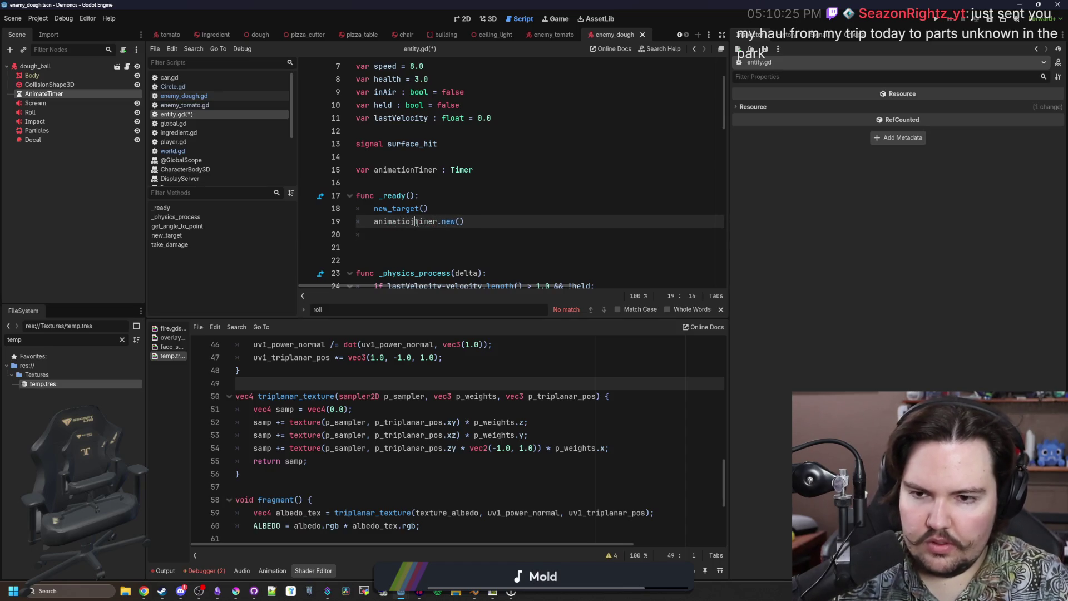
key(Escape)
key(End)
key(Return)
text(animation)
key(Tab)
text(.wait)
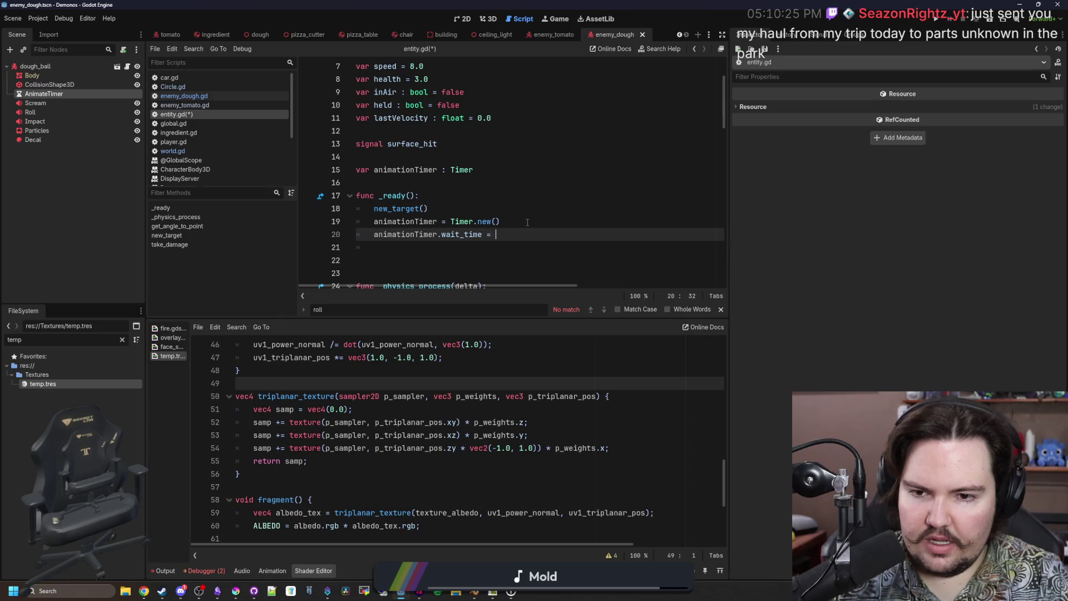
key(Return)
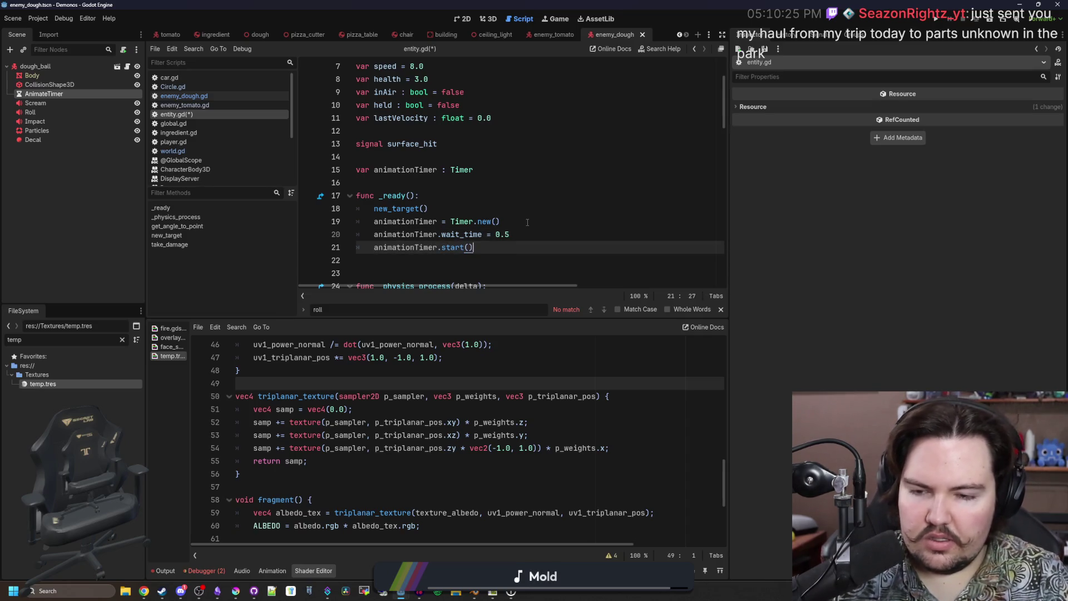
key(Return)
text(r.timeout.connec)
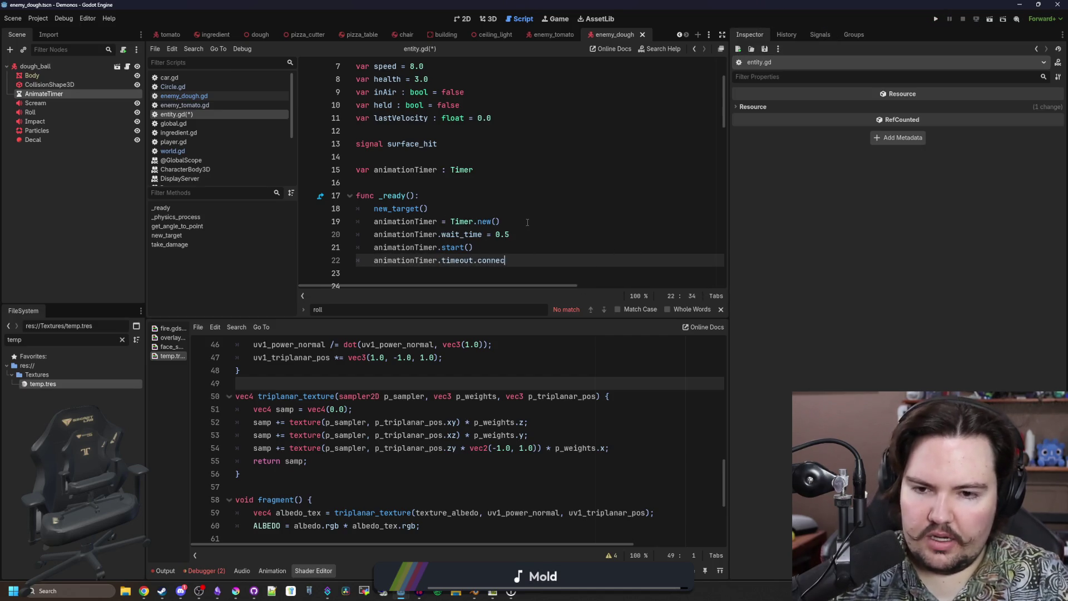
text(t(pro)
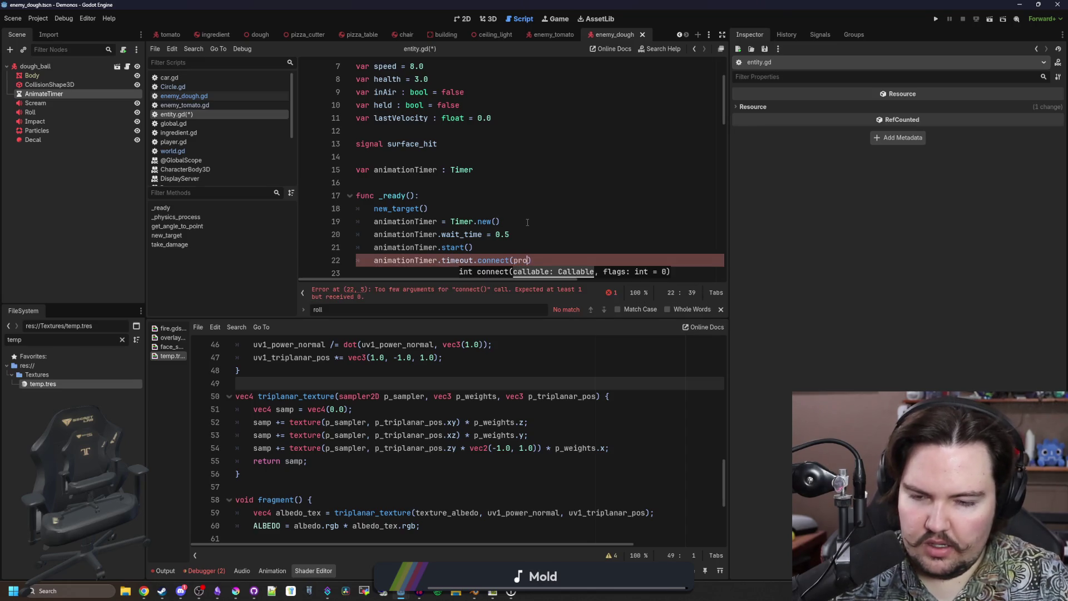
key(BackSpace)
key(BackSpace)
key(BackSpace)
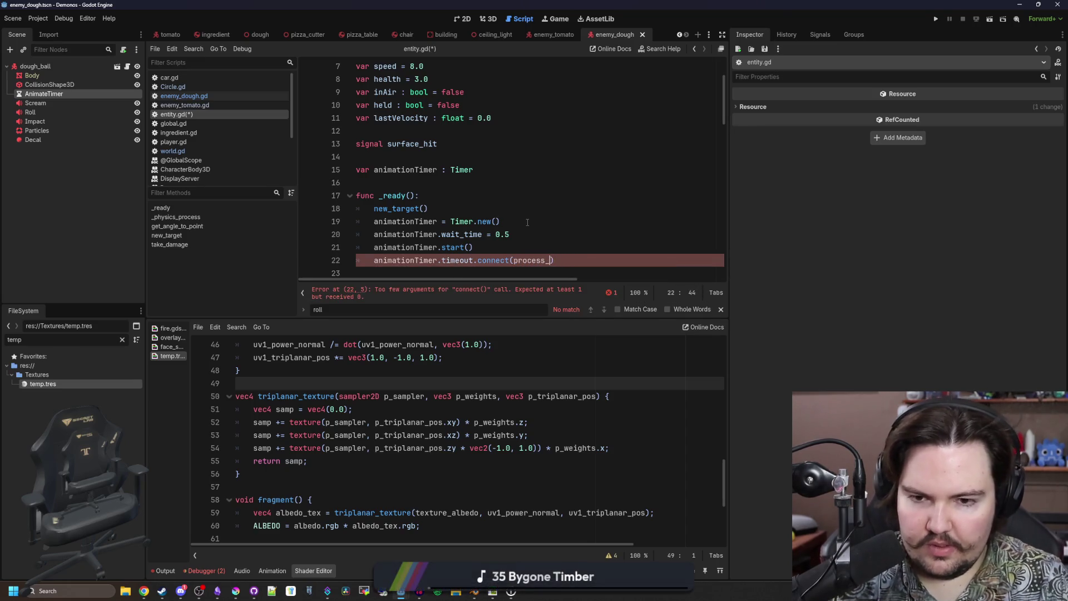
scroll(526, 222, down, 2)
Add an empty process_animation function, save entity.gd, and delete the AnimationTimer node.
click(411, 201)
key(Return)
key(Return)
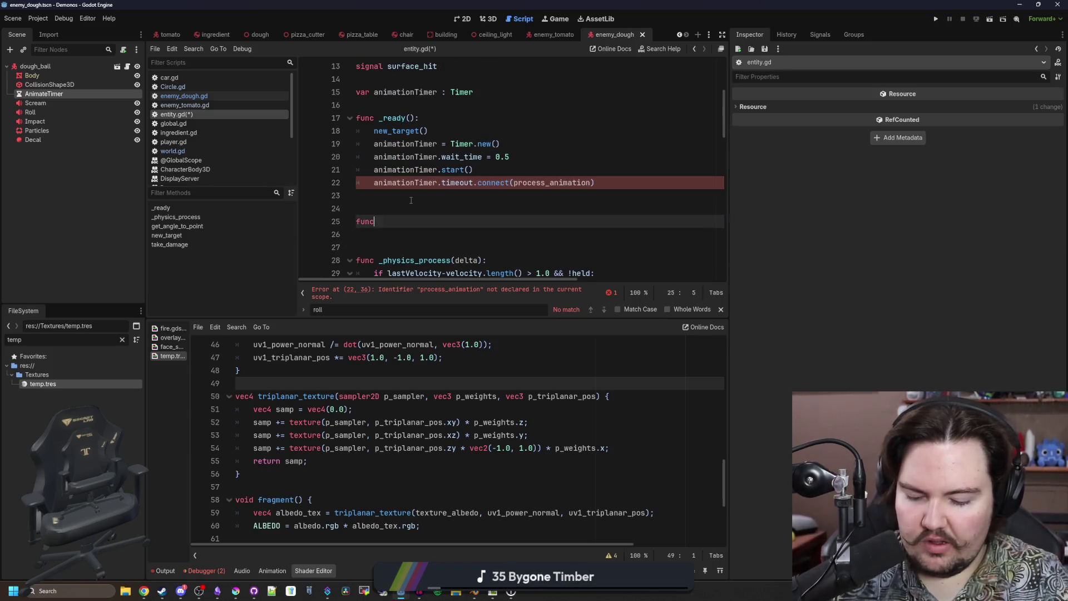
text(process_)
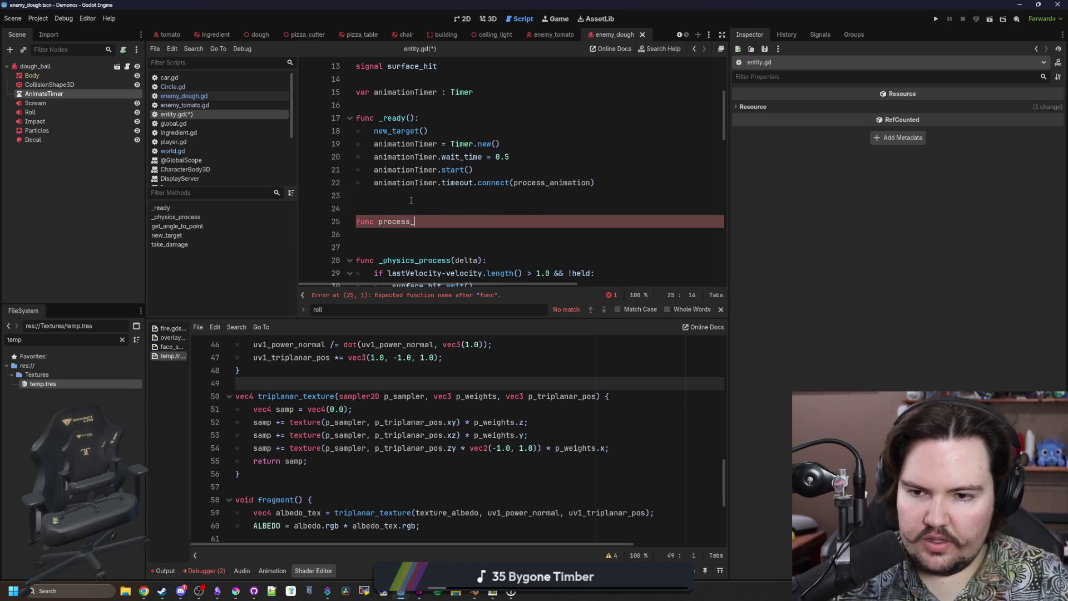
text(:)
key(Return)
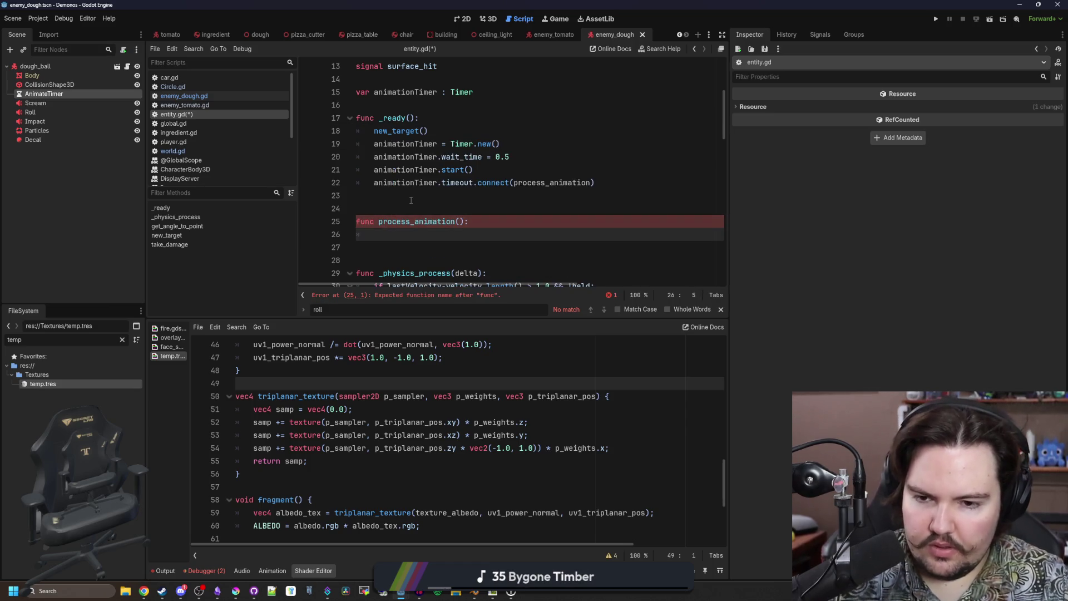
key(Up)
key(Up)
key(ctrl+s)
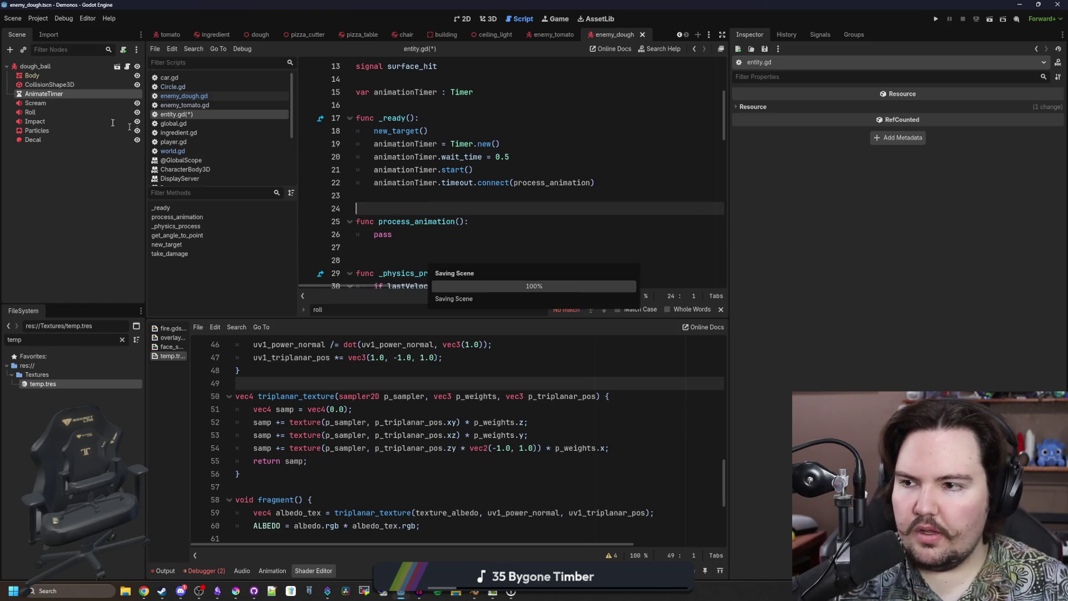
click(44, 94)
key(Delete)
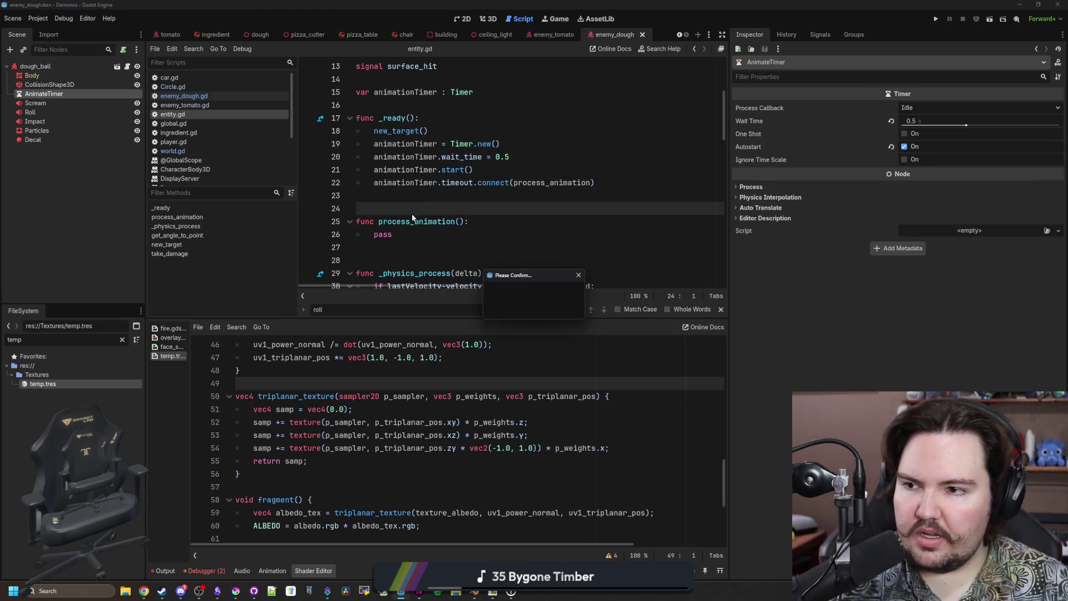
Confirm the node deletion, copy the dough's timer-timeout logic, and return to entity.gd.
key(Return)
click(127, 66)
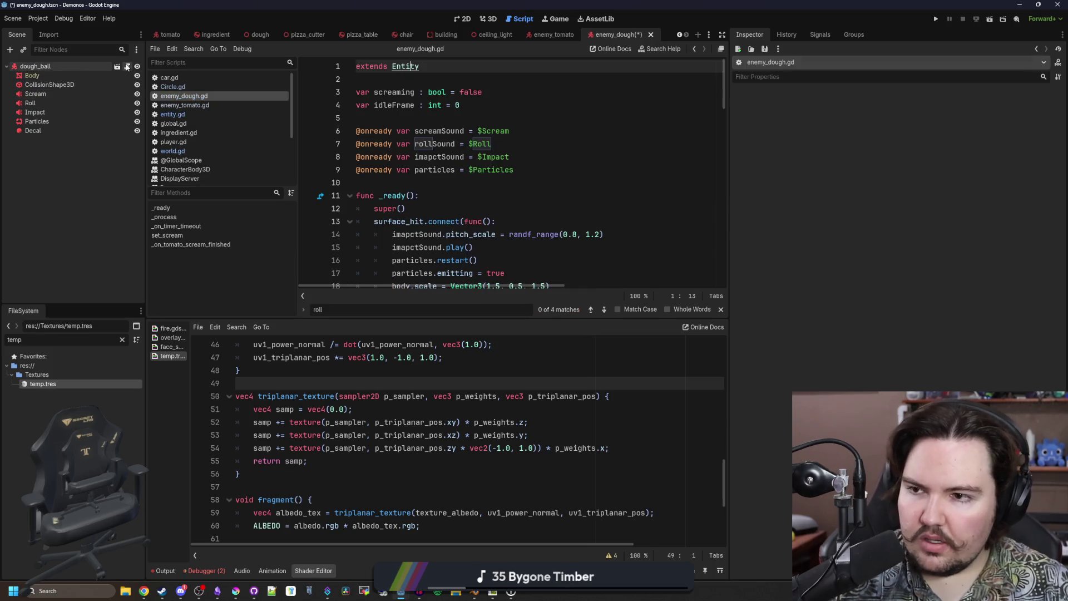
click(470, 181)
scroll(611, 185, down, 6)
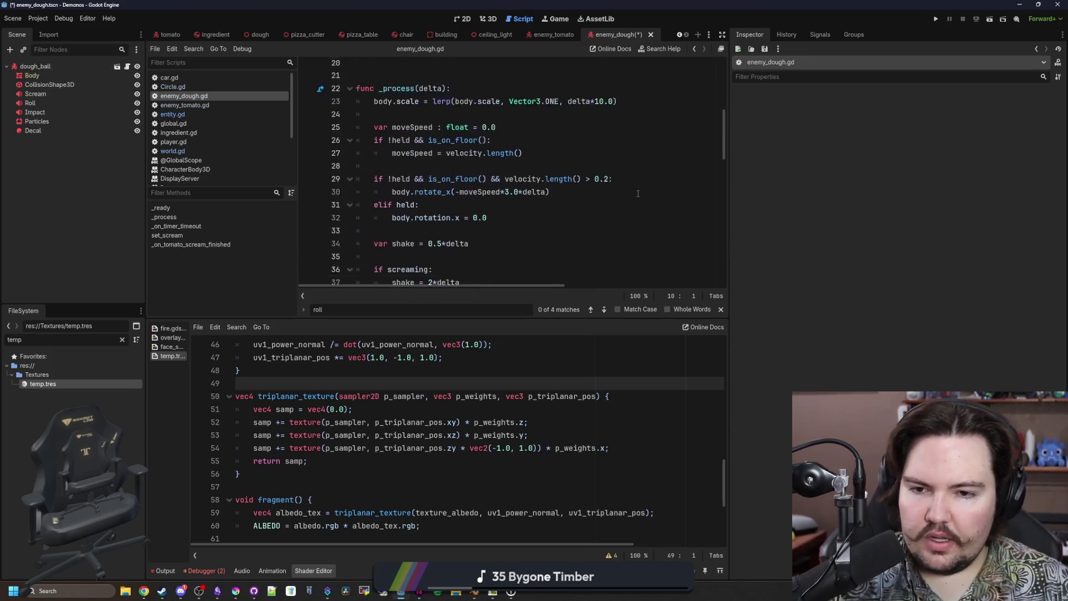
scroll(585, 201, down, 6)
scroll(542, 217, down, 6)
scroll(585, 200, down, 1)
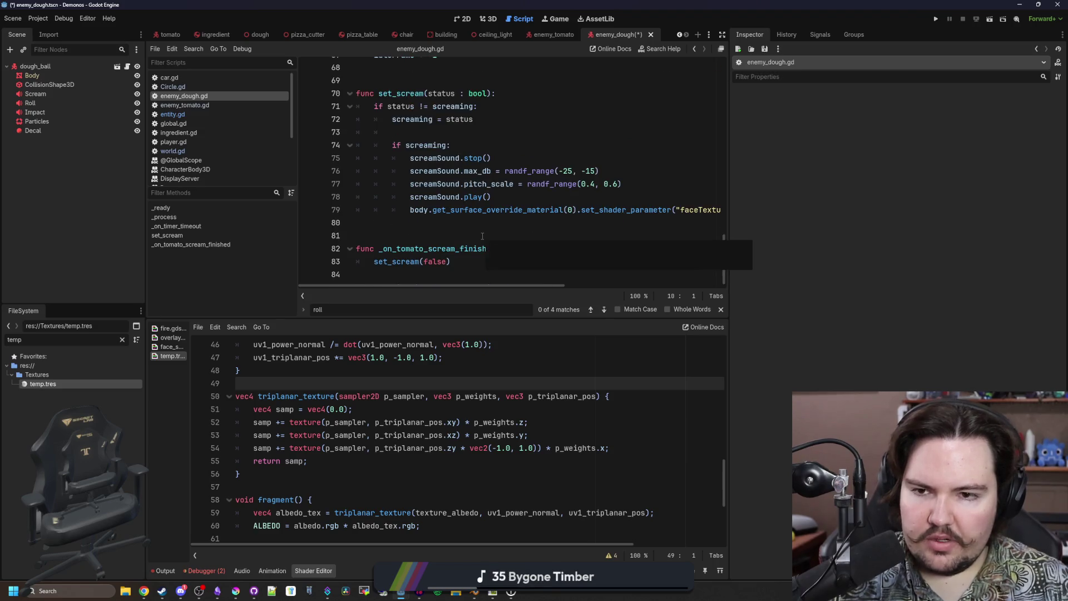
drag(728, 167, 972, 166)
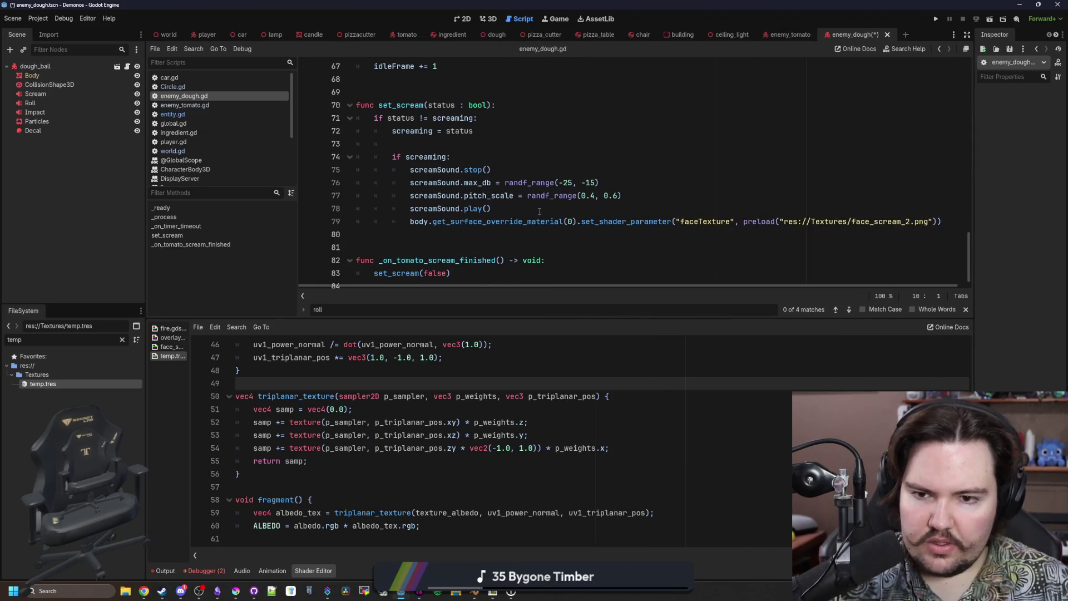
scroll(539, 210, up, 3)
scroll(539, 211, up, 3)
scroll(539, 211, up, 2)
mouse_move(437, 259)
mouse_down()
mouse_move(420, 208)
mouse_move(387, 230)
mouse_move(306, 169)
mouse_up()
scroll(385, 229, up, 3)
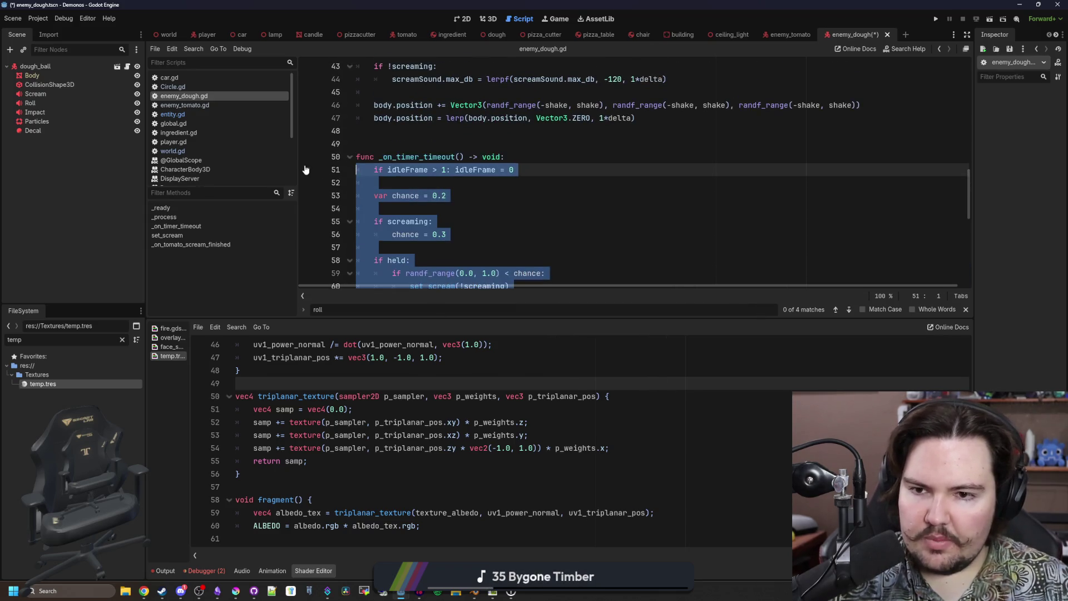
click(172, 114)
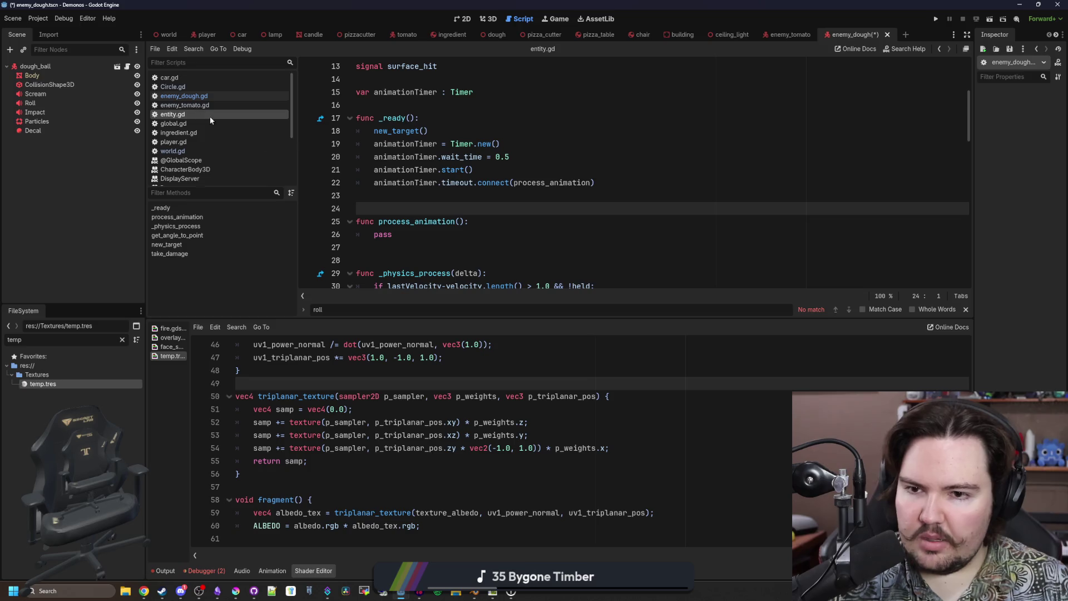
Paste the idle-face logic into process_animation and declare screaming and idleFrame variables.
click(380, 247)
double_click(382, 235)
key(ctrl+v)
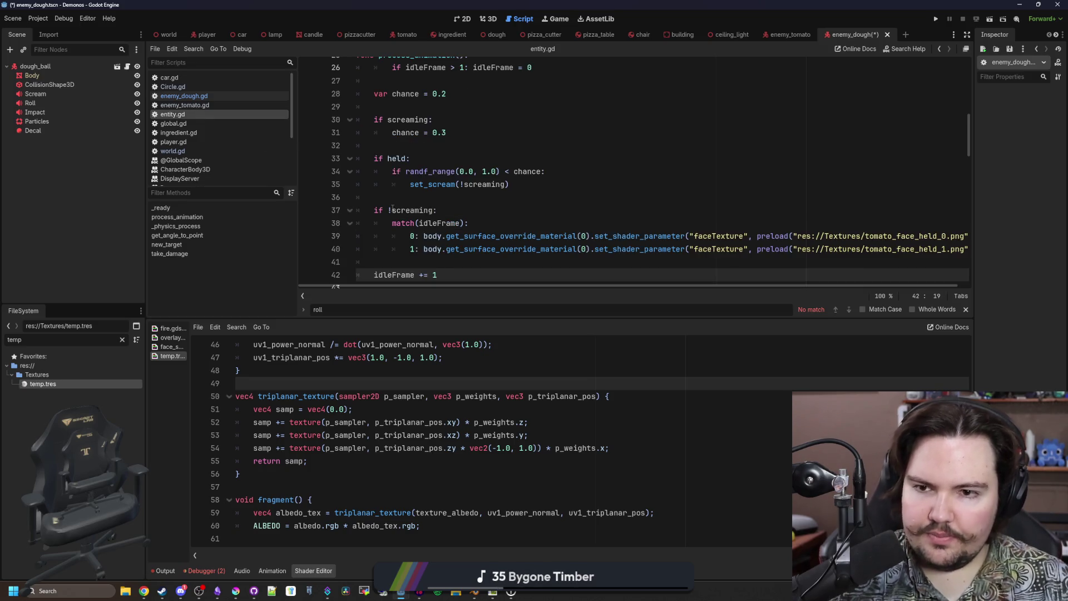
scroll(390, 208, up, 3)
click(412, 171)
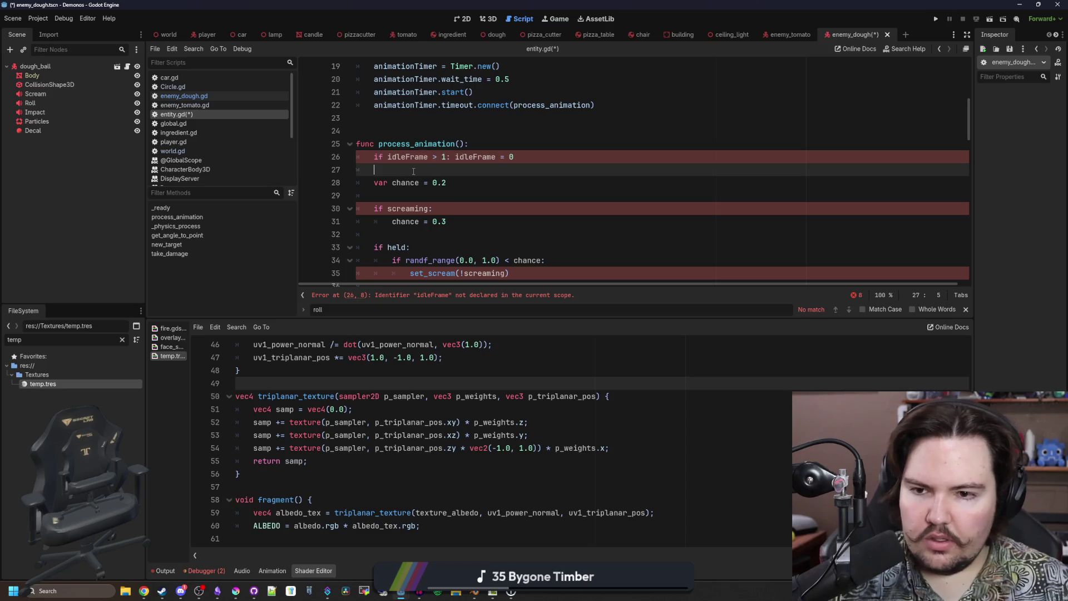
scroll(413, 170, up, 6)
click(496, 196)
key(Return)
text(var screaming : bo)
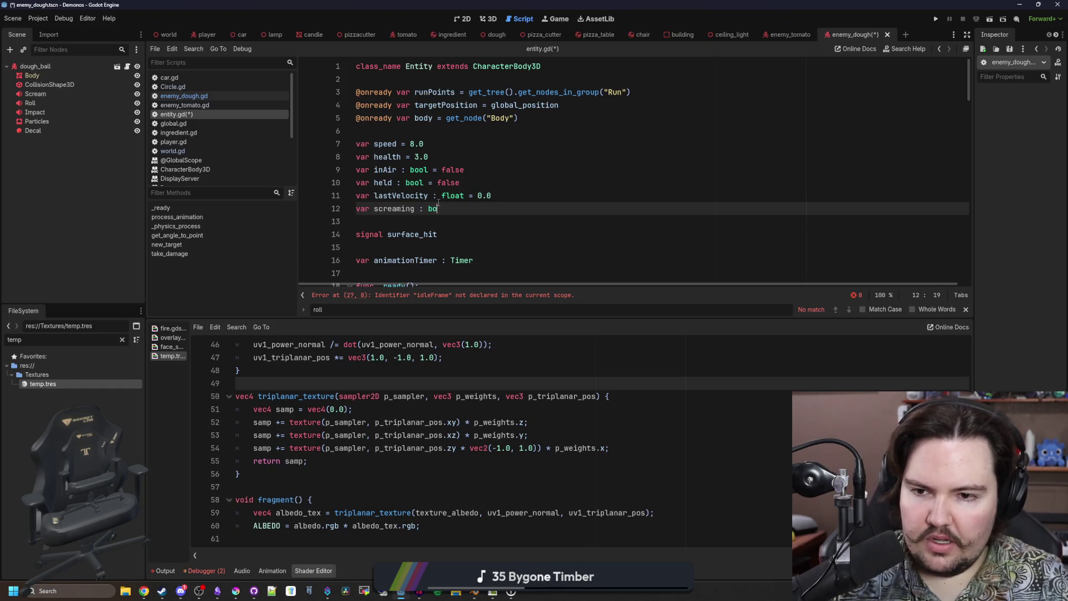
scroll(584, 192, down, 3)
scroll(585, 192, down, 2)
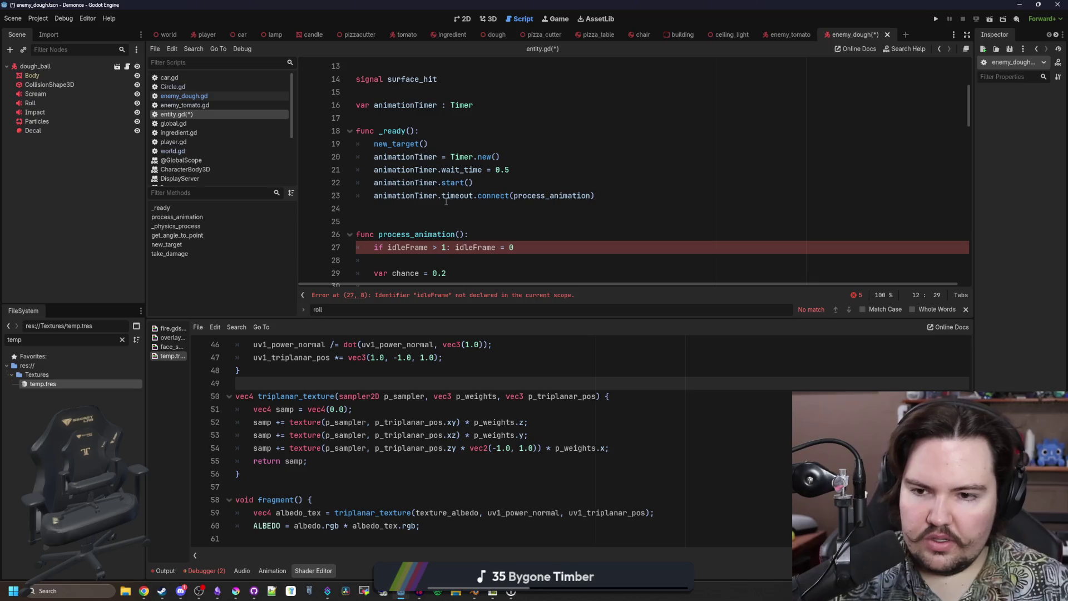
scroll(584, 192, up, 4)
key(Return)
text(var idleFrame : int = 0)
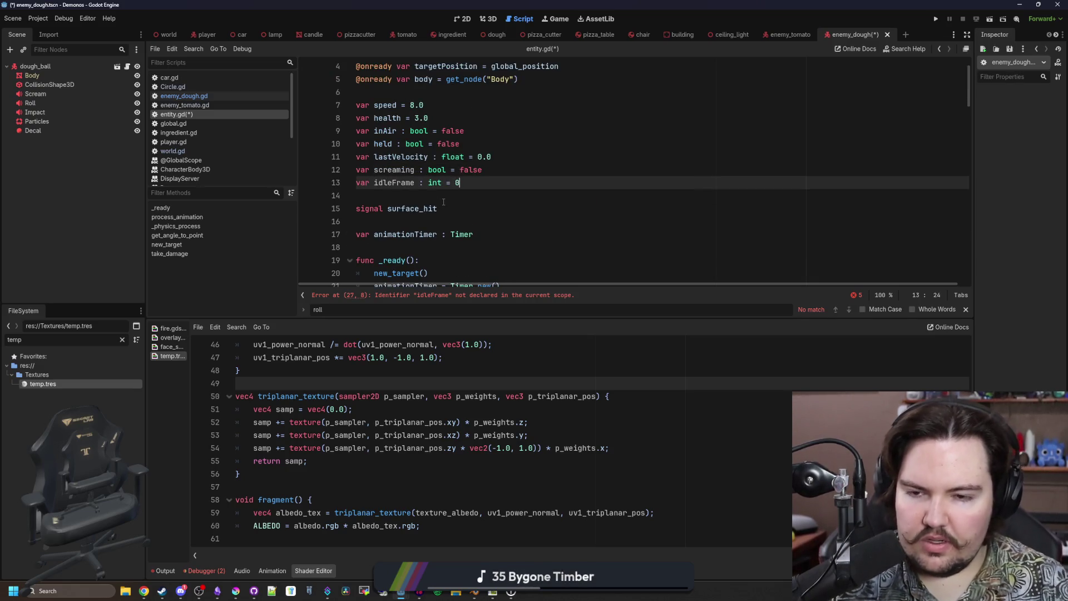
scroll(584, 191, down, 4)
scroll(584, 191, down, 3)
scroll(584, 192, down, 2)
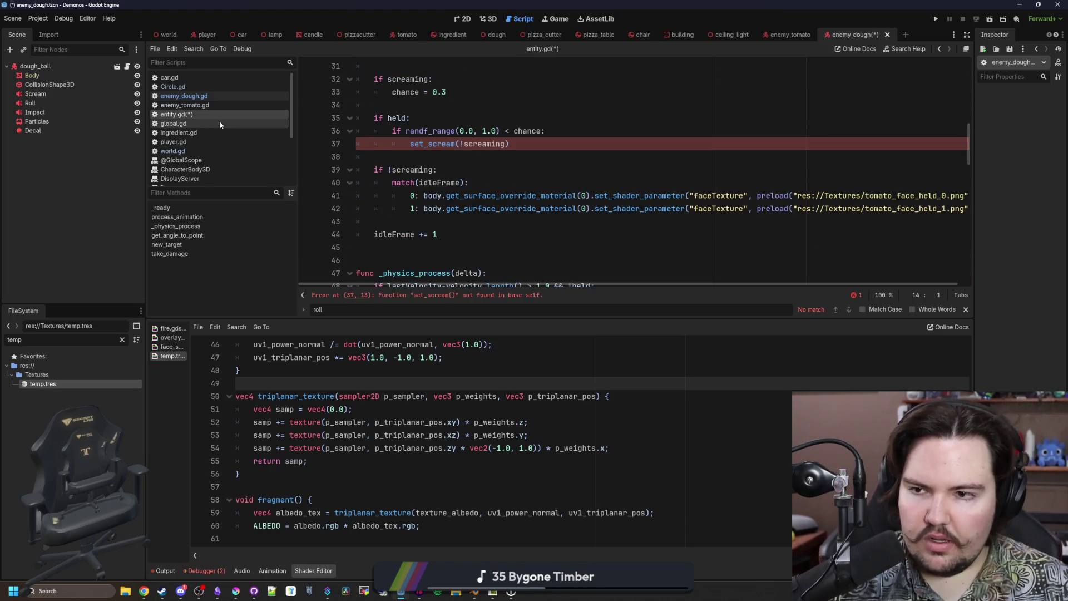
Cut set_scream from enemy_dough.gd and paste it into entity.gd below the idle logic.
click(184, 96)
drag(386, 230, 385, 133)
scroll(584, 192, down, 5)
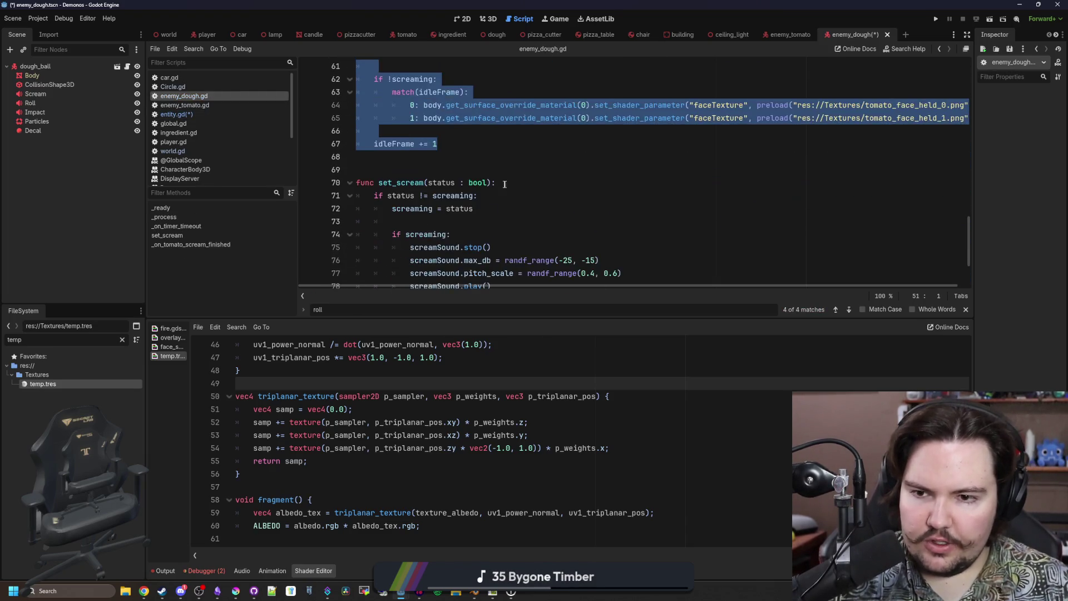
click(497, 104)
drag(943, 220, 355, 104)
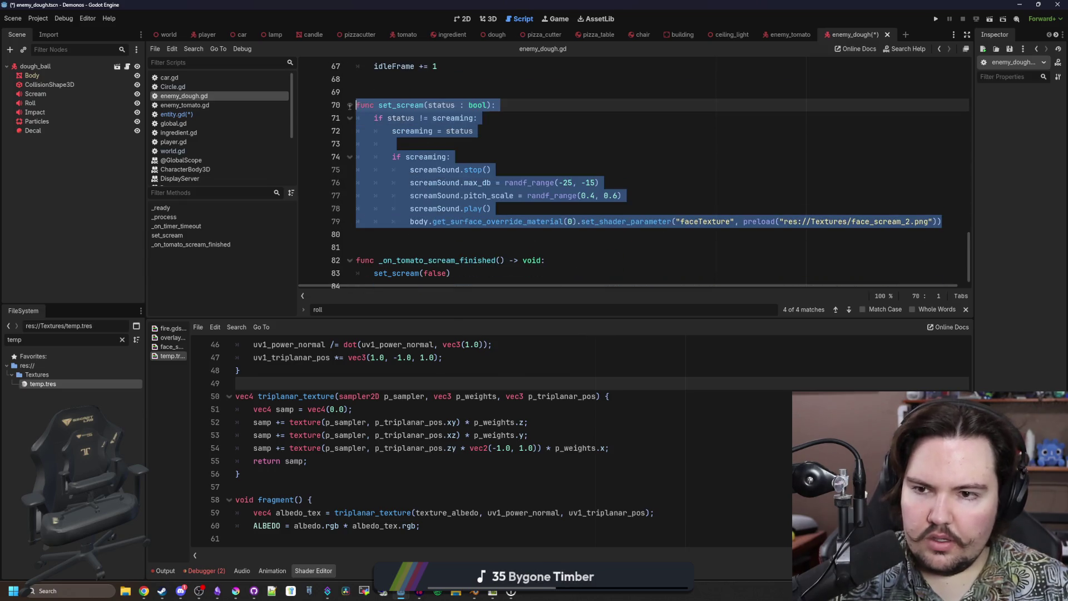
key(ctrl+x)
click(197, 112)
scroll(397, 223, down, 3)
click(394, 211)
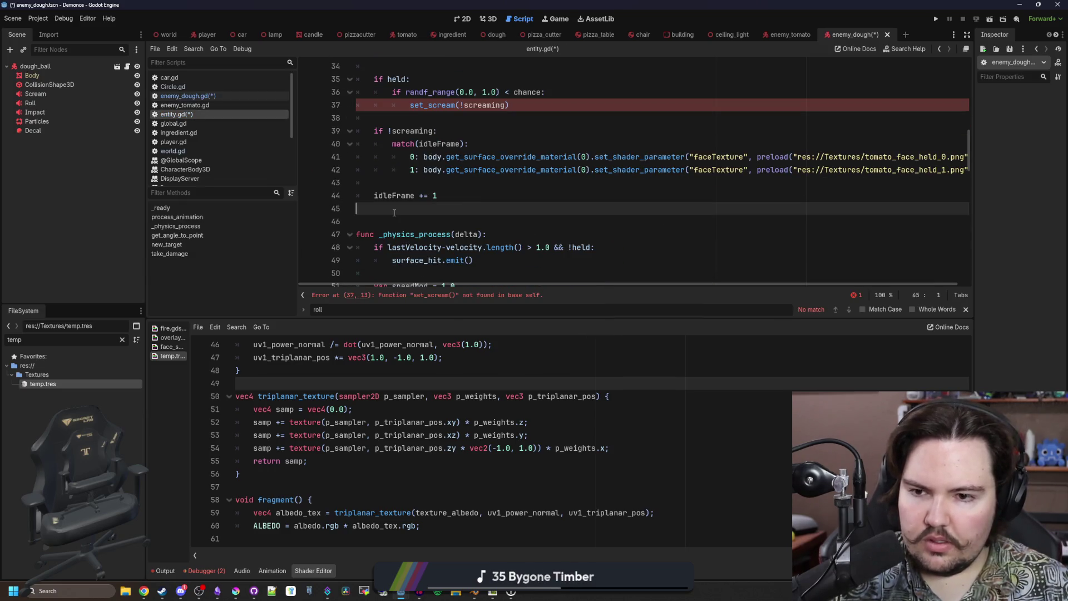
key(ctrl+v)
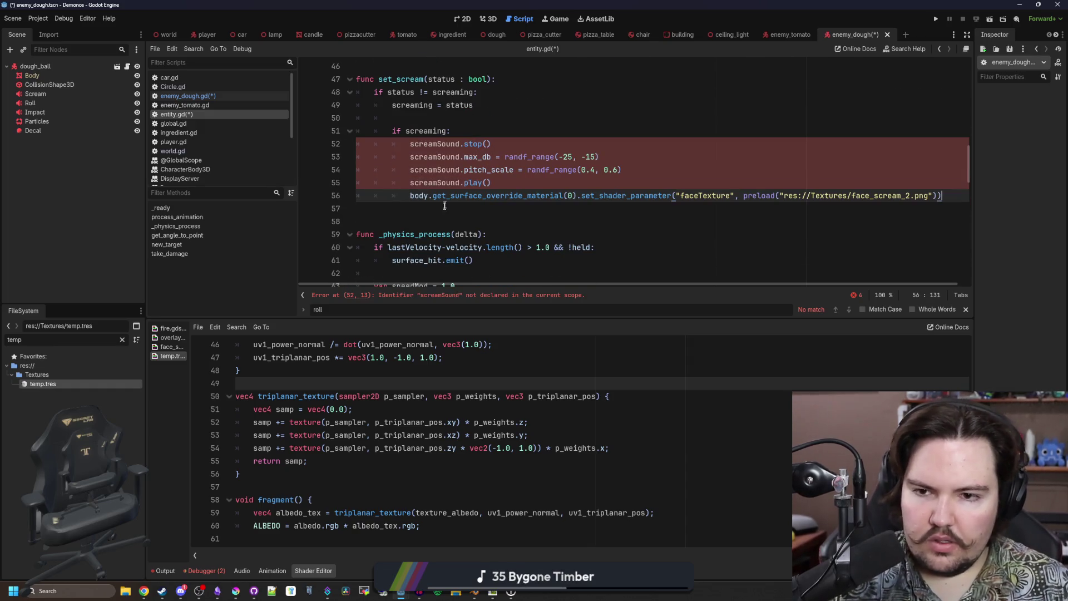
click(444, 206)
click(444, 144)
scroll(444, 144, up, 10)
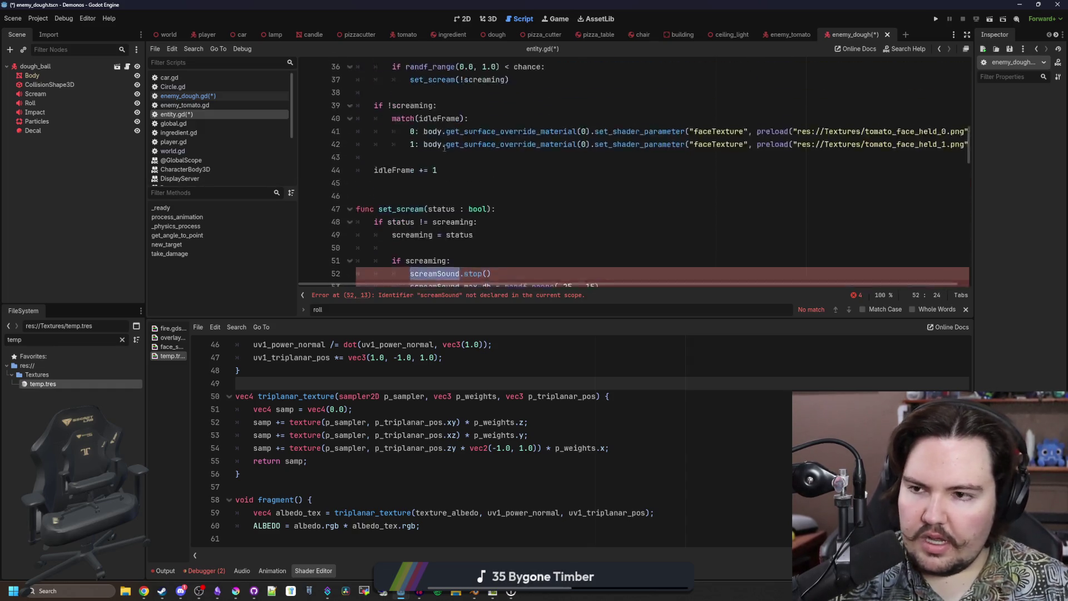
scroll(423, 152, up, 5)
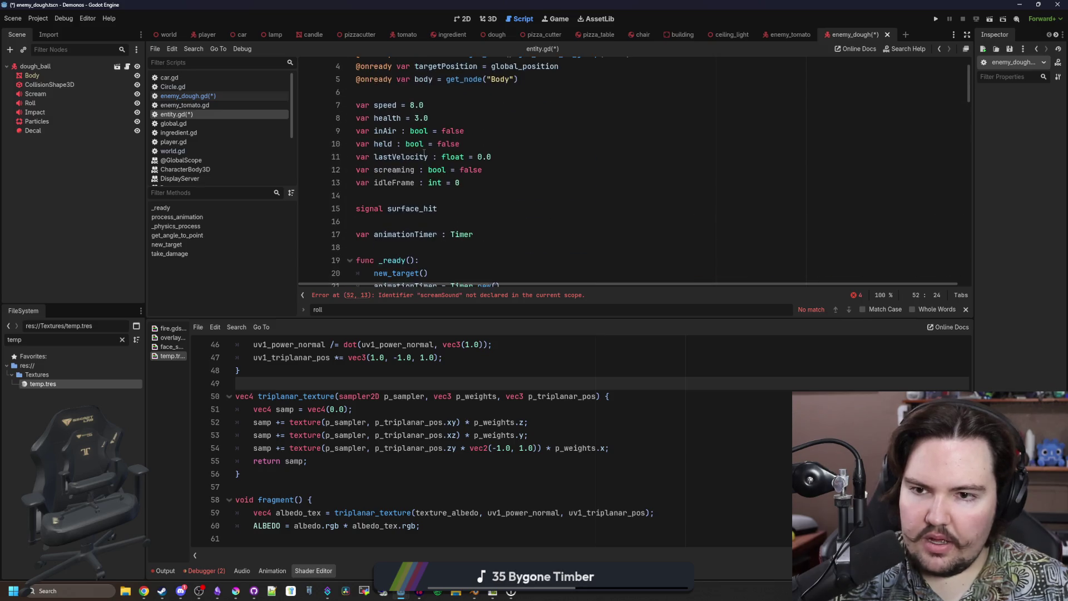
click(187, 96)
scroll(457, 169, up, 5)
scroll(457, 169, up, 5)
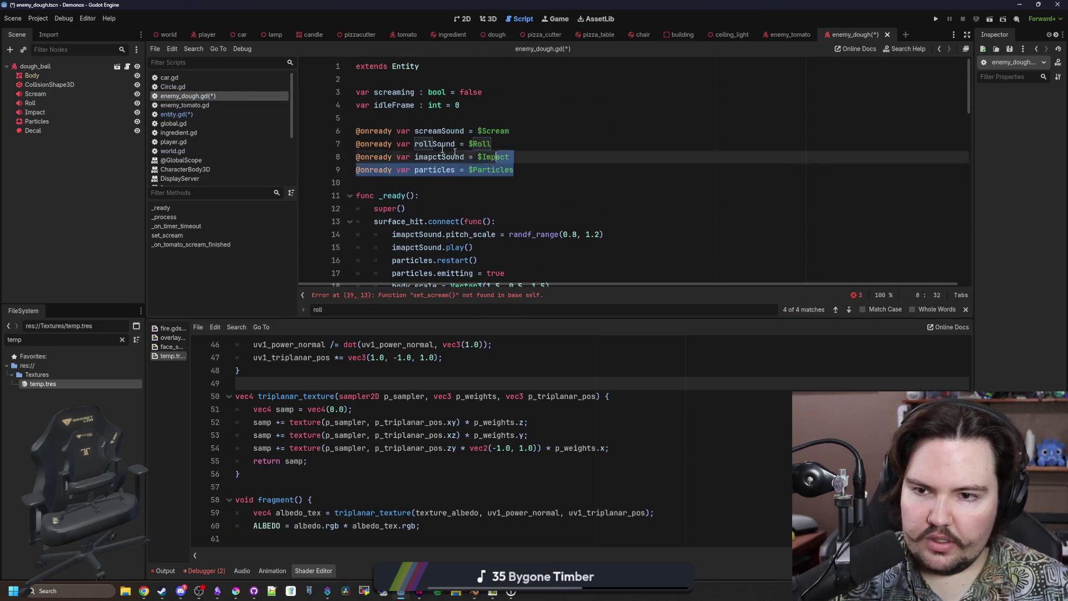
drag(501, 158, 356, 129)
key(Delete)
click(176, 114)
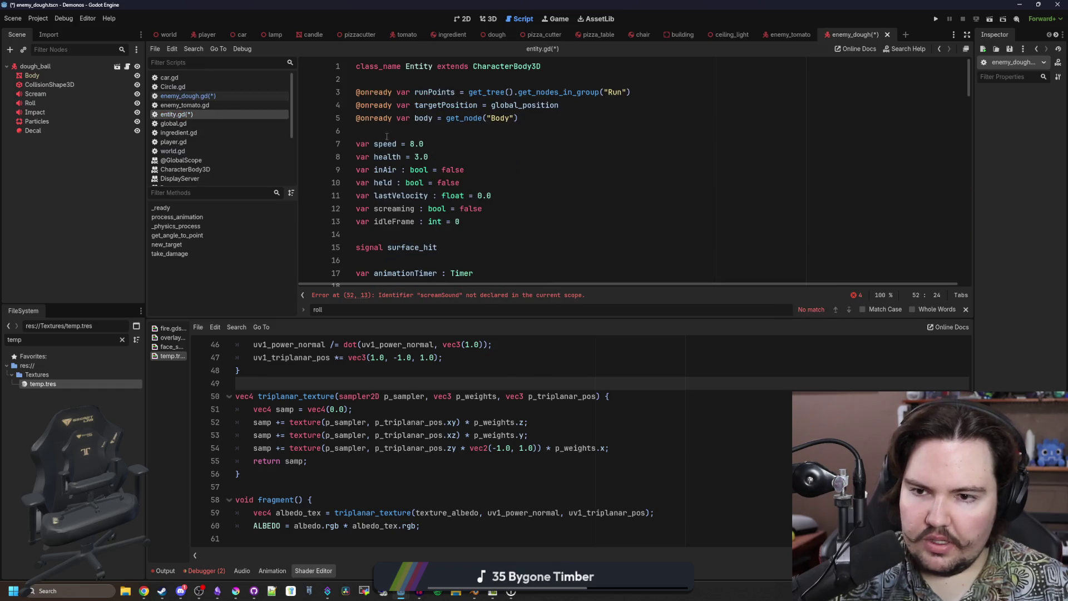
scroll(387, 136, down, 3)
click(475, 157)
key(Return)
key(ctrl+v)
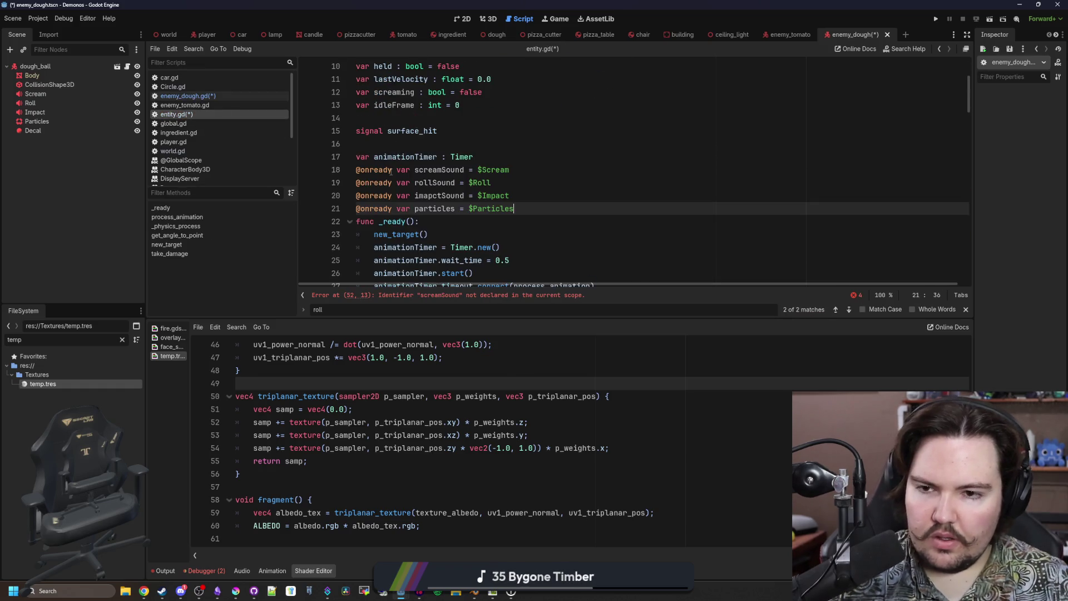
key(Return)
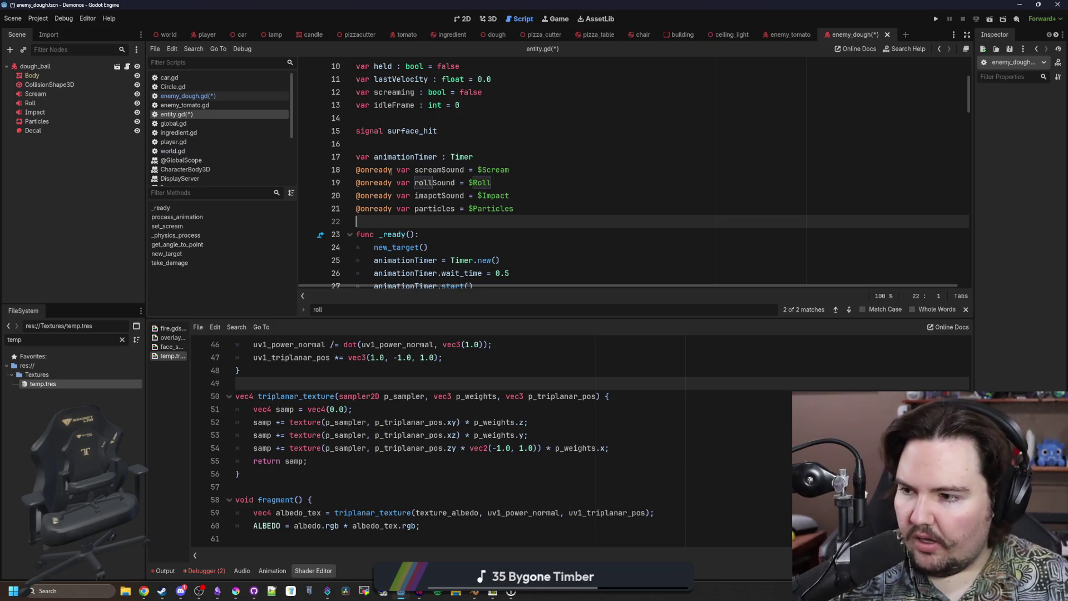
scroll(608, 165, down, 7)
scroll(608, 165, down, 5)
scroll(607, 165, down, 3)
scroll(568, 192, down, 3)
scroll(522, 218, down, 1)
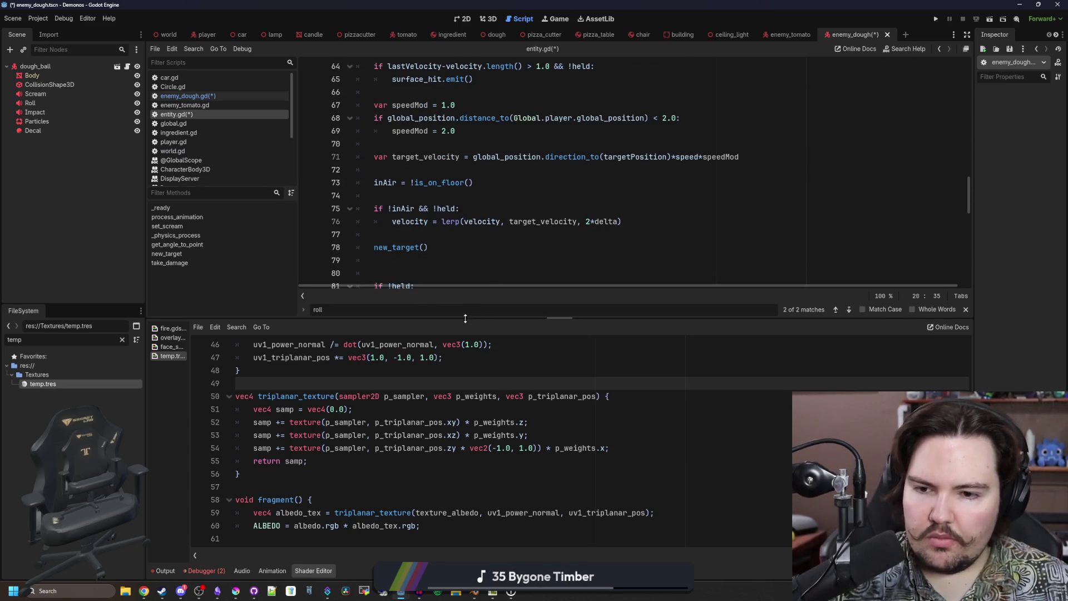
drag(465, 319, 465, 434)
scroll(465, 334, down, 3)
scroll(451, 330, up, 3)
scroll(485, 317, up, 4)
scroll(510, 307, up, 3)
scroll(646, 252, up, 3)
scroll(646, 253, up, 3)
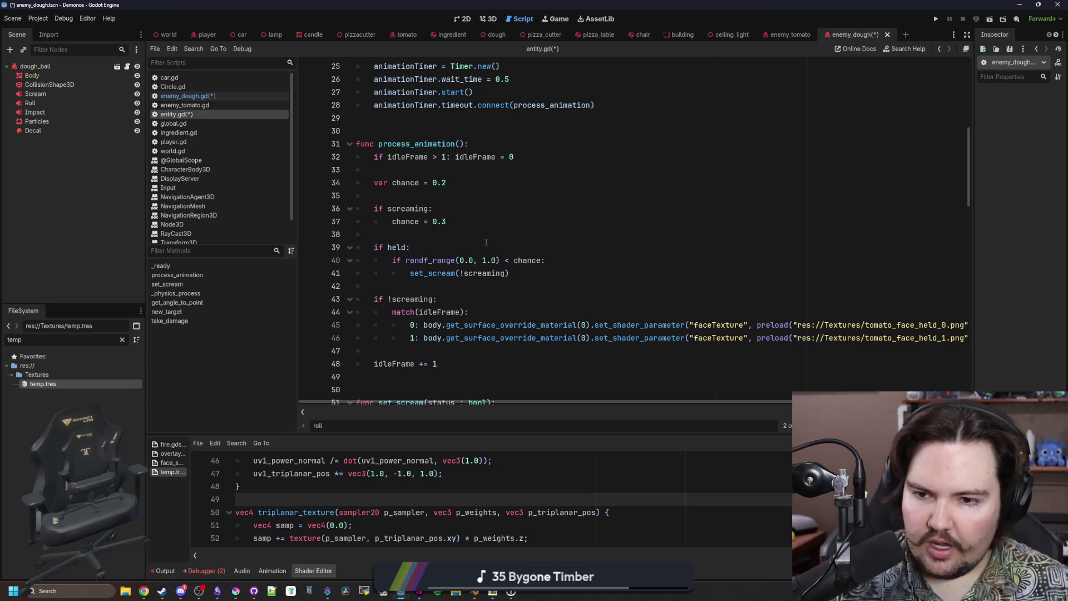
scroll(486, 242, up, 4)
click(188, 96)
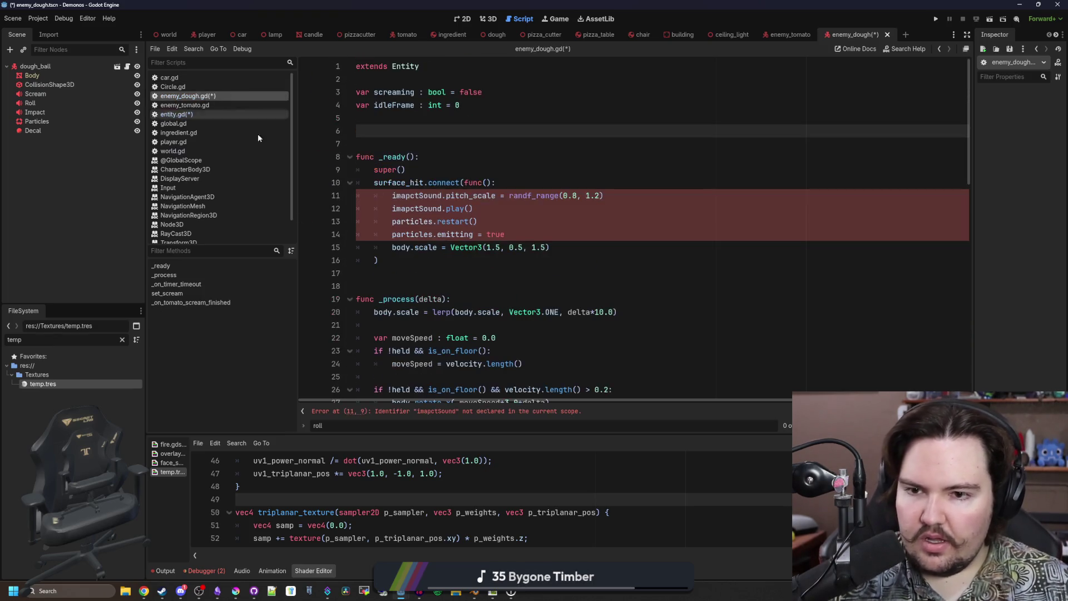
Delete the duplicate screaming and idleFrame declarations from enemy_dough.gd.
click(496, 181)
click(478, 157)
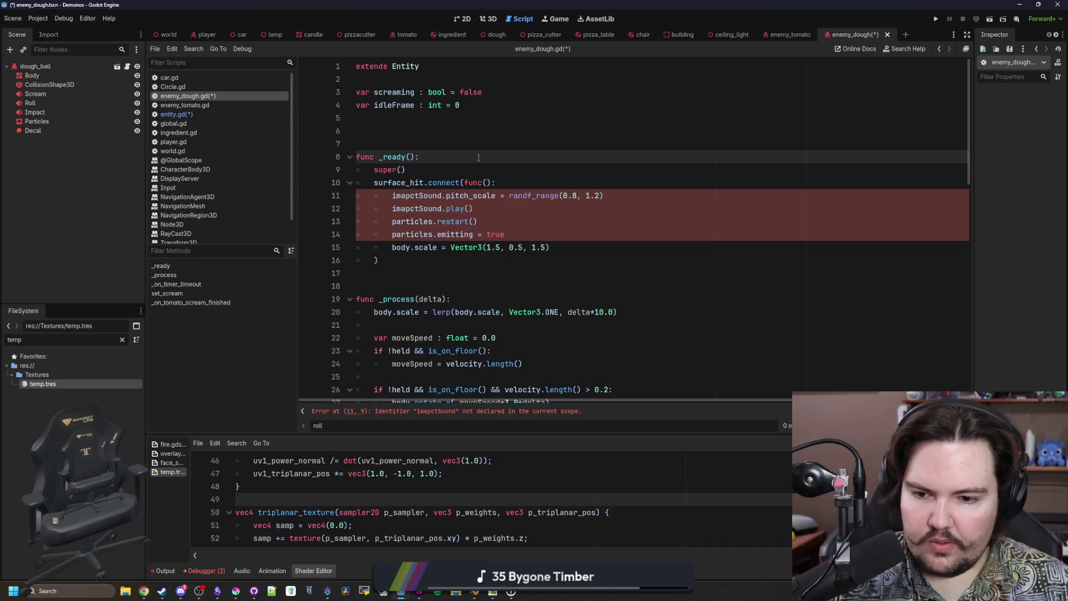
click(396, 133)
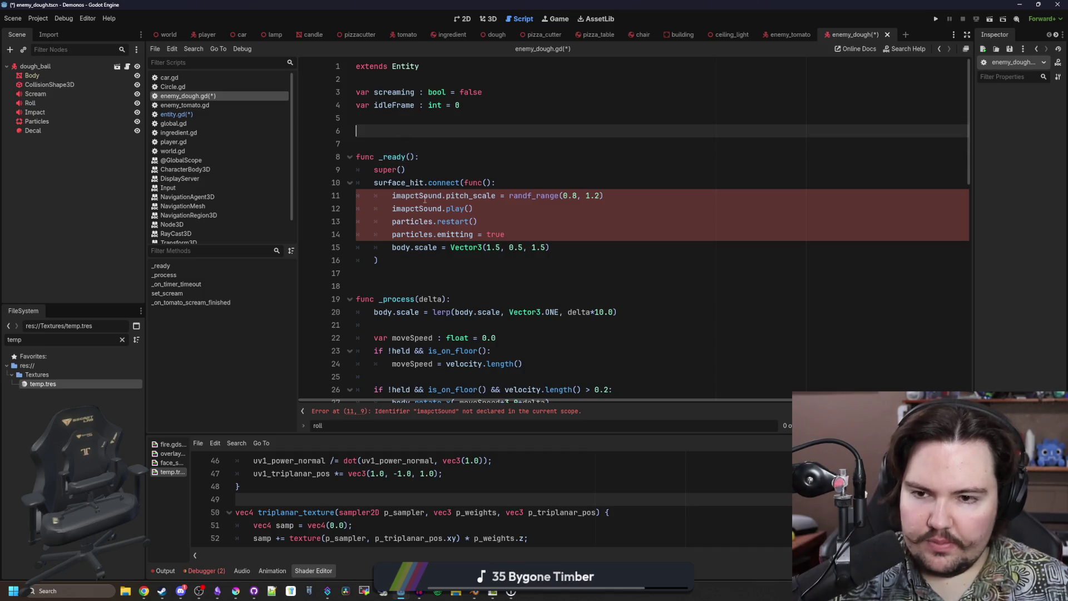
click(175, 114)
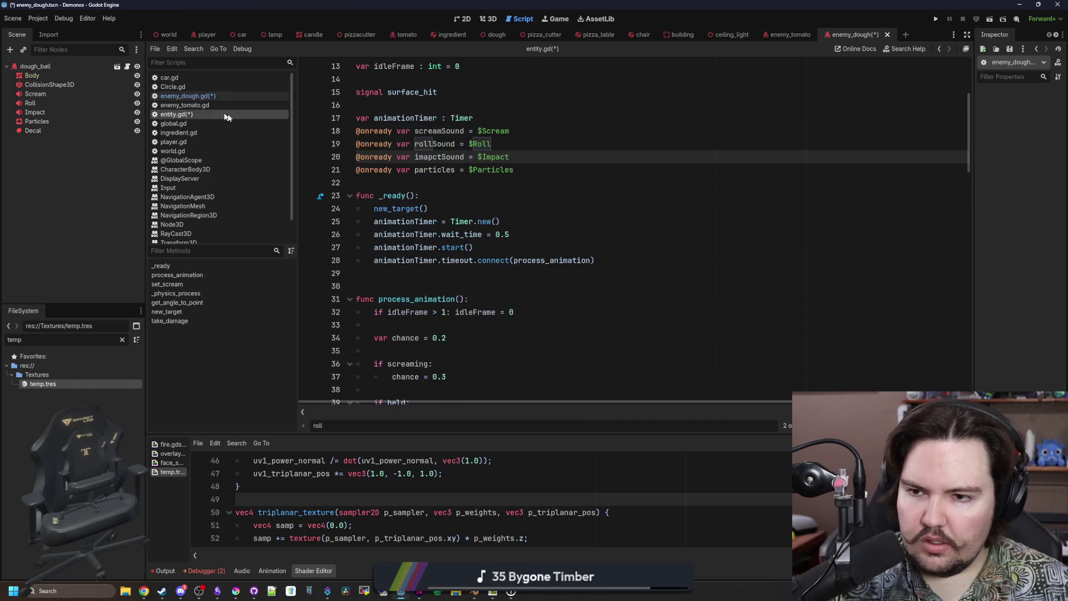
click(183, 95)
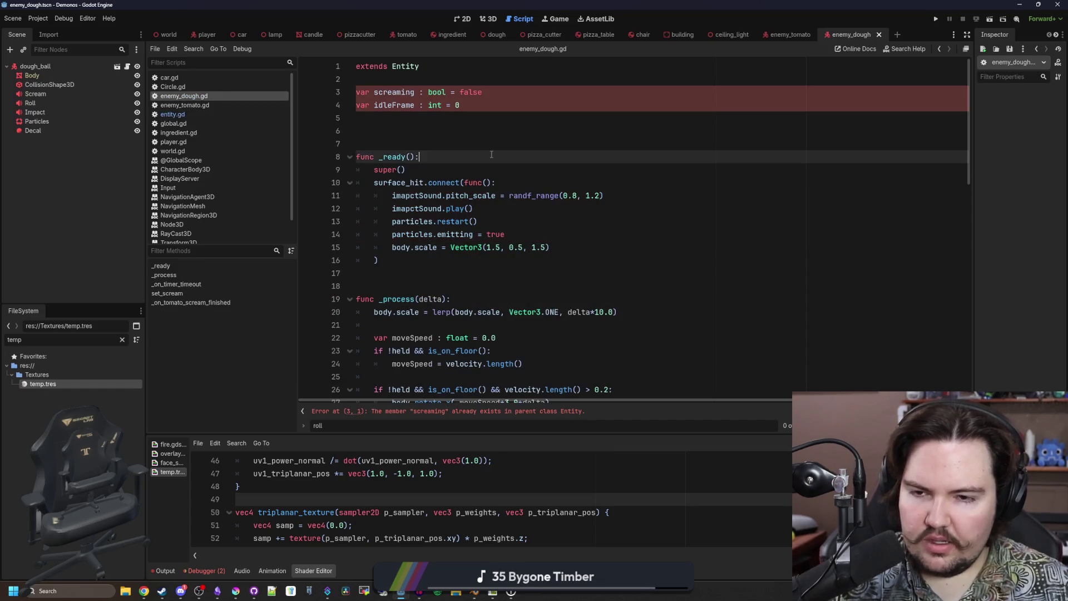
drag(367, 118, 356, 90)
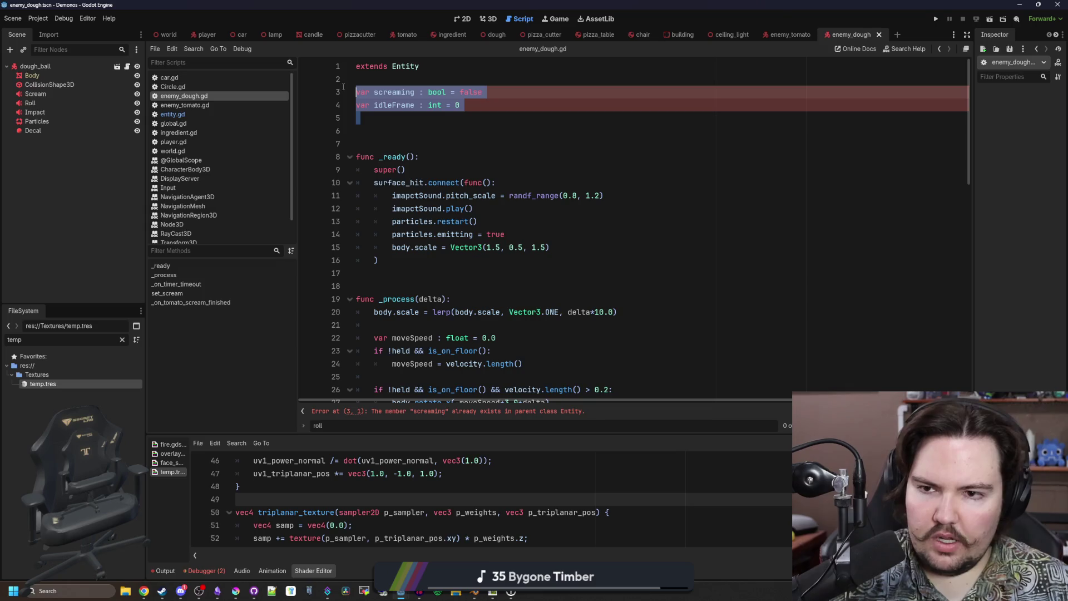
key(Delete)
scroll(585, 250, down, 5)
scroll(584, 251, down, 5)
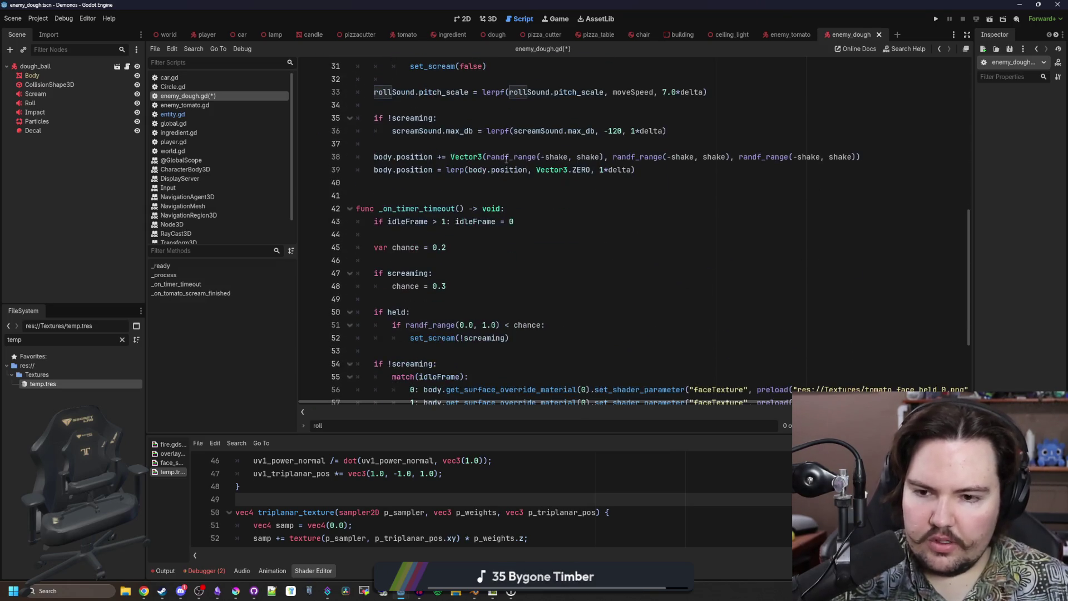
scroll(489, 234, down, 4)
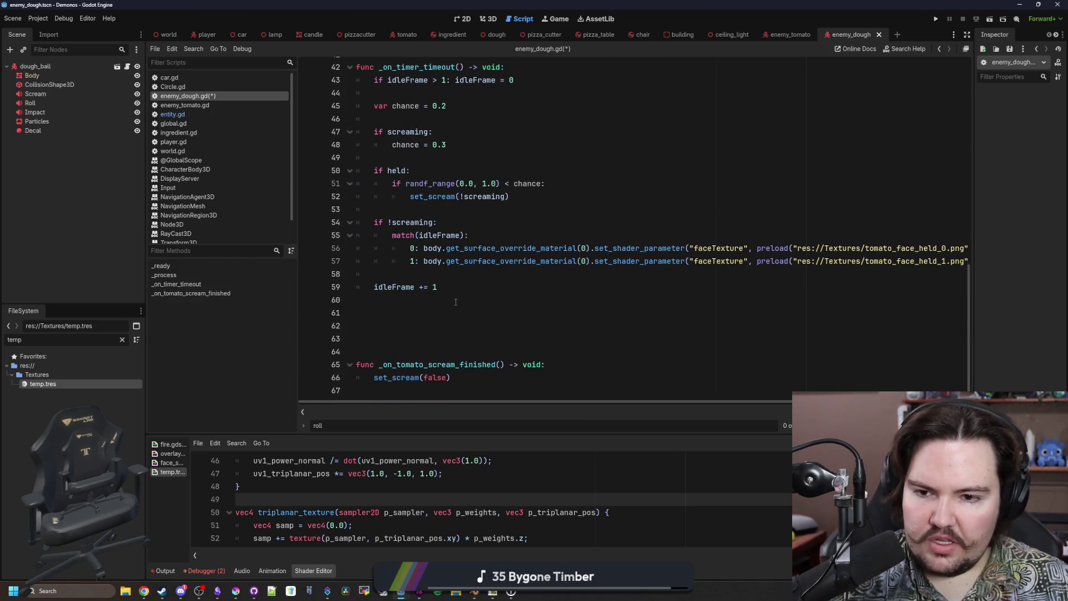
scroll(455, 302, up, 1)
drag(455, 339, 356, 112)
Remove _on_timer_timeout, cut _on_tomato_scream_finished, and switch to entity.gd.
key(Delete)
scroll(435, 190, up, 5)
key(BackSpace)
key(BackSpace)
key(BackSpace)
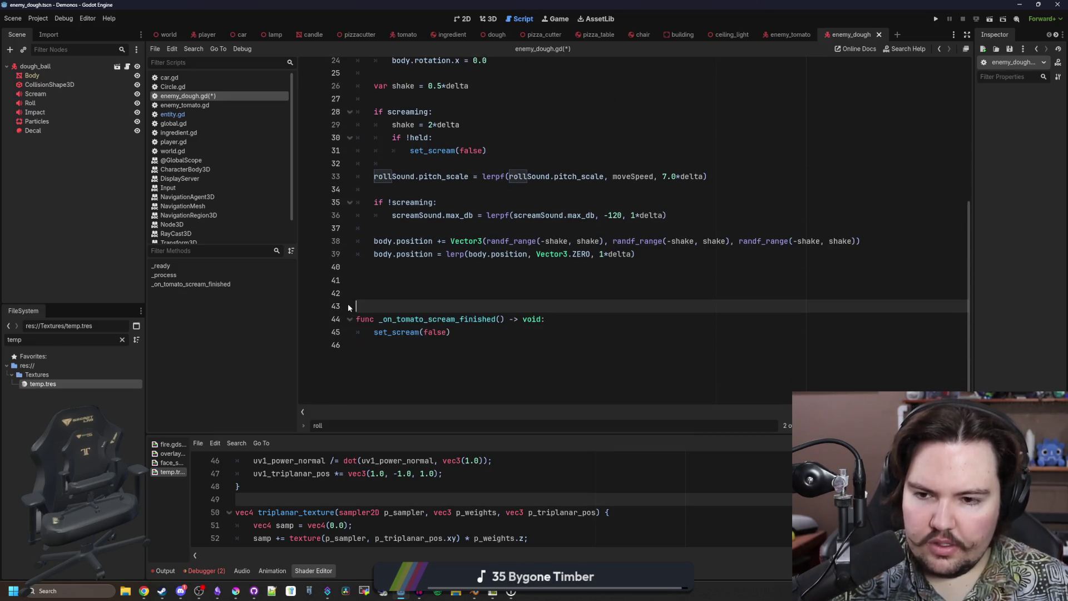
key(BackSpace)
key(BackSpace)
drag(454, 307, 357, 292)
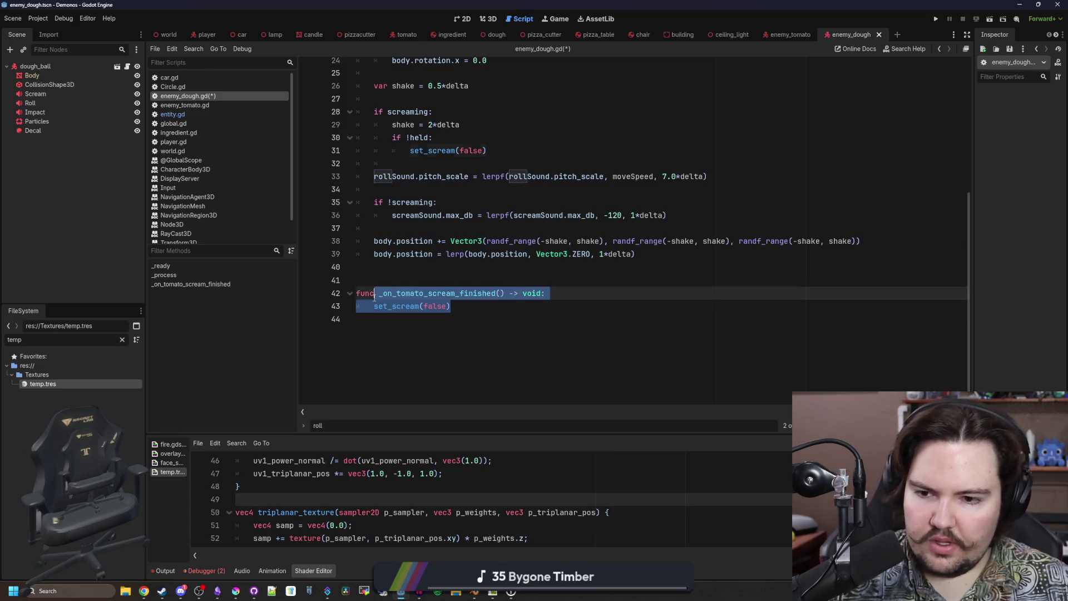
key(Delete)
click(183, 113)
scroll(585, 208, down, 5)
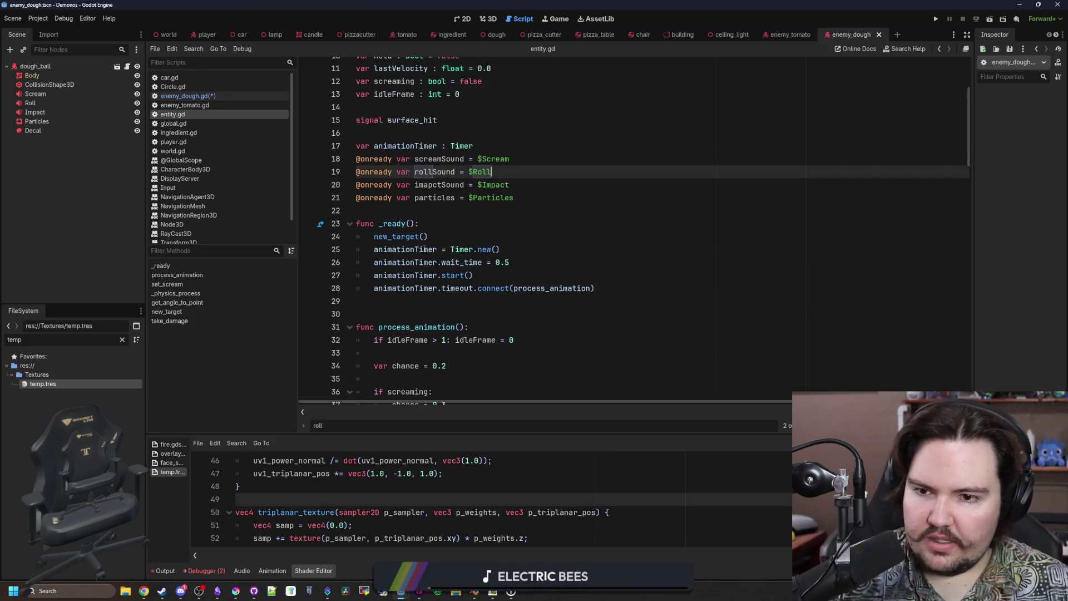
Paste the scream-finished handler into entity.gd and type screamSound as AudioStreamPlayer3D.
click(401, 236)
key(Return)
text(func _on_tomato_scream_finished() -> void: 	set_scream(false))
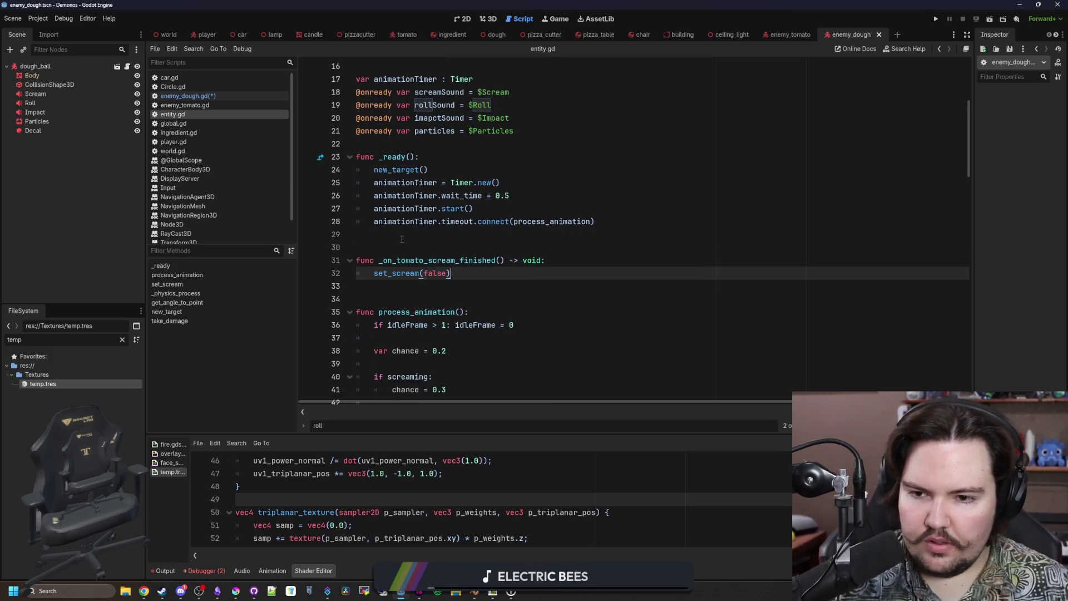
click(423, 238)
key(Tab)
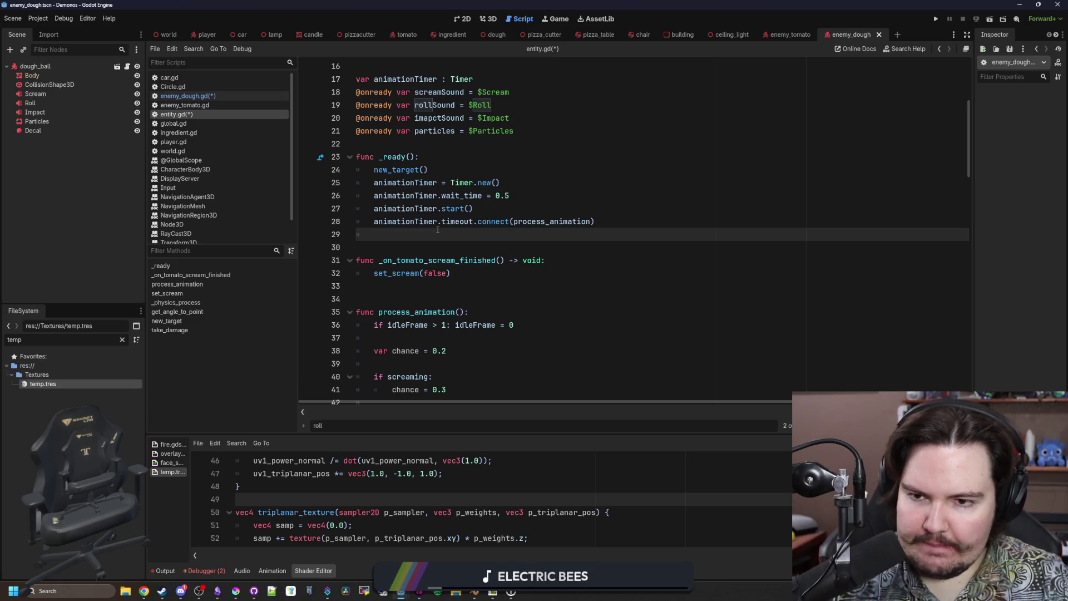
text(ream)
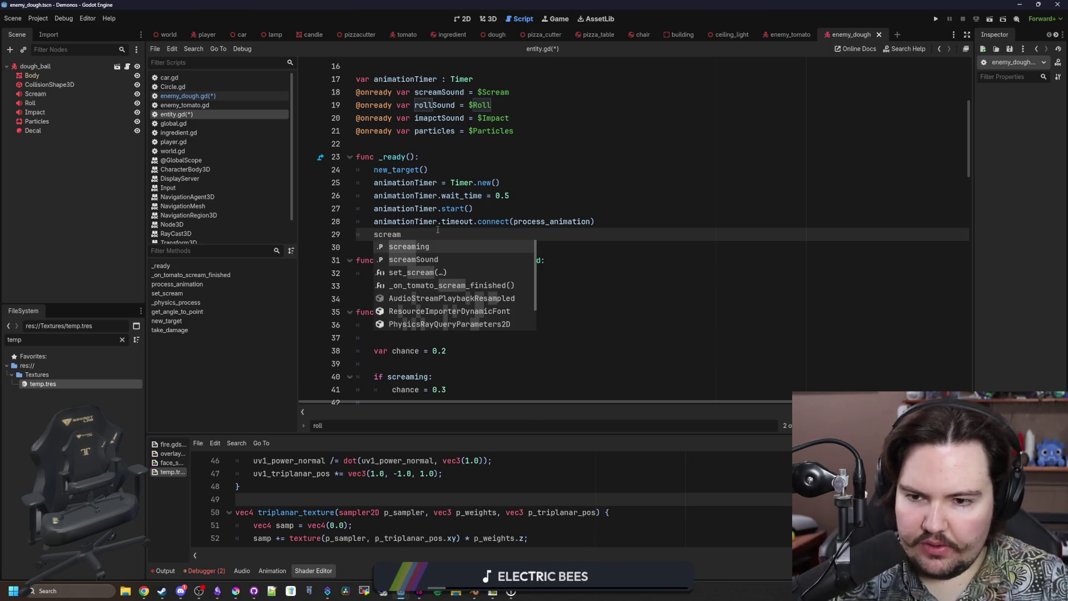
text(Sound.finis)
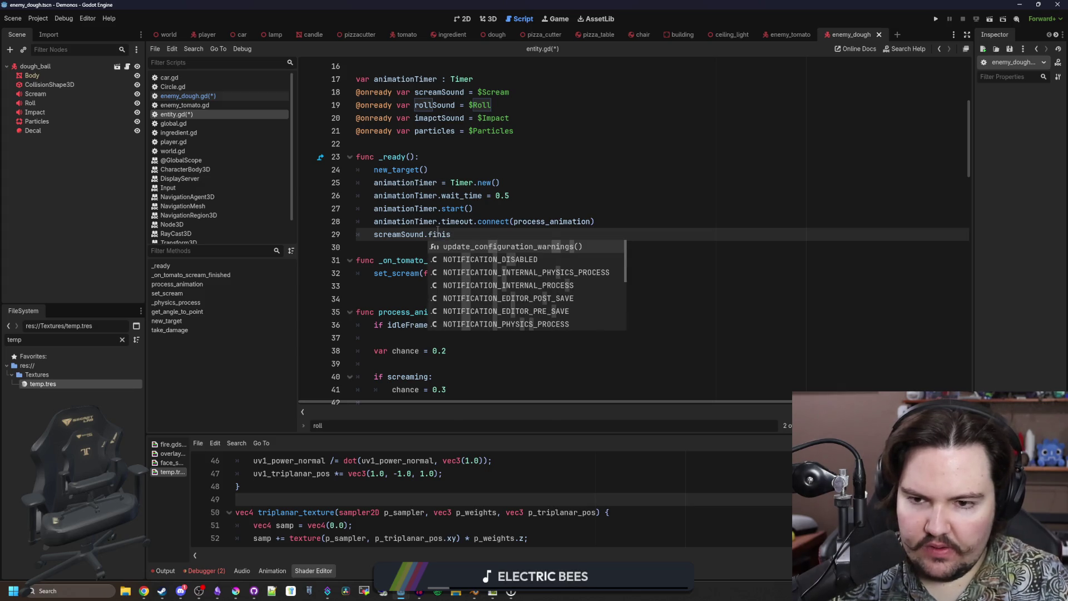
key(BackSpace)
key(BackSpace)
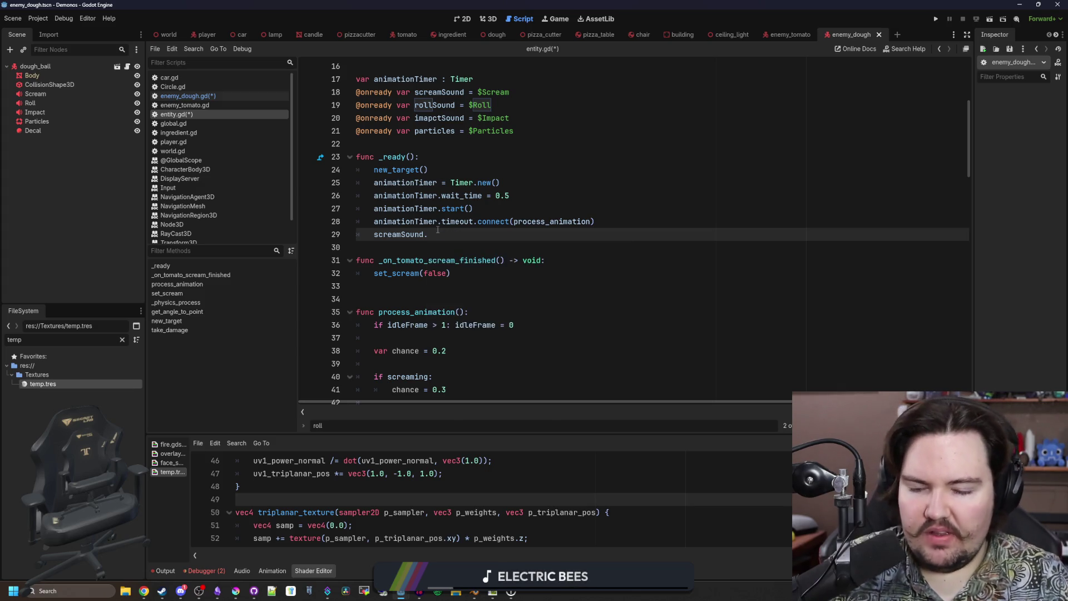
key(BackSpace)
text(.)
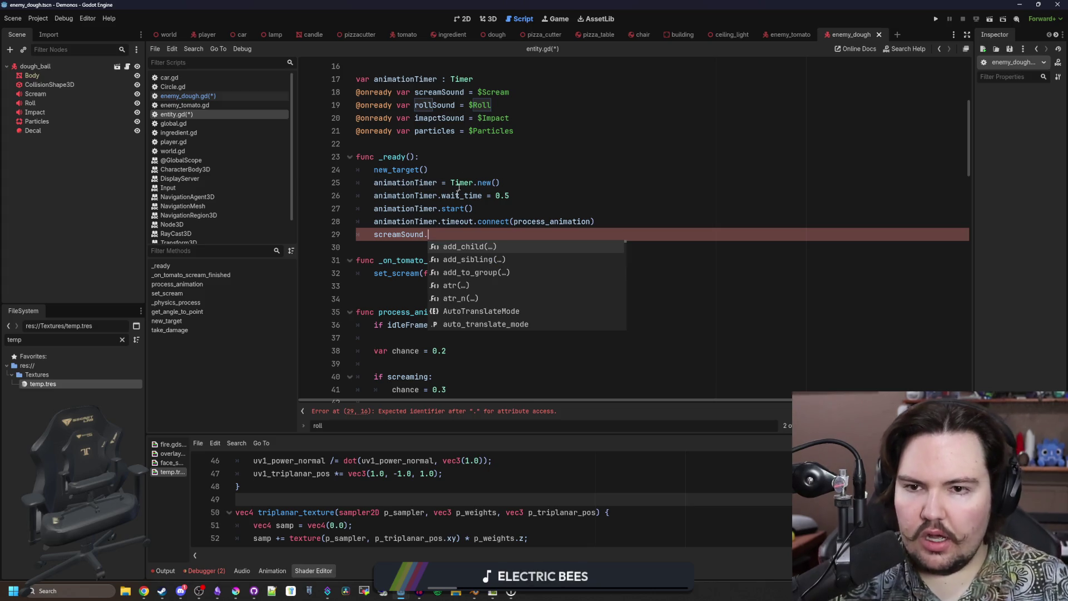
key(Escape)
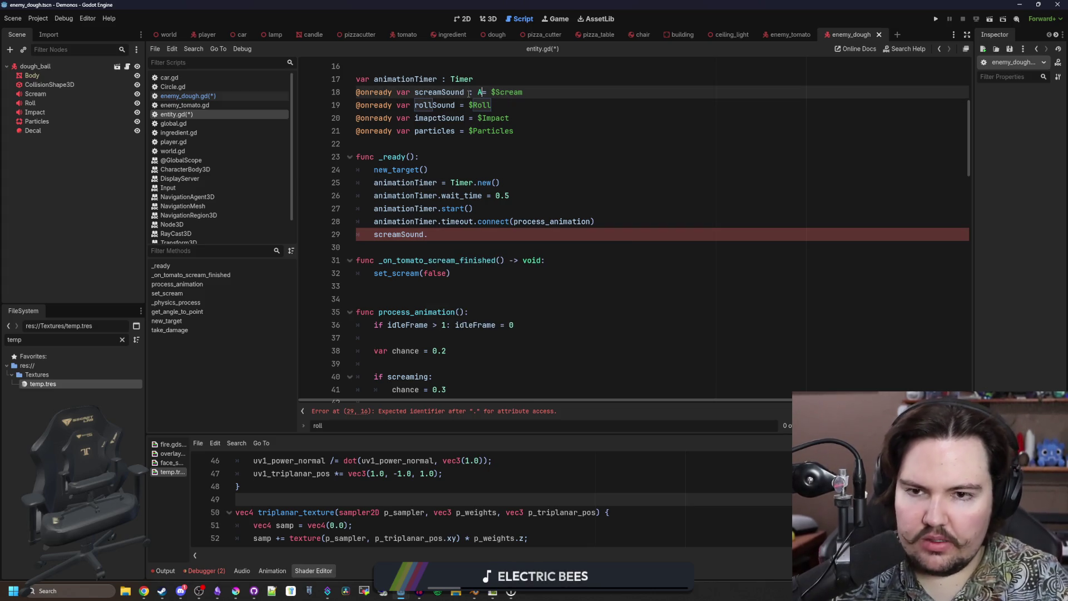
text(udioStreamPlayer)
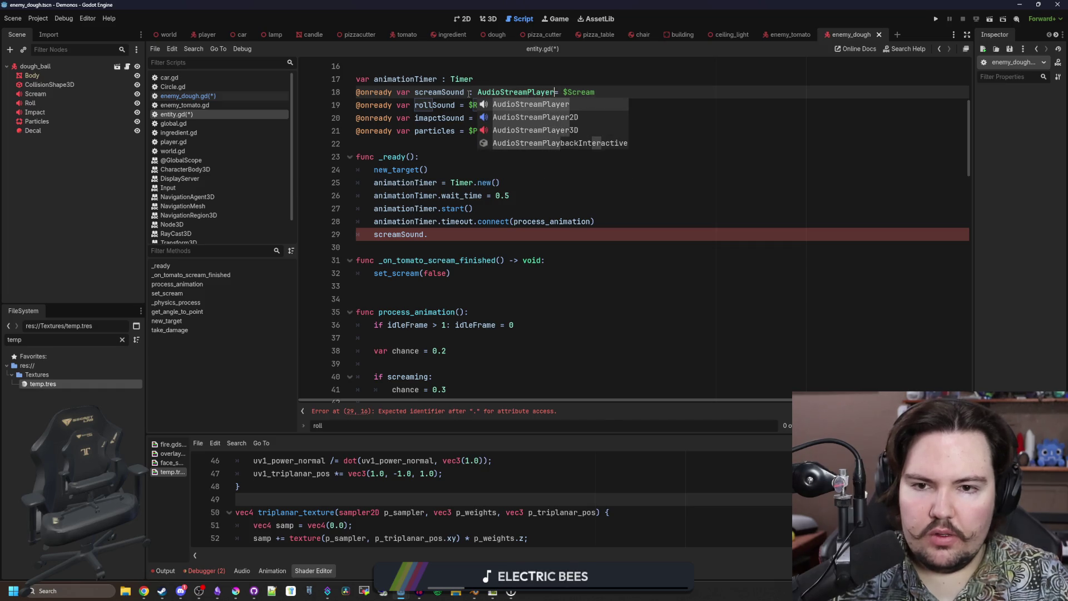
key(Down)
key(Down)
key(Return)
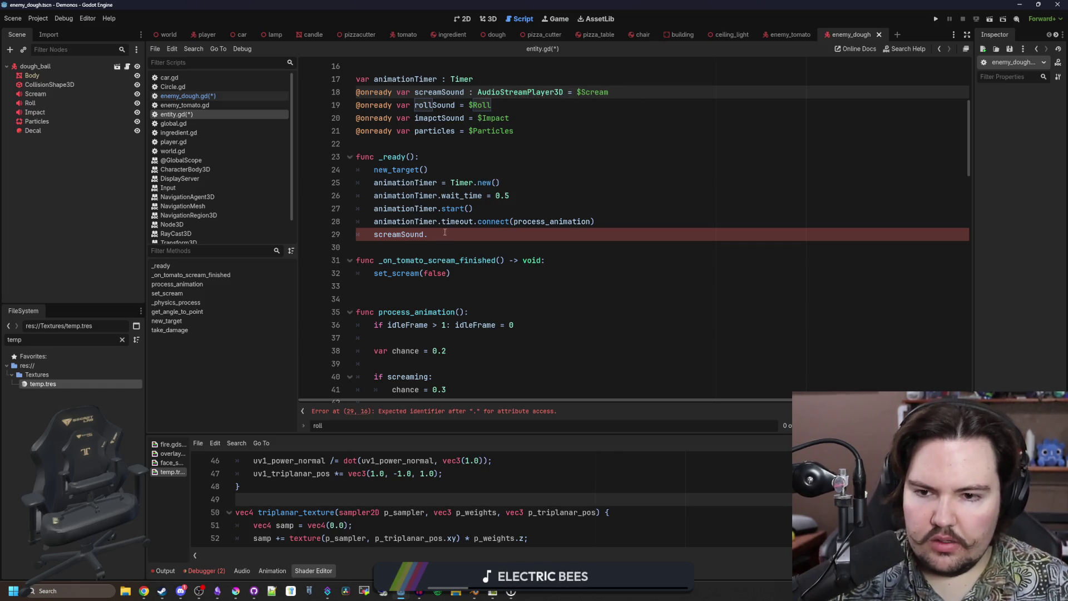
text(fin)
Connect screamSound.finished to set_scream.bind(false) in _ready, drop the redundant handler, and save.
key(Return)
text(.con)
key(Return)
text(set_scream.bind(false)))
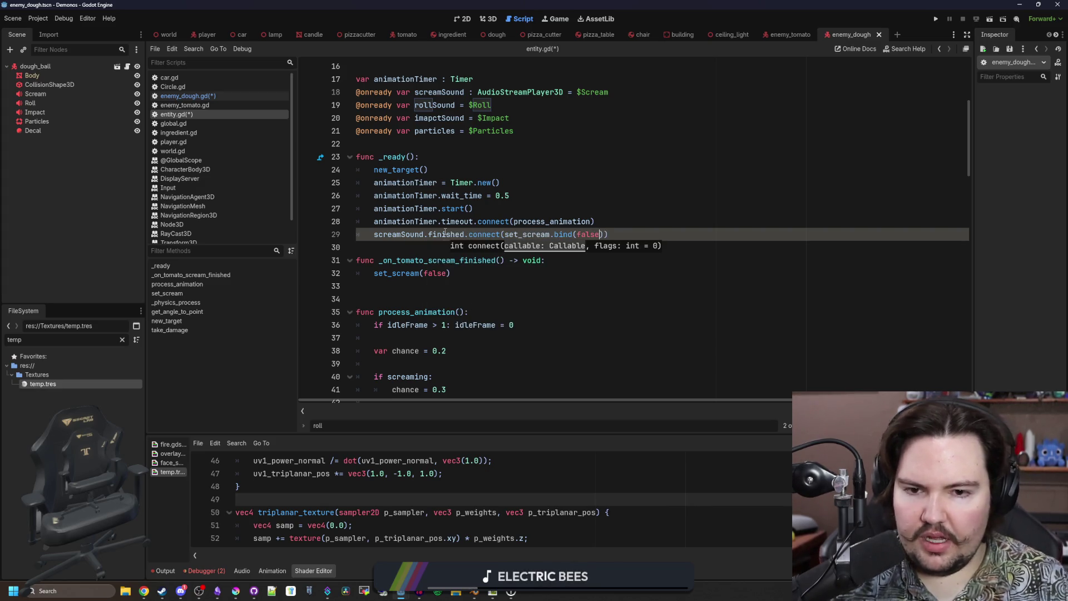
key(Escape)
drag(551, 260, 455, 299)
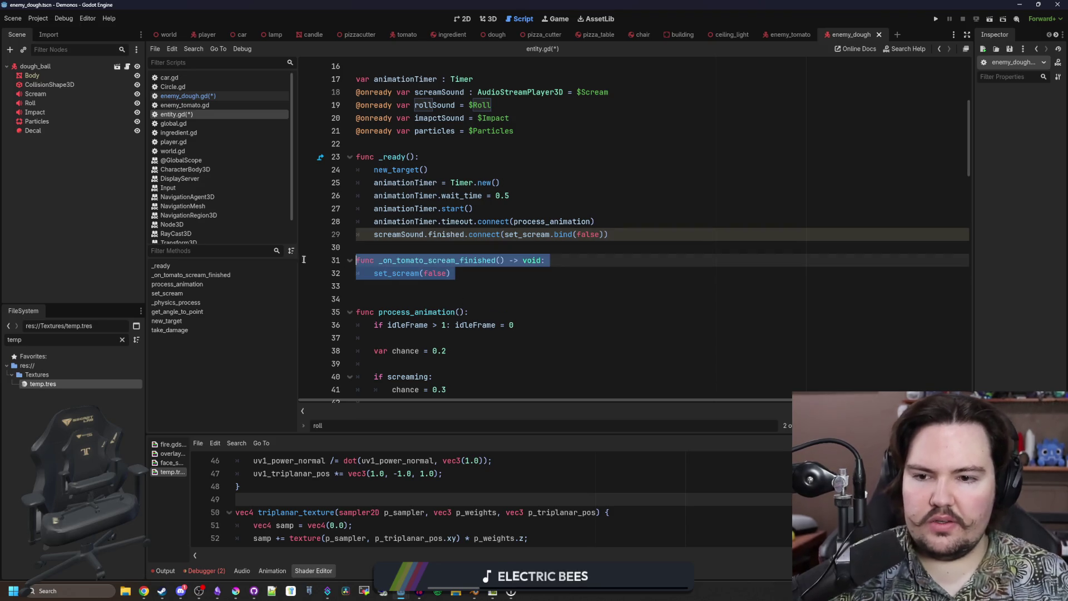
key(BackSpace)
key(Return)
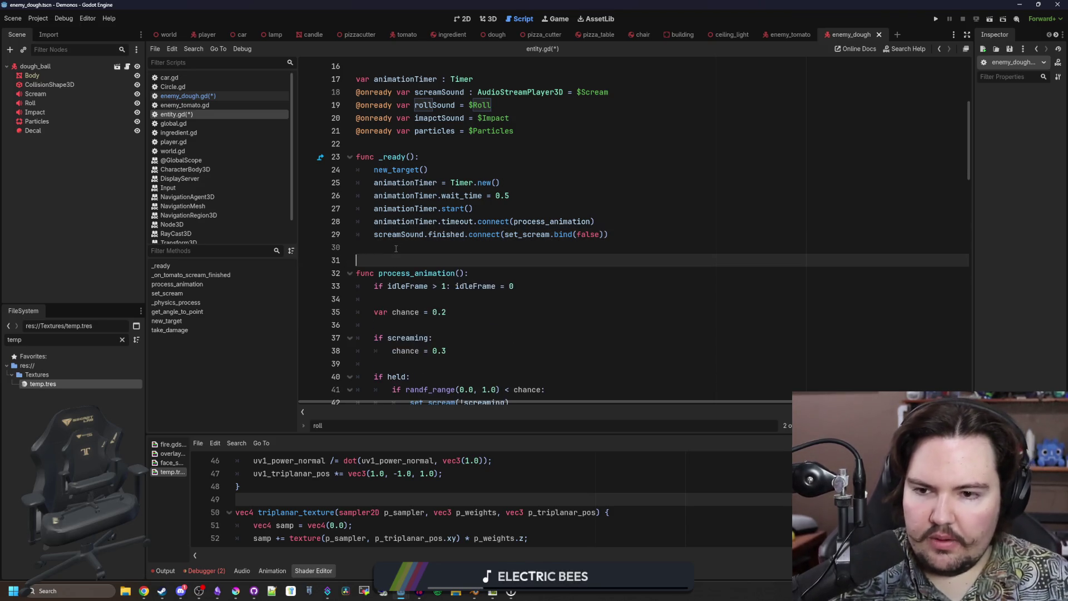
key(ctrl+s)
click(184, 96)
scroll(444, 273, up, 1)
scroll(447, 307, up, 3)
scroll(447, 306, up, 2)
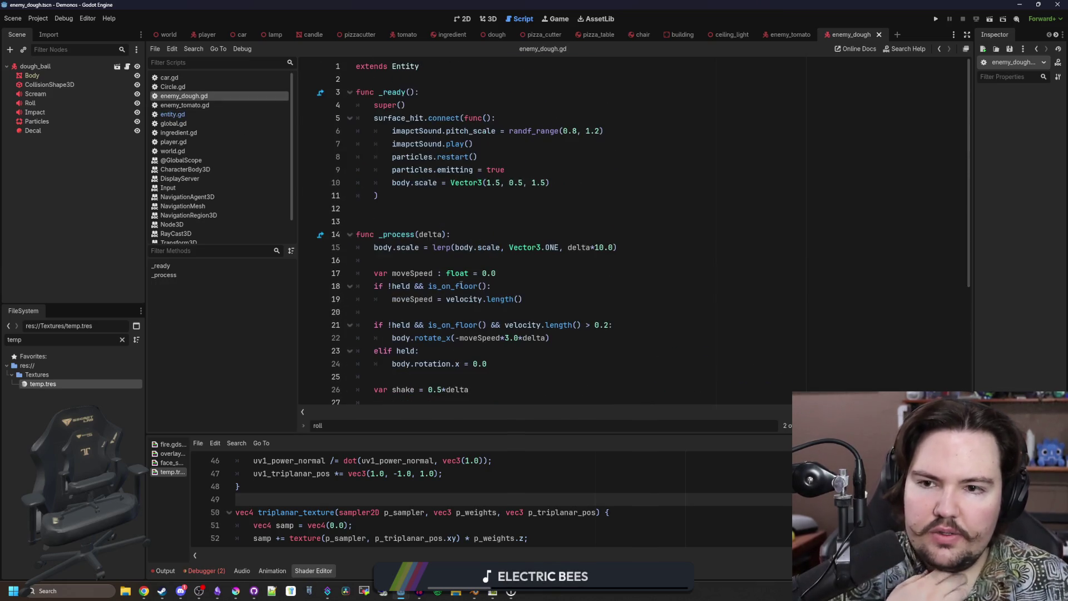
Cut the surface_hit.connect block out of enemy_dough.gd's _ready, leaving only super().
click(417, 197)
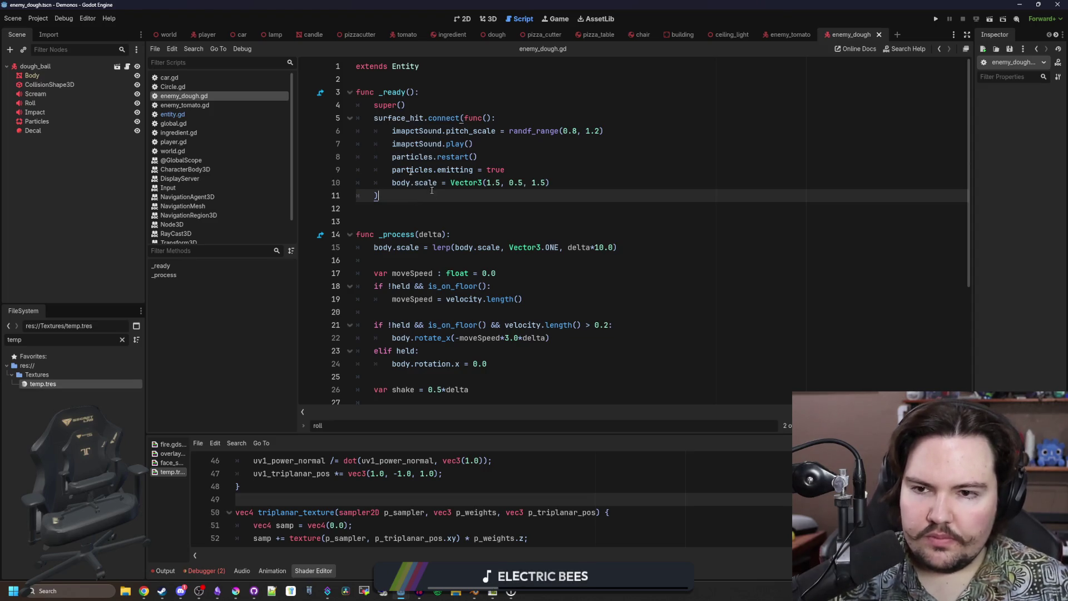
drag(430, 196, 326, 117)
key(ctrl+c)
key(Delete)
key(BackSpace)
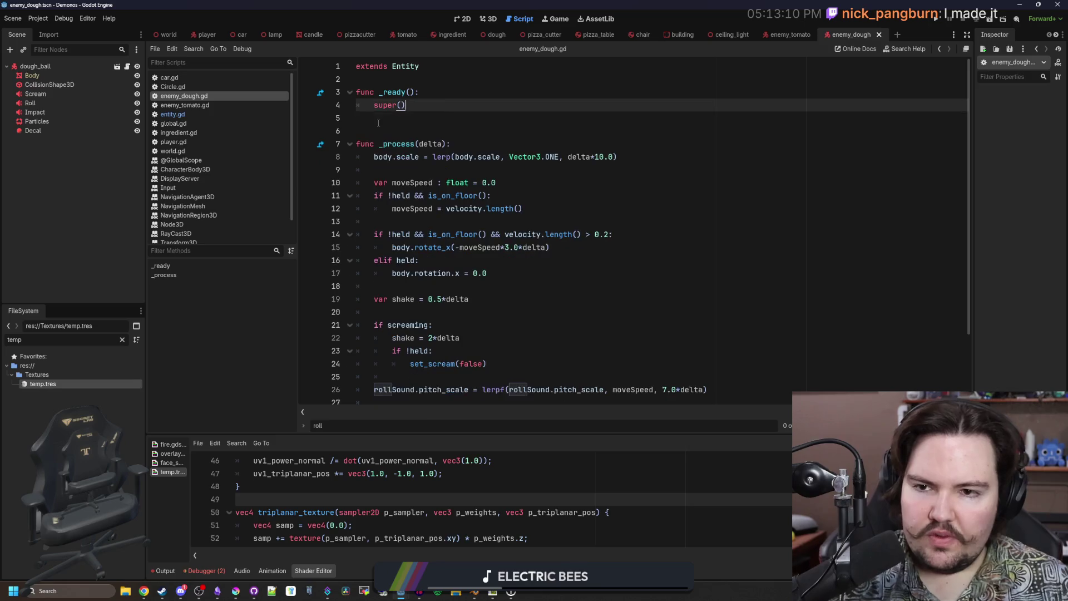
click(189, 112)
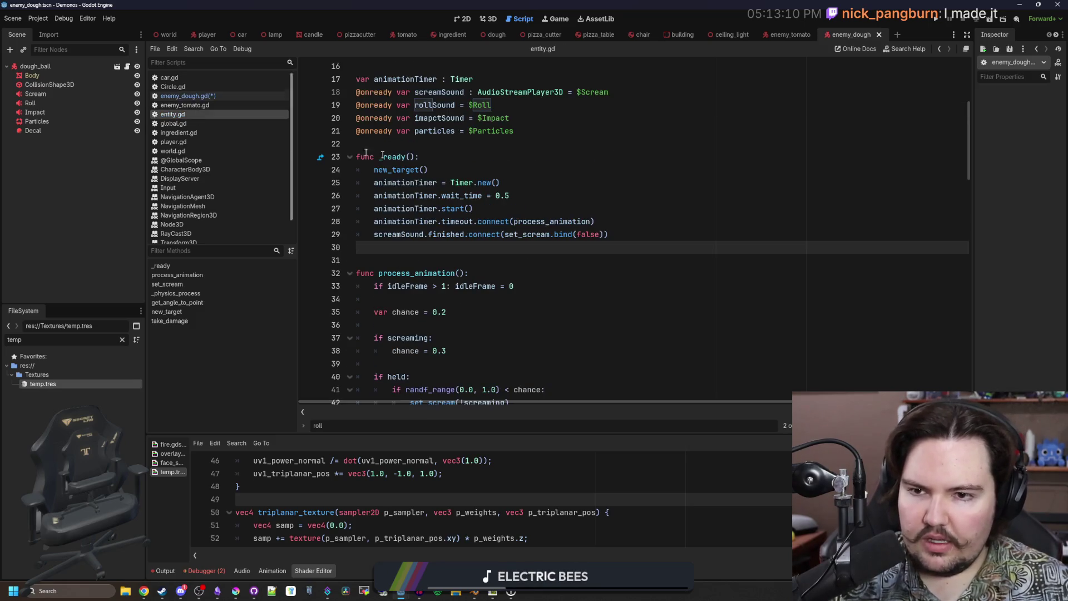
Paste the surface_hit.connect impact block into entity.gd's _ready.
key(ctrl+v)
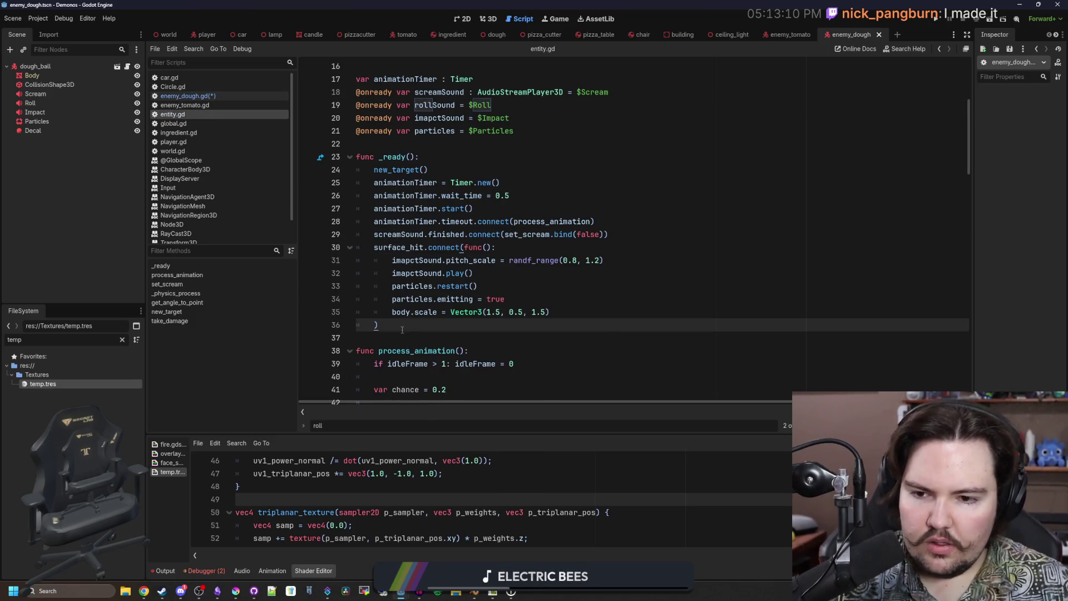
scroll(534, 251, up, 8)
click(188, 95)
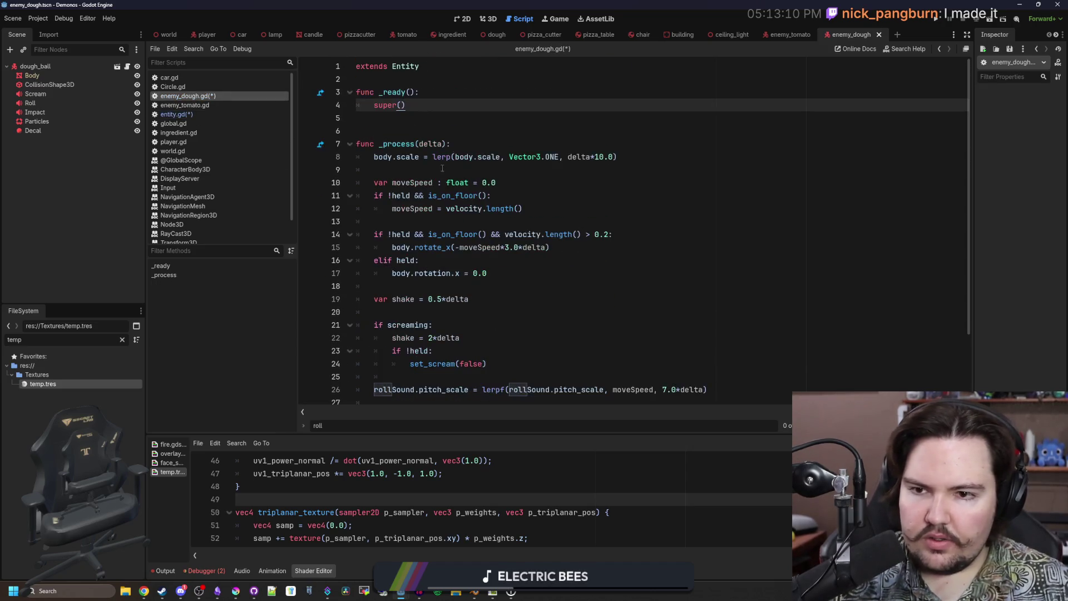
click(190, 115)
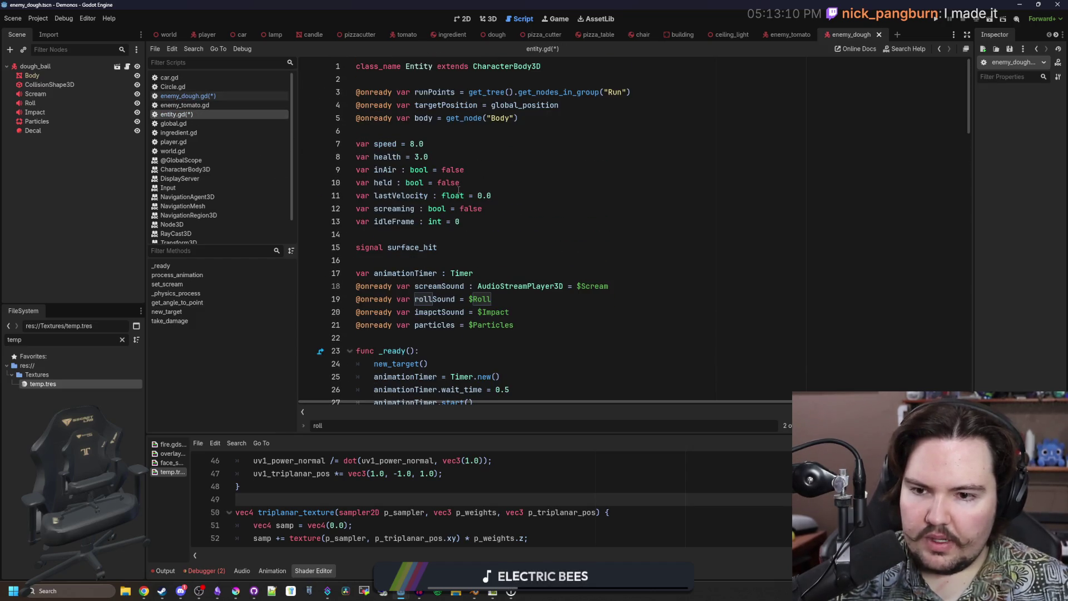
scroll(457, 185, down, 3)
scroll(458, 208, down, 3)
Look over the pasted handler and process_animation, then save entity.gd.
click(402, 286)
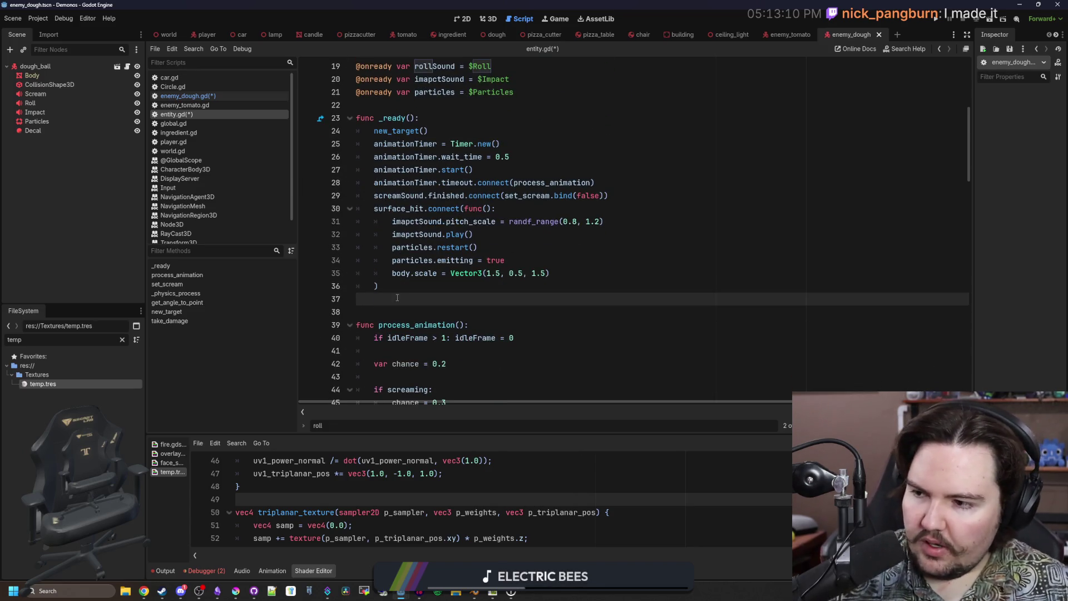
scroll(397, 298, down, 3)
scroll(398, 298, down, 3)
click(412, 298)
click(413, 247)
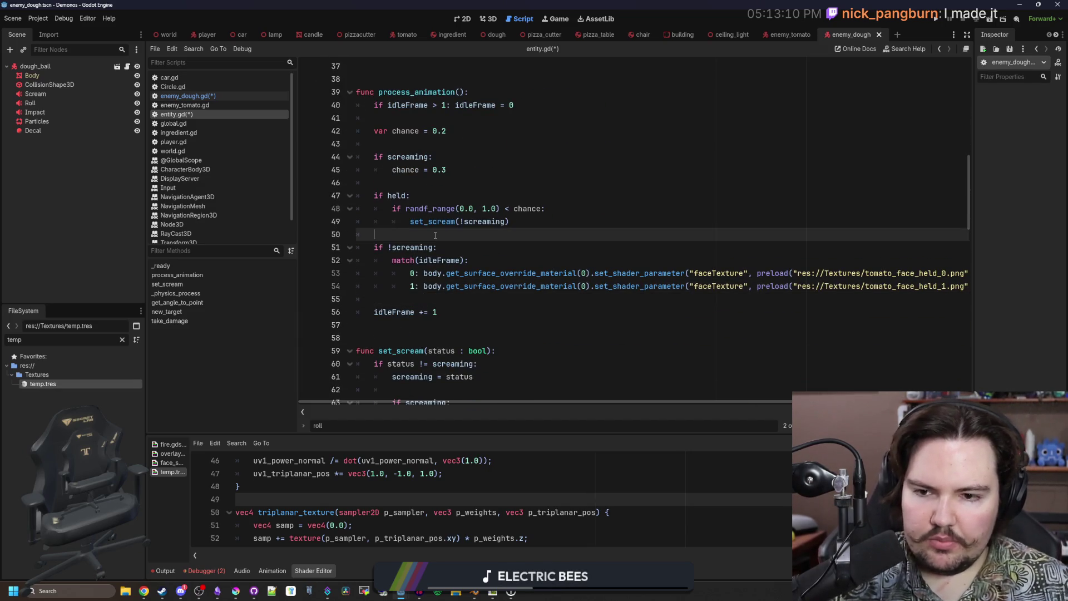
scroll(417, 251, down, 3)
scroll(418, 251, down, 4)
scroll(467, 217, down, 4)
scroll(473, 214, down, 10)
scroll(473, 214, up, 4)
scroll(473, 214, up, 3)
scroll(501, 214, down, 8)
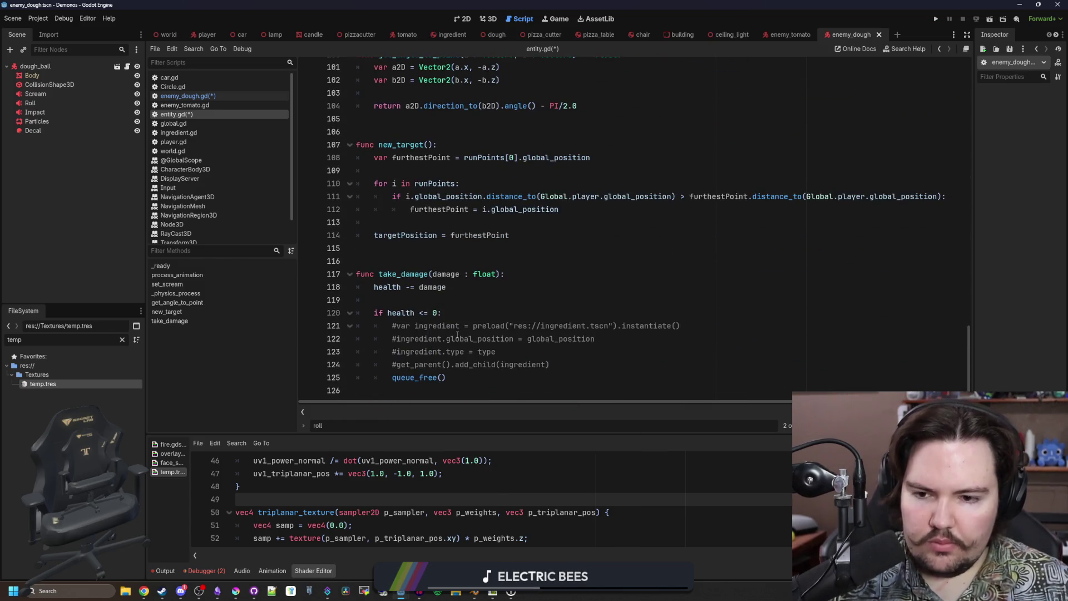
click(561, 364)
scroll(562, 334, up, 5)
scroll(543, 334, up, 5)
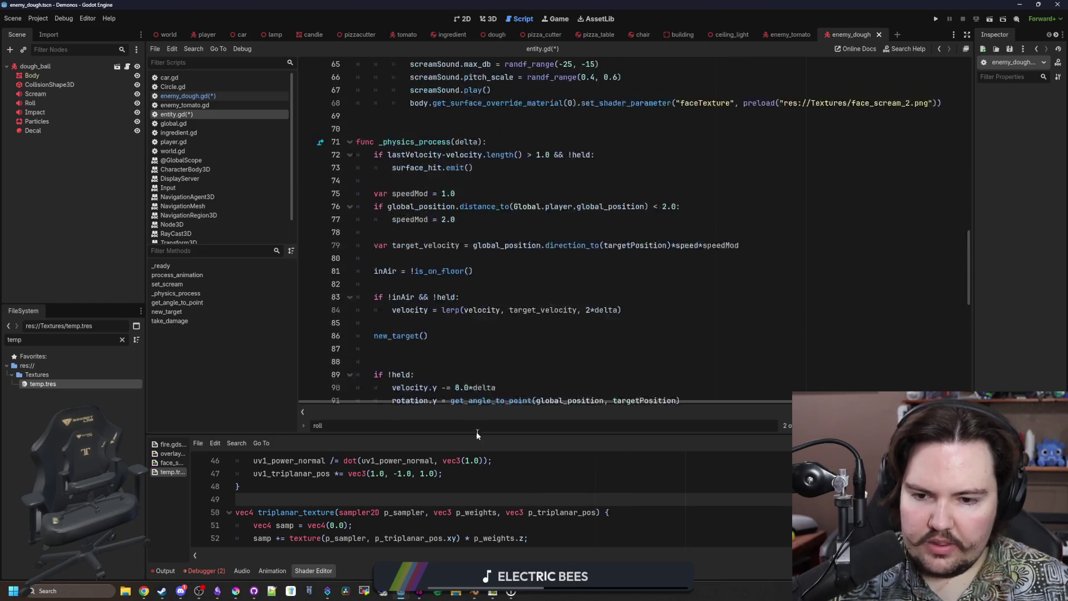
scroll(518, 376, up, 4)
scroll(538, 299, up, 3)
key(ctrl+s)
scroll(501, 267, up, 7)
scroll(484, 248, up, 5)
scroll(485, 248, up, 5)
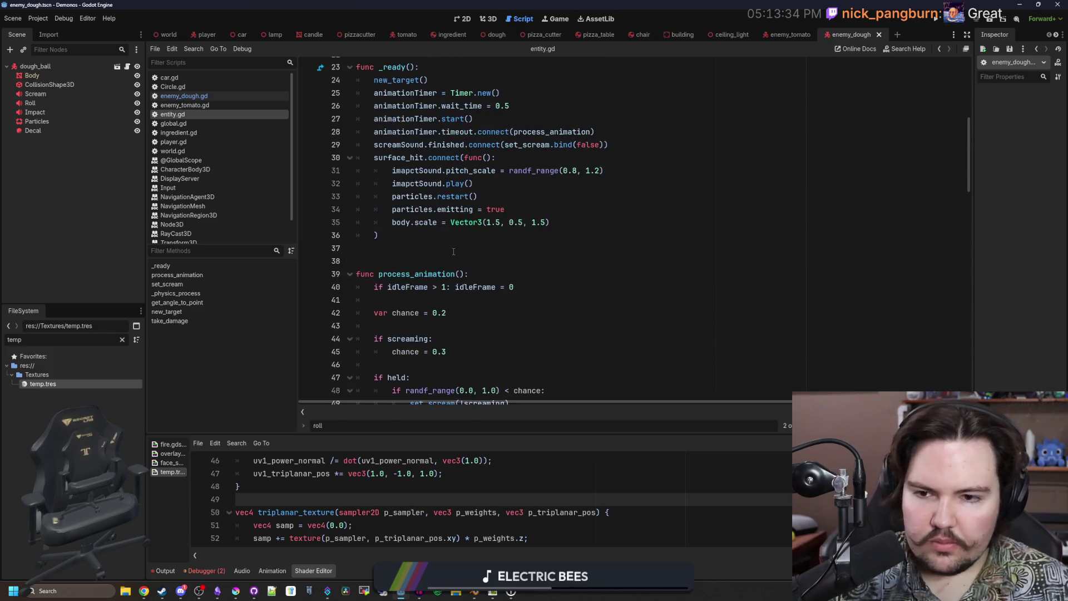
scroll(453, 251, up, 3)
scroll(453, 251, up, 3)
click(184, 95)
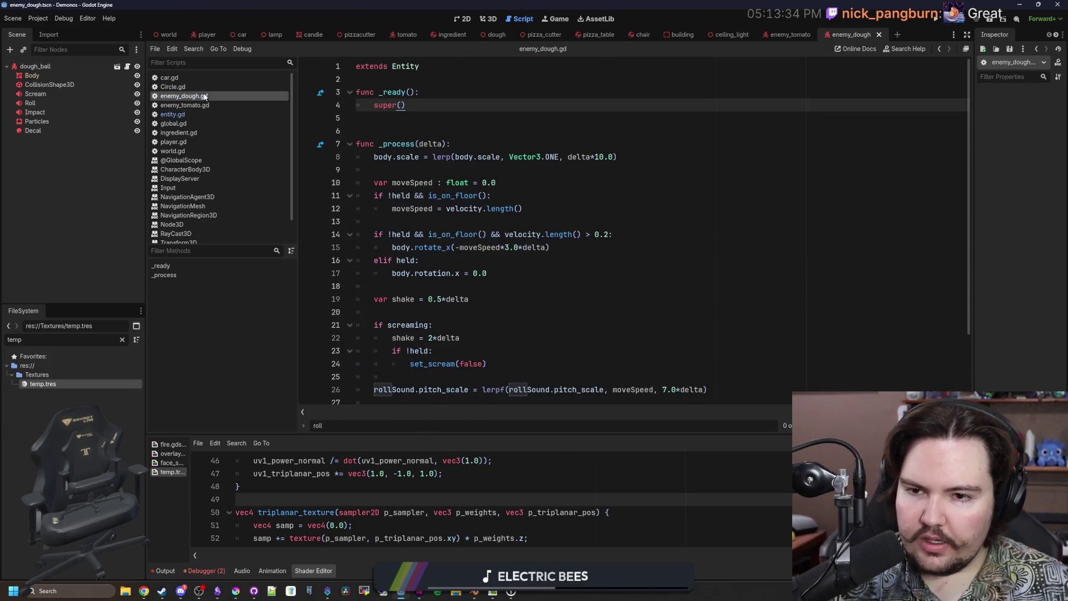
Review the movement and shake code in enemy_dough.gd's _process and delete its whole body.
click(522, 171)
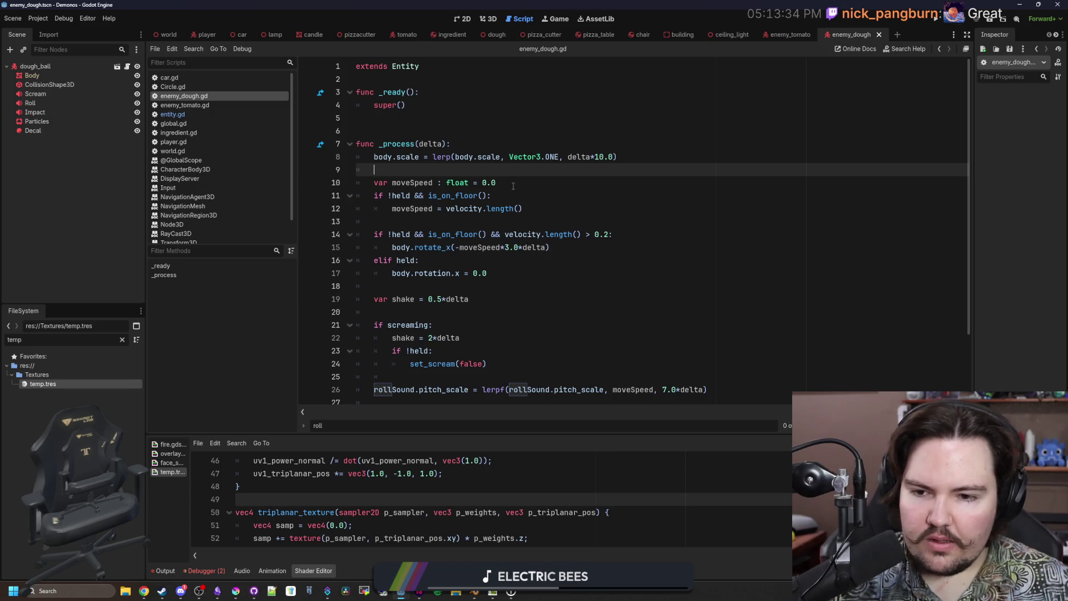
scroll(513, 185, down, 3)
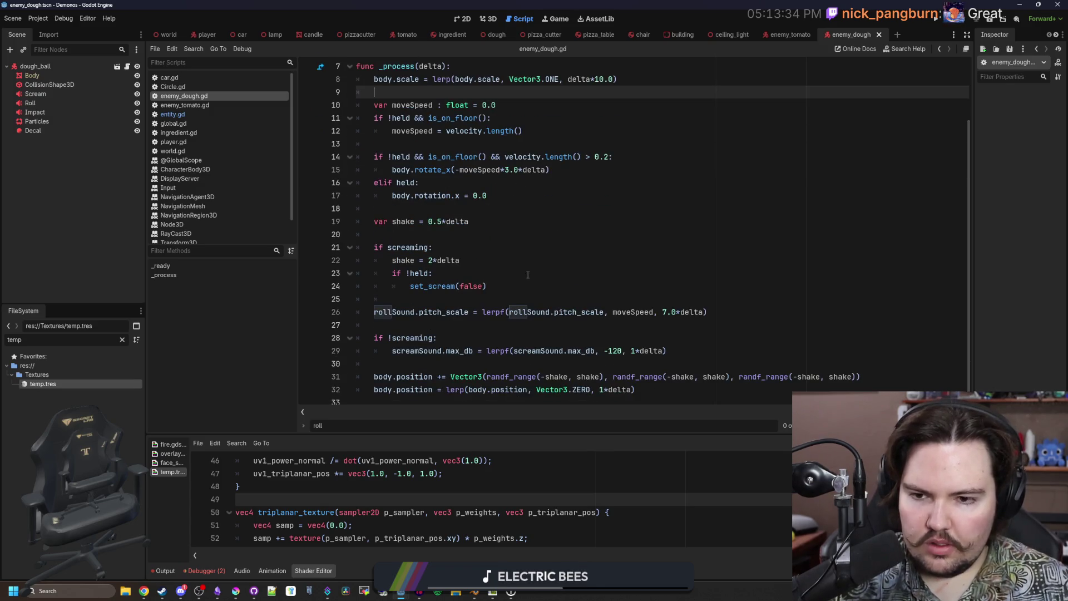
scroll(528, 333, up, 1)
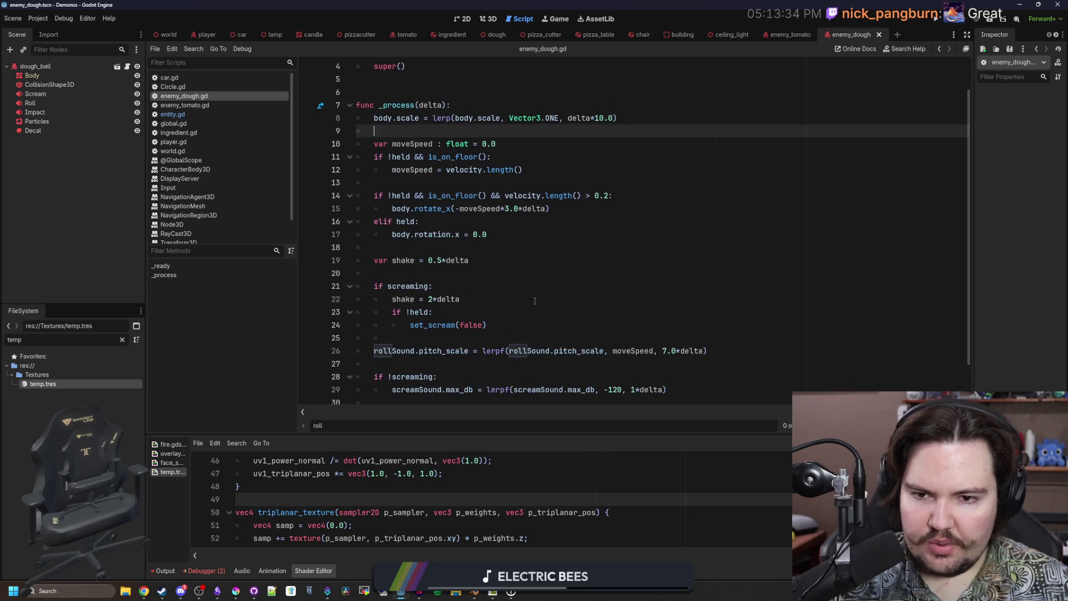
click(430, 272)
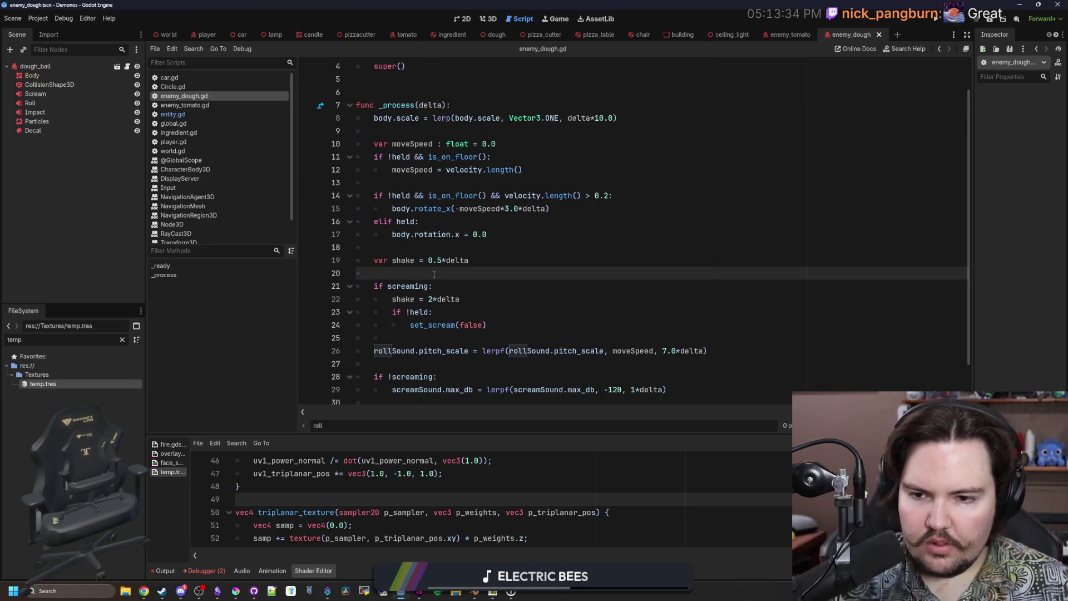
click(528, 325)
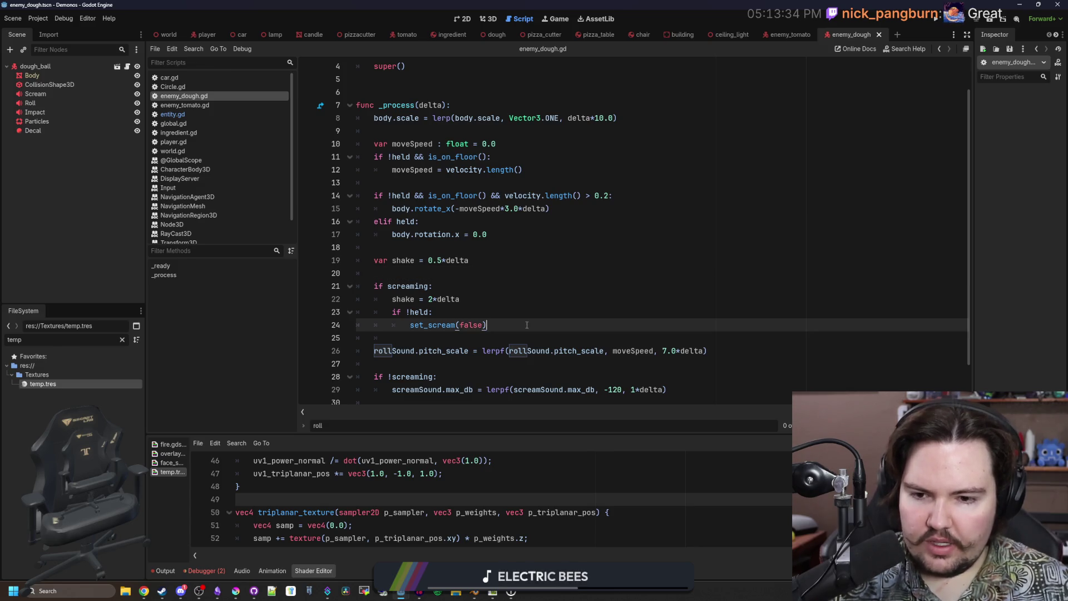
click(526, 351)
scroll(501, 334, down, 1)
click(462, 328)
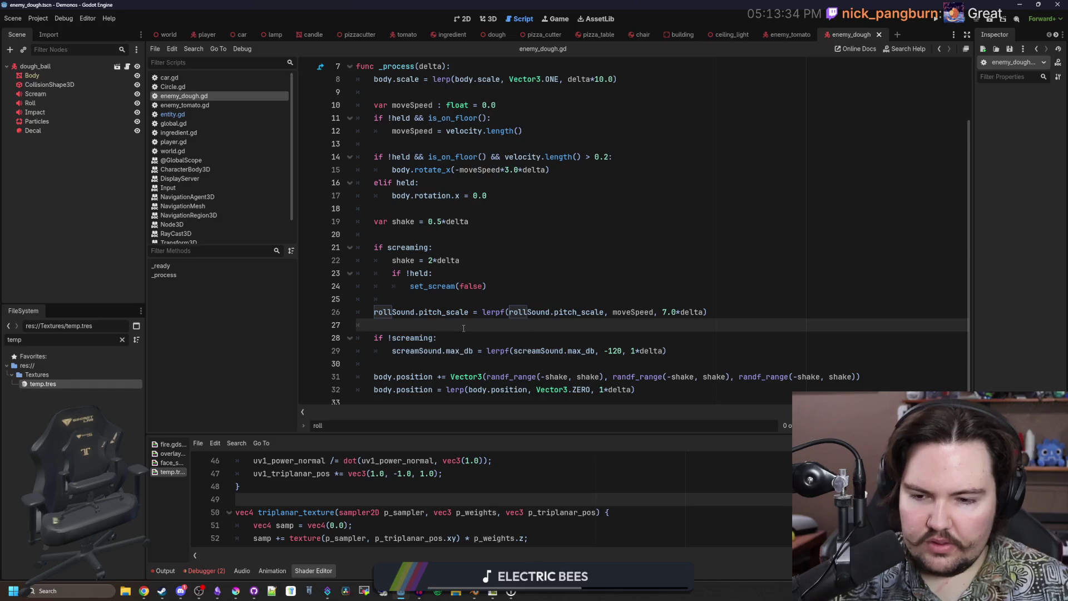
click(658, 390)
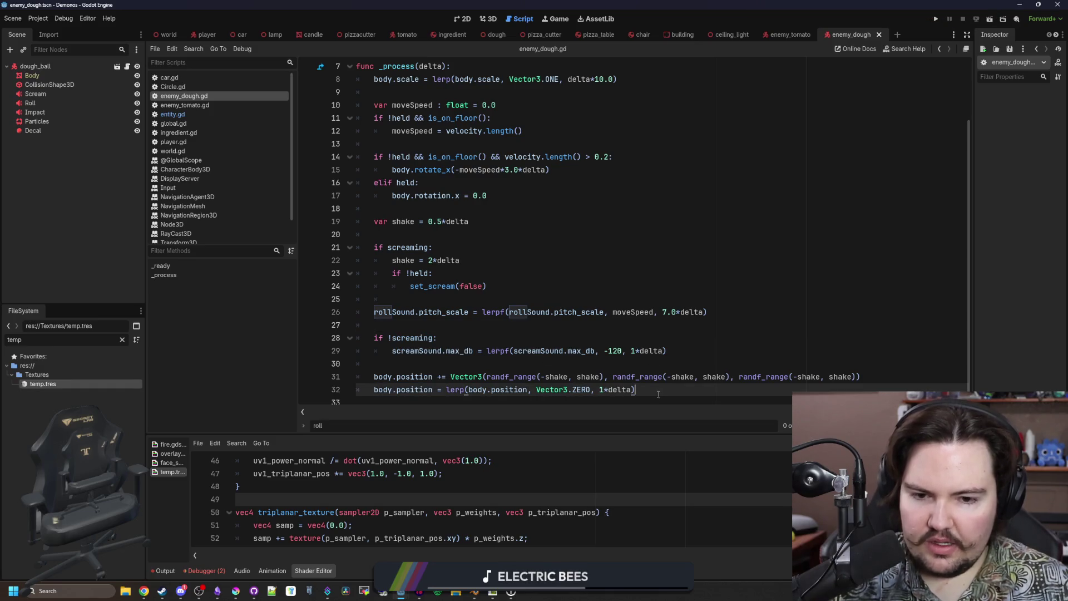
mouse_move(656, 393)
mouse_down()
mouse_move(414, 273)
mouse_move(374, 155)
mouse_up()
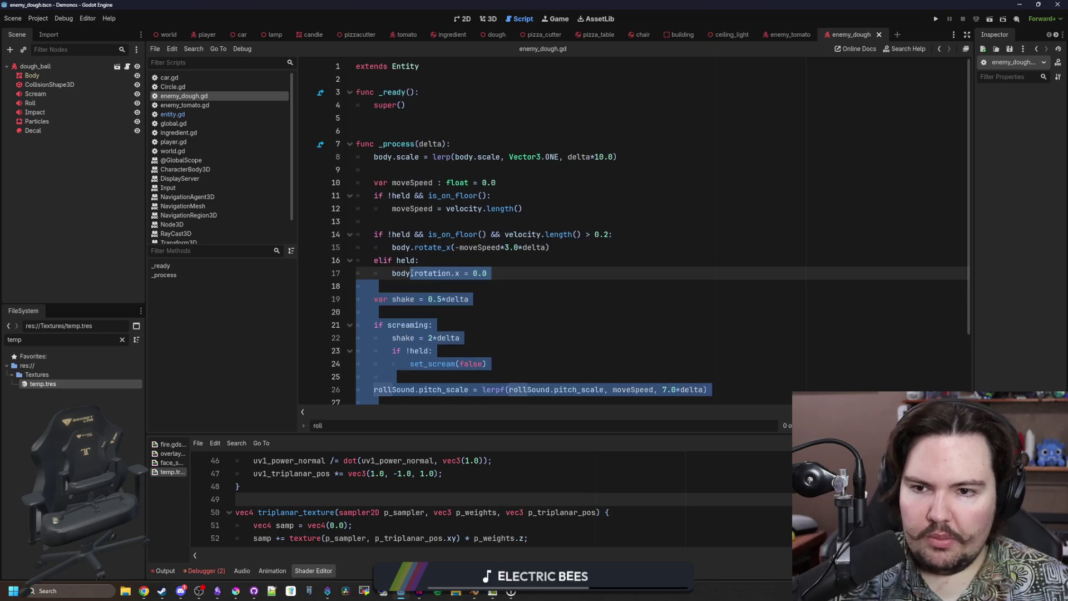
key(BackSpace)
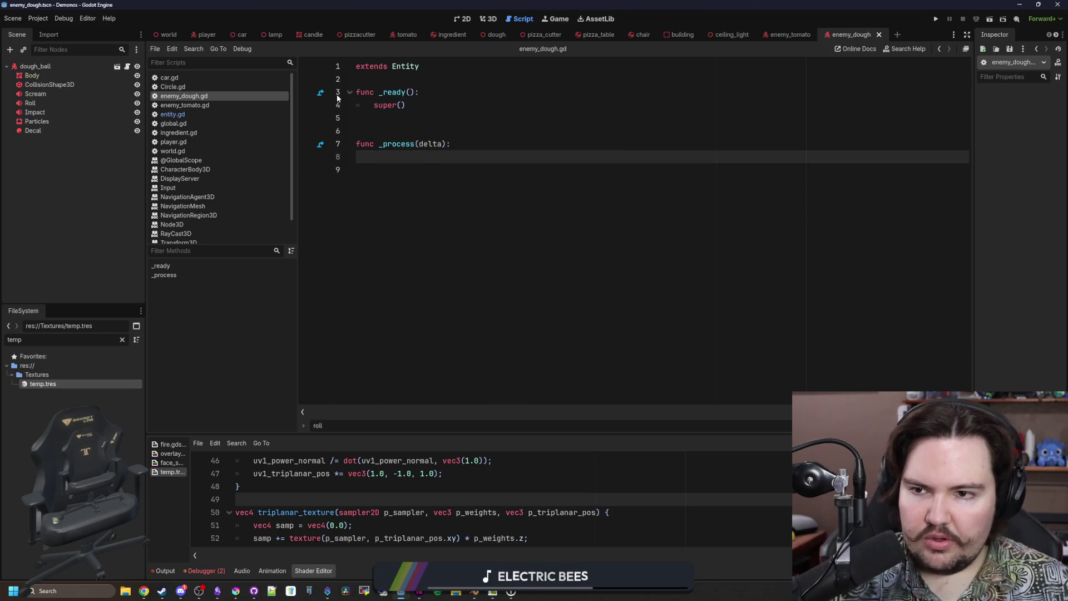
ctrl+click(405, 66)
scroll(443, 236, down, 4)
scroll(443, 236, down, 5)
scroll(442, 236, down, 3)
scroll(443, 237, down, 2)
scroll(442, 236, down, 1)
scroll(445, 240, down, 5)
scroll(445, 240, down, 4)
scroll(444, 239, down, 4)
scroll(444, 240, down, 4)
scroll(443, 240, down, 1)
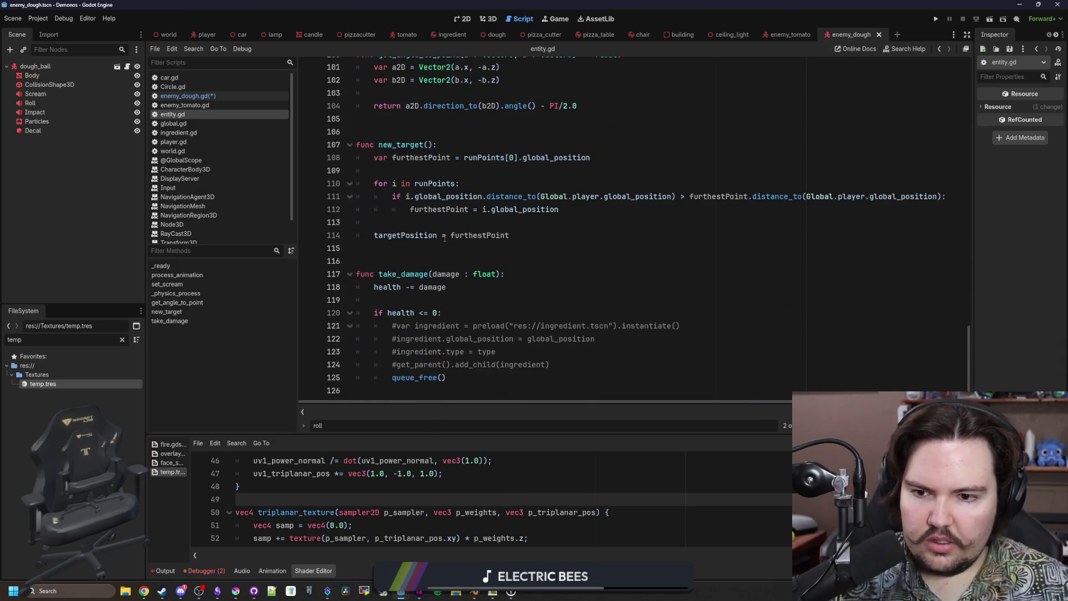
Delete _process and _ready from enemy_dough.gd so only 'extends Entity' remains.
click(420, 247)
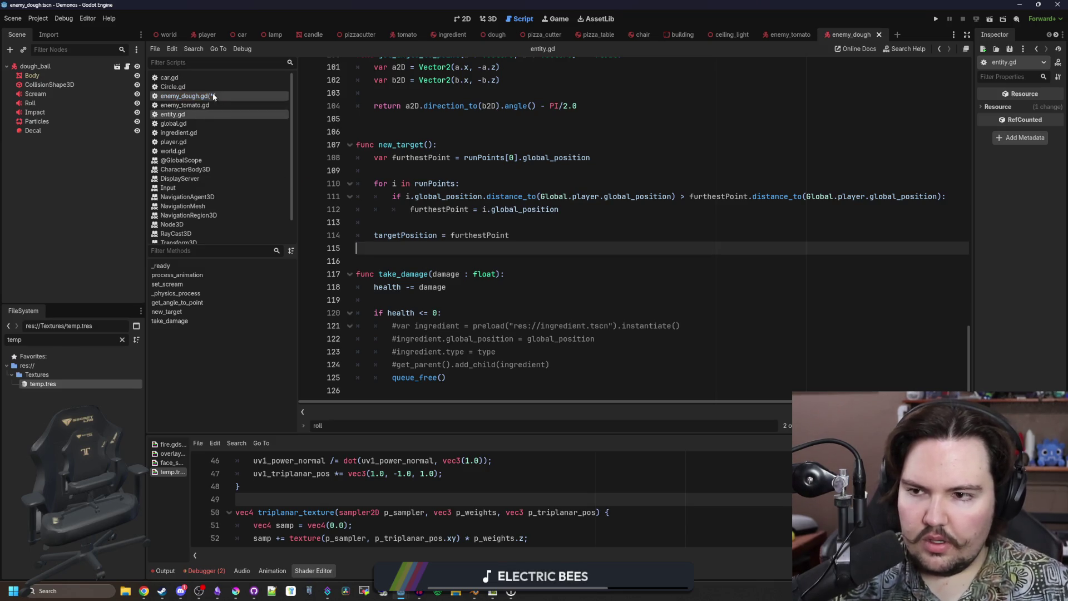
click(183, 96)
scroll(584, 251, down, 3)
scroll(585, 251, up, 1)
drag(655, 364, 350, 154)
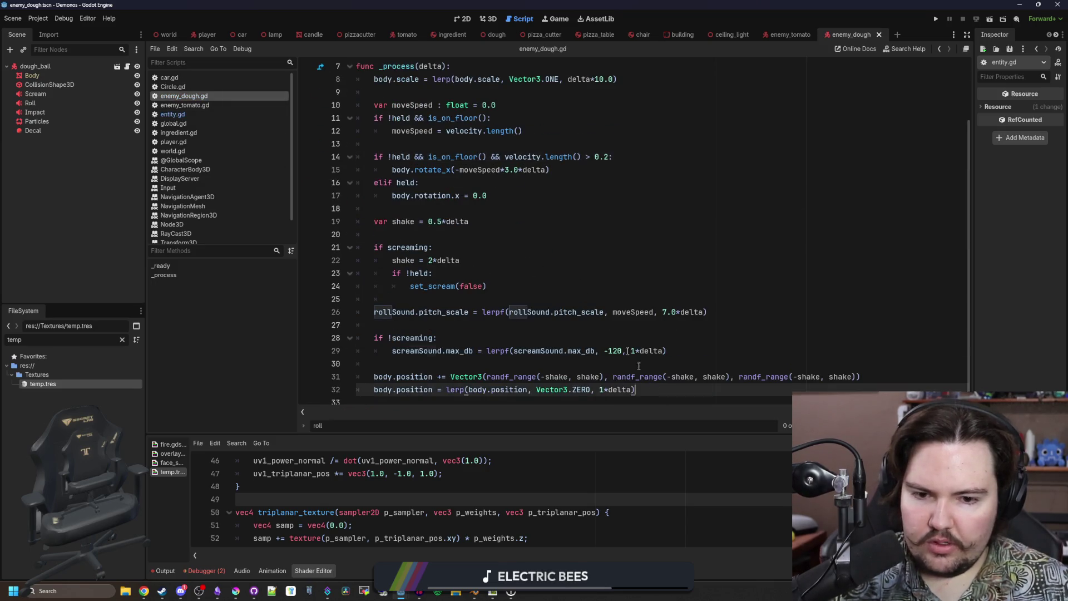
key(Delete)
mouse_move(417, 105)
mouse_down()
mouse_move(356, 92)
mouse_move(359, 79)
mouse_up()
click(383, 79)
key(BackSpace)
Paste the _process movement and shake code into entity.gd and clear the file filter.
key(Up)
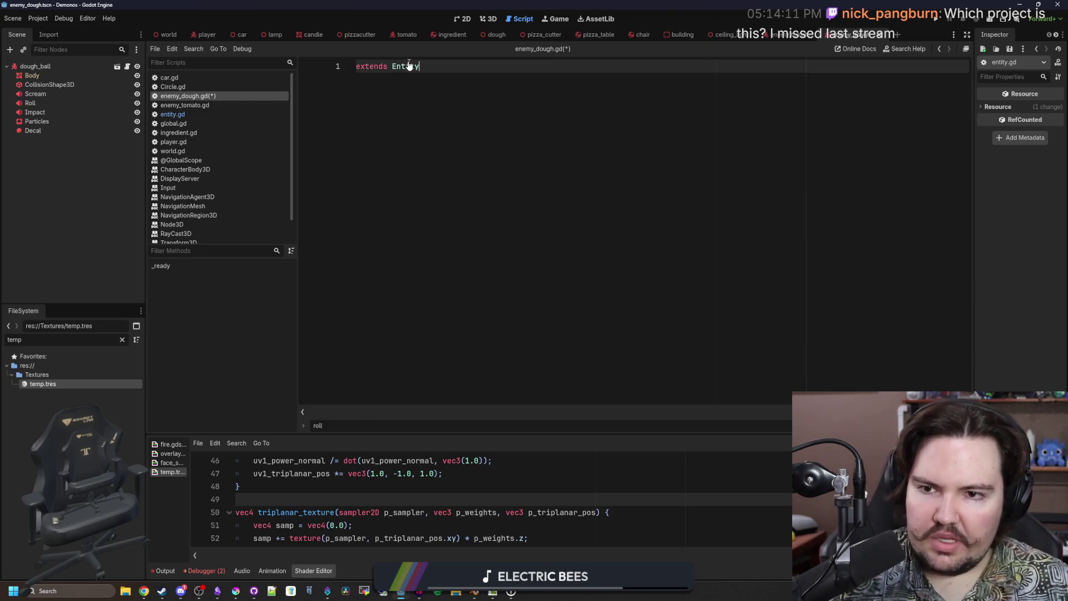
click(173, 114)
scroll(382, 261, down, 1)
key(ctrl+v)
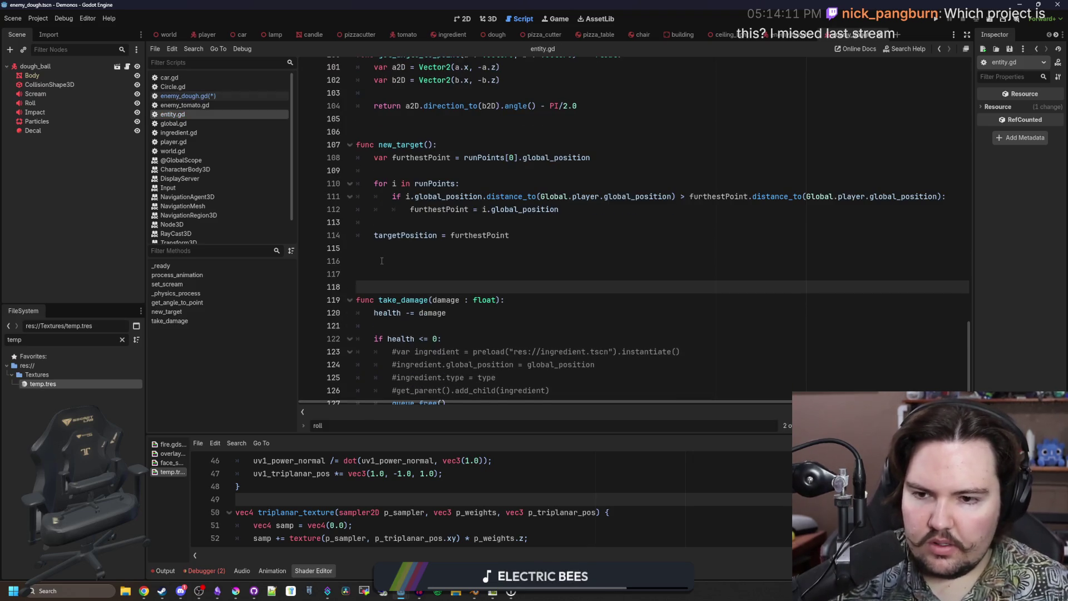
scroll(585, 292, down, 2)
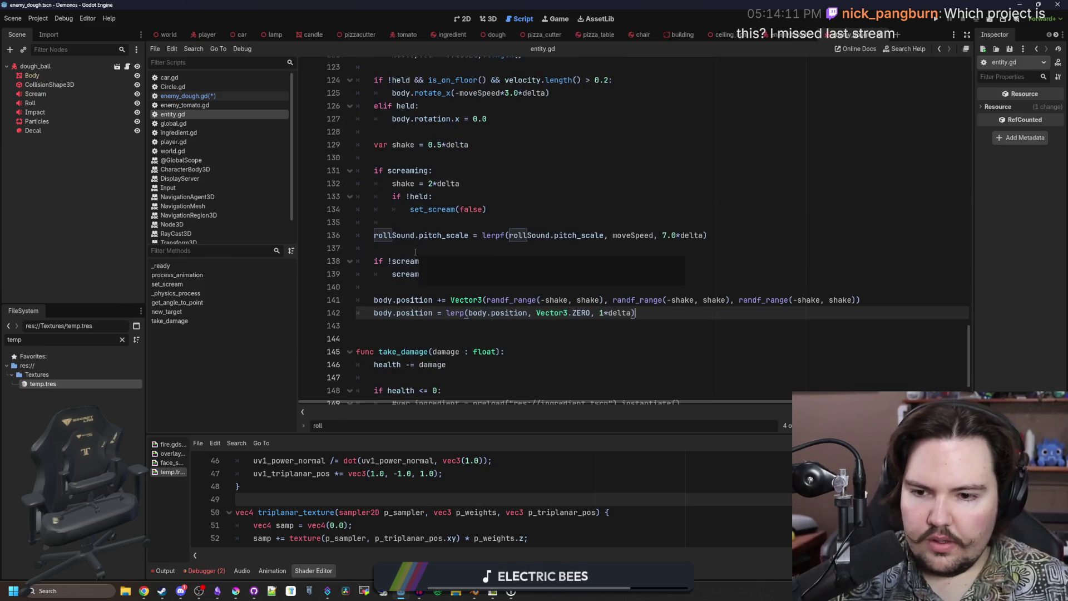
scroll(597, 222, up, 3)
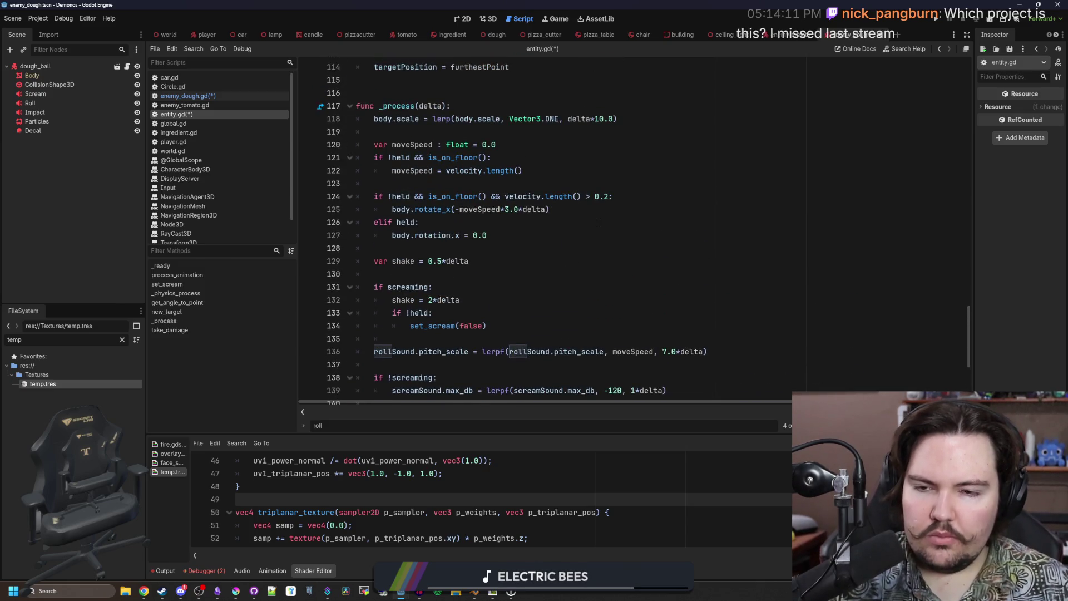
scroll(598, 223, up, 5)
scroll(584, 251, up, 5)
scroll(543, 234, up, 5)
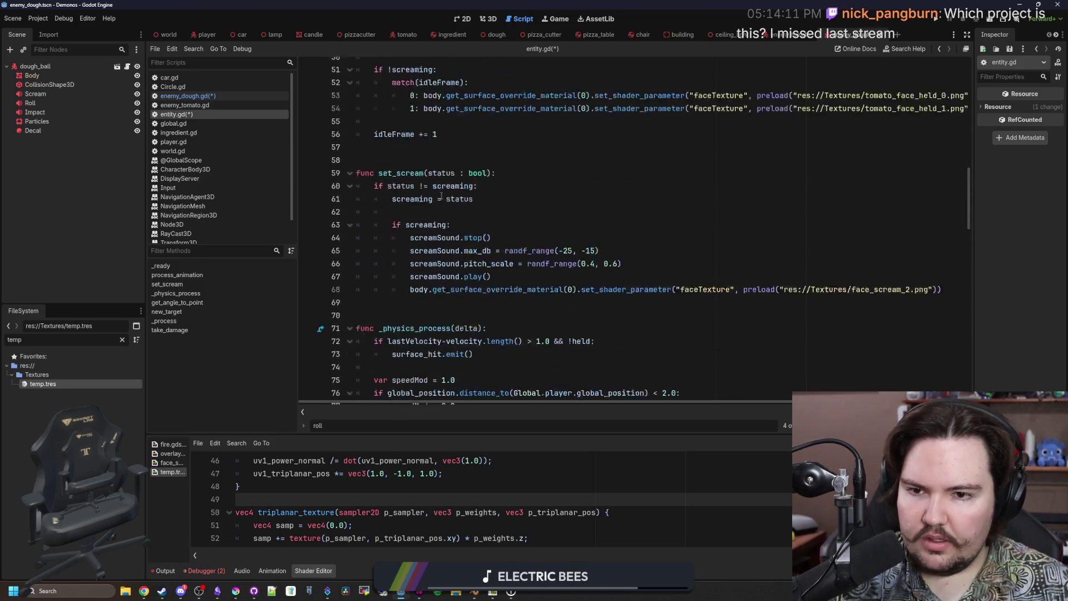
click(440, 195)
click(184, 96)
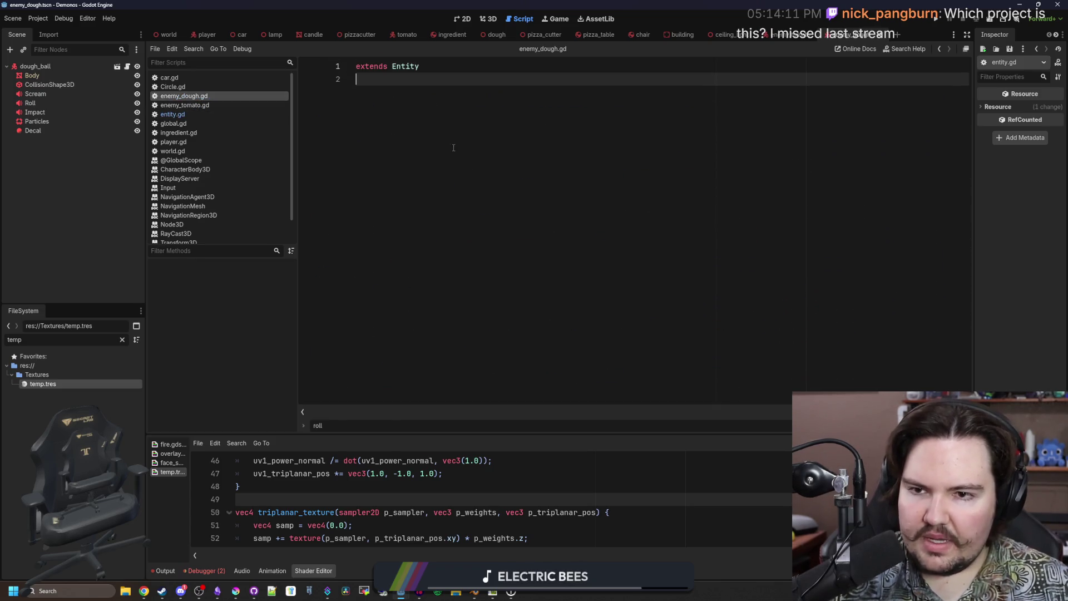
click(122, 340)
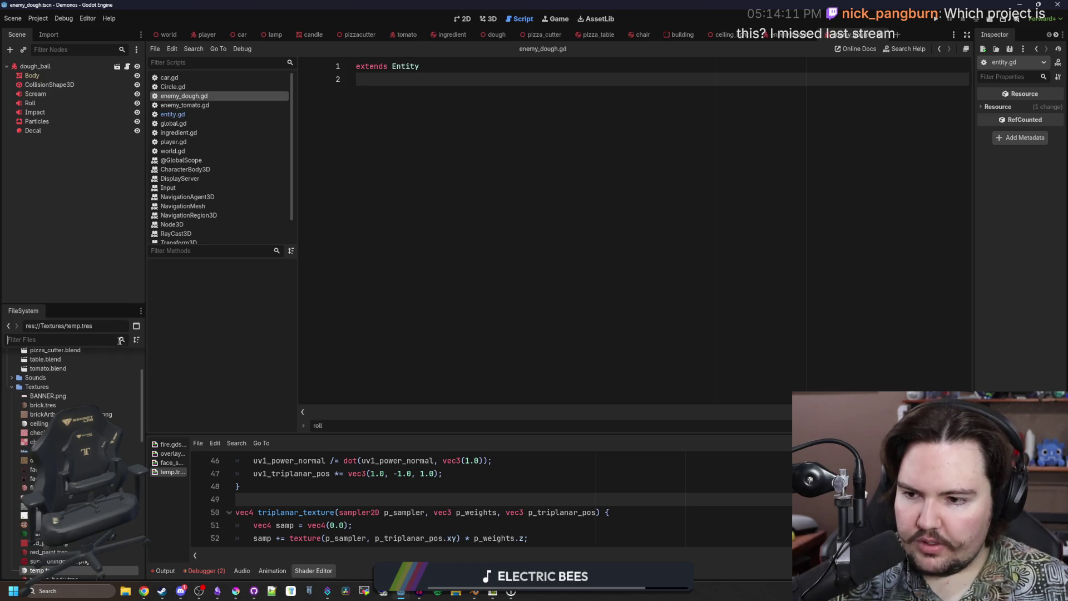
text(tomat)
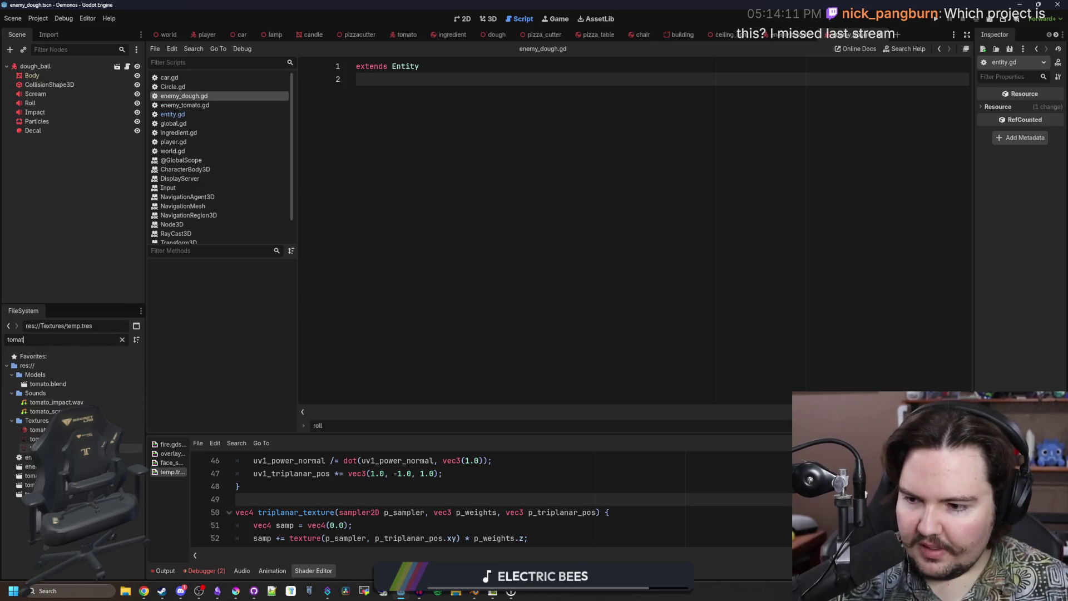
Reduce enemy_tomato.gd to just 'extends Entity' and save the scripts.
key(Return)
scroll(534, 251, down, 5)
scroll(534, 251, down, 5)
scroll(534, 251, down, 3)
drag(495, 394, 405, 86)
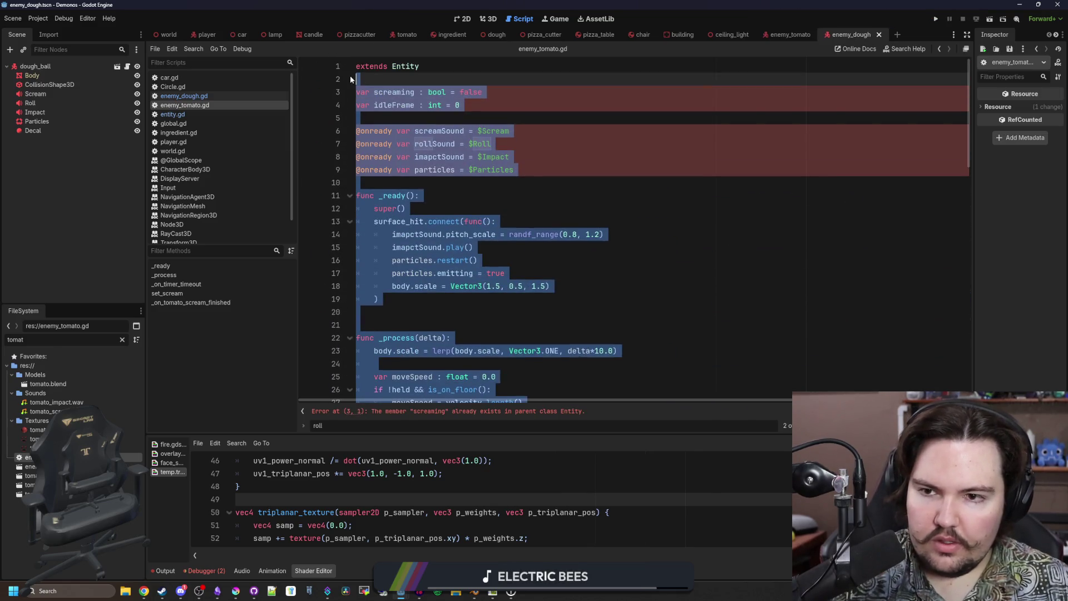
key(BackSpace)
key(Down)
key(ctrl+s)
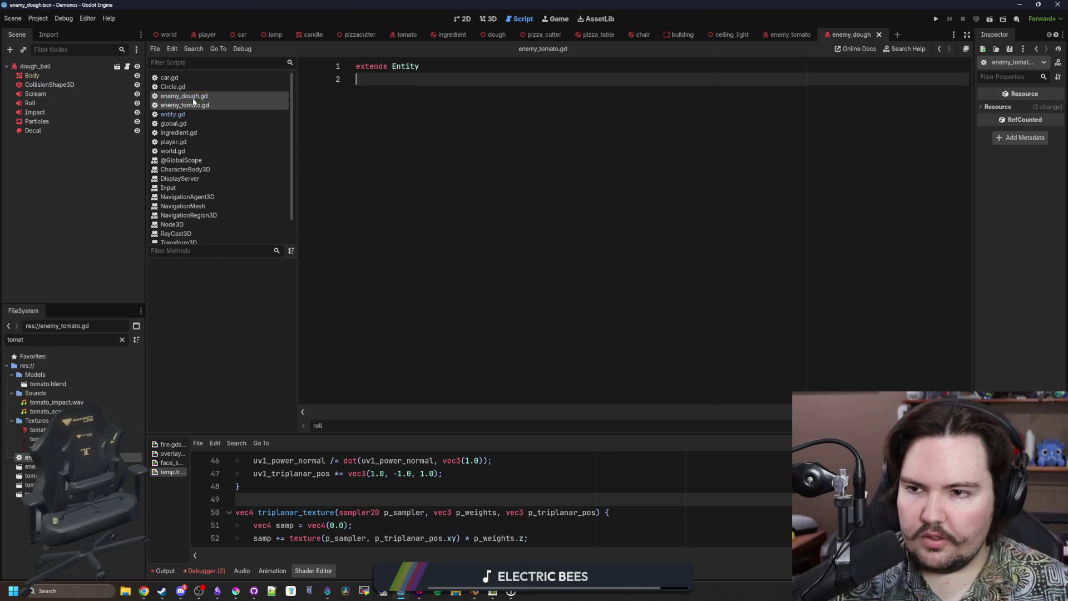
click(184, 96)
click(173, 115)
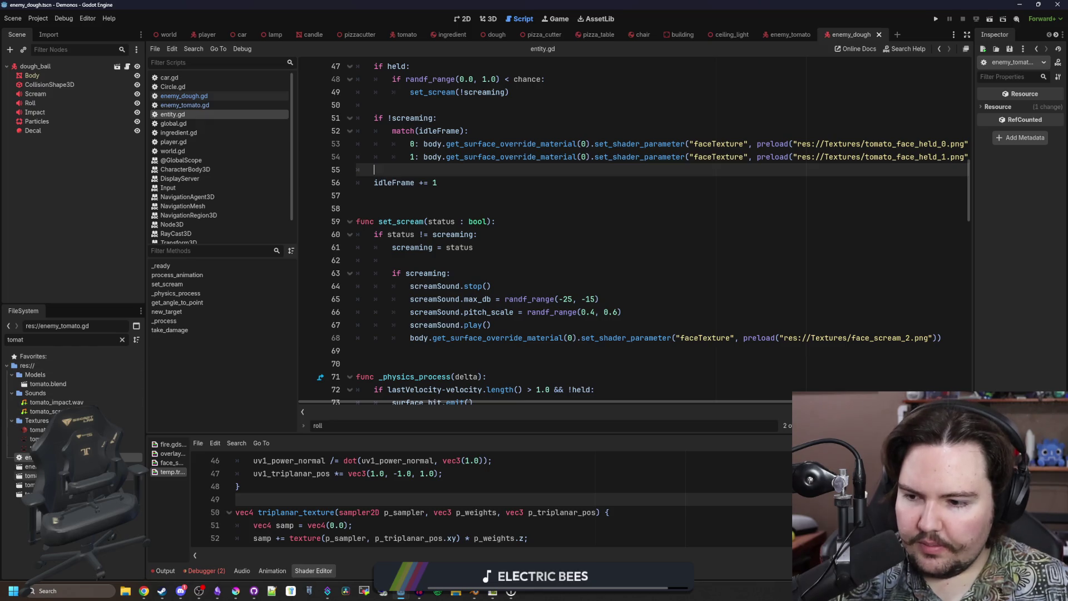
Select the AnimateTimer node in the tomato enemy scene for deletion.
click(790, 34)
click(43, 102)
key(Delete)
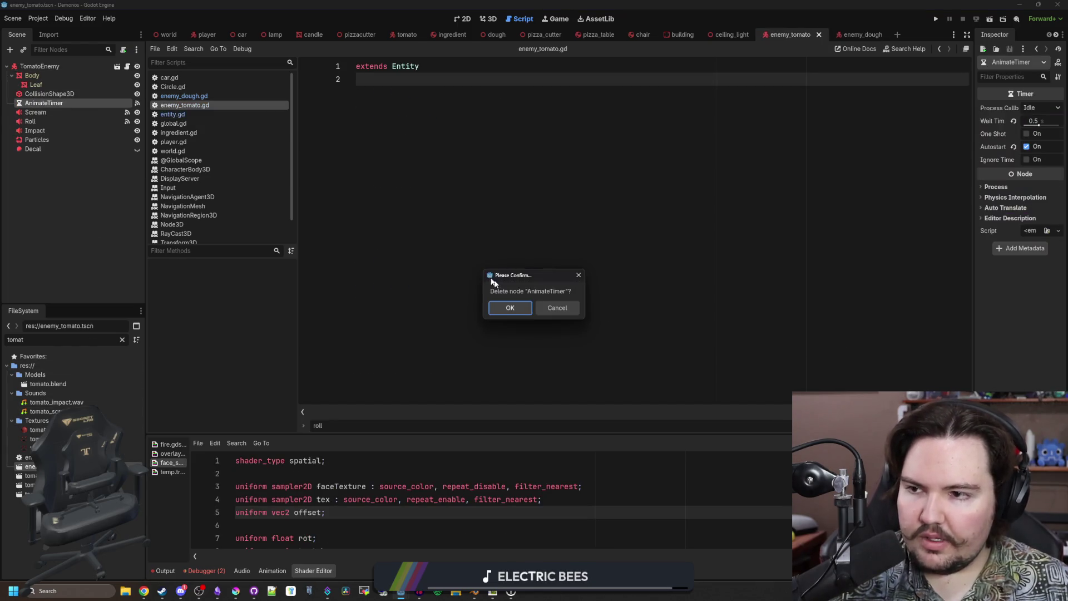
Confirm deleting AnimateTimer, save the tomato scene and make its face decal visible in 3D.
click(509, 311)
key(ctrl+s)
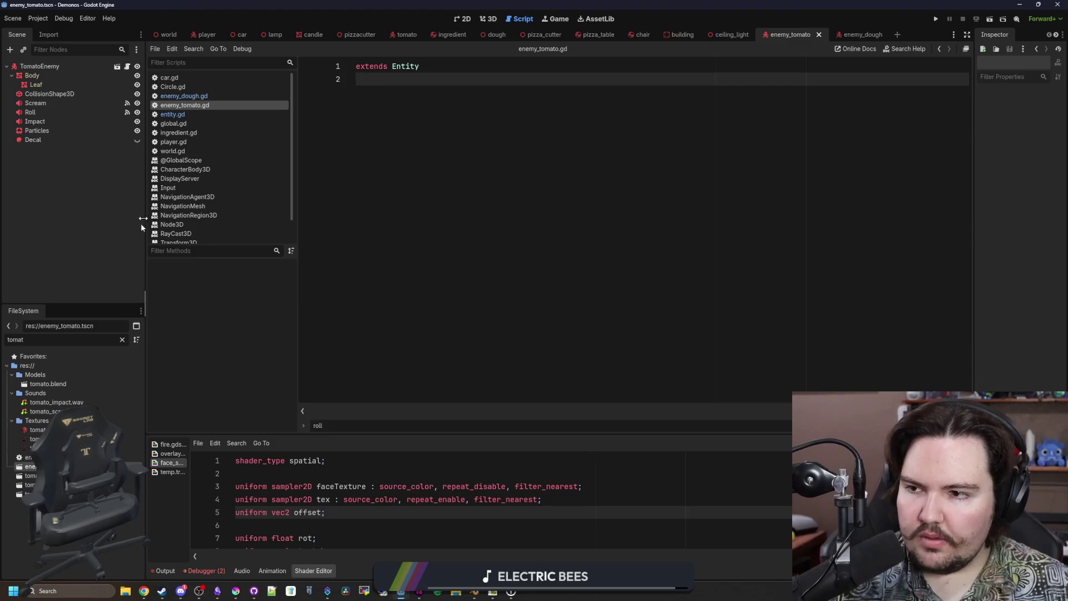
click(492, 19)
key(ctrl+s)
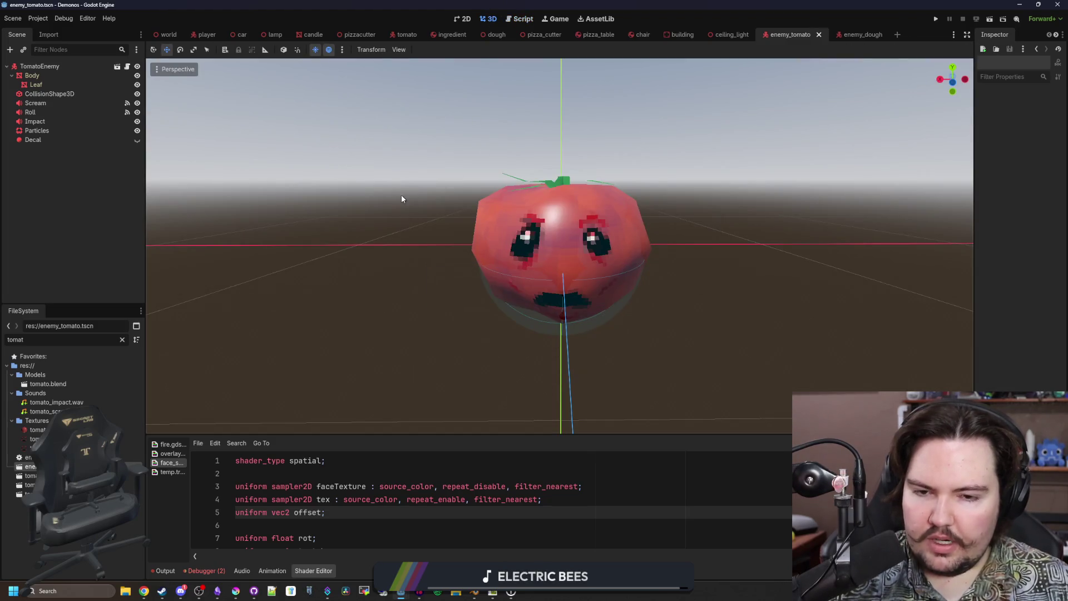
key(ctrl+s)
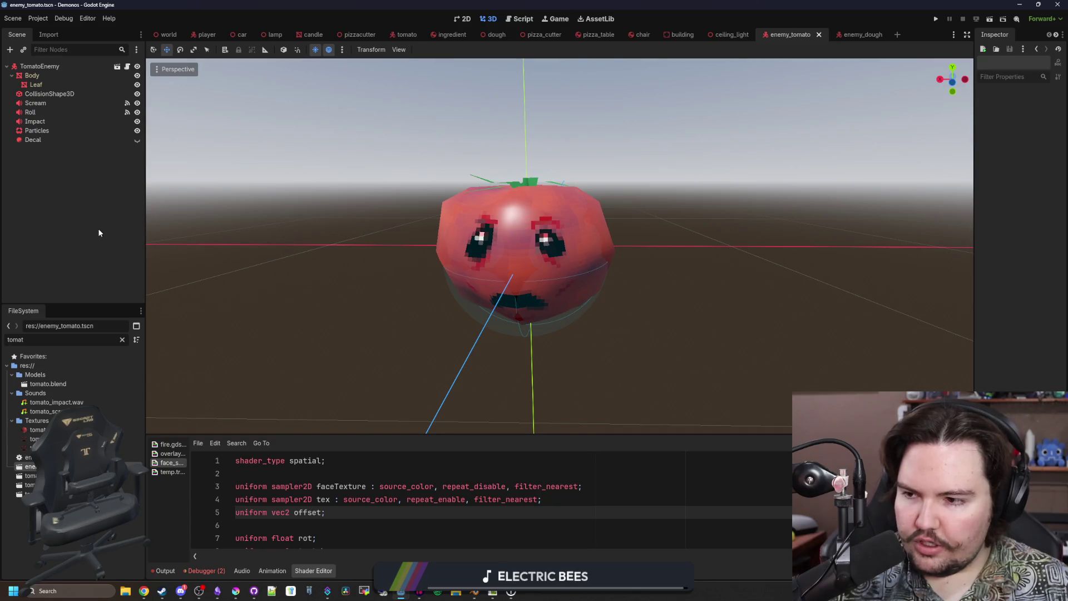
key(ctrl+s)
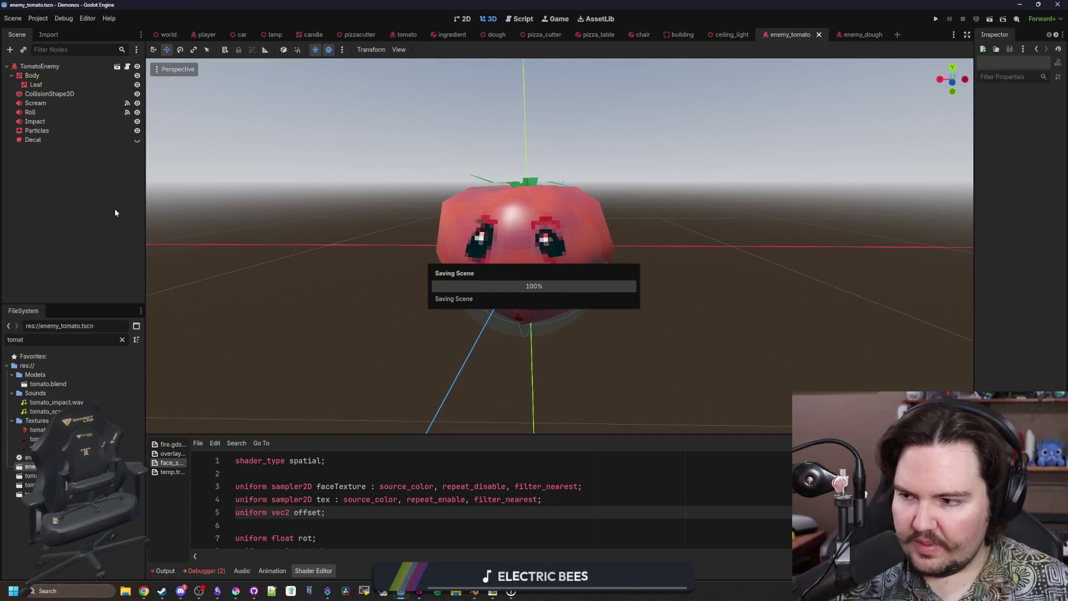
click(138, 140)
scroll(317, 189, up, 4)
Shrink the tomato's Decal box height to 0.184 with its Y size handle.
middle_click(375, 209)
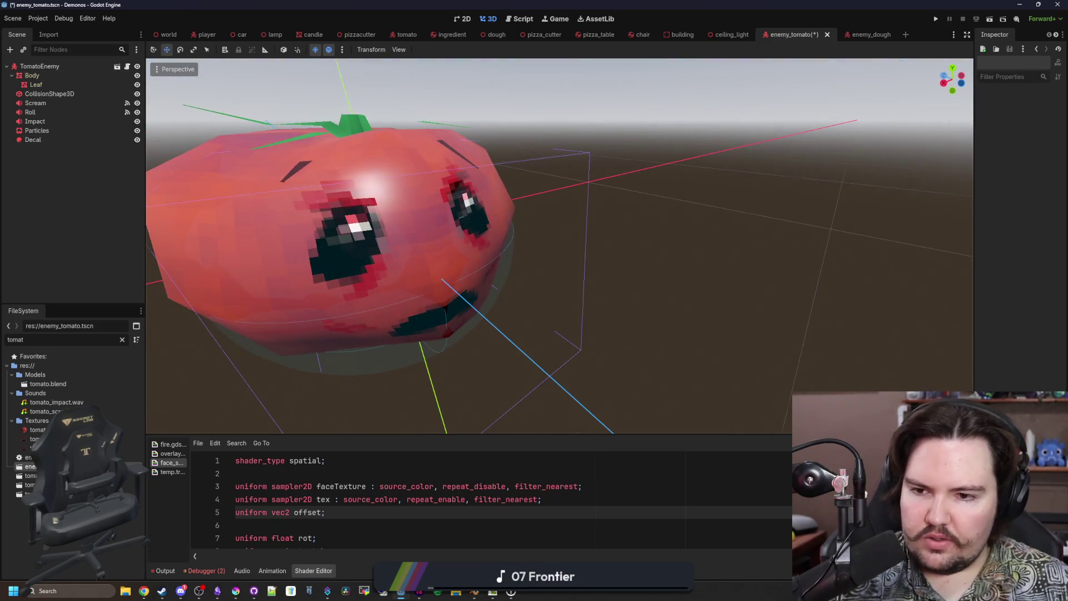
click(34, 140)
scroll(376, 234, up, 2)
drag(376, 234, 493, 275)
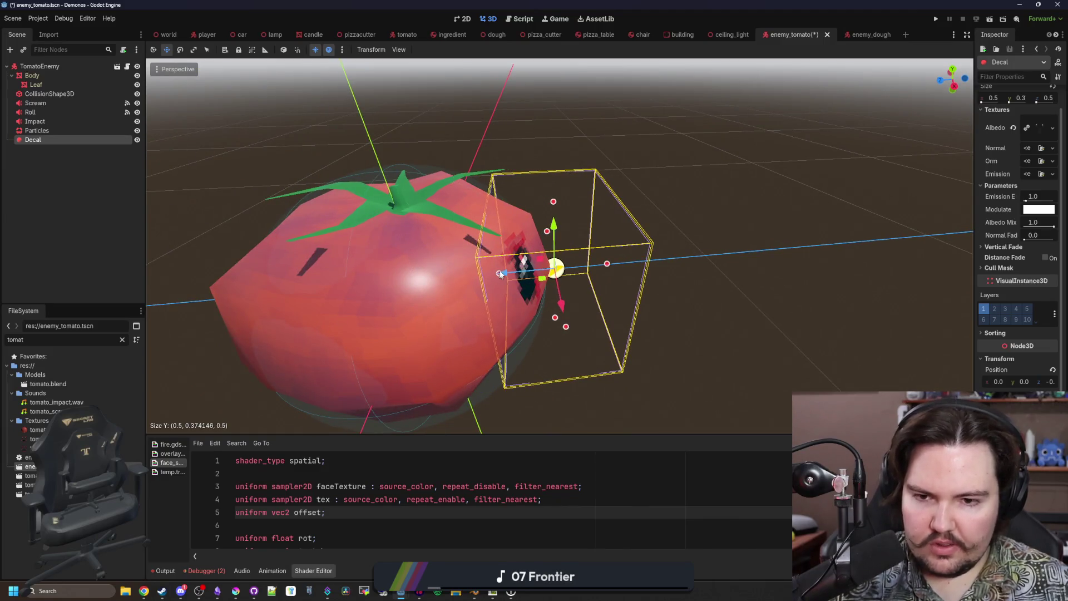
drag(612, 265, 585, 267)
Set the decal's Vertical Fade Upper and Lower to 0 and save the scene.
drag(976, 242, 723, 242)
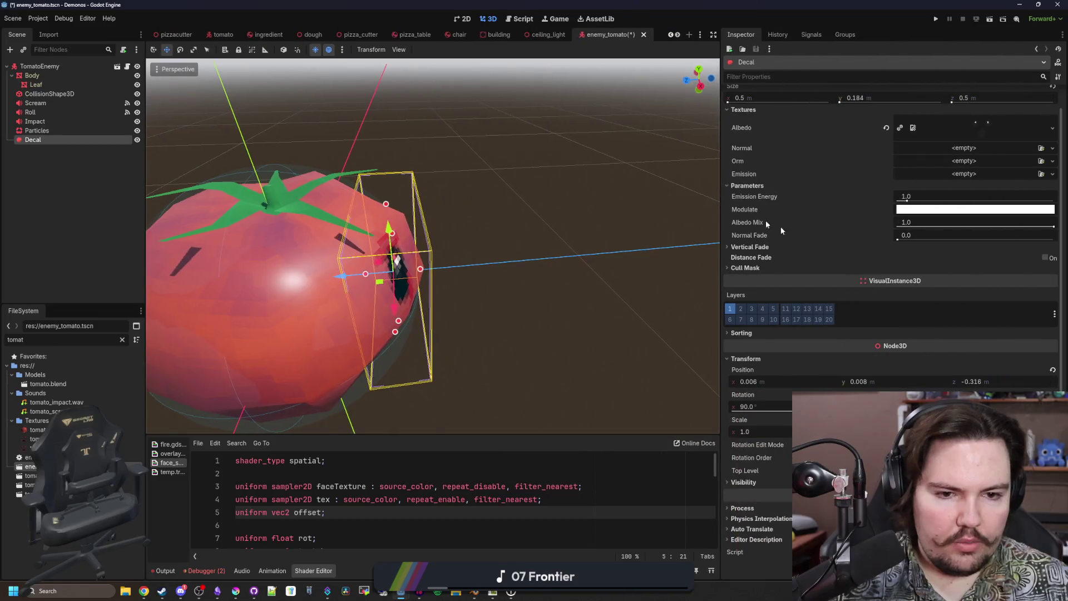
click(944, 261)
click(922, 261)
text(0)
click(922, 282)
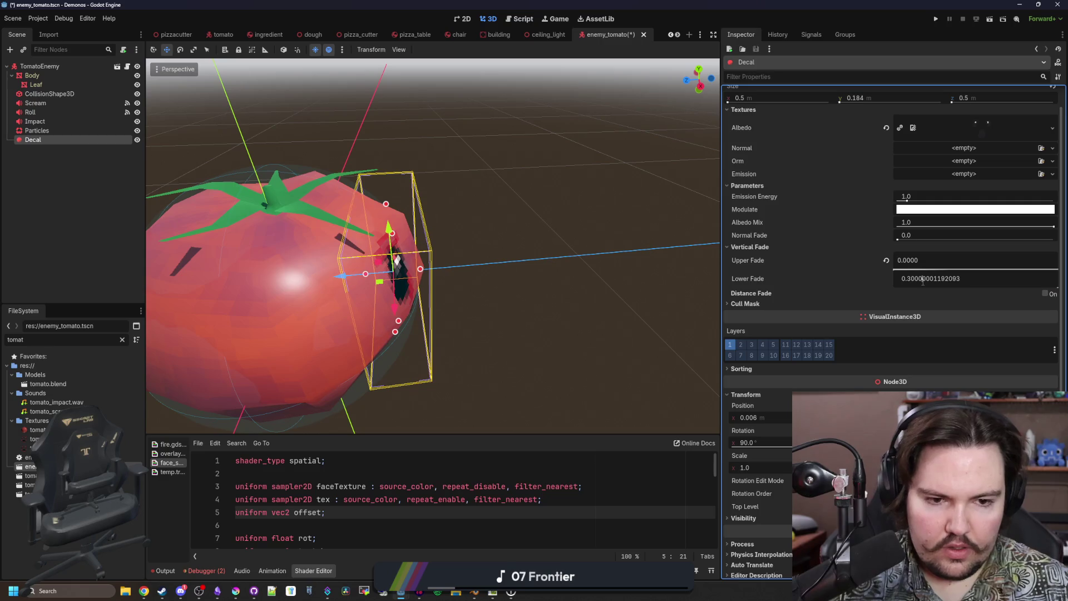
text(0)
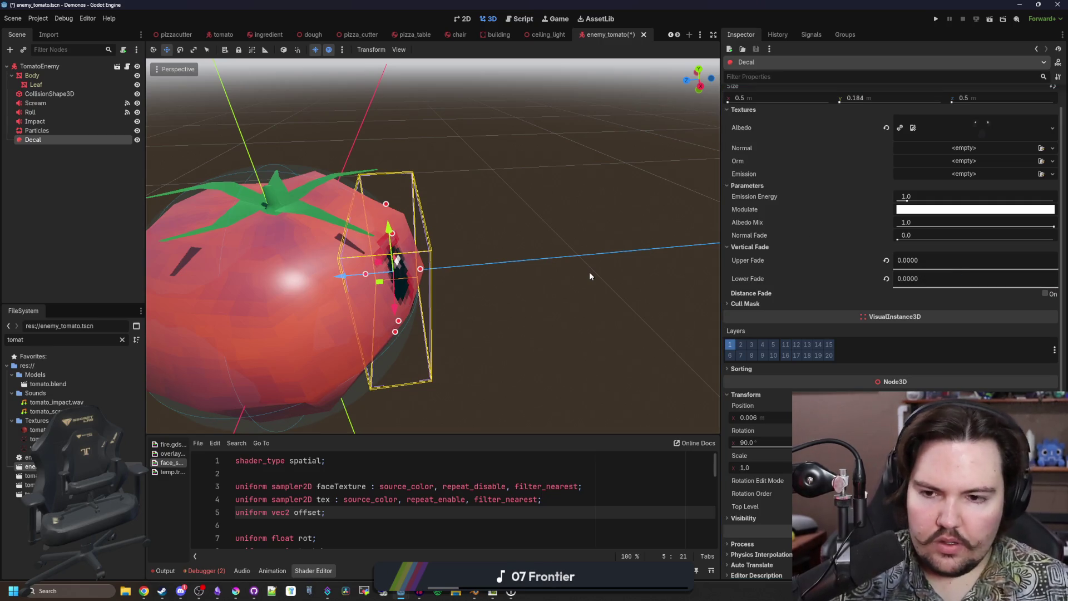
click(589, 271)
key(ctrl+s)
scroll(497, 240, up, 4)
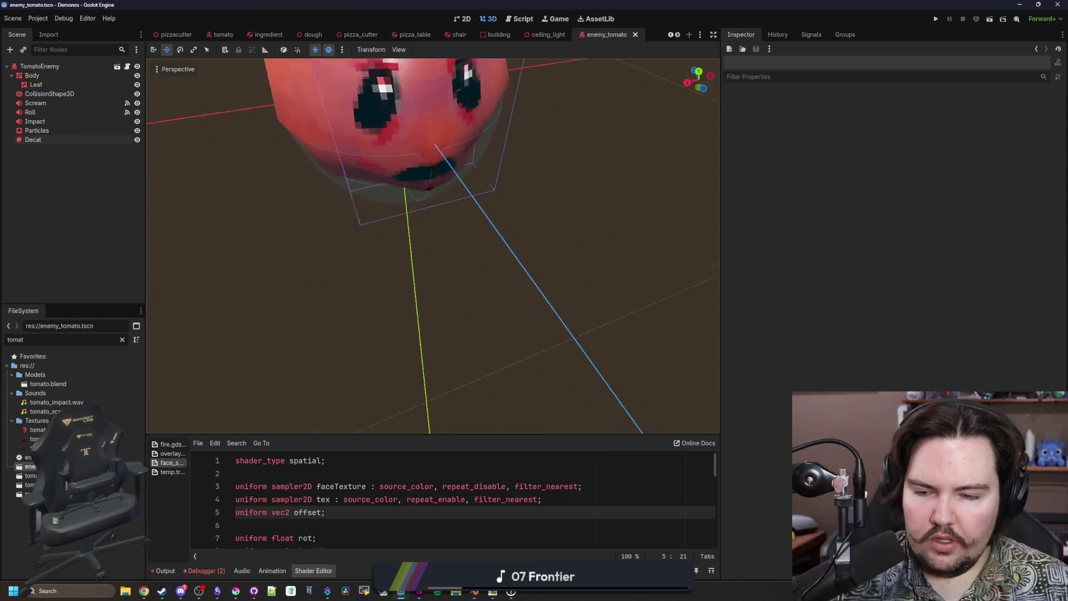
key(ctrl+s)
scroll(417, 276, down, 3)
click(31, 75)
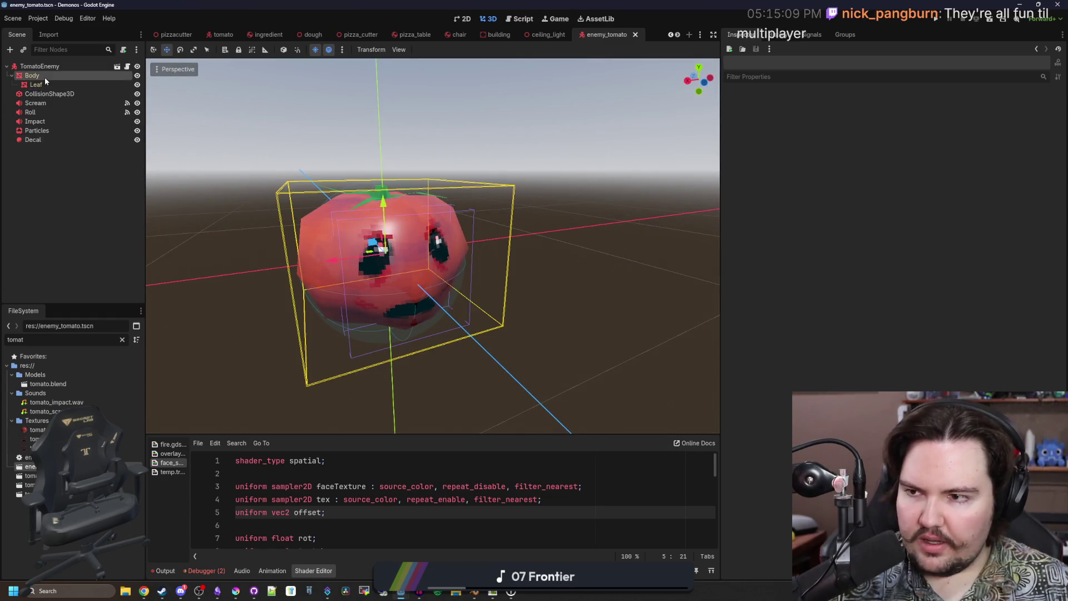
Replace Body's face-shader override with a new StandardMaterial3D using the red tomato albedo texture.
right_click(952, 243)
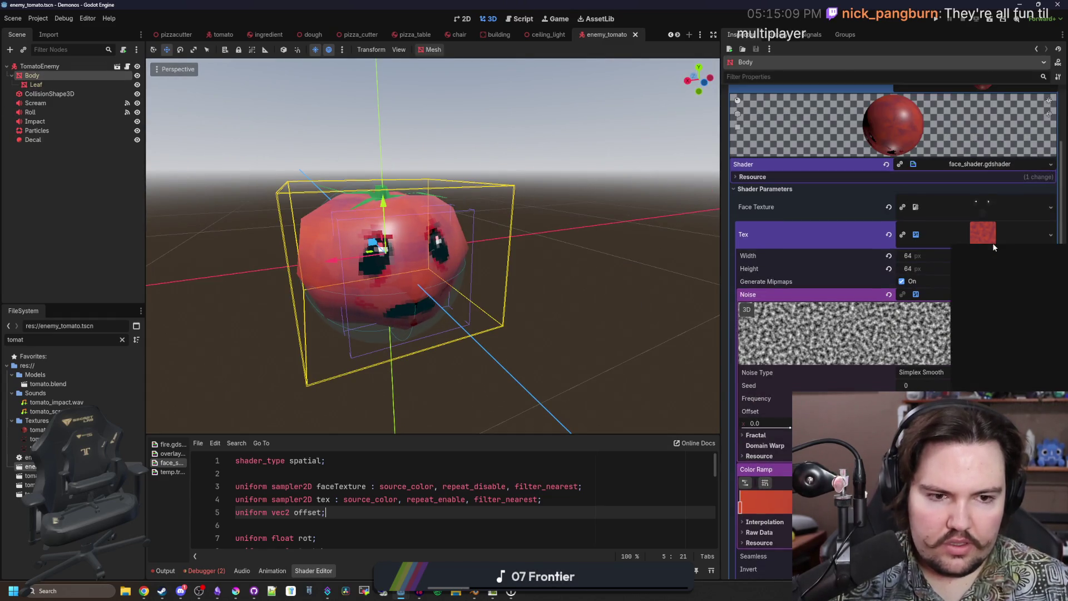
key(Escape)
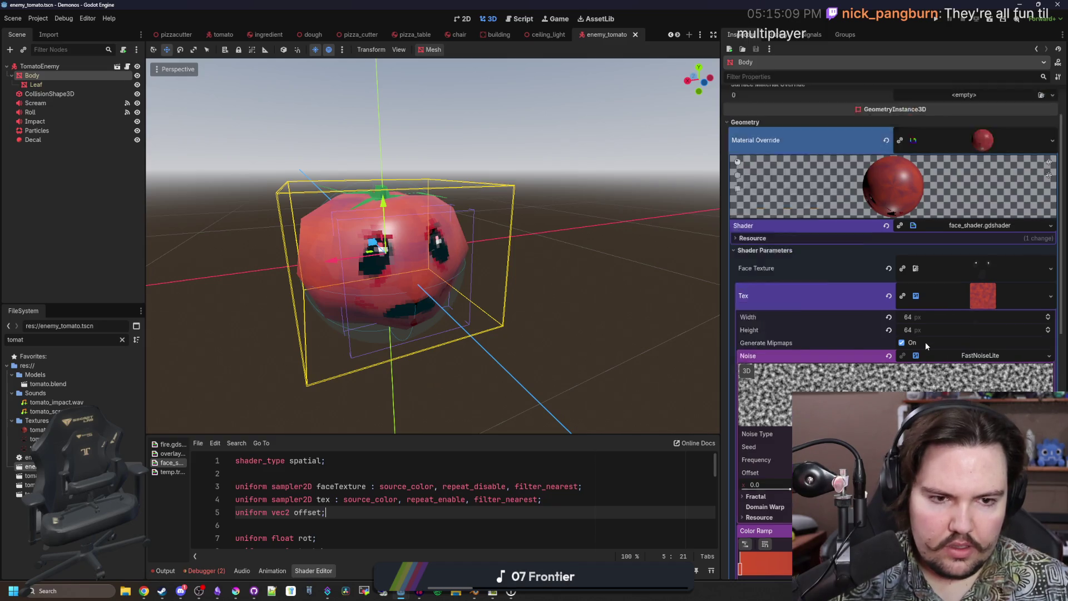
scroll(919, 288, up, 3)
click(886, 200)
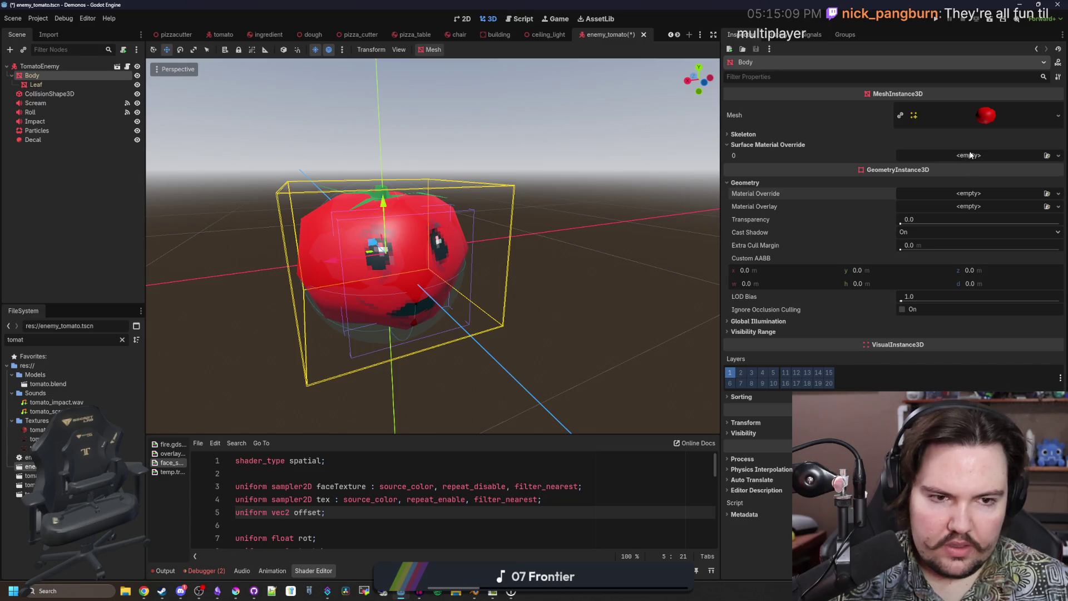
click(968, 194)
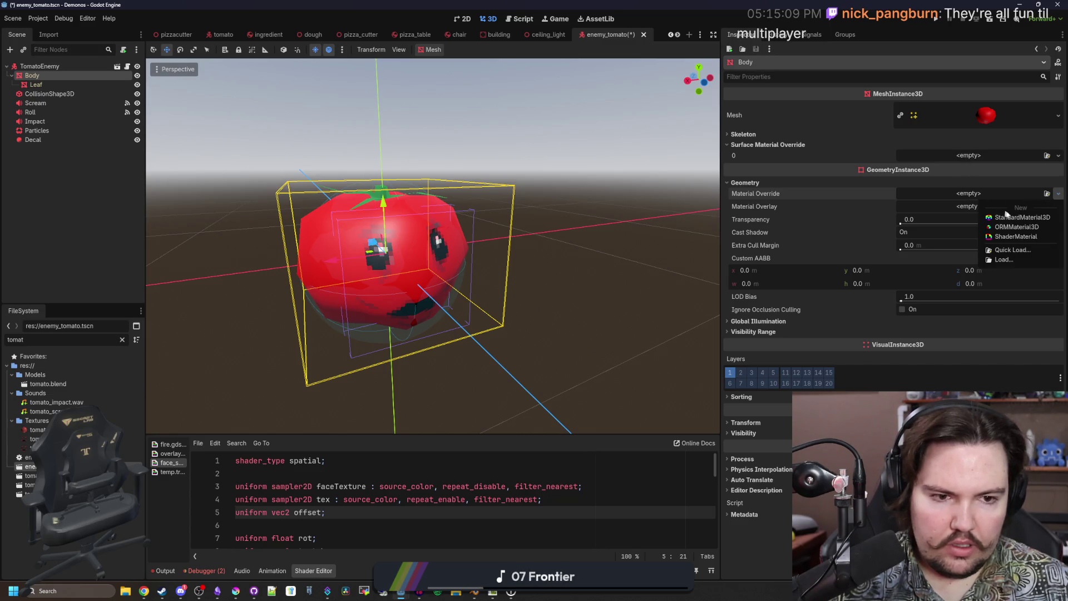
click(1010, 216)
right_click(980, 201)
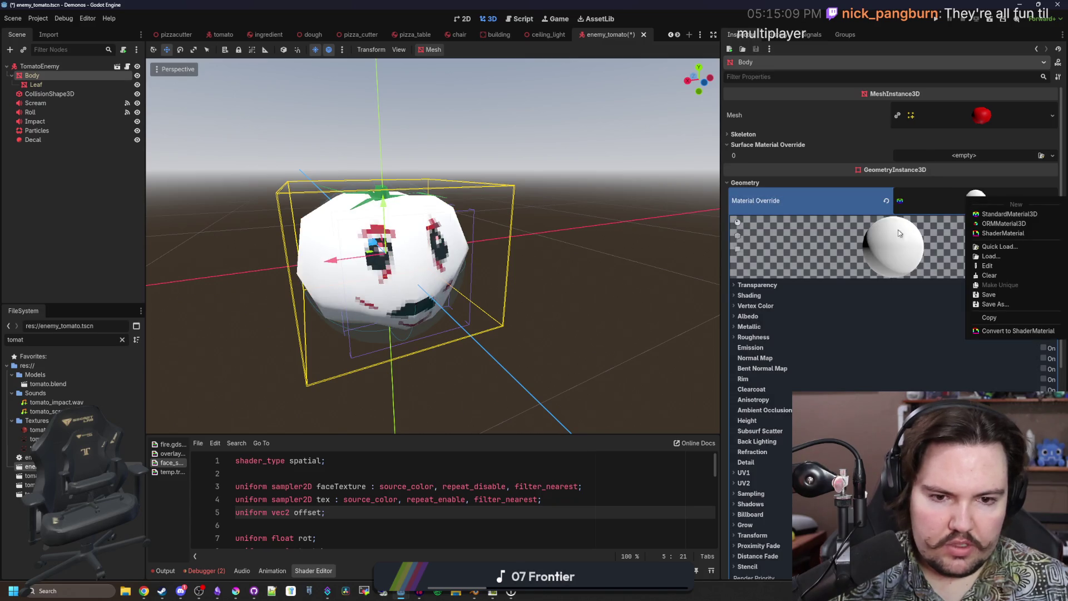
click(759, 338)
click(748, 317)
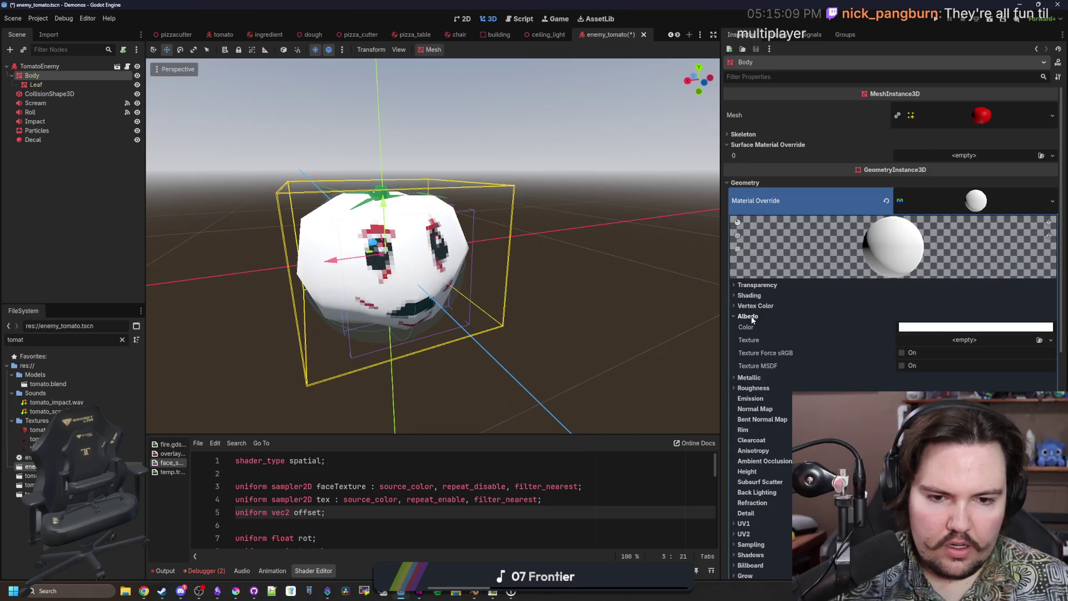
click(962, 340)
click(994, 389)
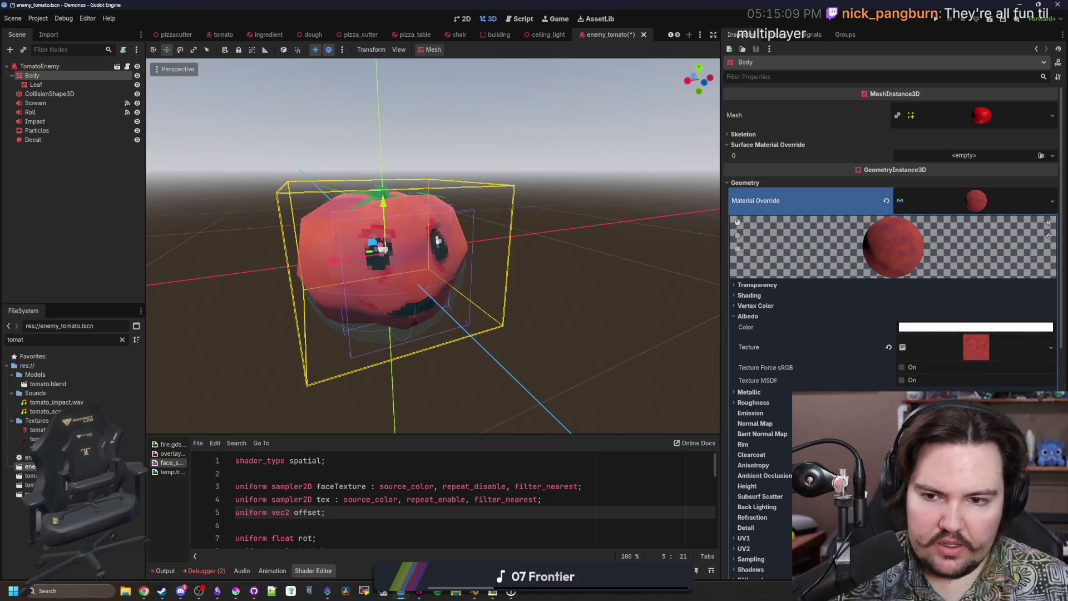
key(ctrl+s)
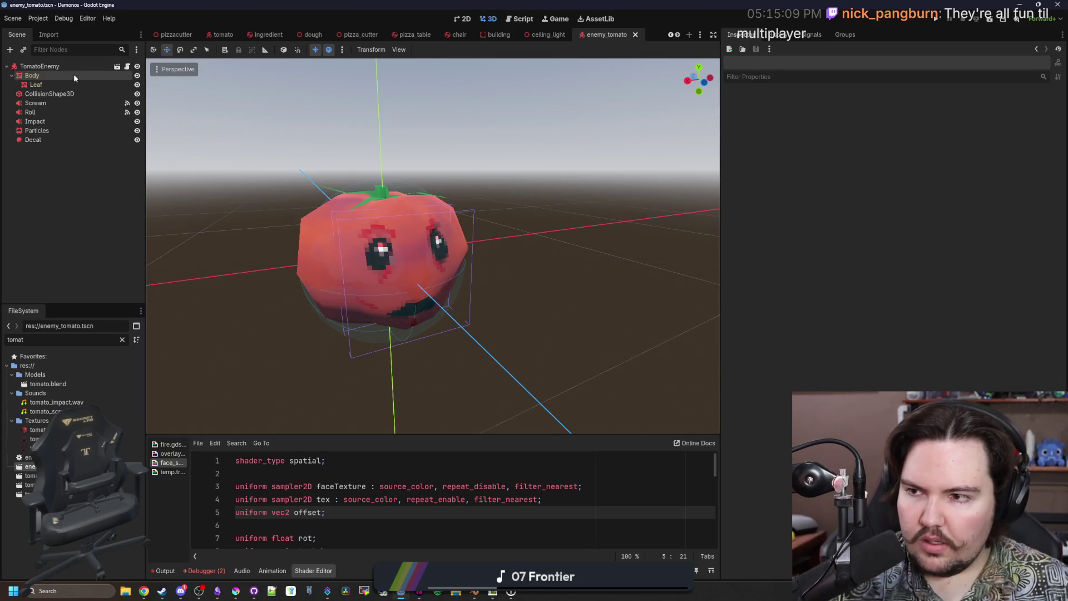
Save the new body material to its own file tomato.tres.
click(74, 75)
click(1041, 200)
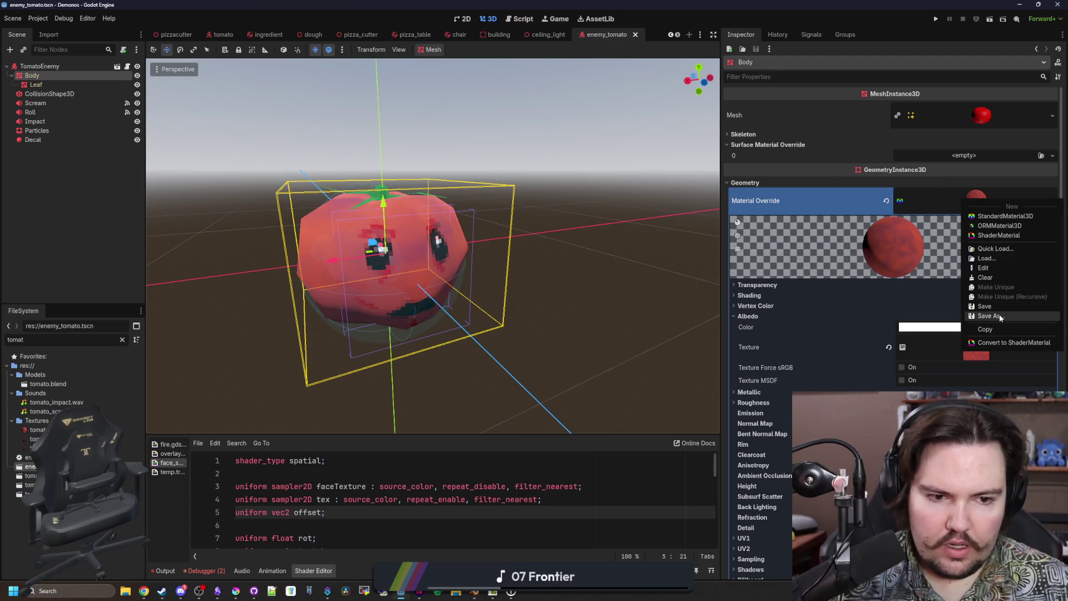
click(999, 316)
text(tomato)
click(511, 311)
click(454, 435)
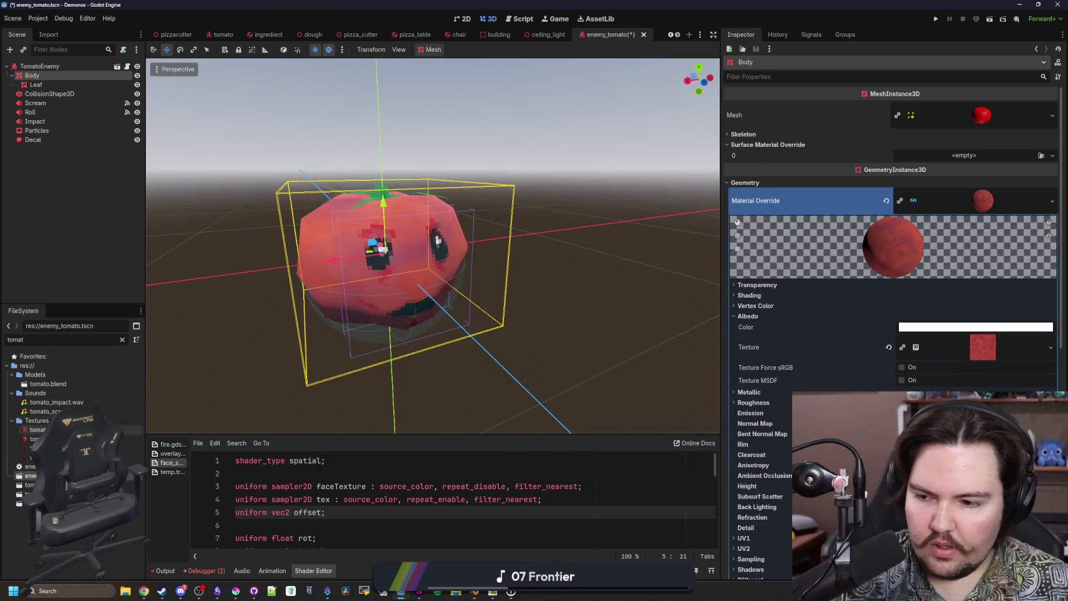
Delete the old tomato_body.tres file, save the scene and bring up enemy_tomato.gd.
click(123, 340)
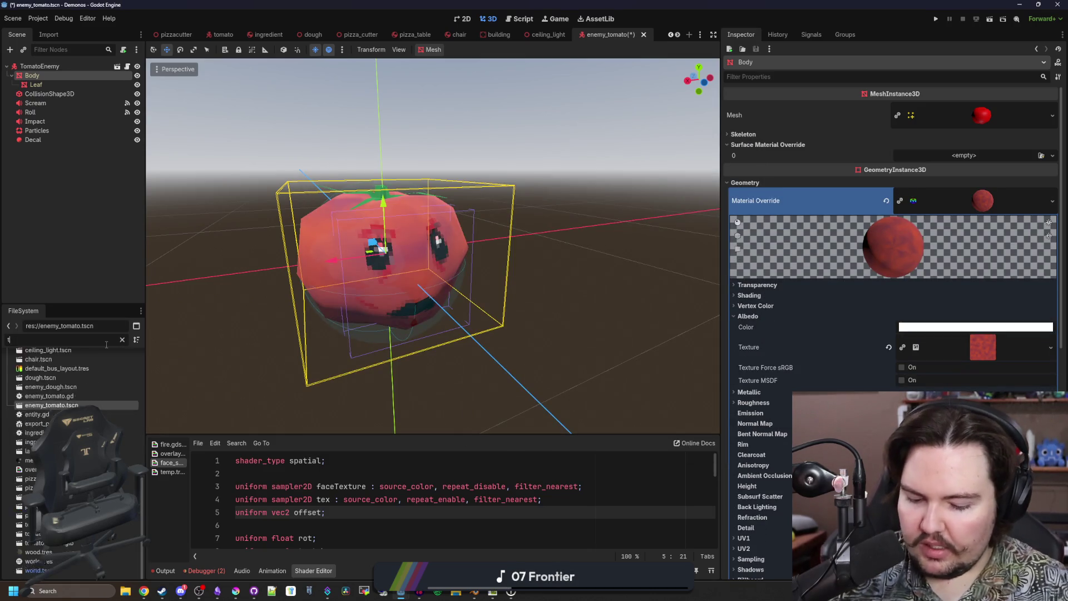
text(tomato)
right_click(93, 420)
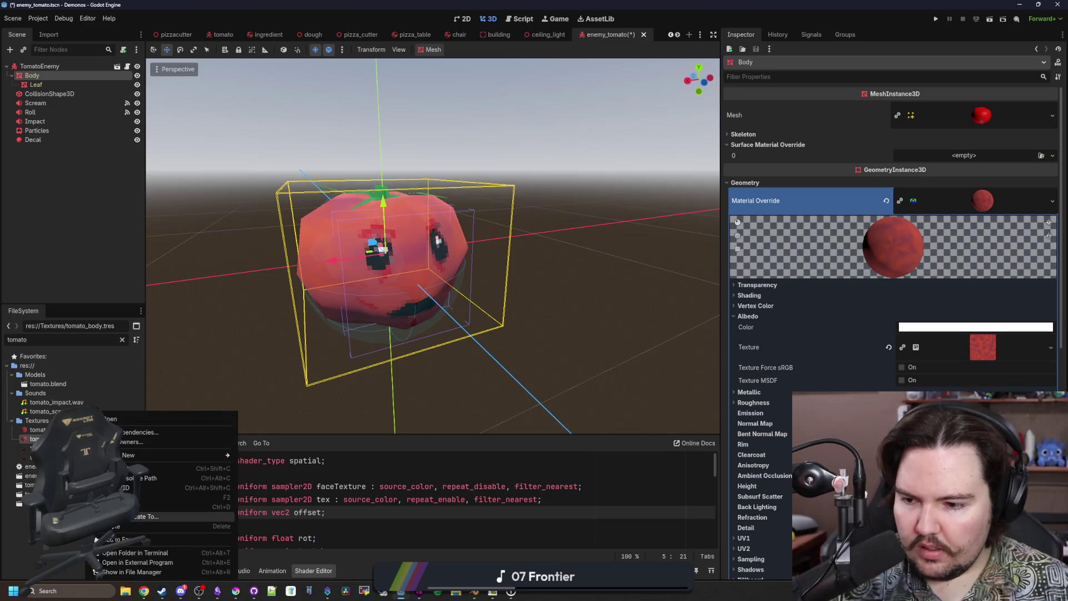
click(123, 528)
click(472, 341)
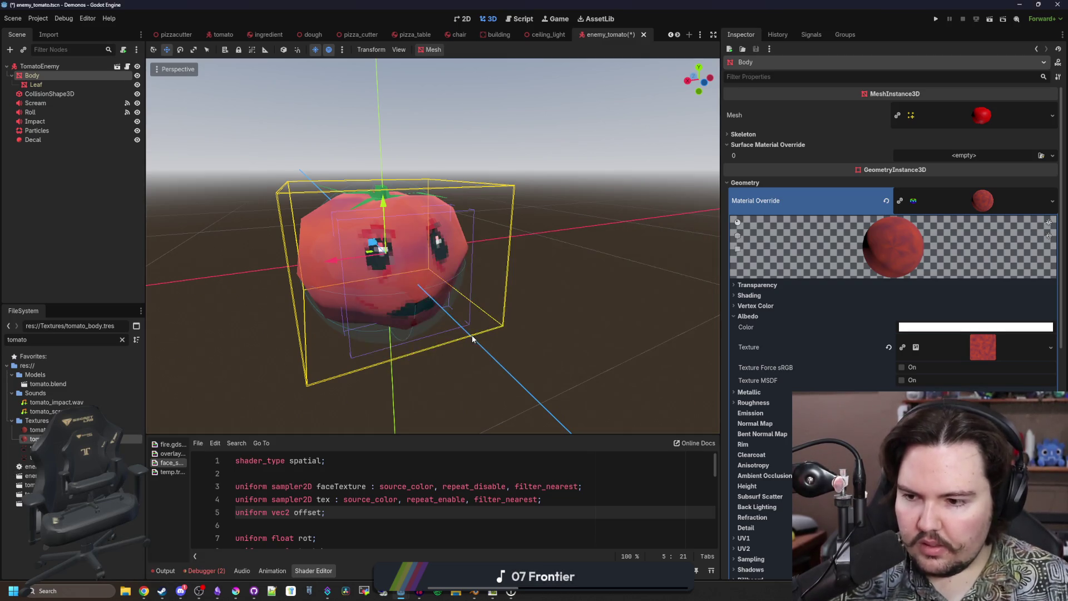
key(ctrl+s)
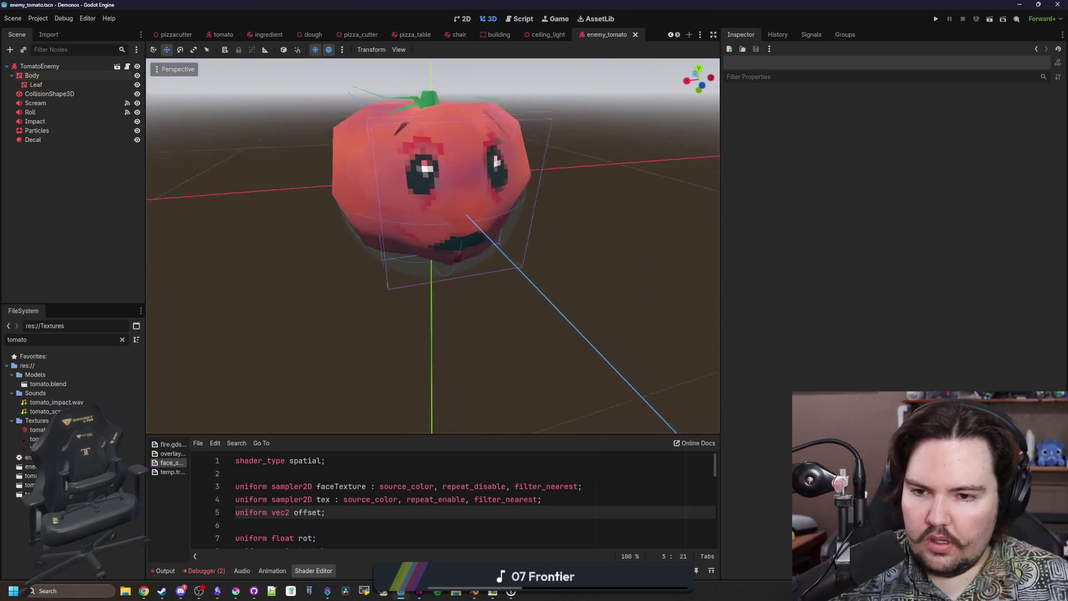
scroll(384, 250, up, 6)
scroll(434, 251, down, 5)
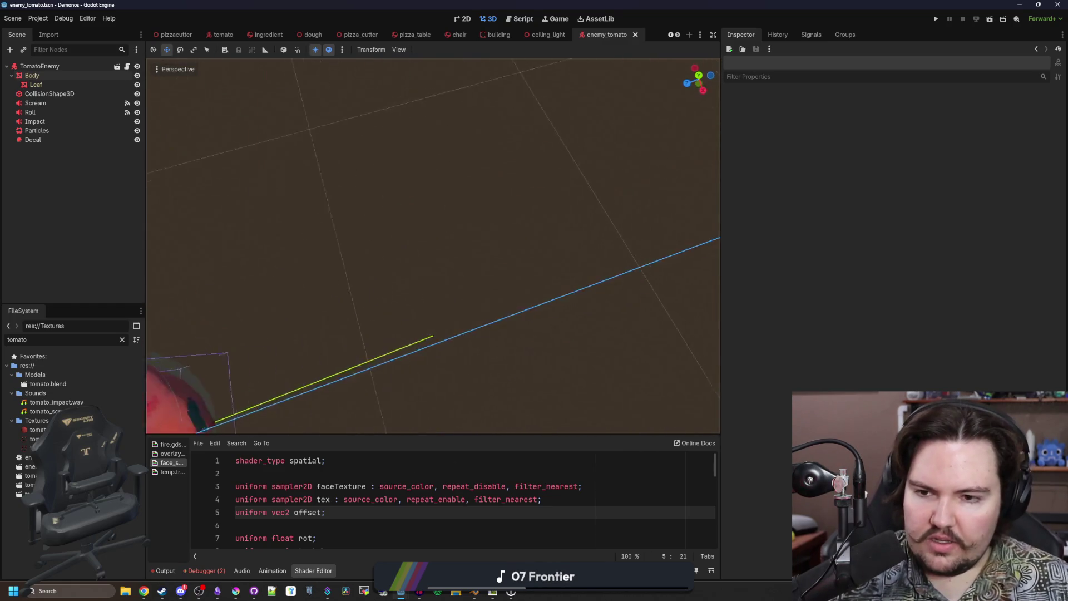
drag(434, 250, 512, 297)
click(513, 296)
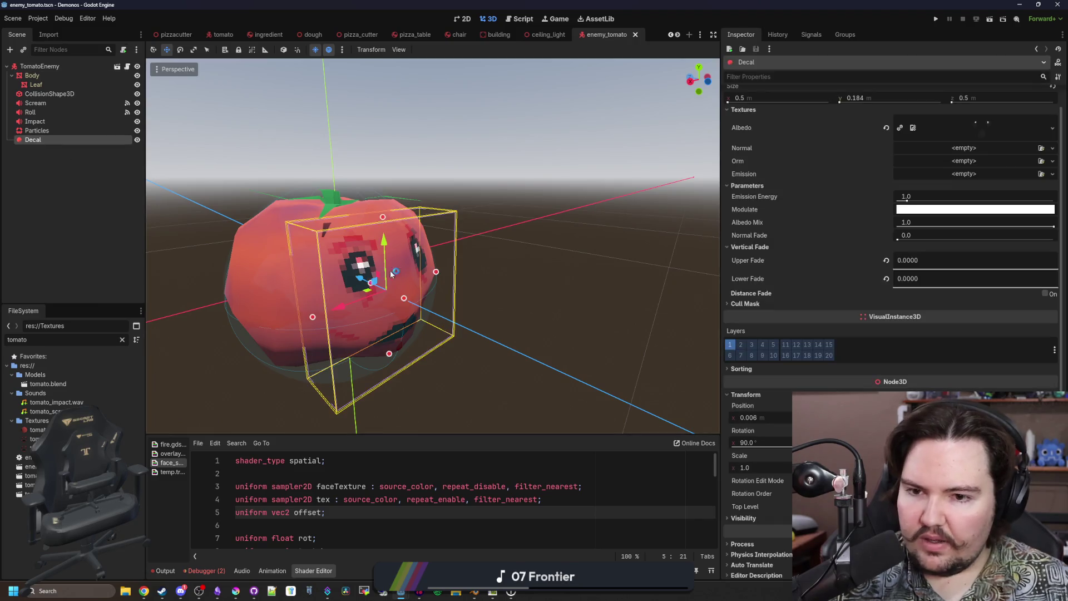
key(ctrl+s)
click(127, 65)
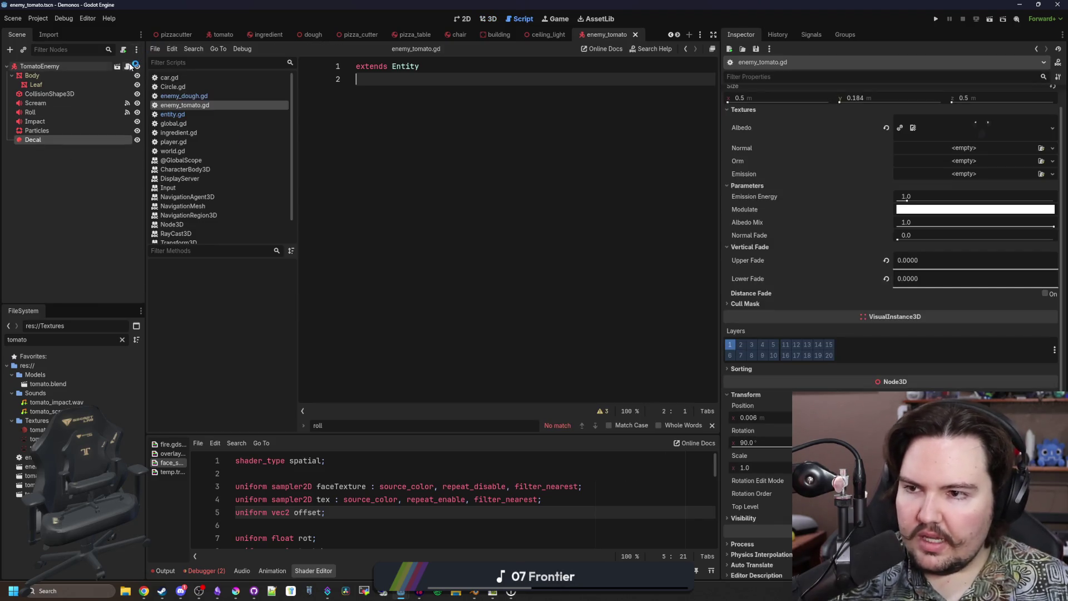
ctrl+click(411, 67)
scroll(501, 234, up, 10)
scroll(501, 233, up, 5)
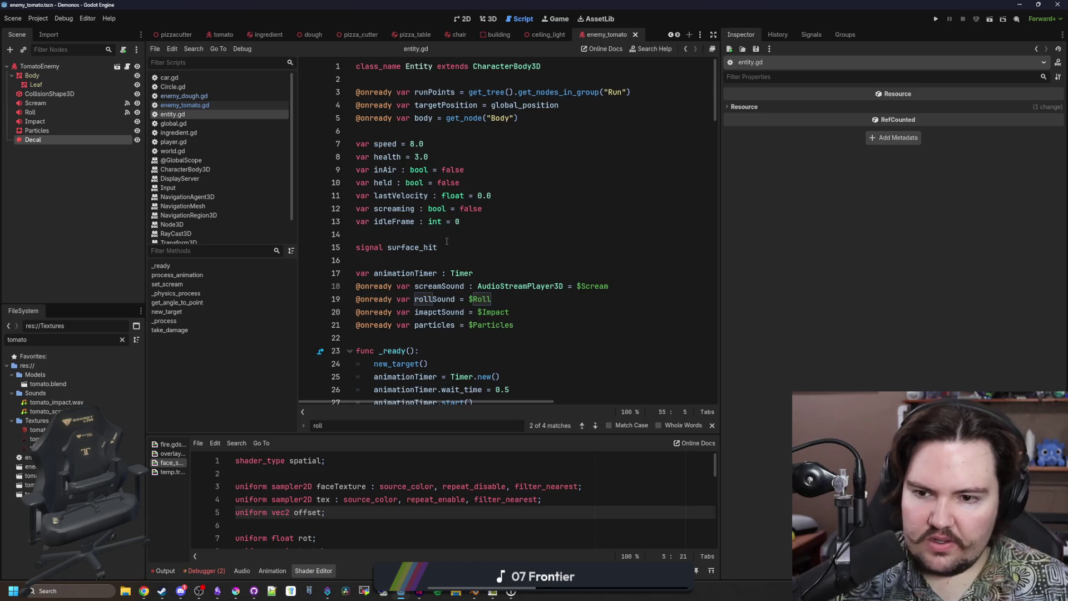
click(542, 325)
key(Return)
text(@onread)
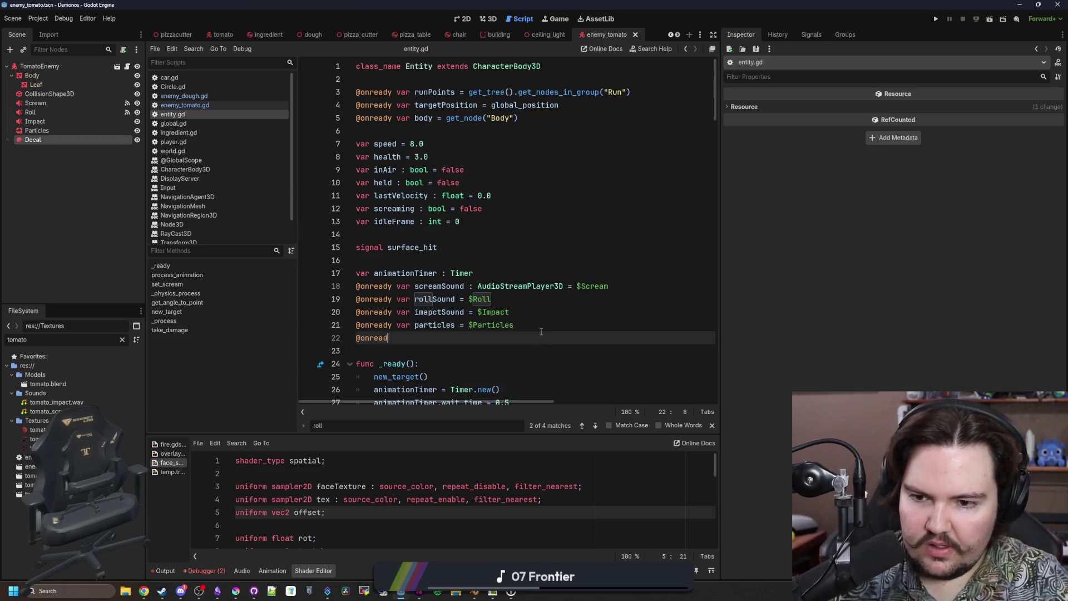
text(y var faceDecal = $Decal)
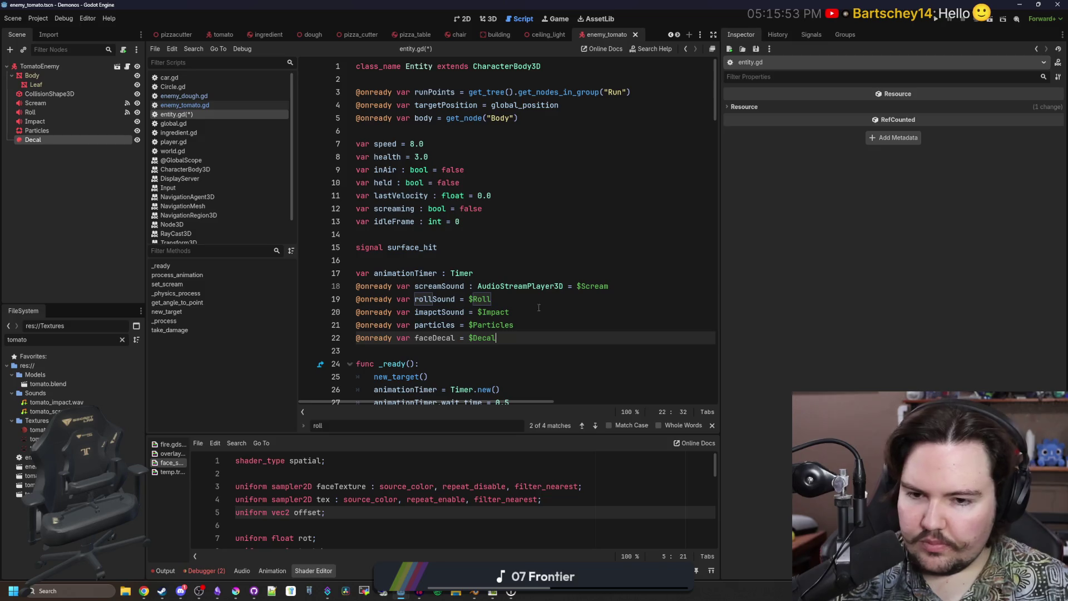
key(Return)
click(437, 338)
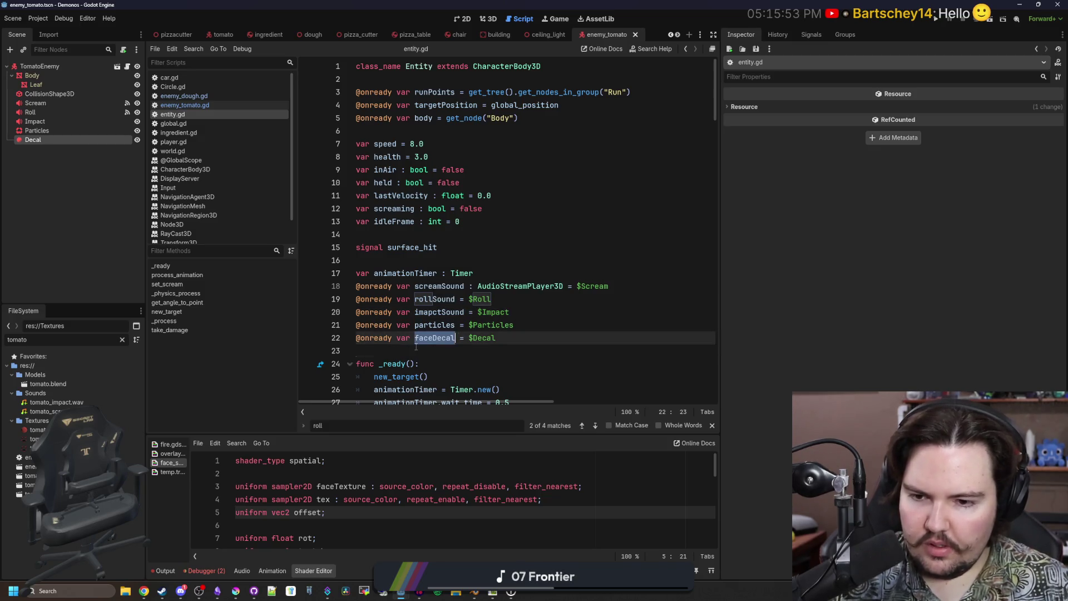
scroll(501, 251, down, 5)
drag(719, 251, 977, 251)
scroll(635, 361, down, 5)
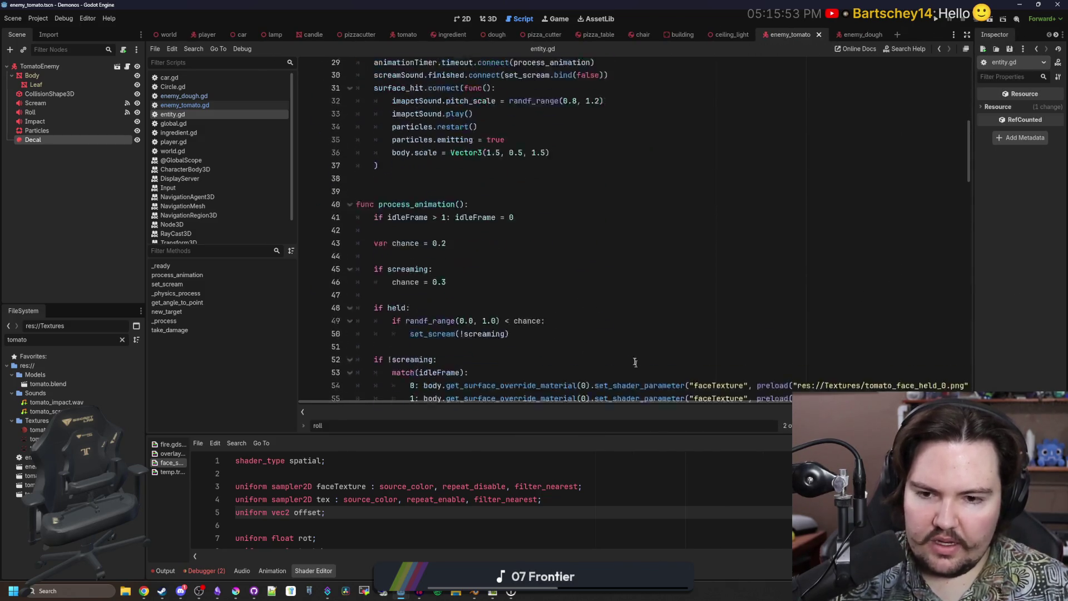
scroll(635, 361, down, 4)
Replace the shader-parameter calls on lines 54–55 with faceDecal albedo assignments.
click(502, 286)
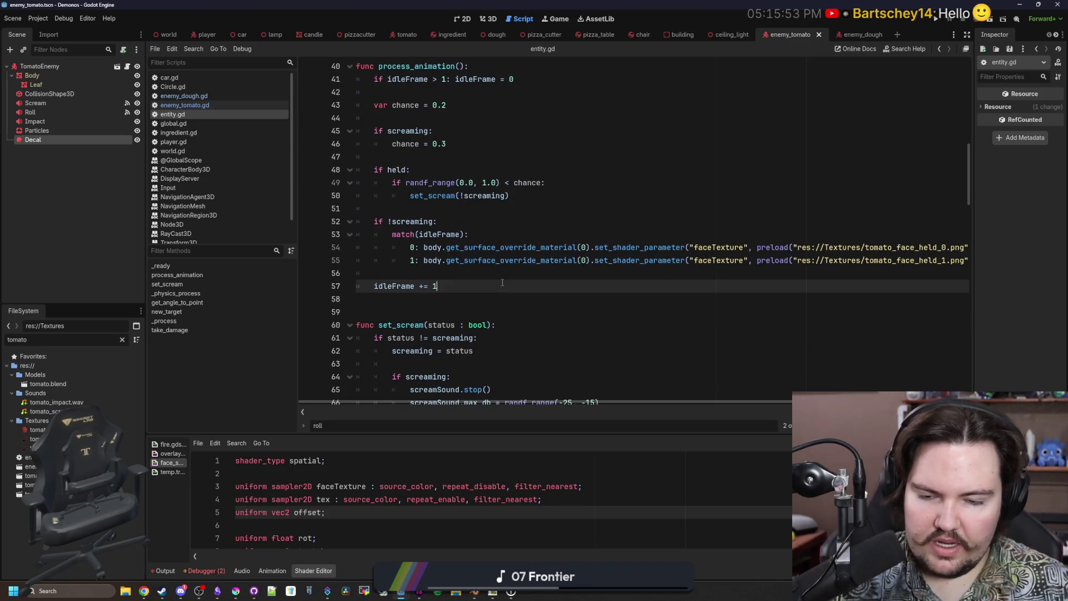
click(691, 260)
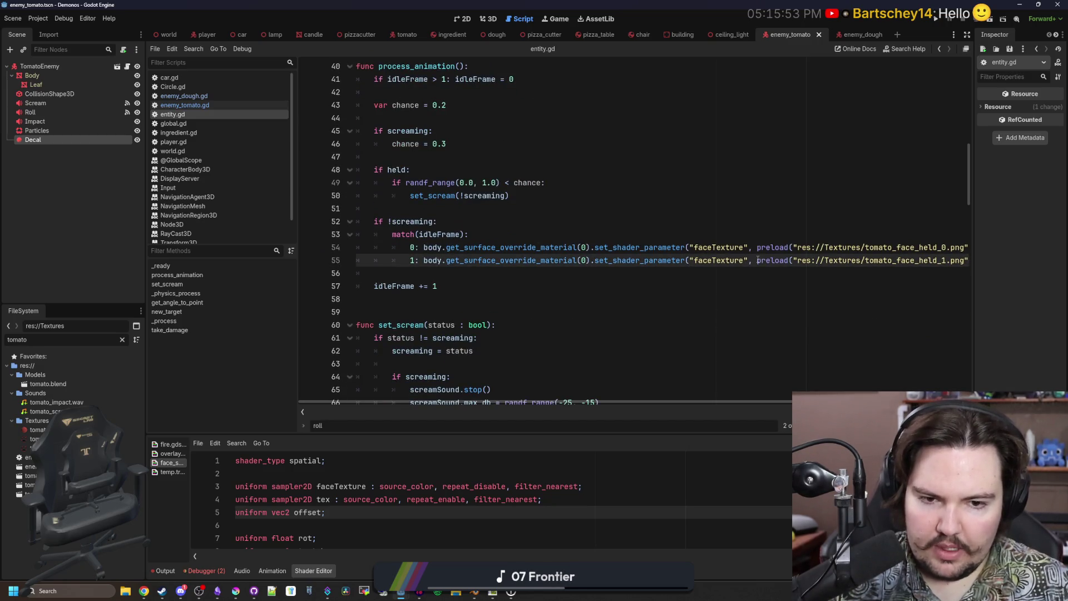
drag(757, 261, 447, 260)
text(faceDecal preload("res://Textures/tomato_face_held_1.png)
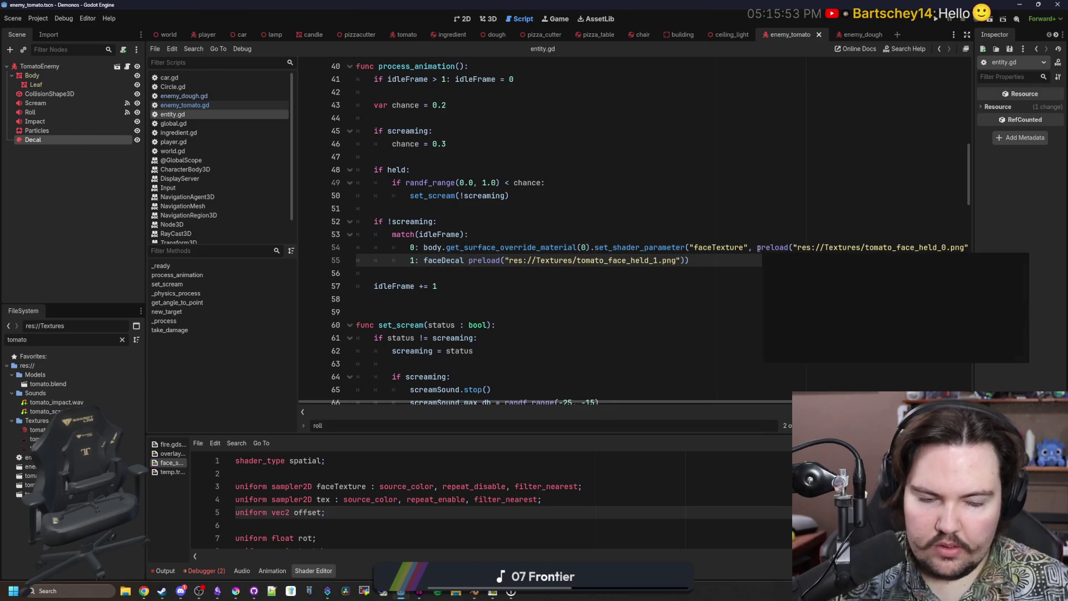
drag(690, 261, 426, 235)
drag(757, 247, 423, 247)
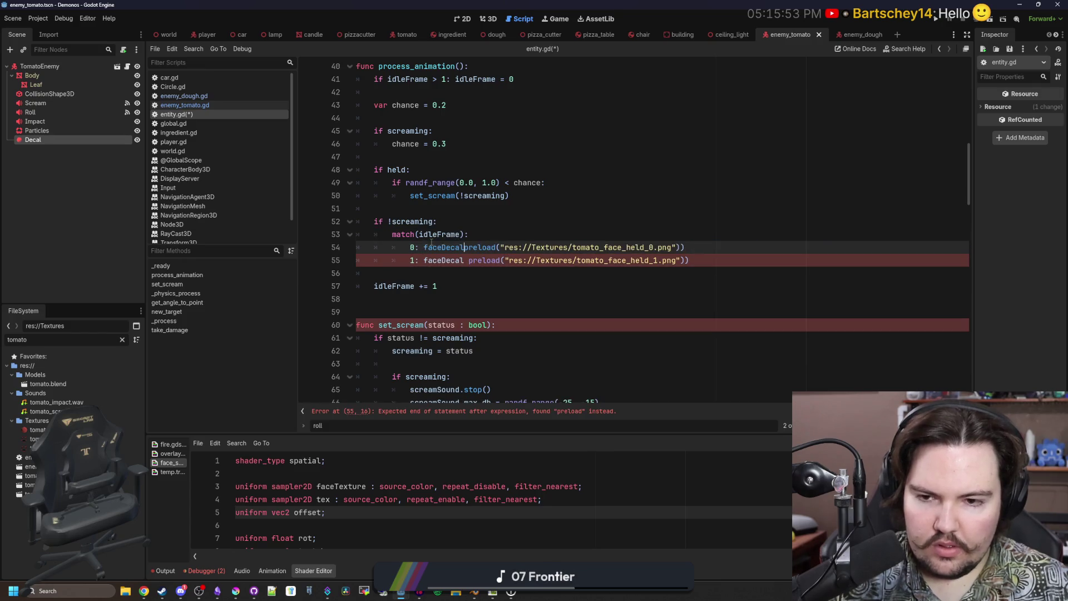
text(faceDecal)
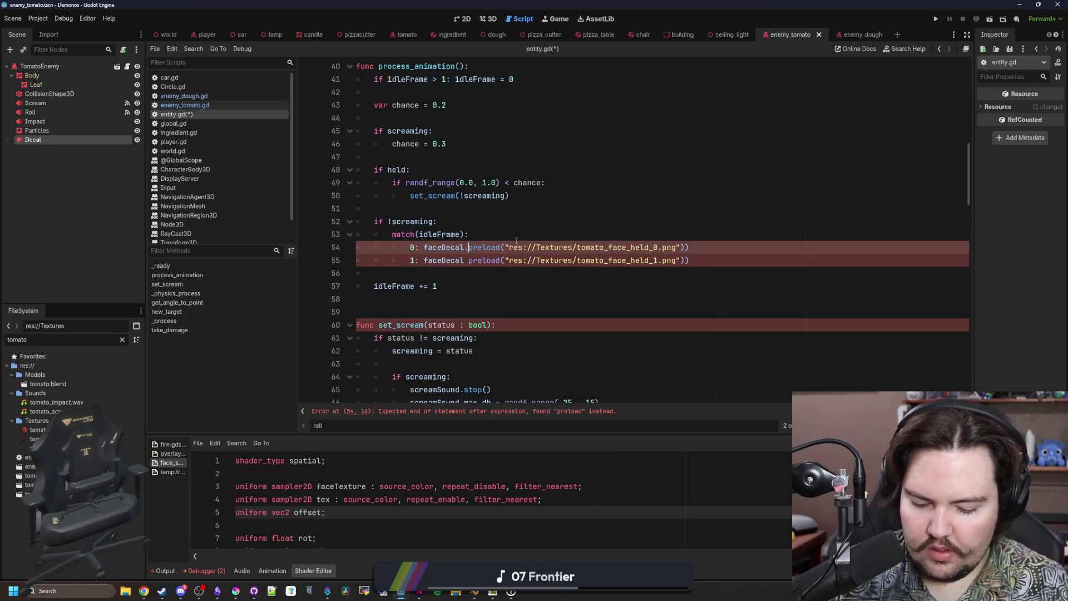
text( albedo =)
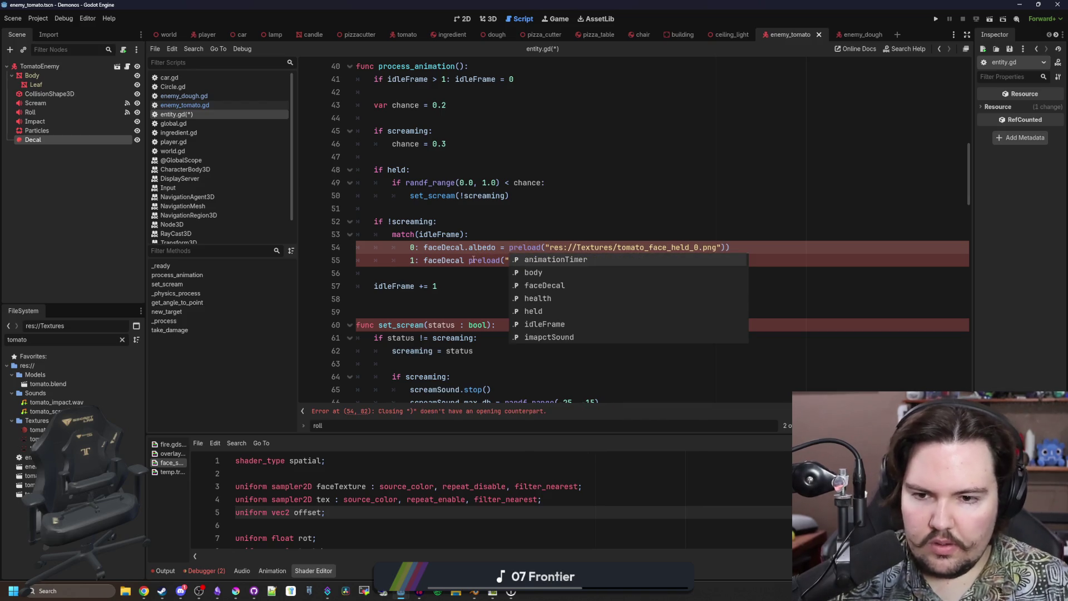
click(465, 260)
text(.albedo =)
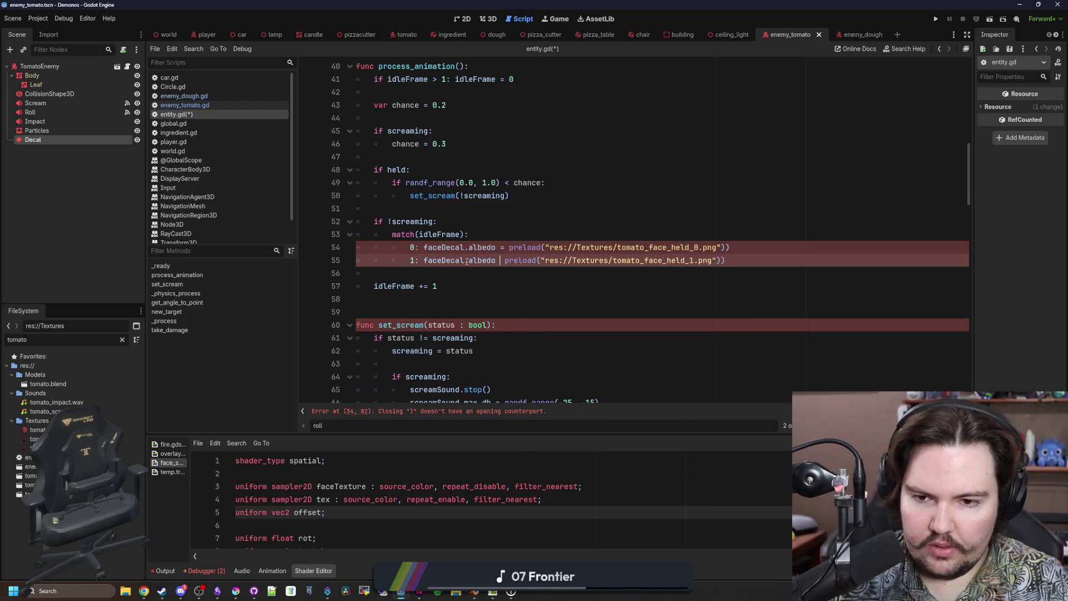
click(529, 239)
scroll(446, 252, up, 10)
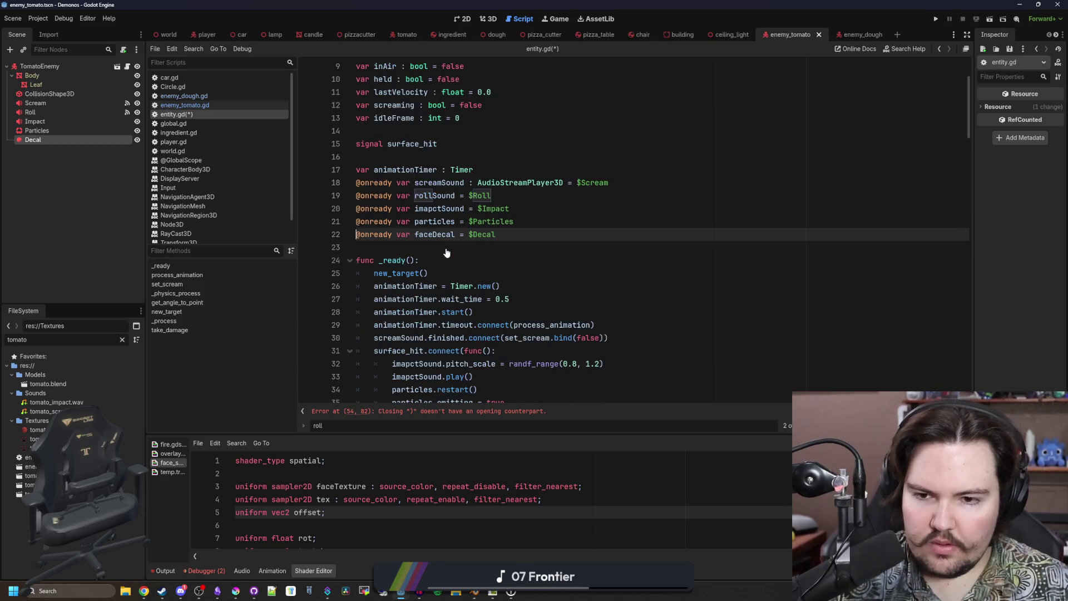
text(Decal)
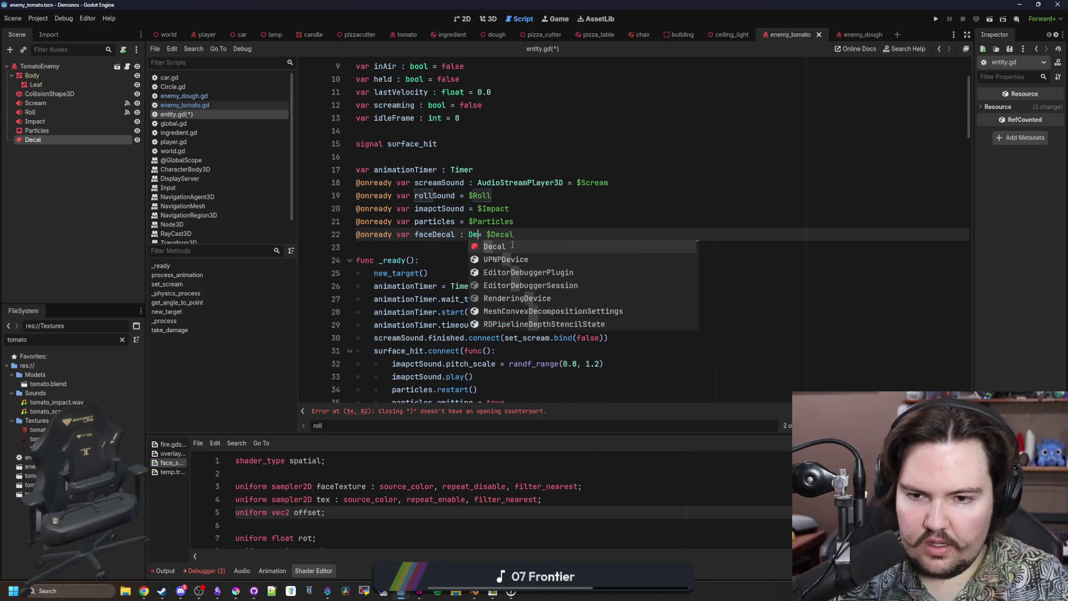
key(Up)
key(Up)
Delete the extra closing ')' on both face-texture preload lines.
click(457, 411)
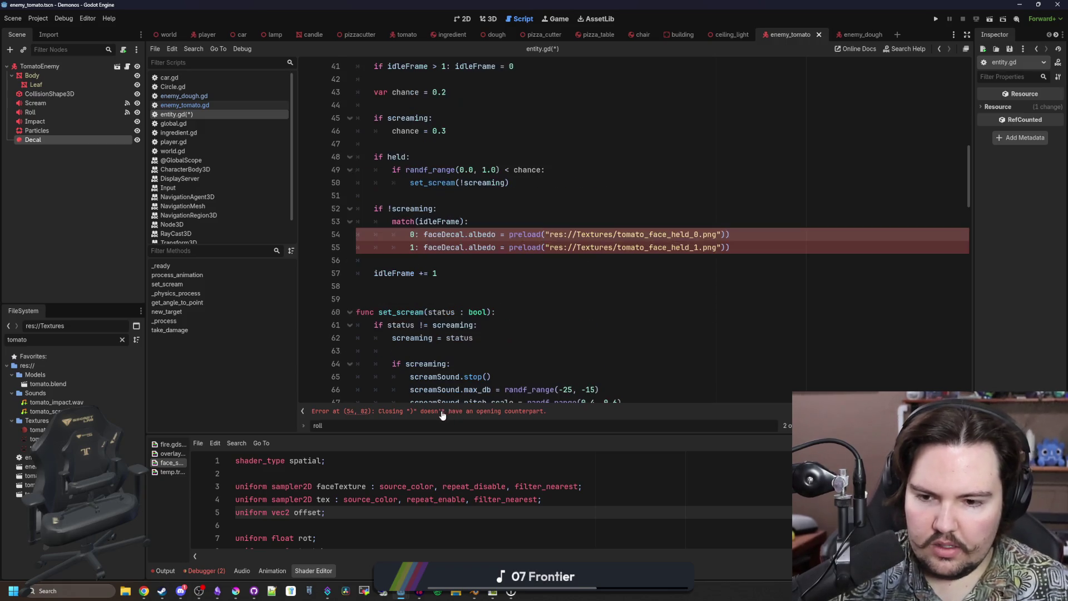
click(754, 234)
key(BackSpace)
key(Down)
key(BackSpace)
key(Up)
key(Up)
key(Up)
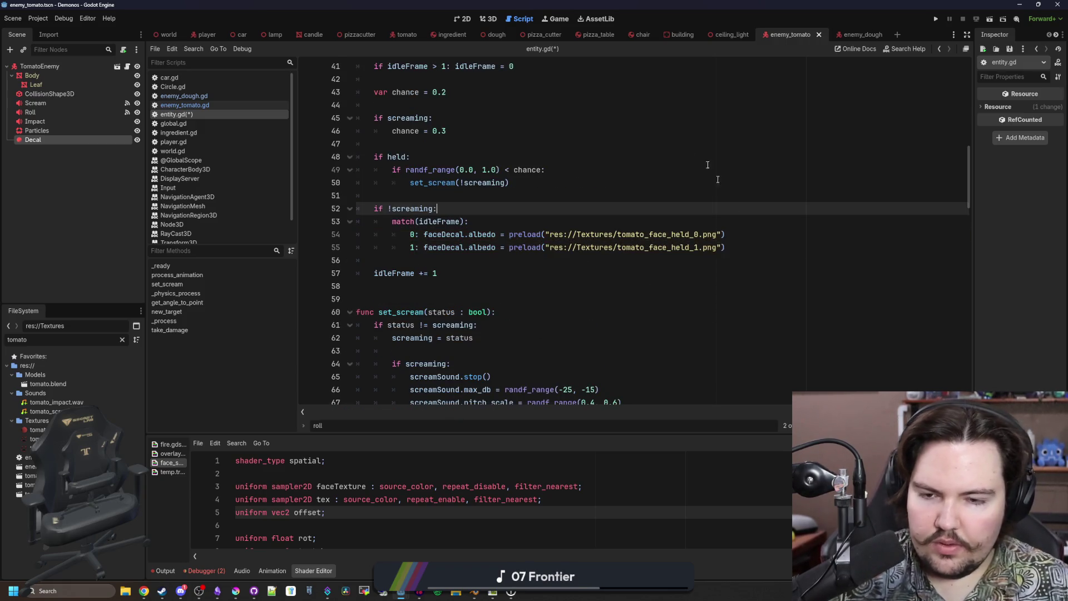
Consult the Decal class docs for texture_albedo and return to entity.gd.
ctrl+click(462, 237)
ctrl+click(474, 237)
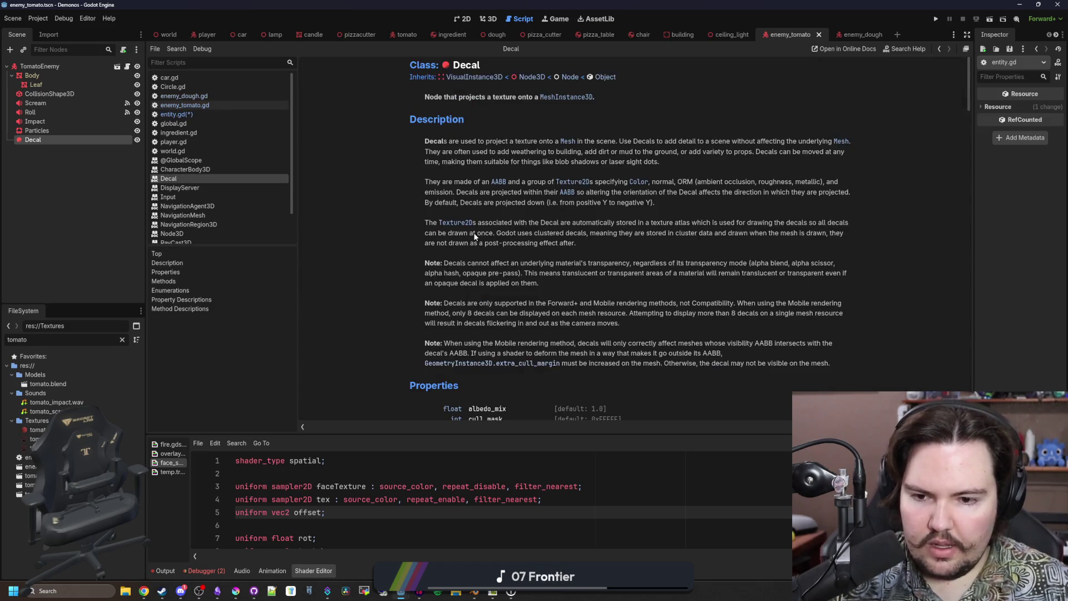
scroll(475, 237, down, 5)
scroll(497, 282, down, 2)
scroll(509, 334, down, 1)
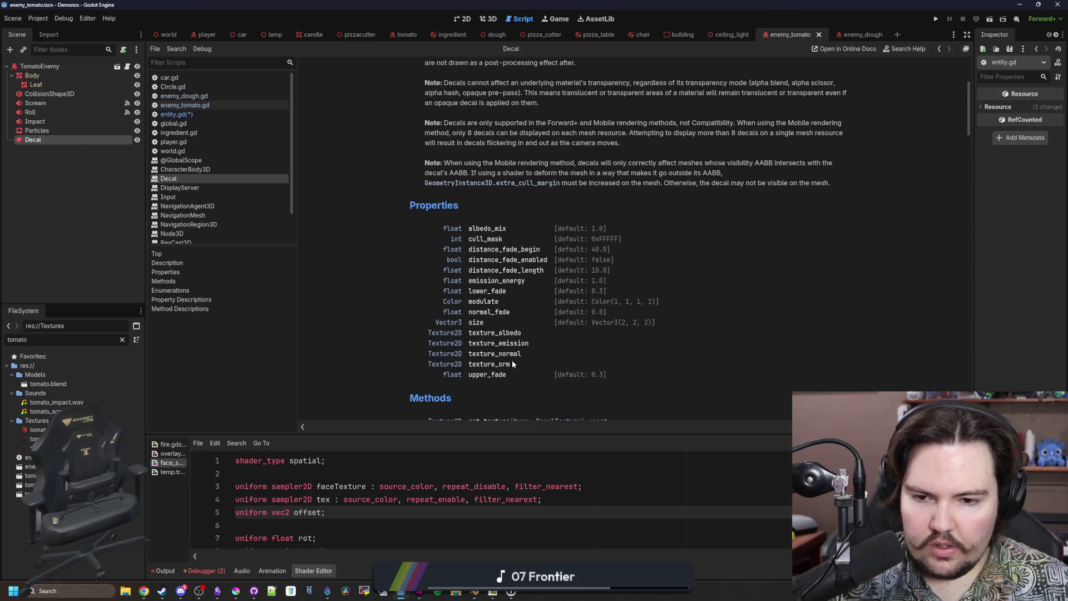
key(alt+Left)
key(alt+Left)
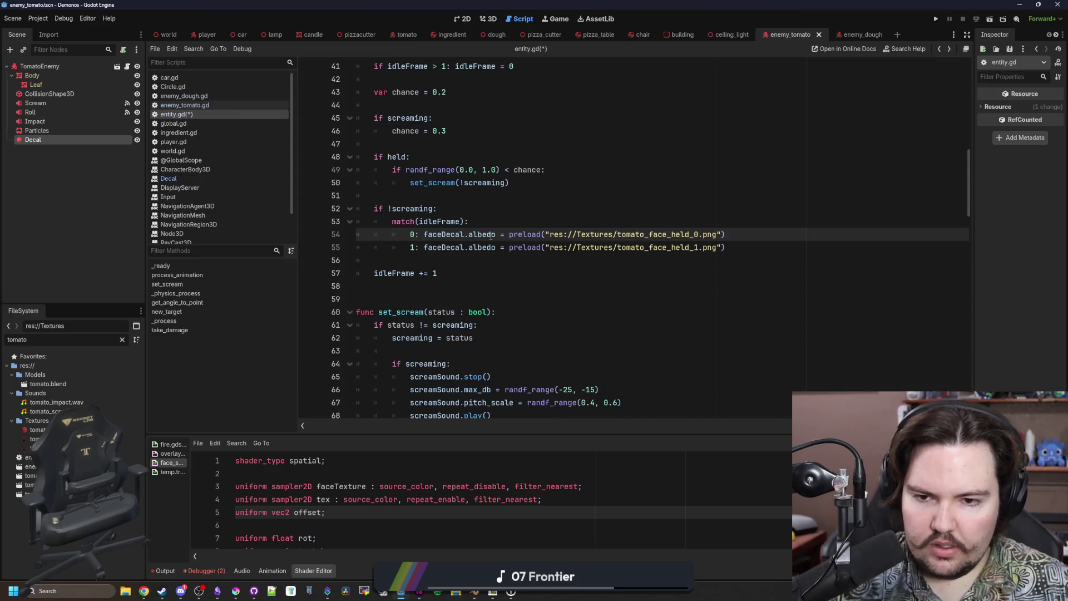
Make the idle face swaps on lines 54–55 use the decal's texture_albedo instead of albedo.
double_click(483, 235)
text(texture_albedo)
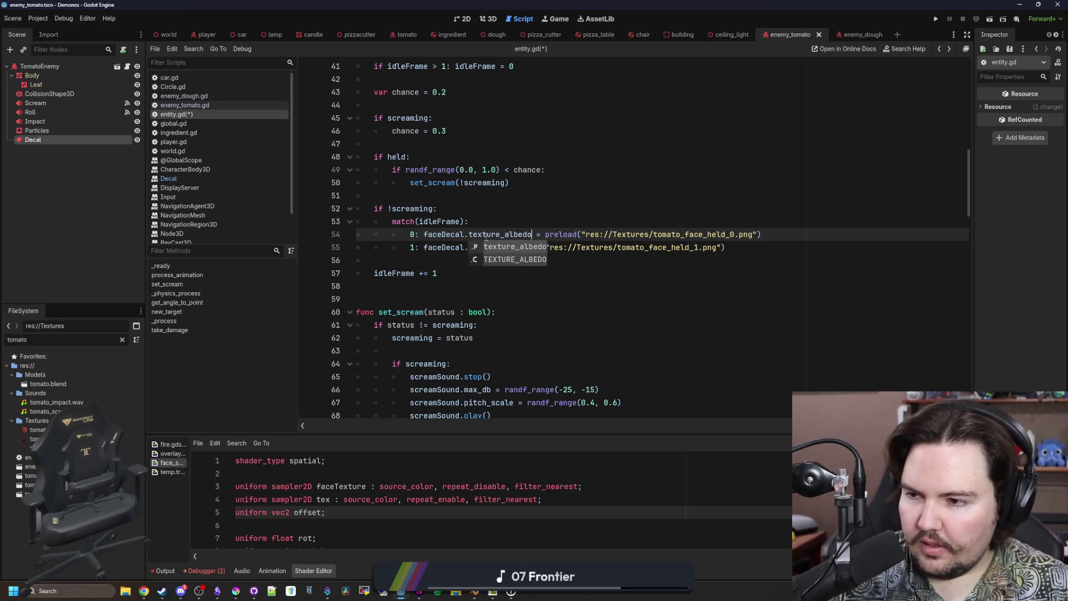
double_click(499, 234)
key(ctrl+c)
key(ctrl+v)
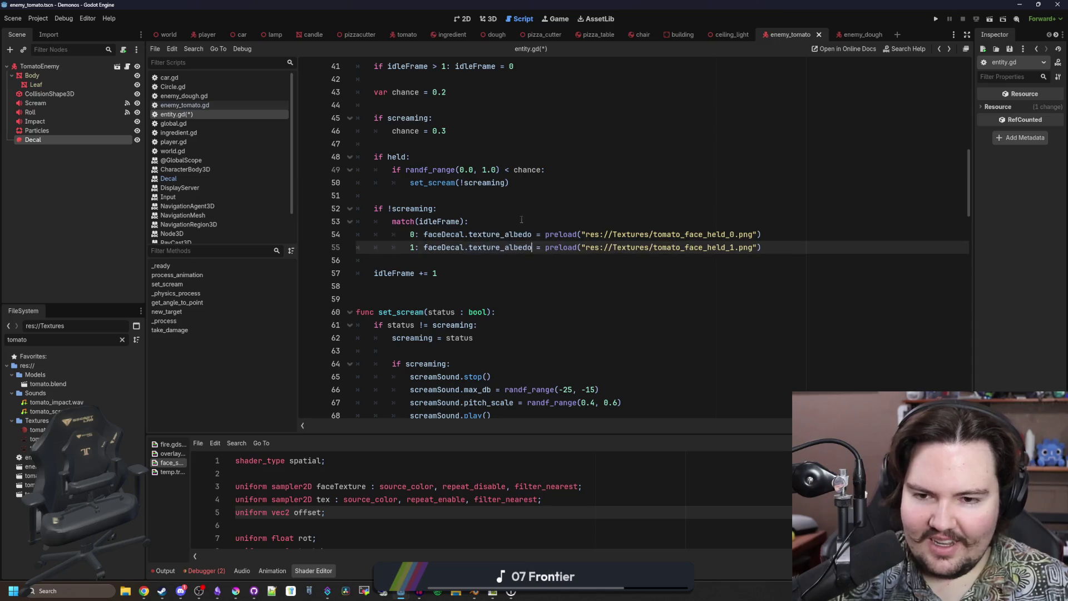
click(523, 220)
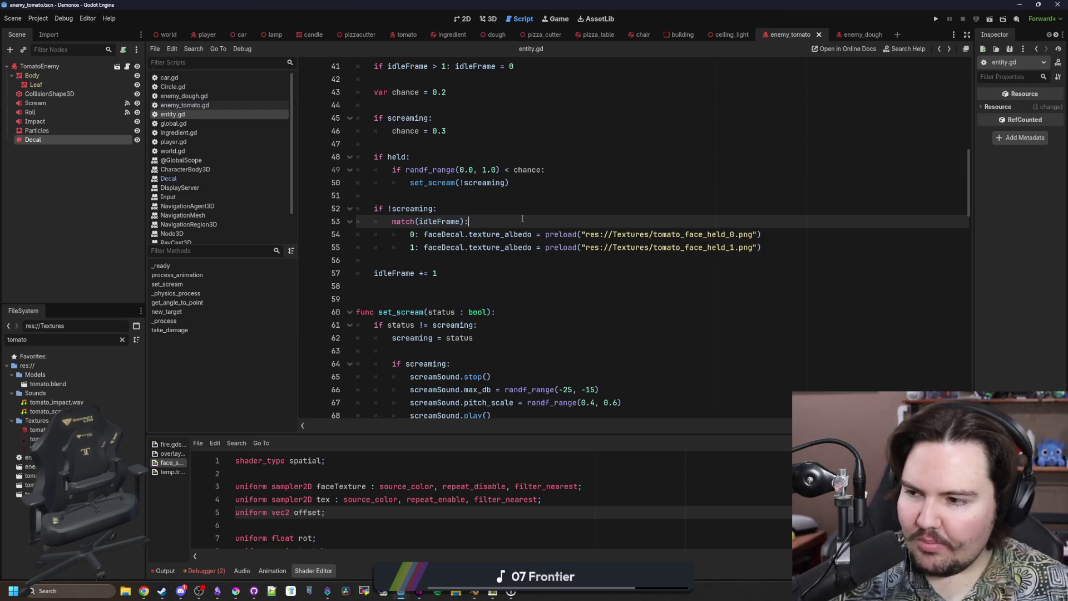
click(542, 182)
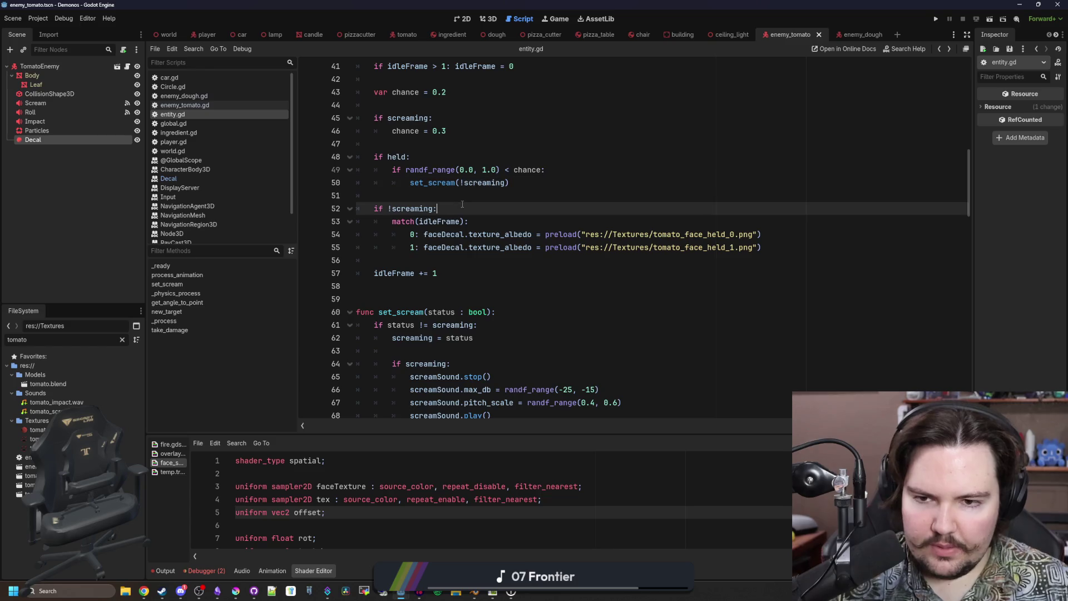
Rewrite line 69 as faceDecal.texture_albedo = preload(...), replacing the shader parameter call in set_scream.
click(535, 234)
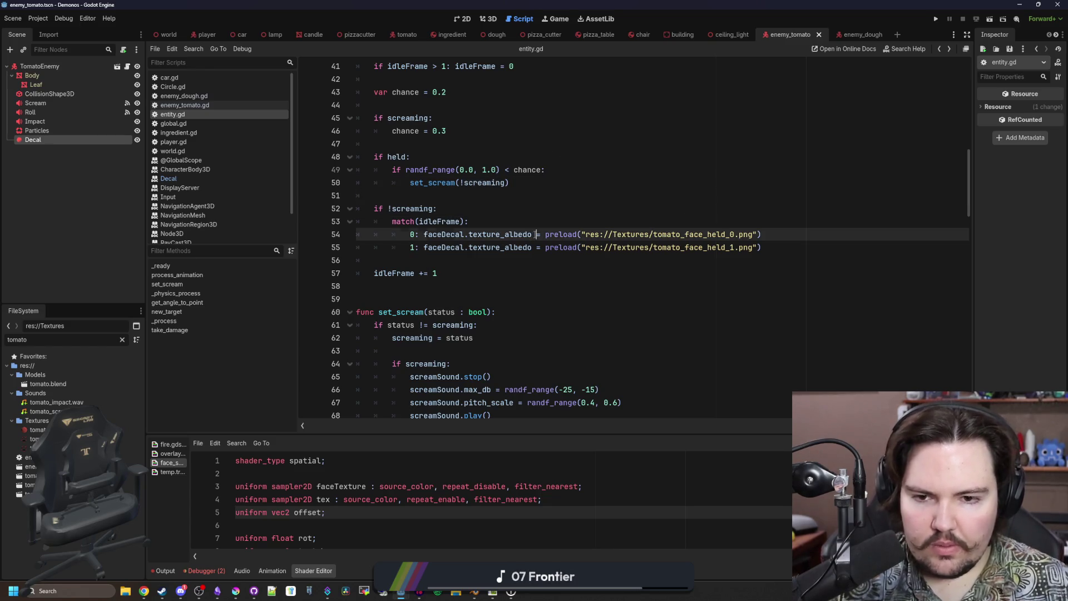
drag(532, 235, 423, 234)
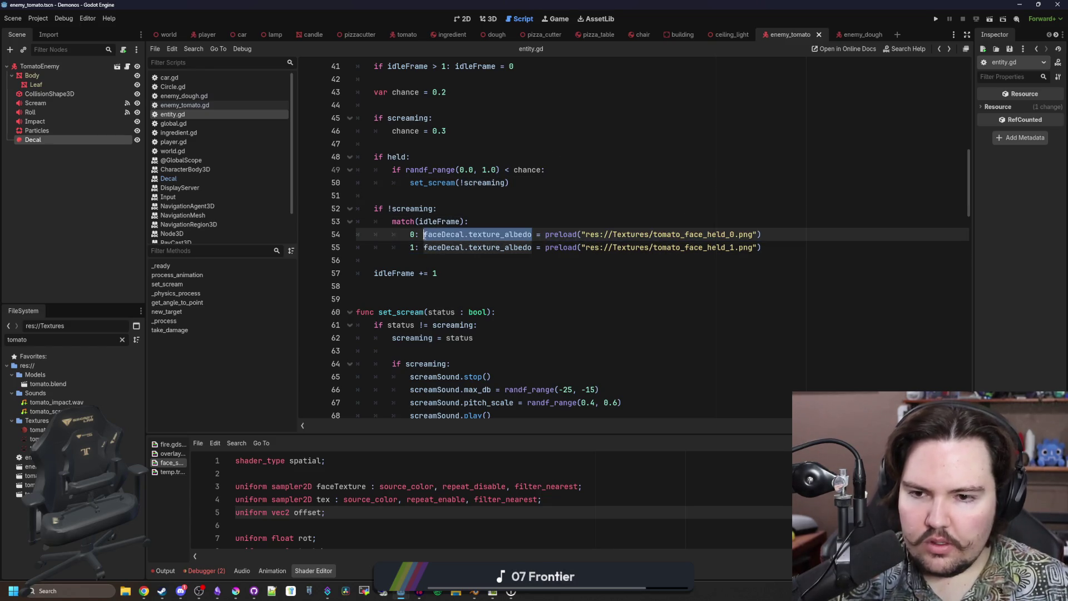
scroll(584, 293, down, 8)
scroll(668, 285, down, 6)
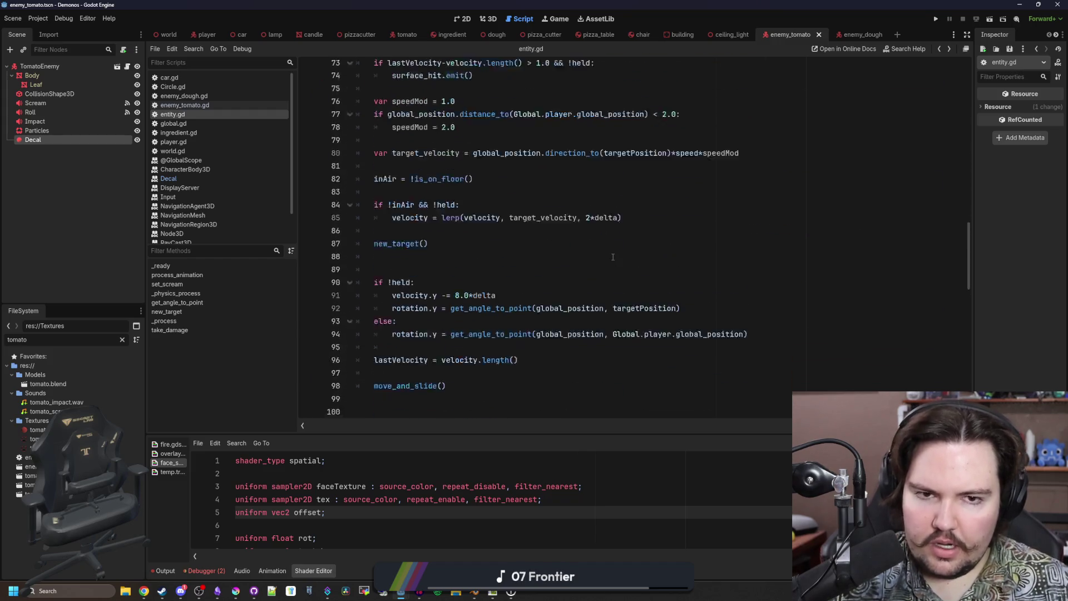
scroll(734, 267, up, 4)
scroll(734, 266, up, 2)
click(747, 336)
click(745, 274)
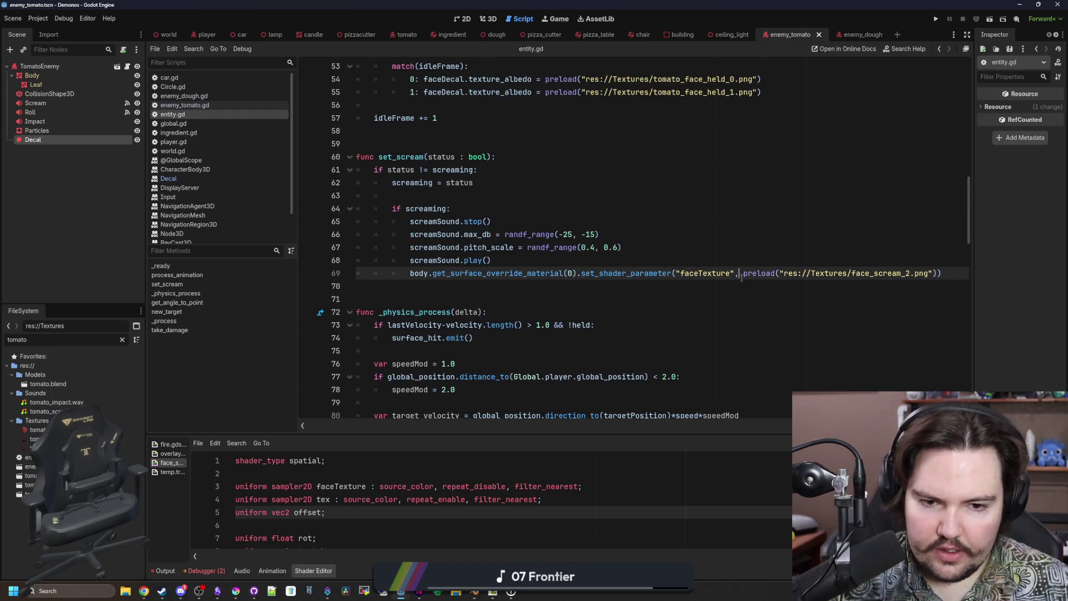
drag(745, 274, 410, 274)
key(ctrl+v)
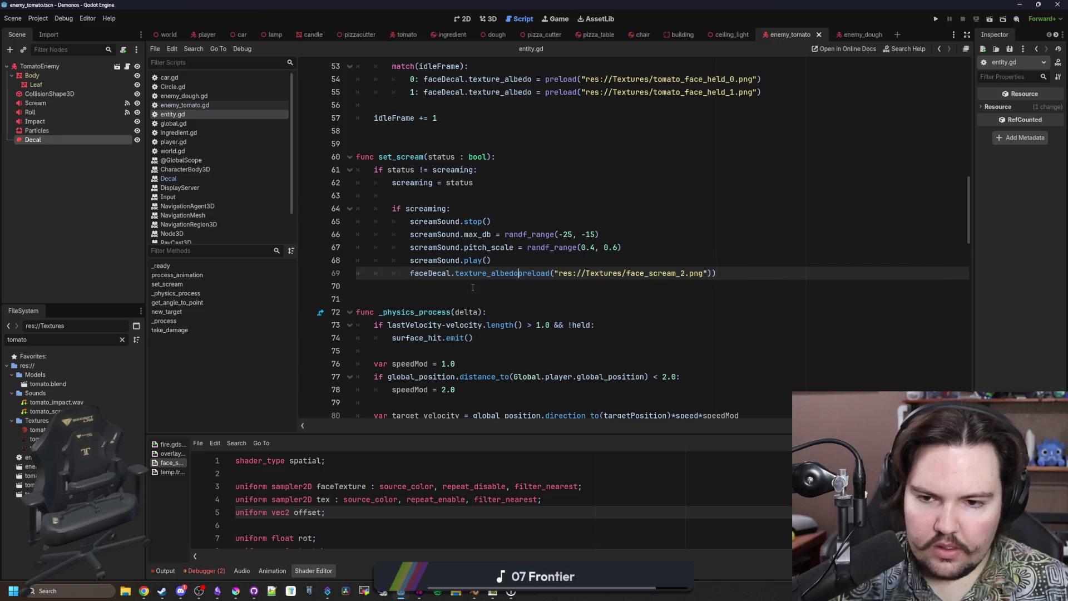
text(=)
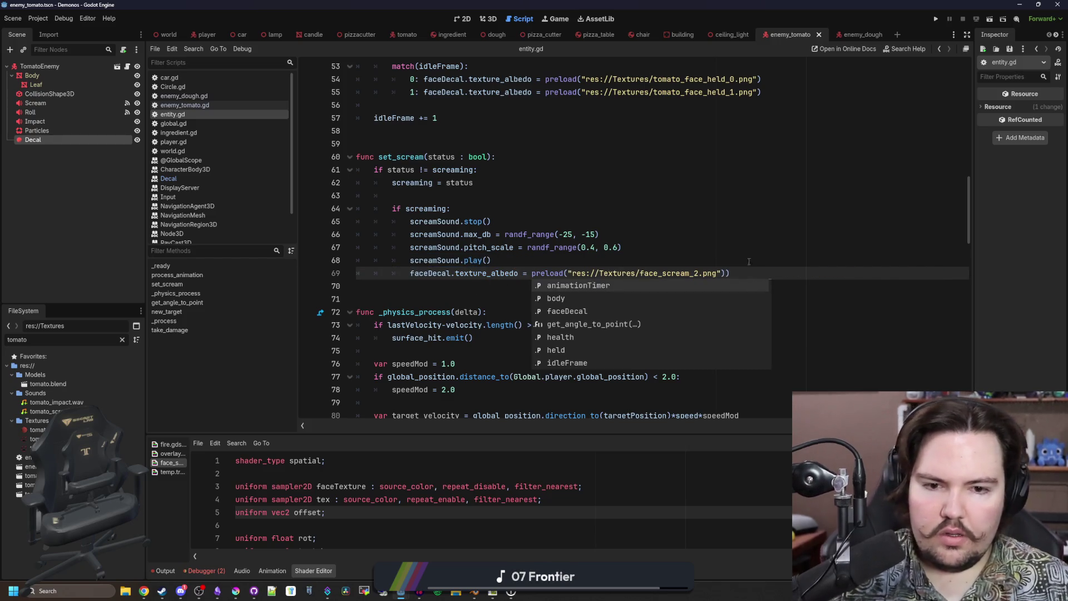
key(Escape)
click(746, 273)
scroll(689, 260, down, 8)
scroll(668, 260, down, 6)
scroll(659, 259, down, 2)
scroll(653, 257, down, 4)
scroll(653, 257, down, 3)
scroll(627, 300, down, 1)
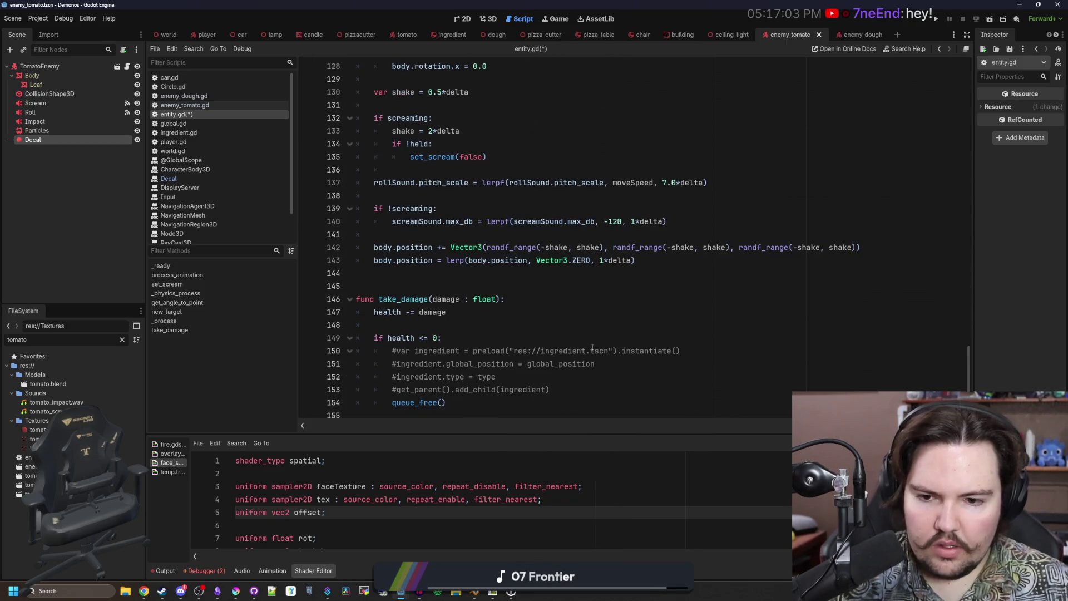
scroll(570, 345, up, 5)
scroll(574, 301, up, 12)
scroll(577, 267, up, 10)
scroll(579, 253, up, 12)
scroll(578, 253, up, 3)
click(491, 19)
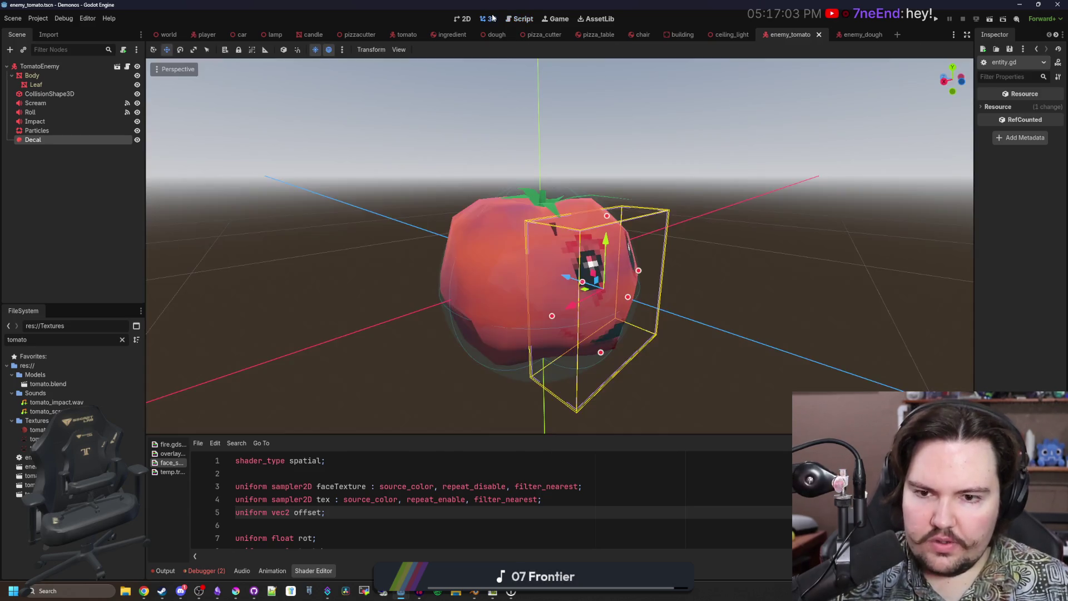
Nest the tomato's Decal under its Body node, save the scene and copy the Decal node.
mouse_move(34, 140)
mouse_down()
mouse_move(43, 72)
mouse_move(33, 76)
mouse_up()
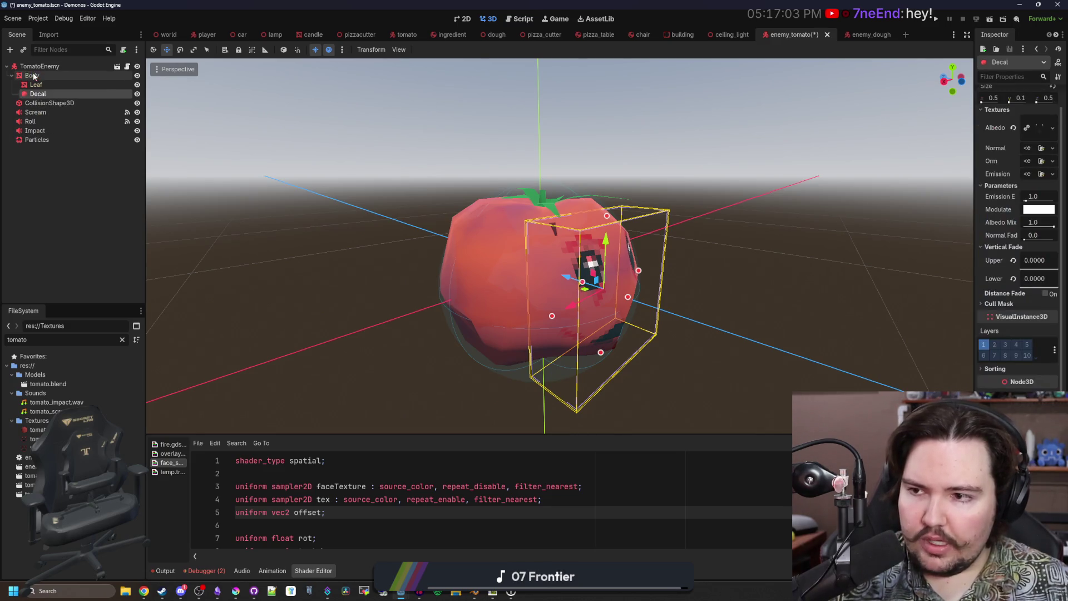
key(ctrl+s)
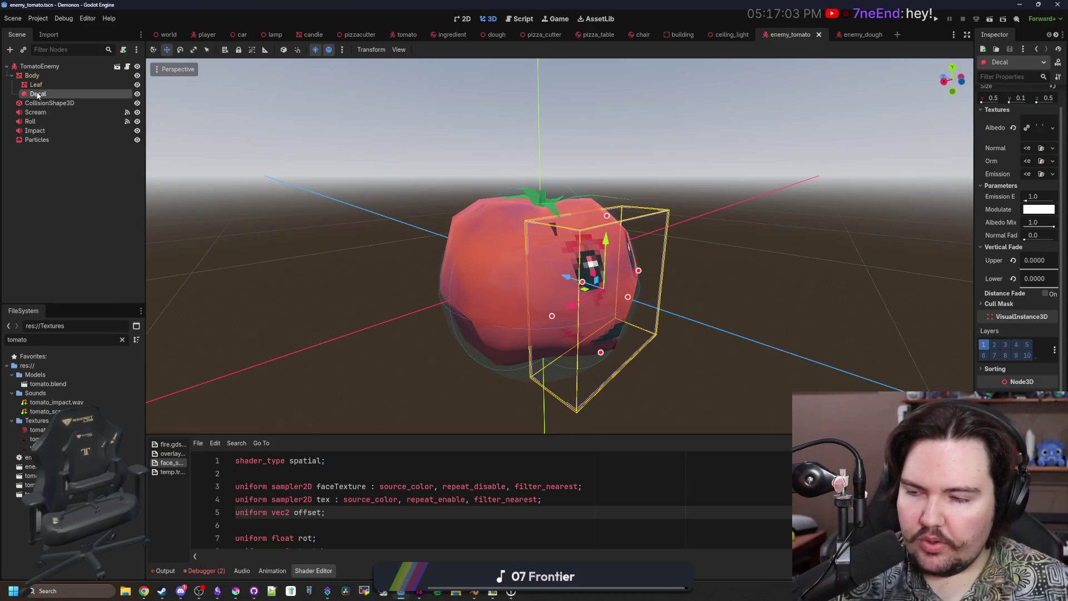
right_click(39, 93)
click(80, 155)
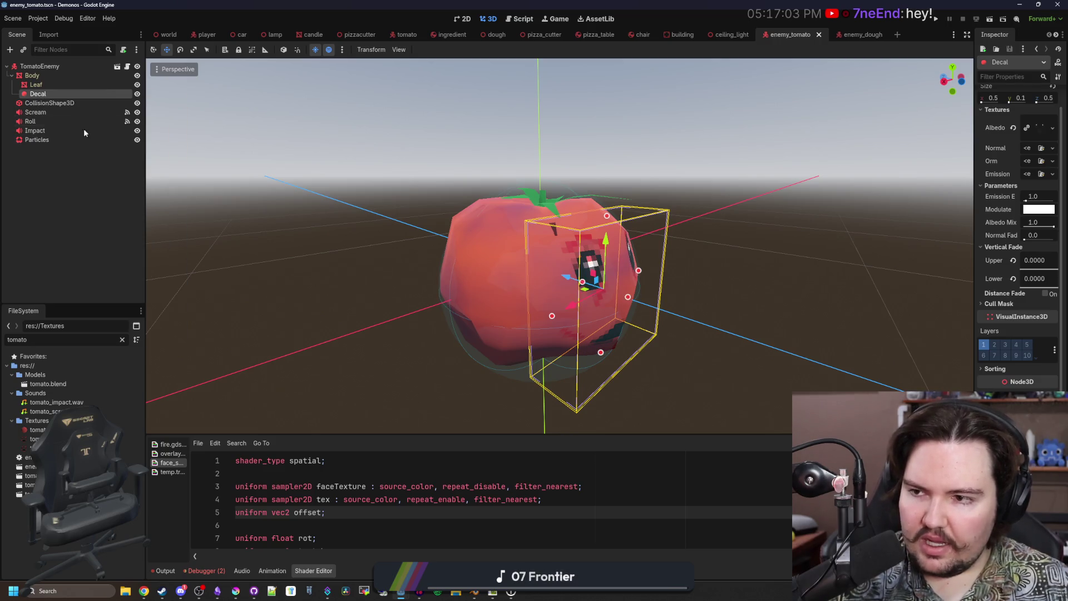
Point entity.gd's faceDecal lookup on line 22 at $Body/Decal and switch to the dough enemy scene.
click(127, 66)
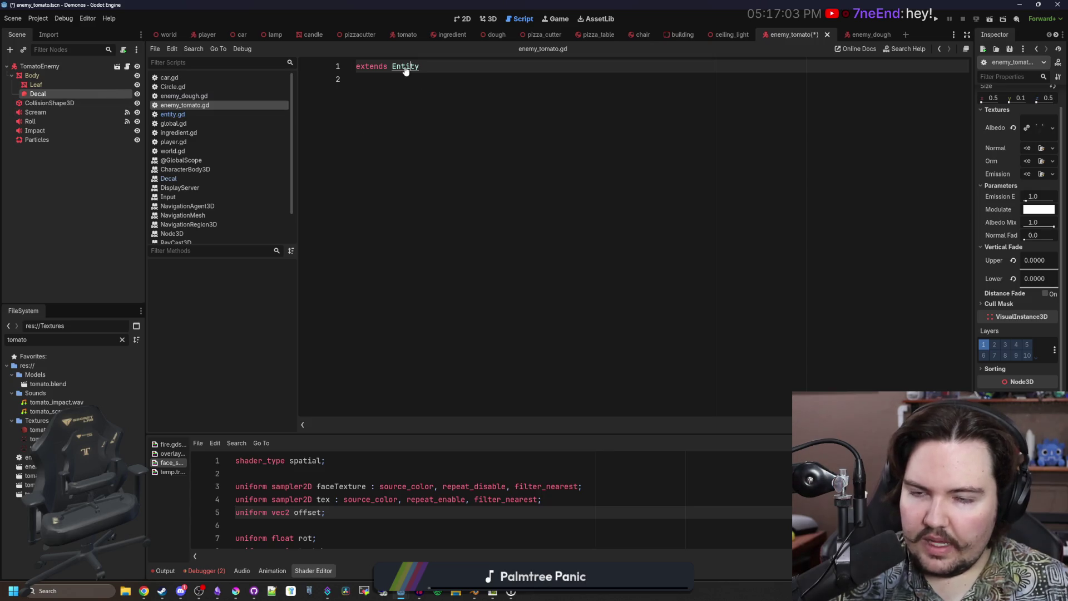
ctrl+click(404, 67)
scroll(483, 127, up, 3)
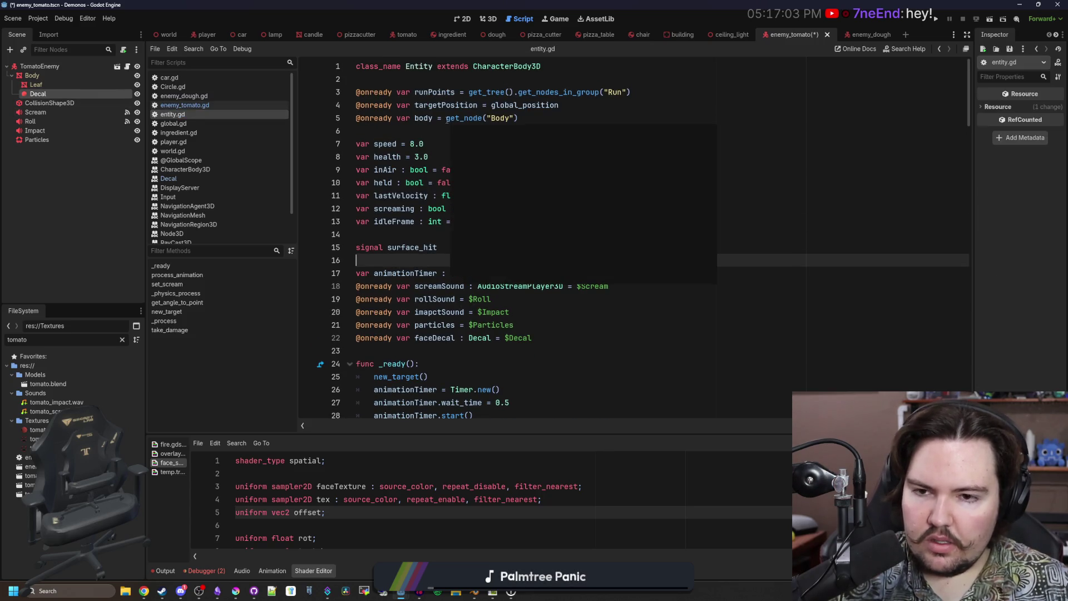
click(412, 260)
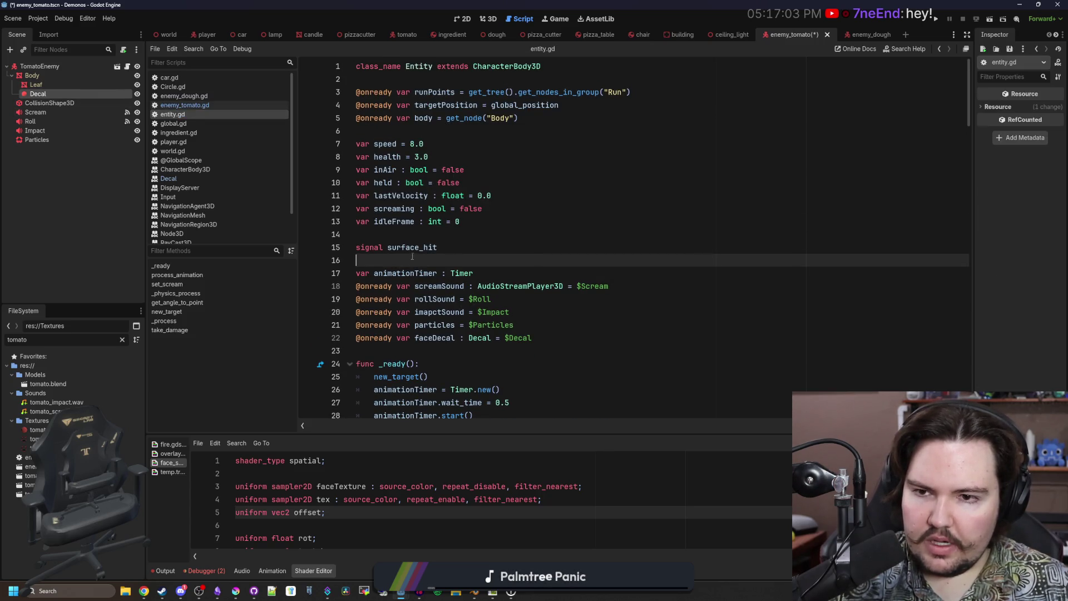
click(506, 337)
text($Body/)
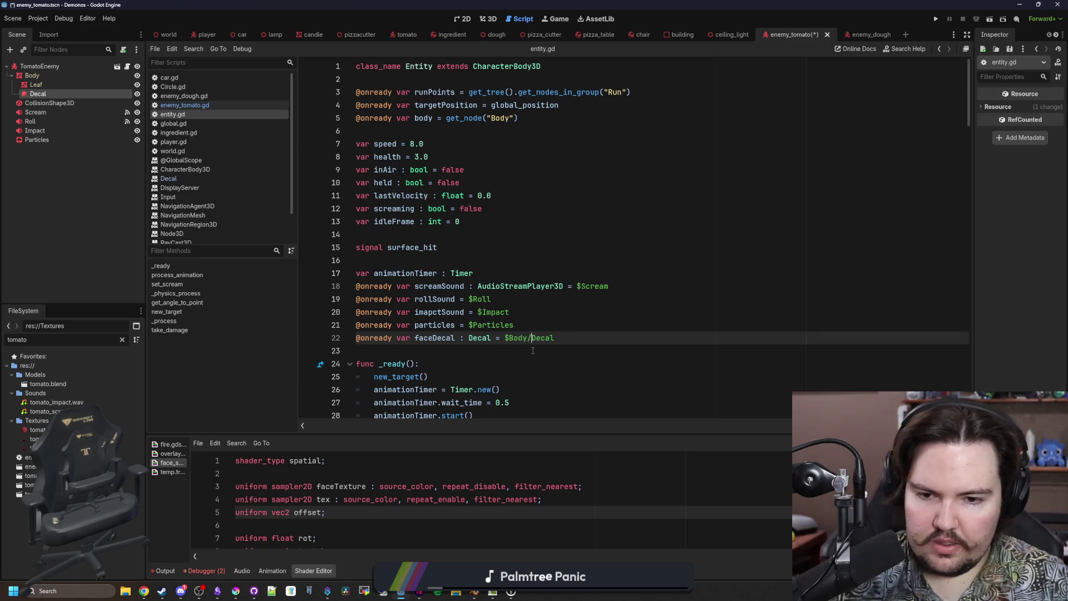
double_click(538, 338)
click(521, 325)
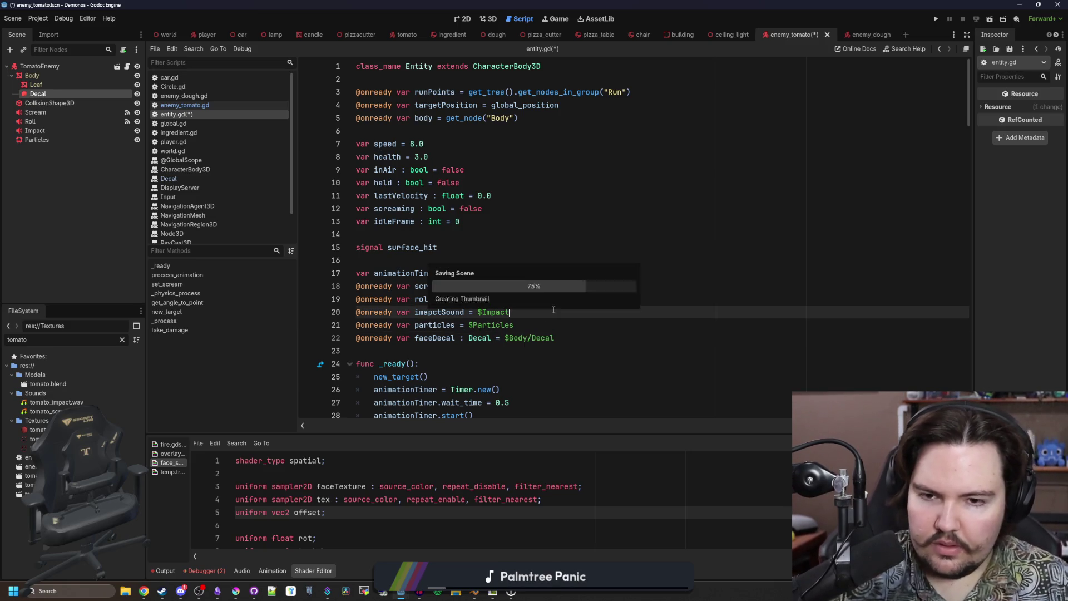
click(856, 37)
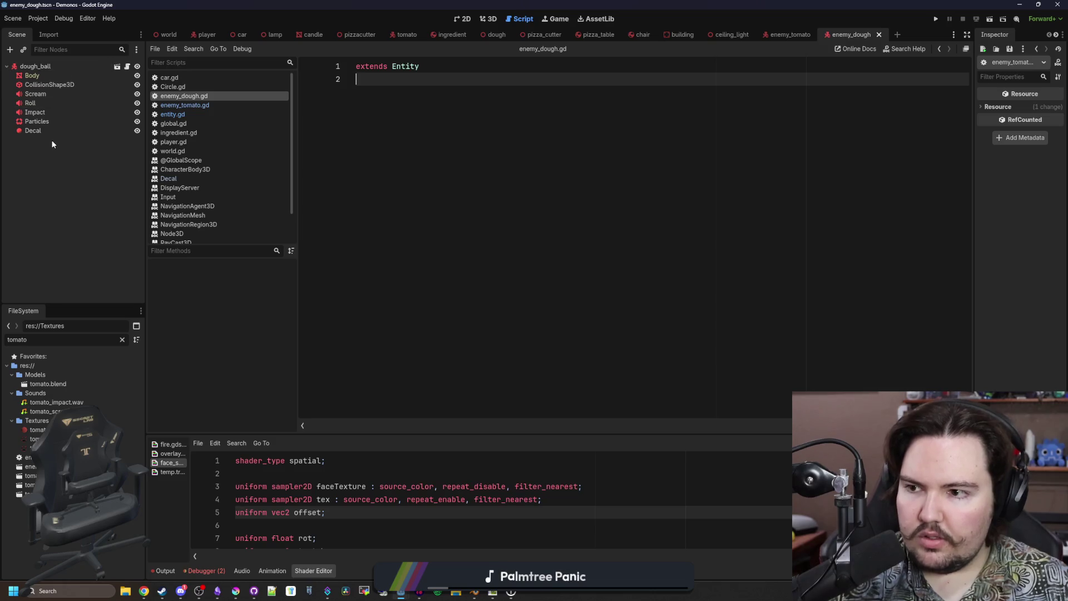
Nest the dough ball's Decal under its Body, save, test-play the restaurant and return to entity.gd.
click(41, 130)
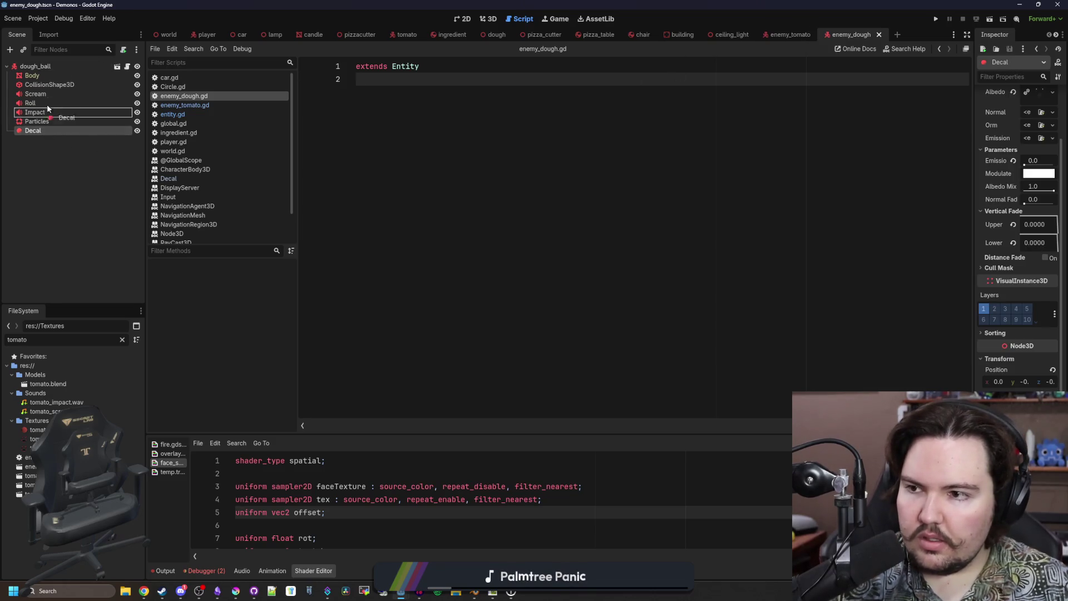
drag(33, 130, 33, 76)
key(ctrl+s)
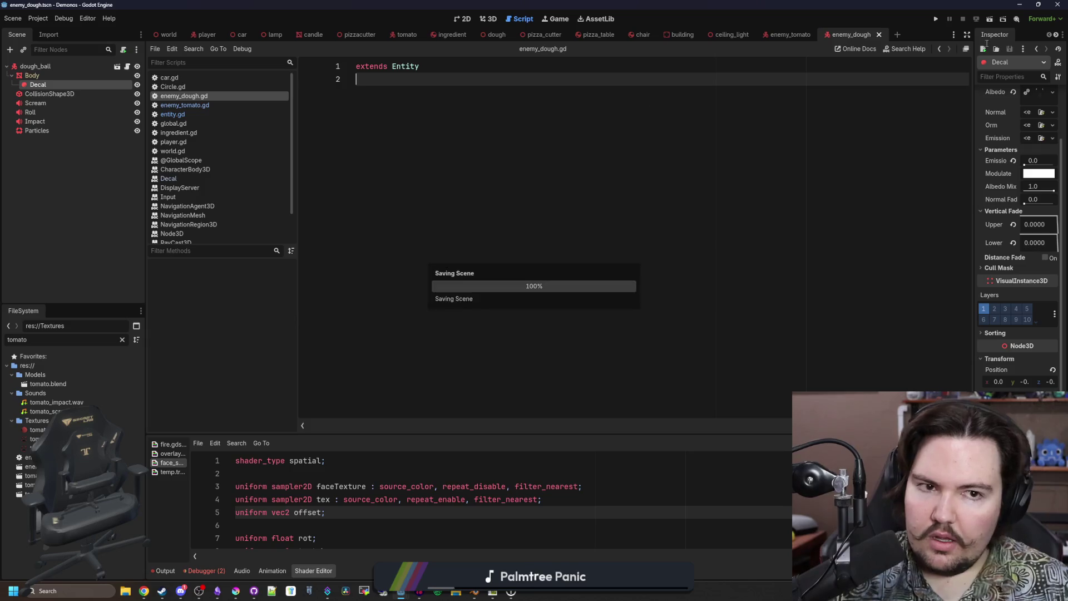
click(937, 19)
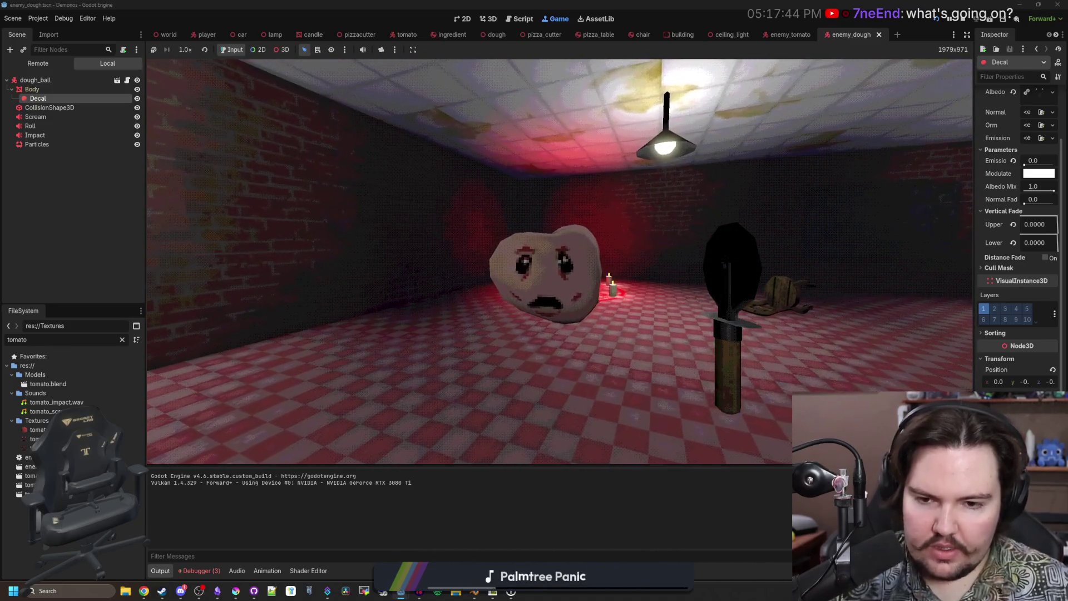
click(962, 19)
click(172, 113)
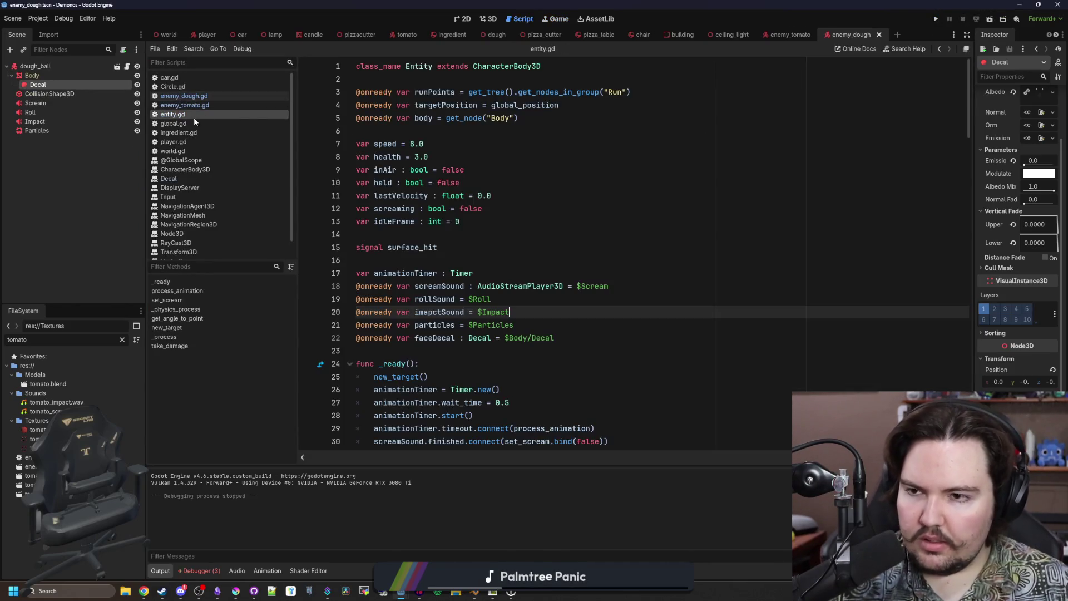
Add blank lines in entity.gd's ready function after new_target and around the timer setup.
key(ctrl+s)
scroll(484, 170, down, 5)
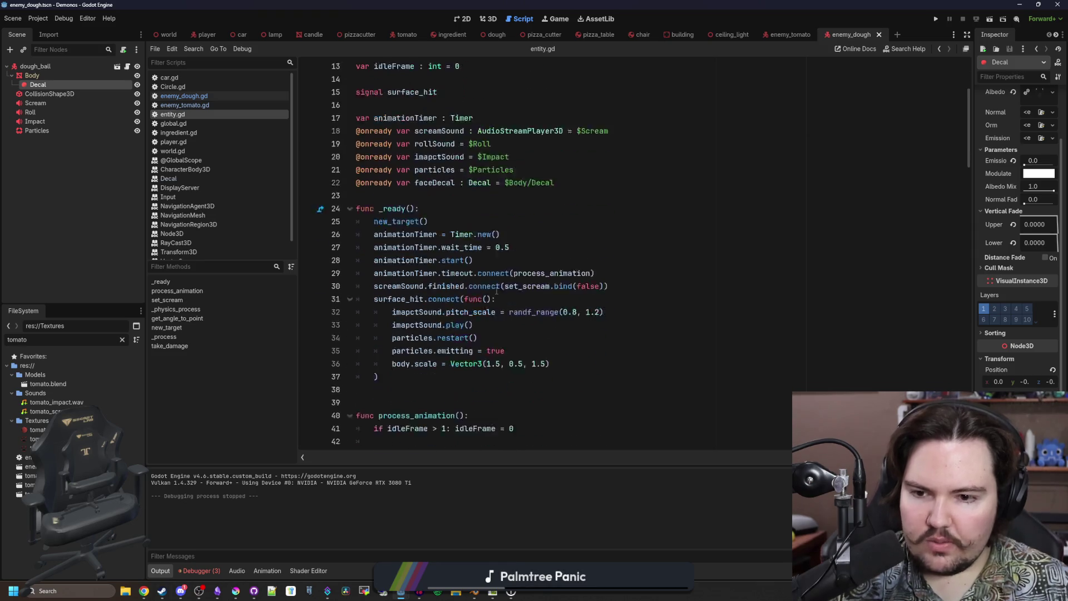
click(484, 169)
click(517, 223)
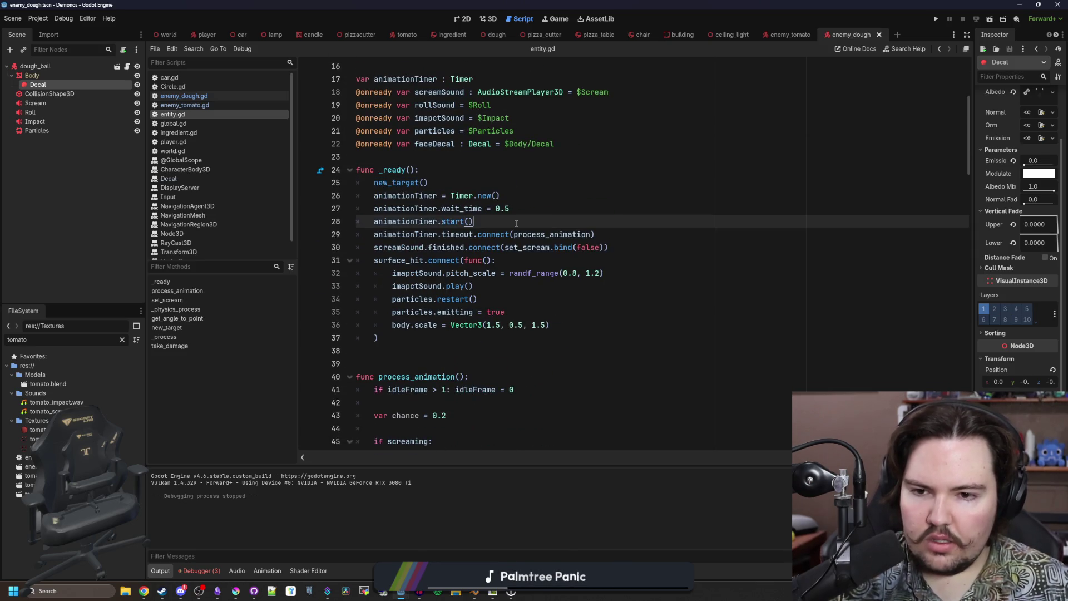
click(629, 231)
key(Return)
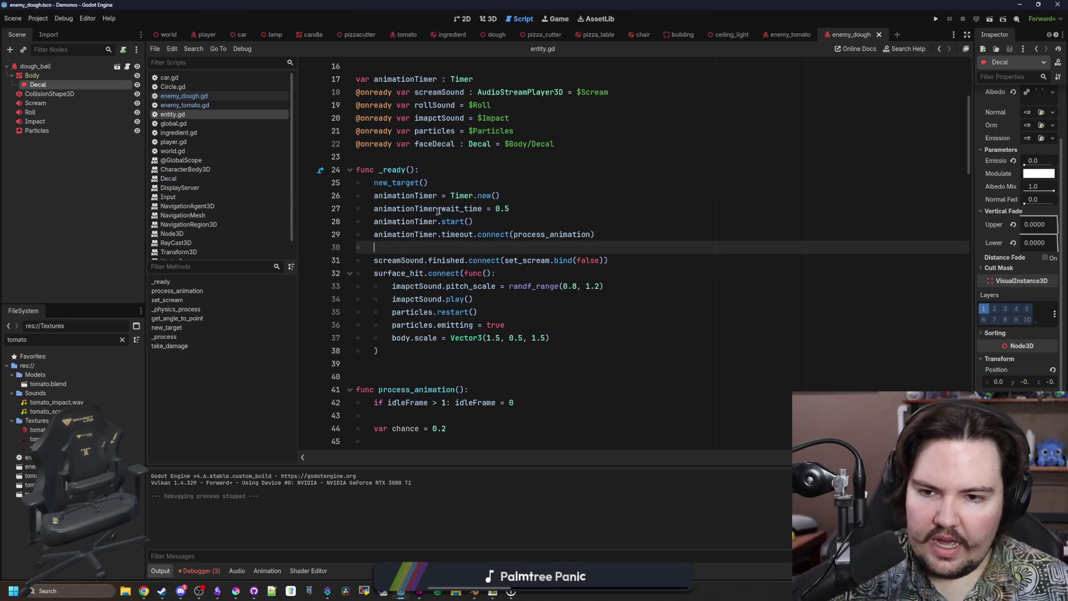
click(499, 182)
key(Return)
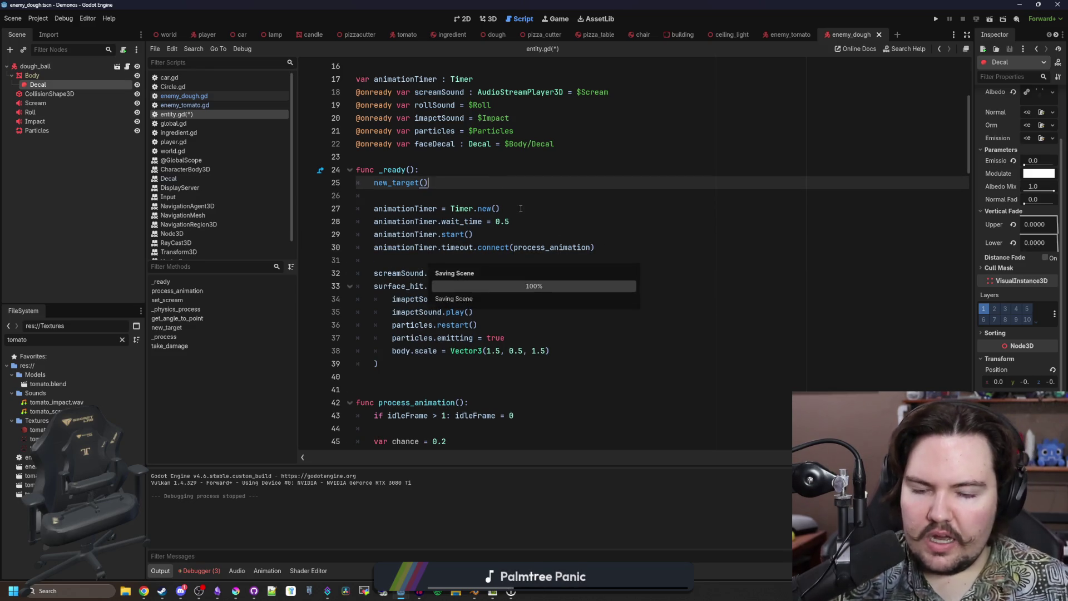
click(516, 222)
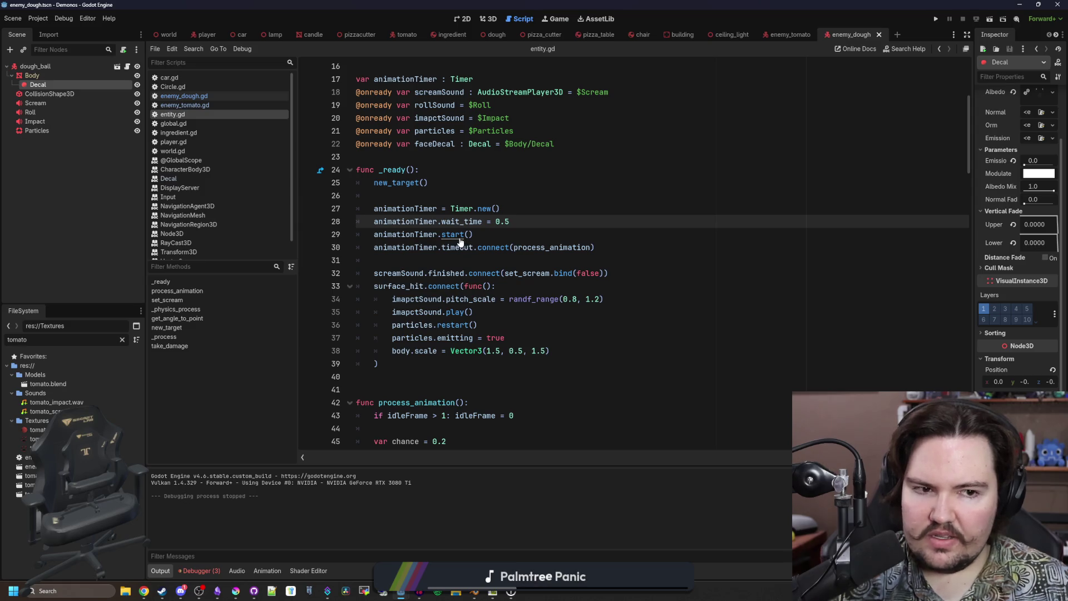
Move the timeout.connect line above animationTimer.start(), tidy the spacing and save the script.
click(605, 247)
key(shift+Home)
key(ctrl+x)
click(524, 223)
key(Return)
key(ctrl+v)
key(Down)
key(Delete)
key(ctrl+s)
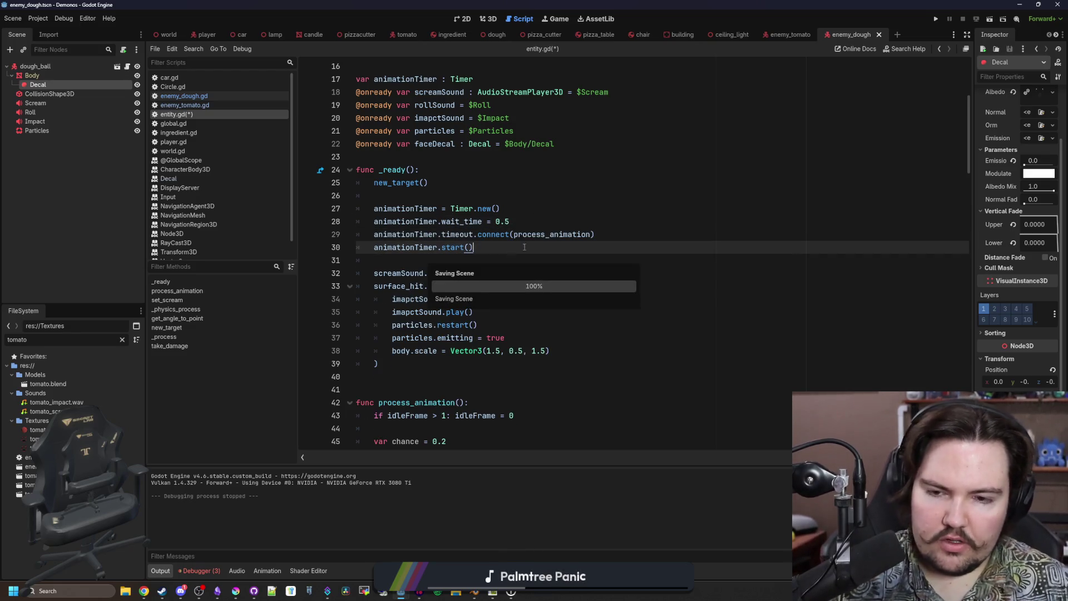
key(Up)
key(Up)
key(Up)
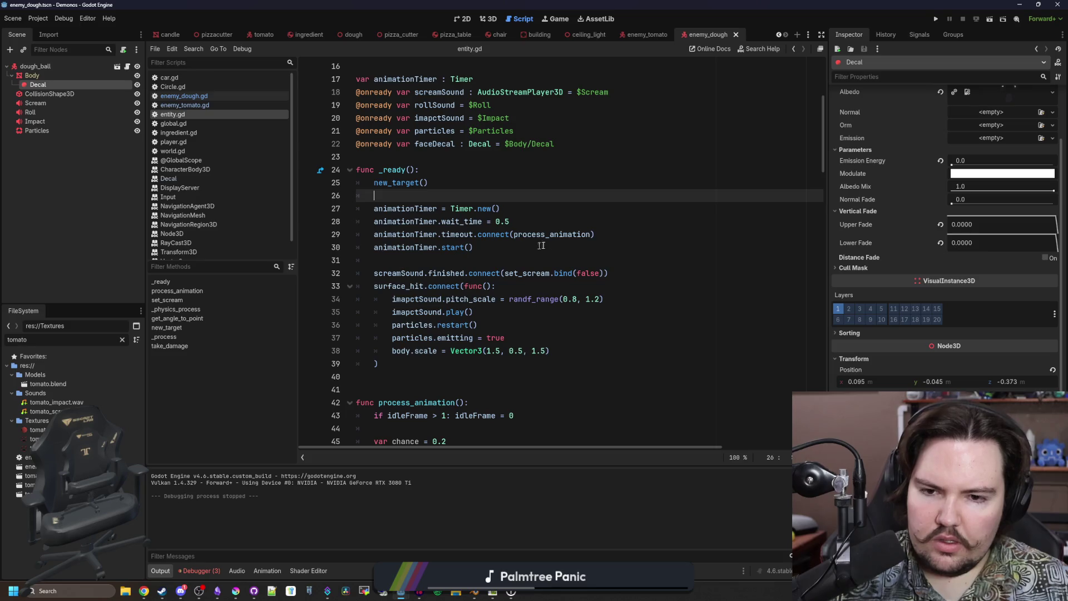
Review process_animation's held check and bring up the debugger reporting three errors.
click(565, 244)
scroll(564, 243, down, 4)
scroll(479, 257, down, 2)
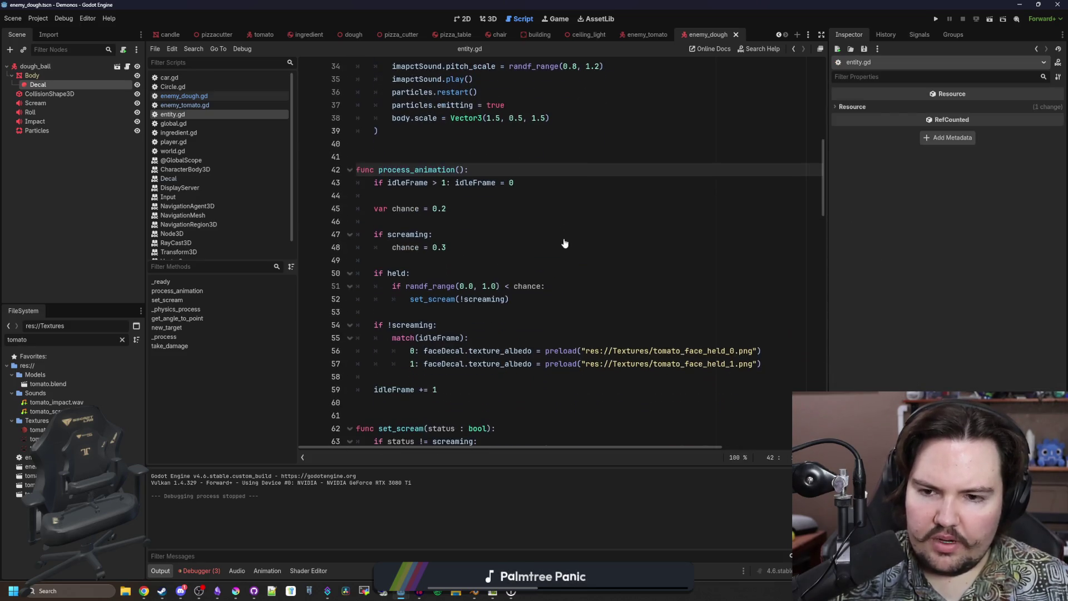
scroll(479, 257, down, 2)
click(440, 234)
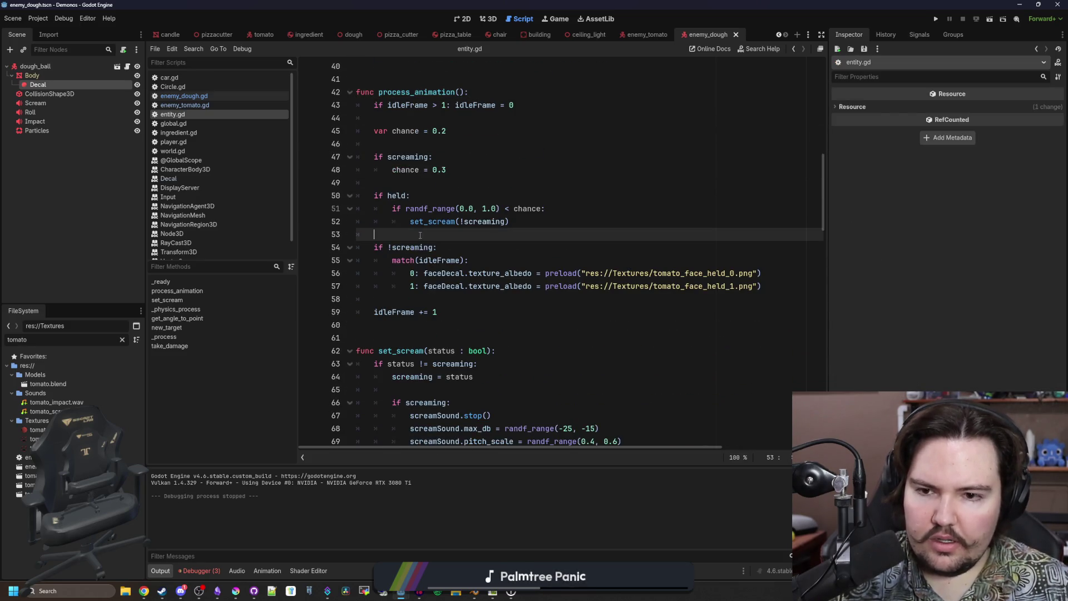
key(Up)
key(Up)
key(Up)
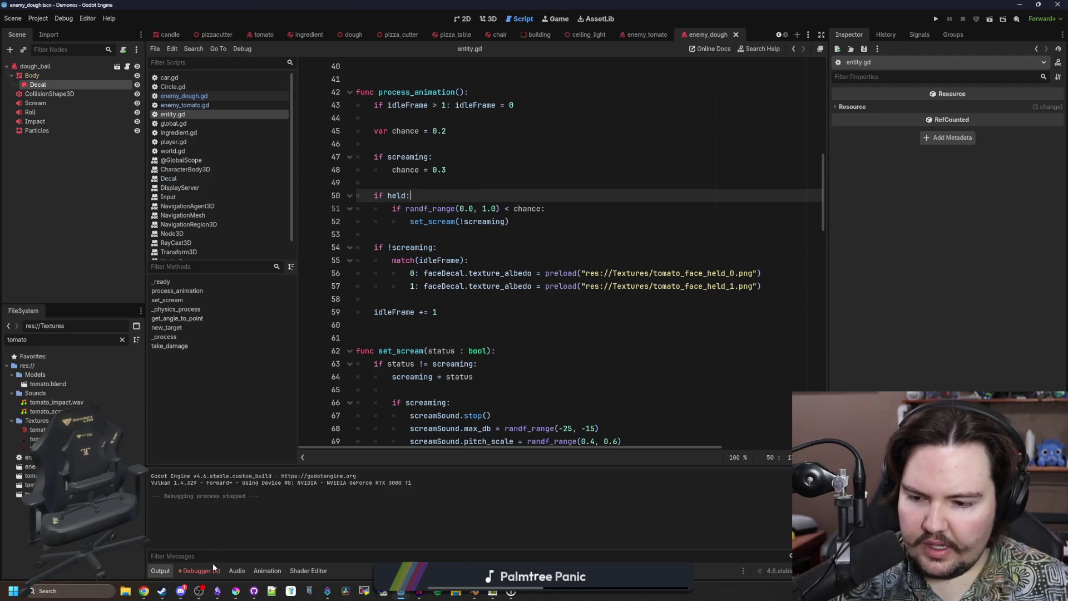
click(201, 571)
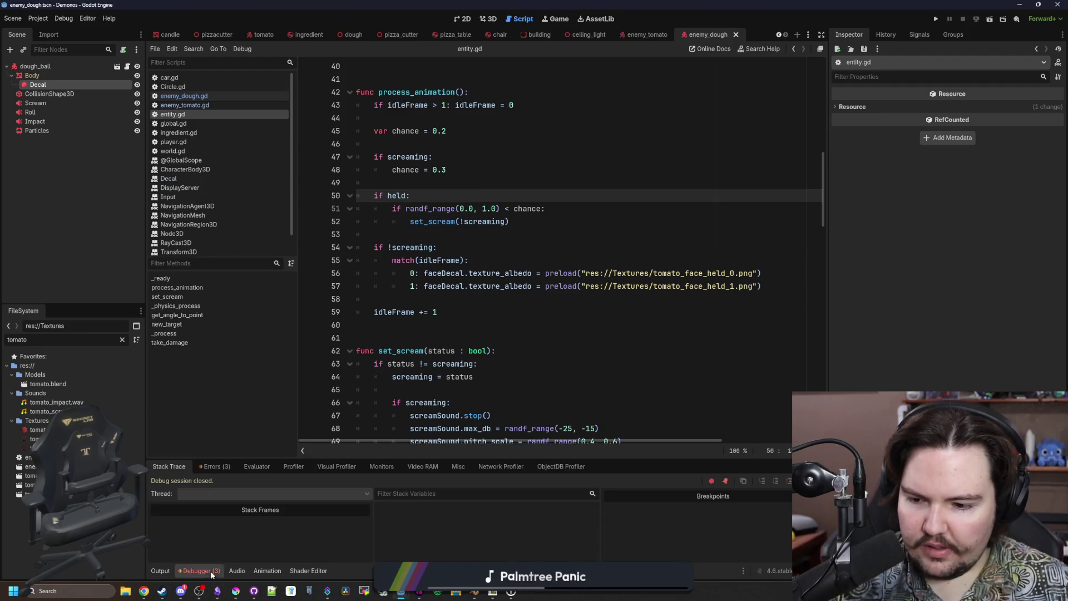
Jump from the timer error to ready, add add_child(animationTimer) above start(), save and run the project.
click(215, 466)
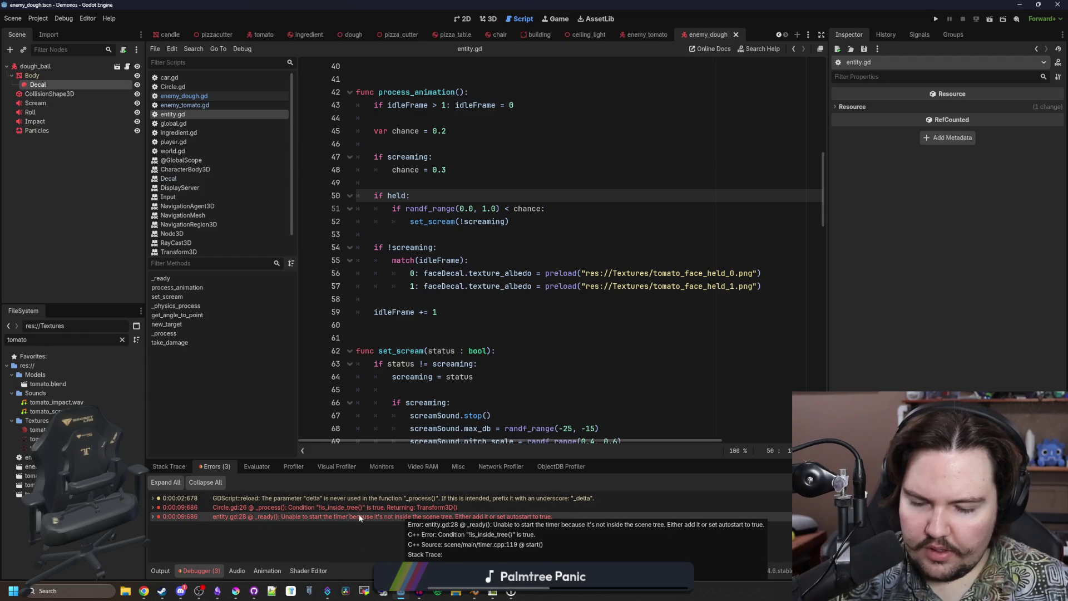
double_click(360, 516)
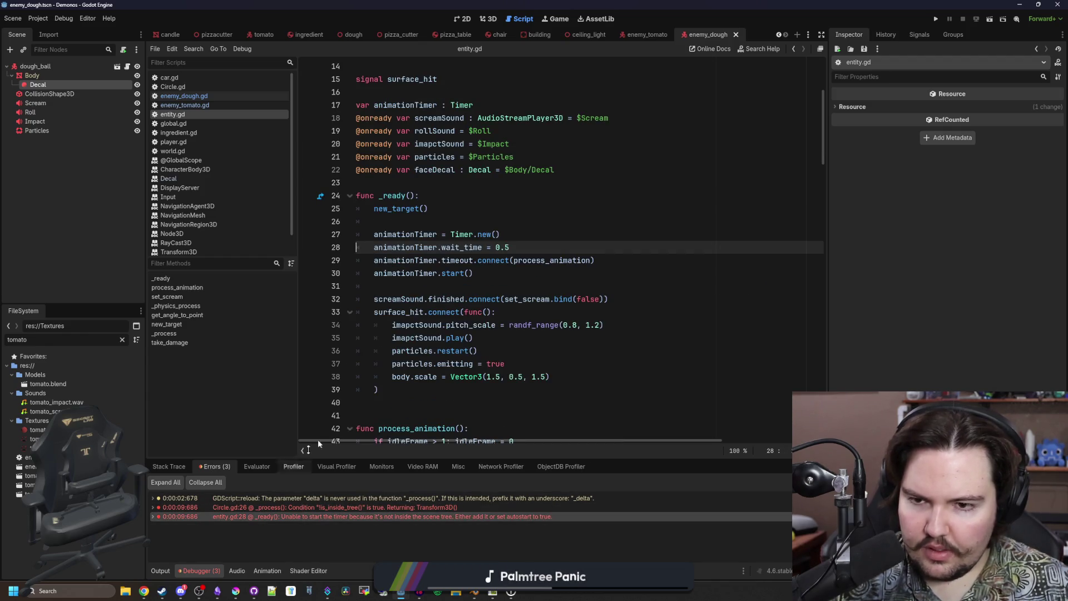
click(492, 268)
key(End)
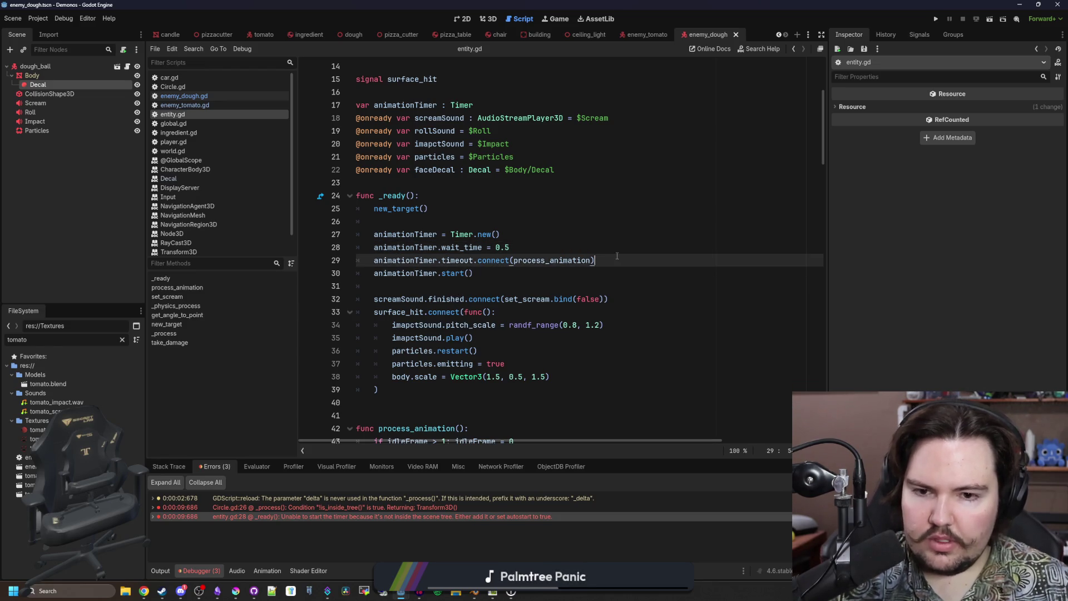
key(Return)
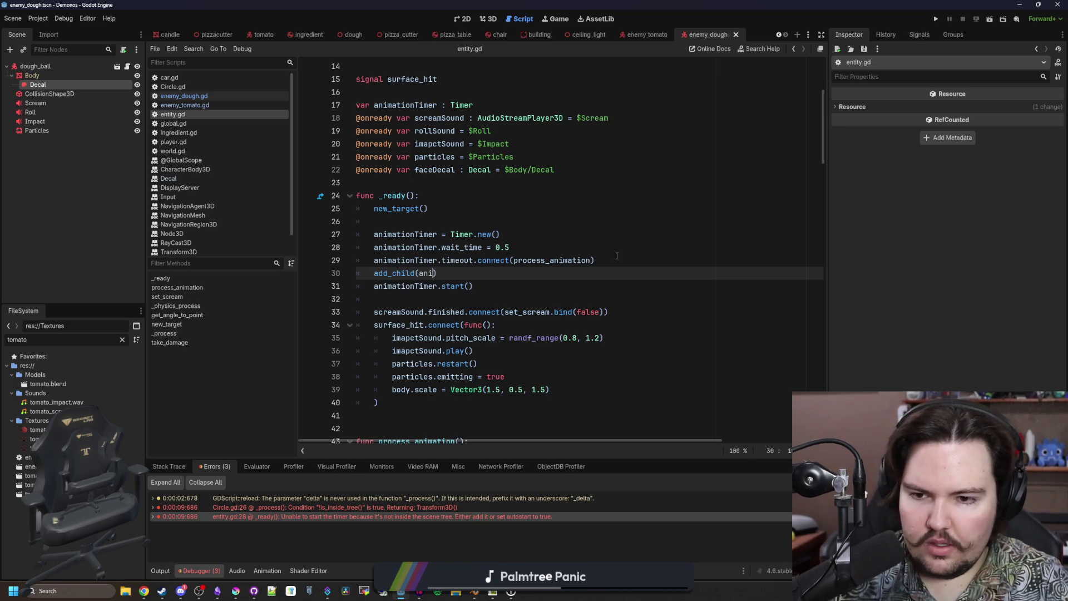
key(ctrl+s)
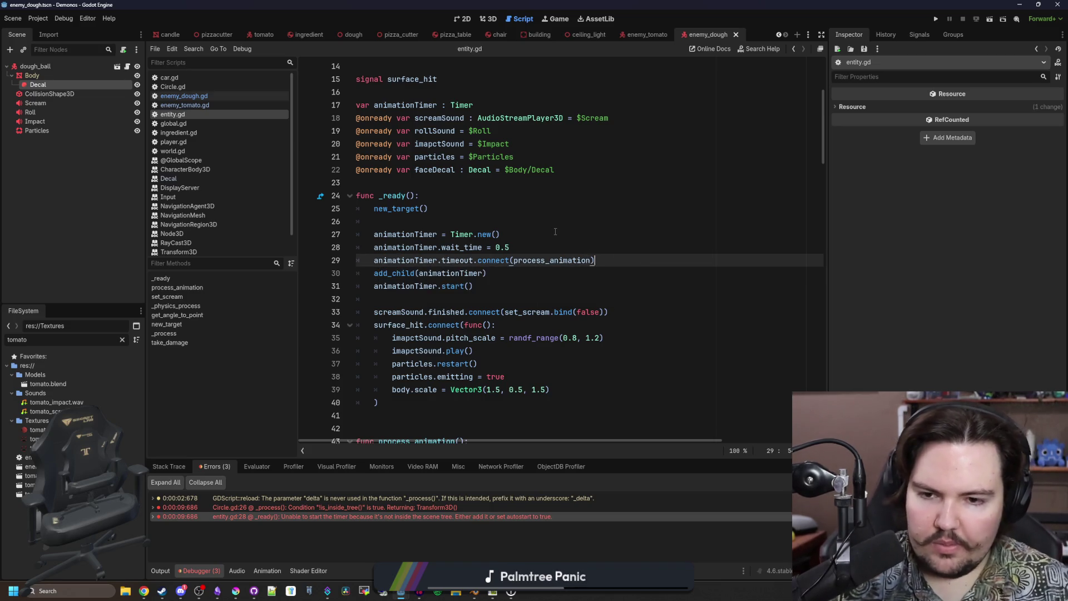
click(555, 231)
click(942, 19)
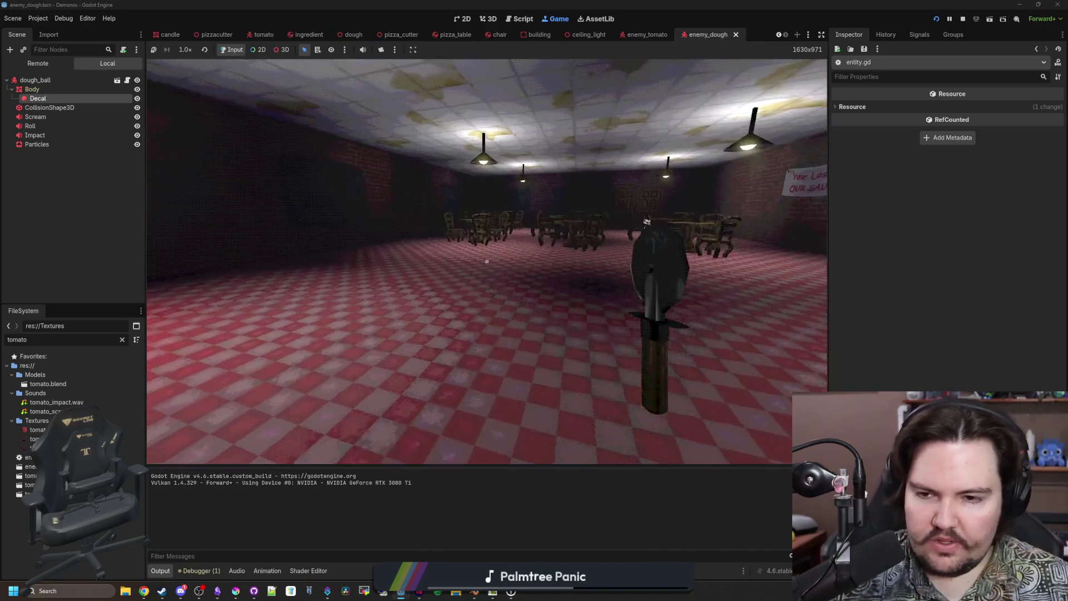
Walk through the restaurant past the tables, back wall sign and candle circle, turning to face the enemy.
key(w)
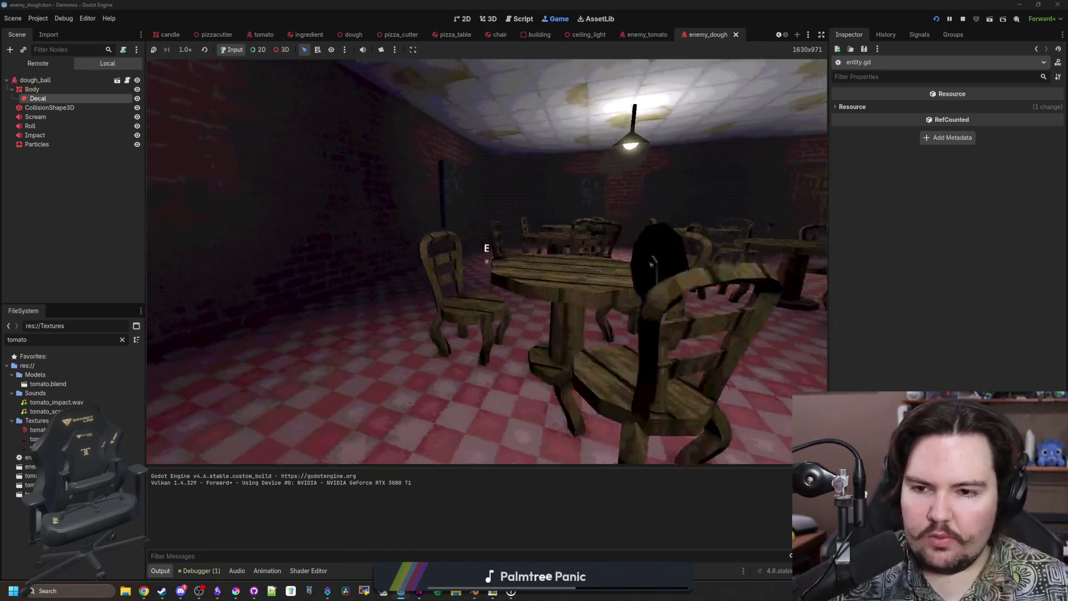
key(w)
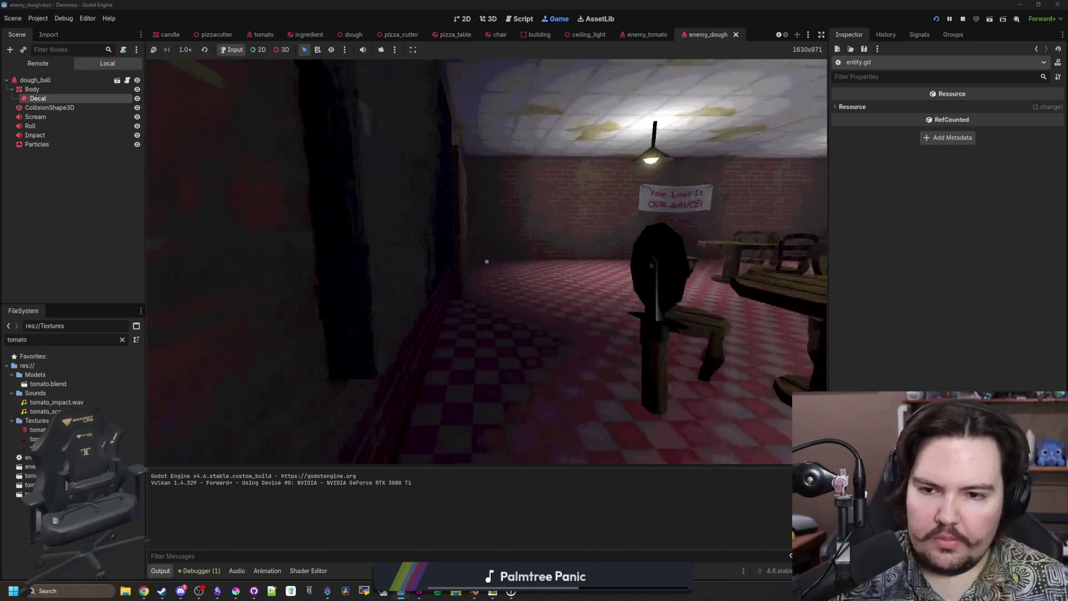
key(w)
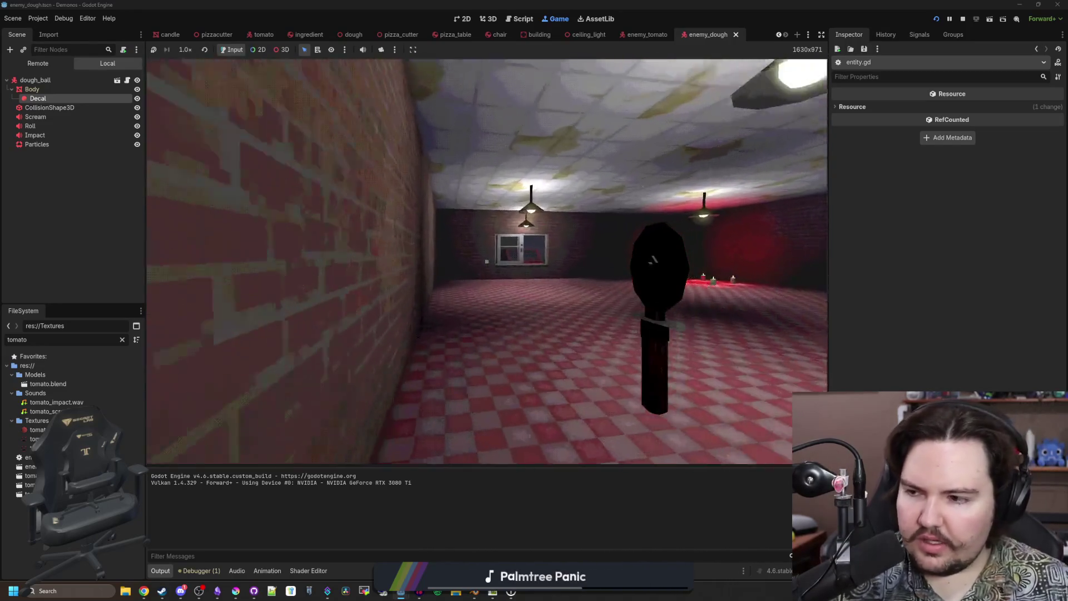
key(w)
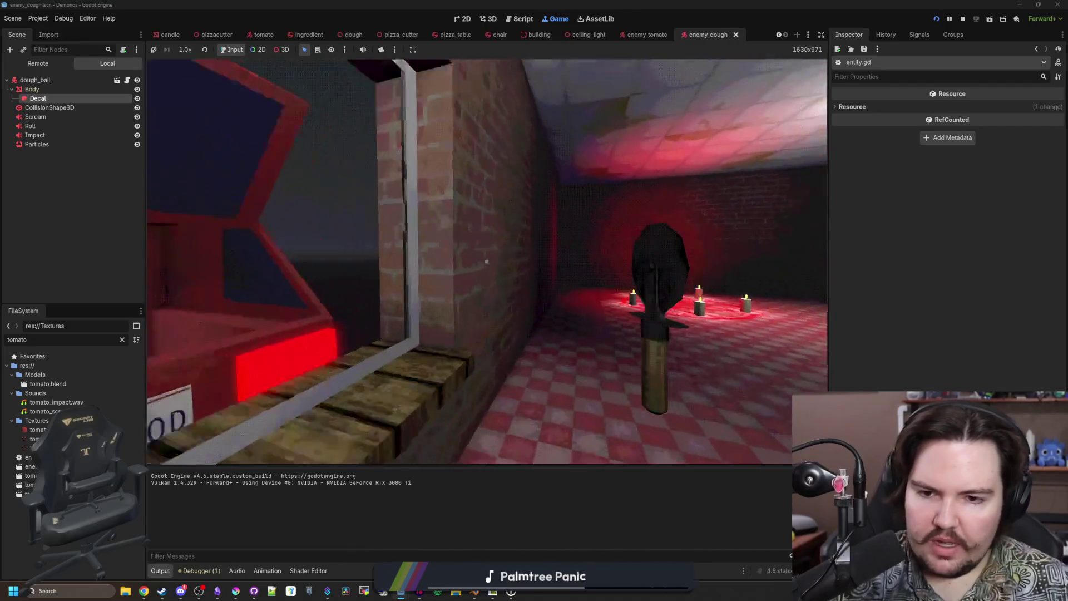
key(w)
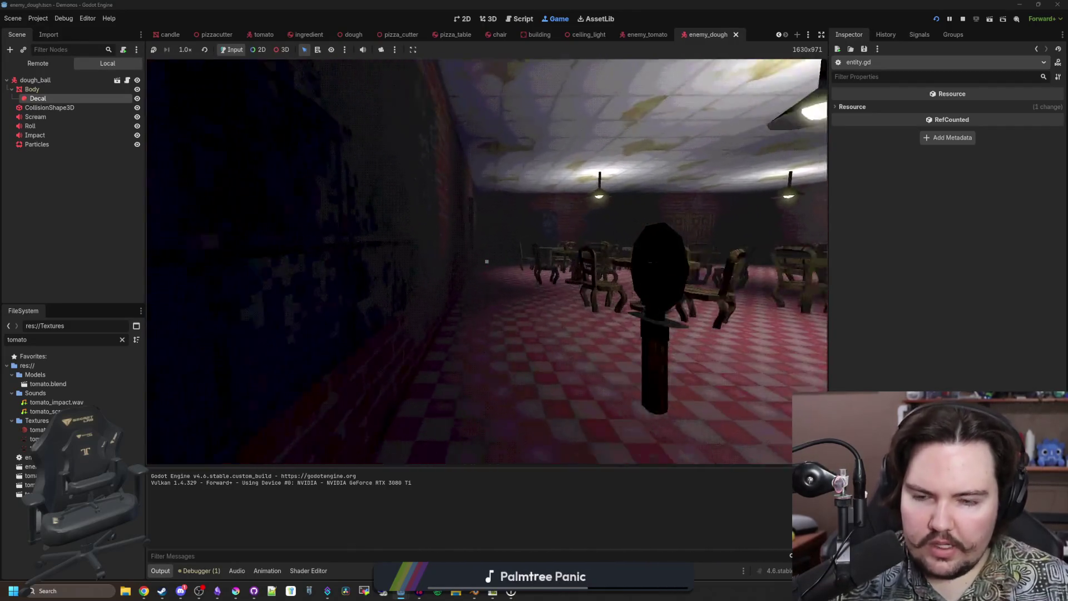
key(w)
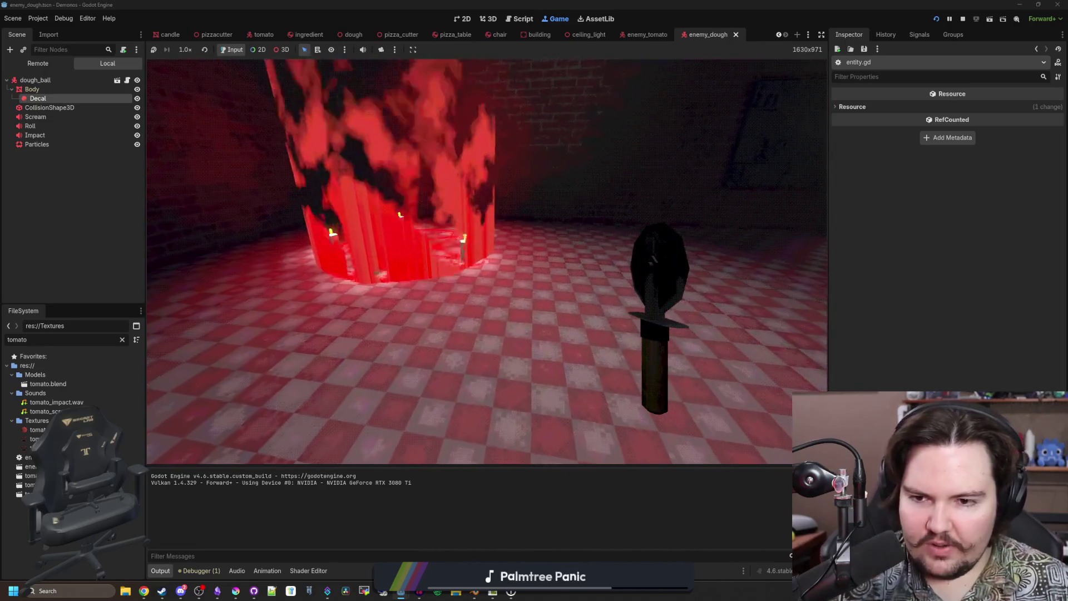
drag(486, 259, 487, 259)
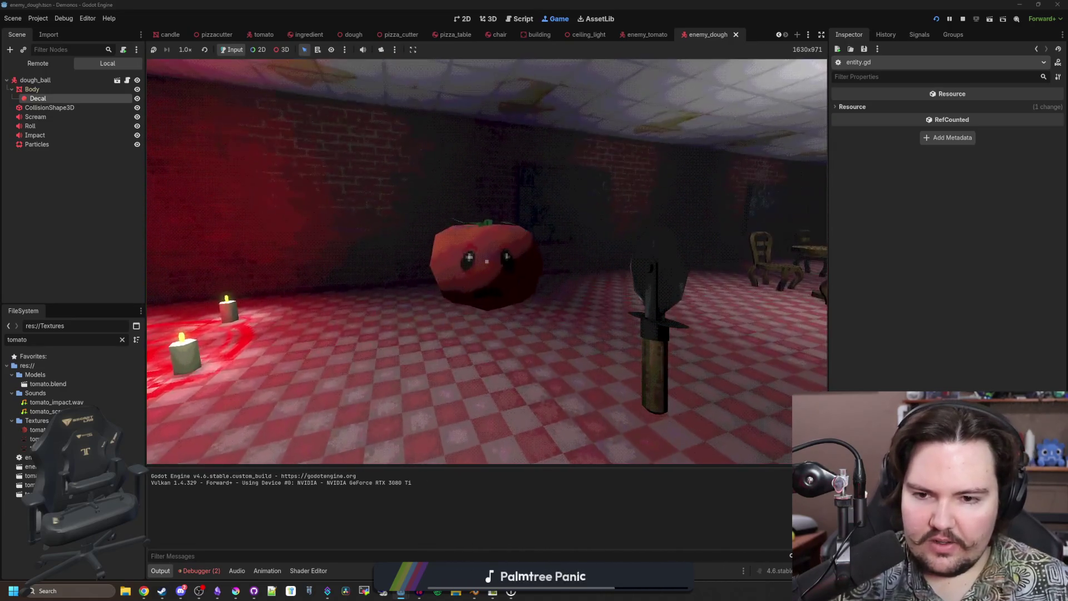
Back away between the tables with the tomato enemy following, then stop the game with F8.
key(w)
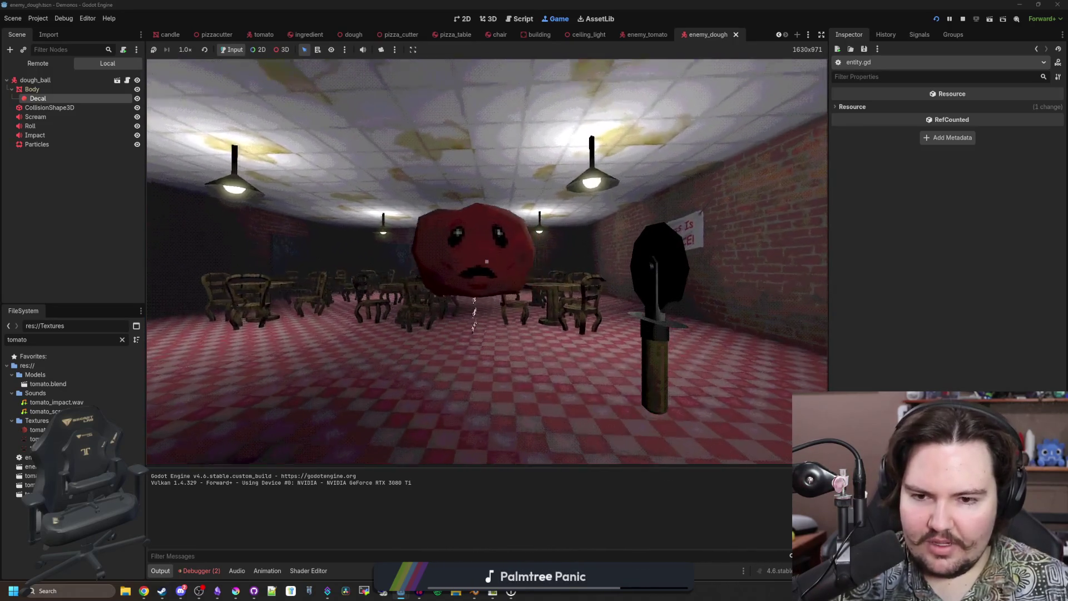
key(w)
key(w)
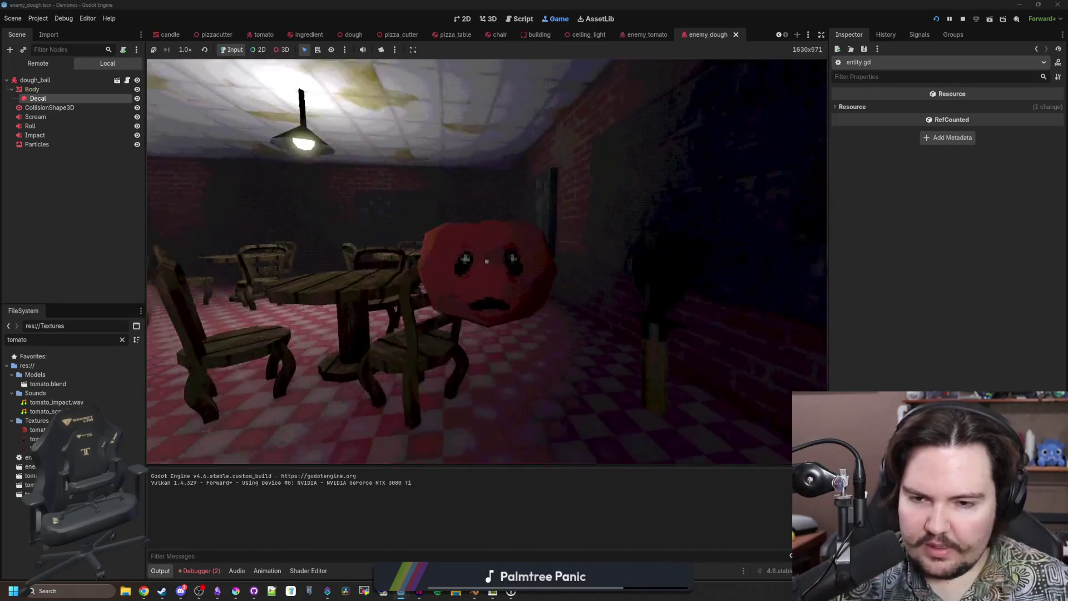
key(w)
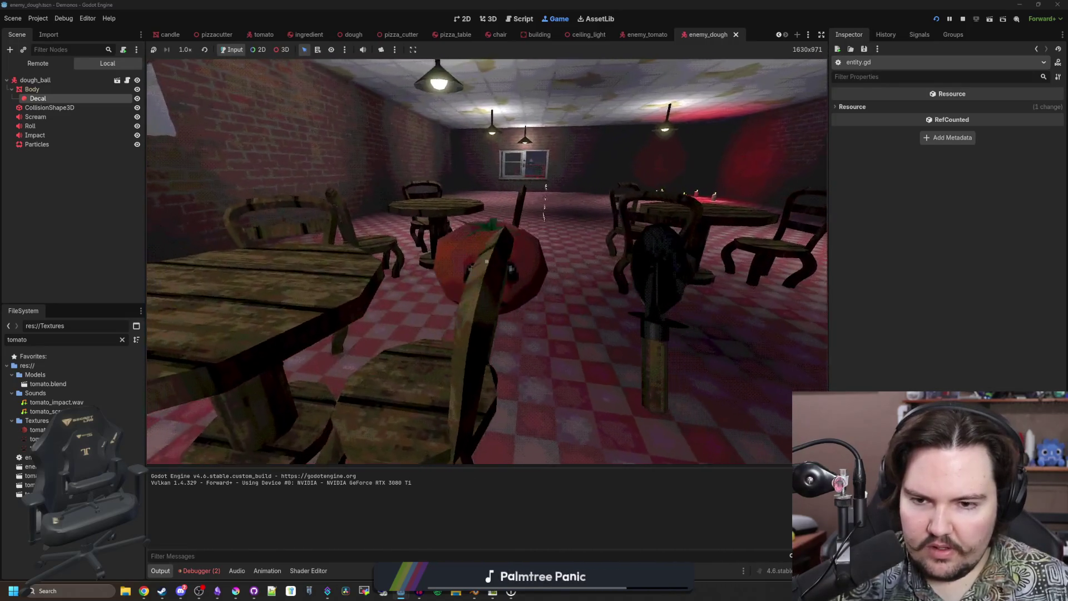
key(w)
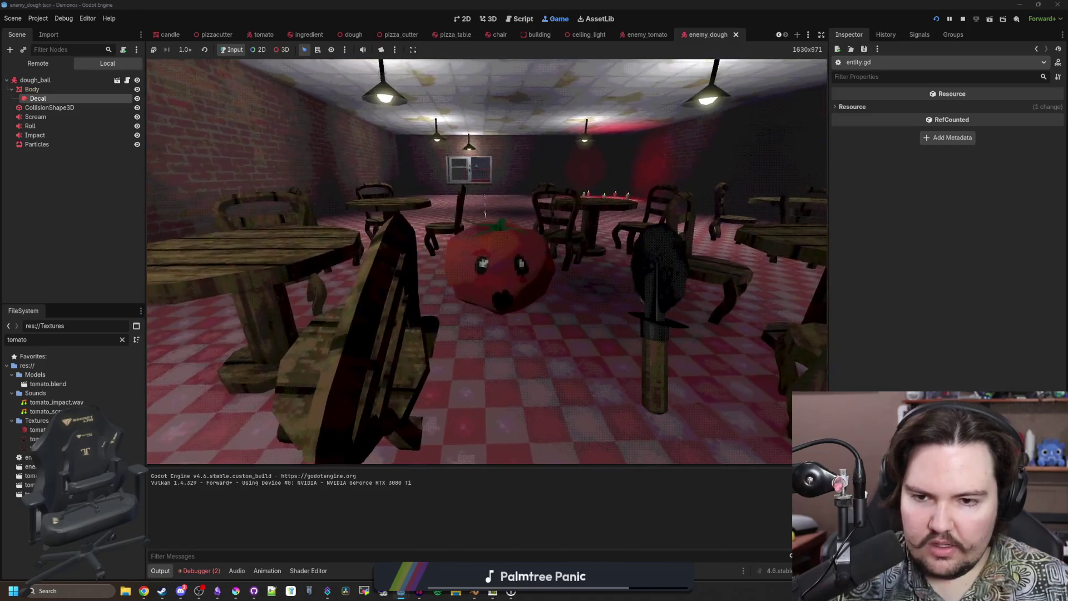
key(w)
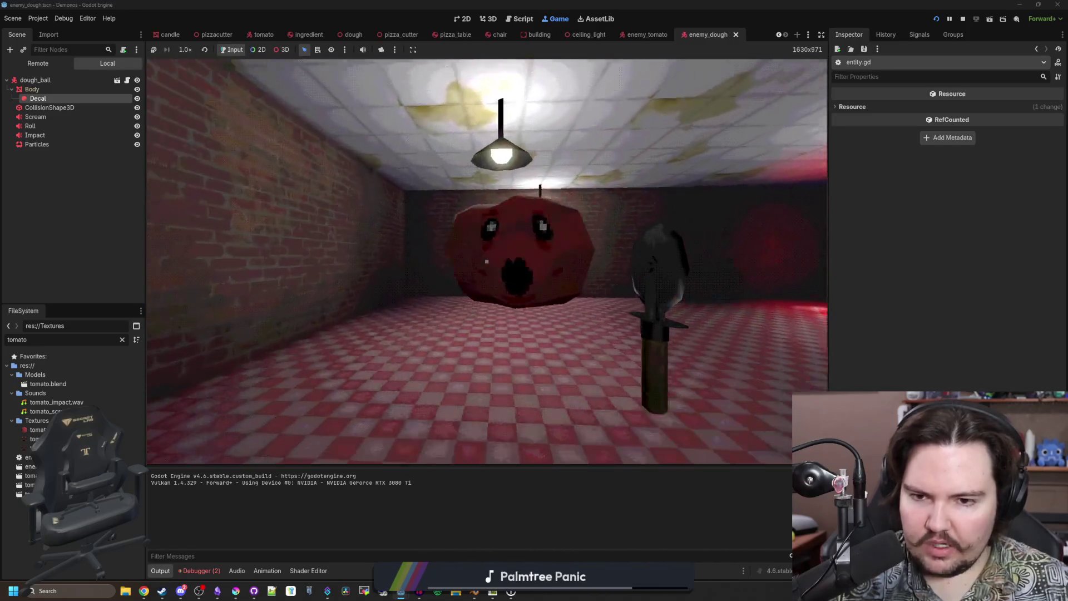
key(w)
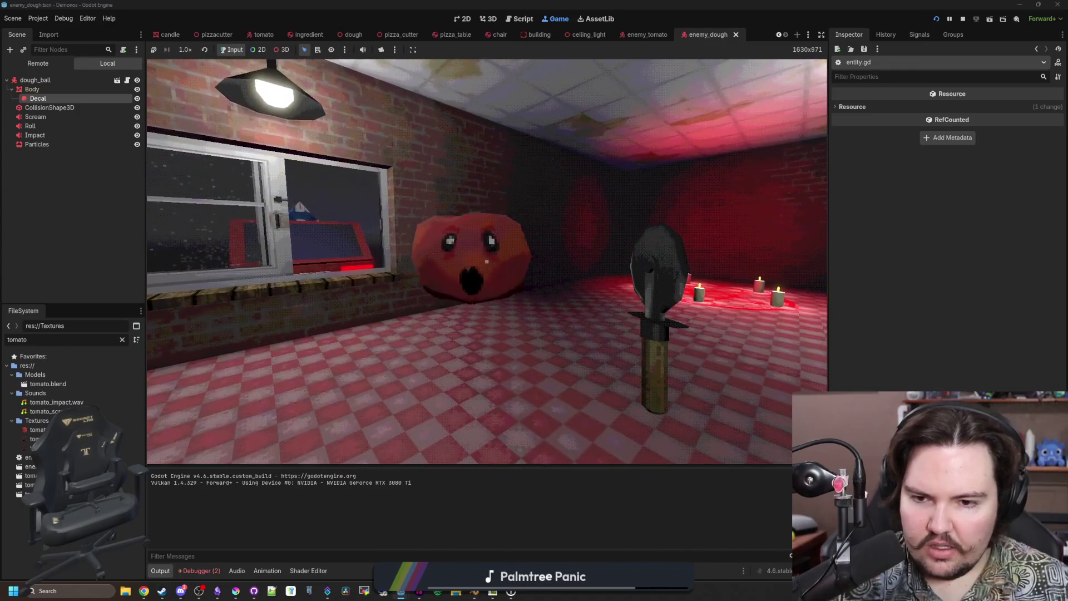
key(F8)
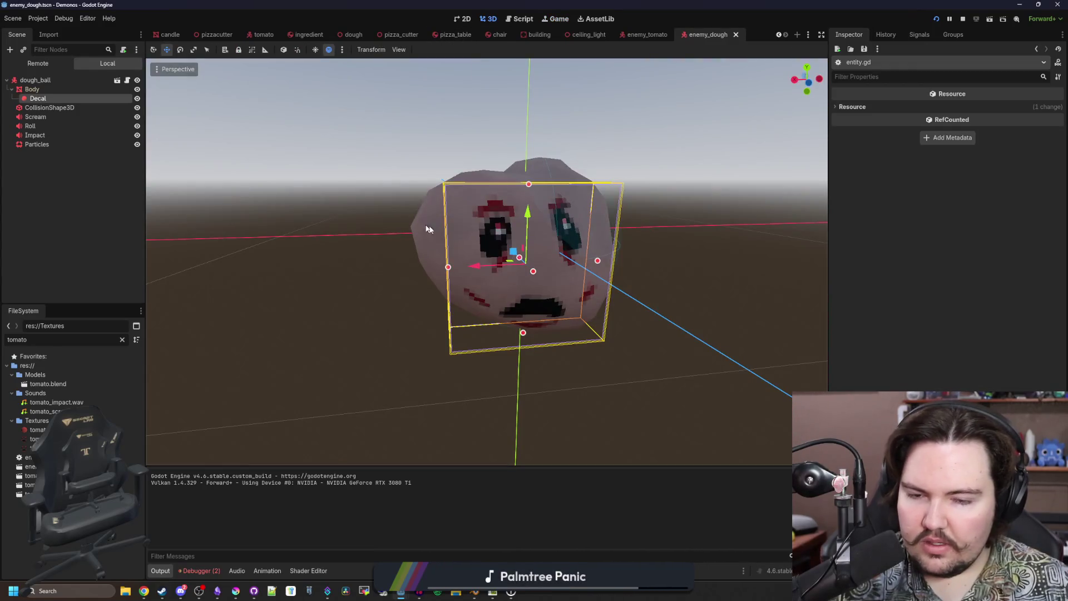
Switch to the tomato enemy scene, raise its face decal height to 0.208 and run the game again.
middle_click(417, 235)
click(645, 35)
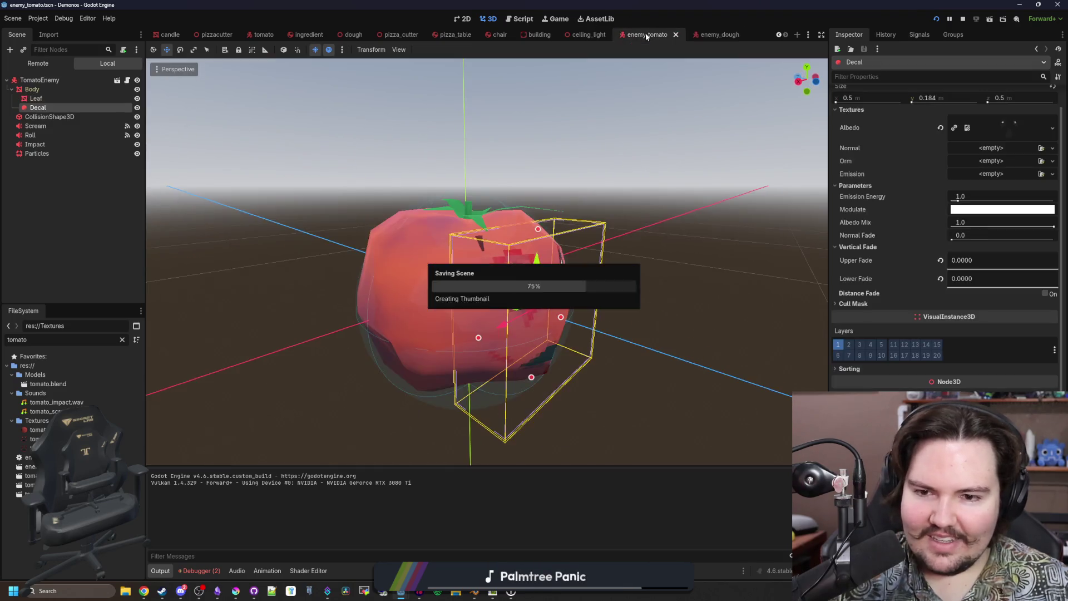
scroll(418, 275, up, 3)
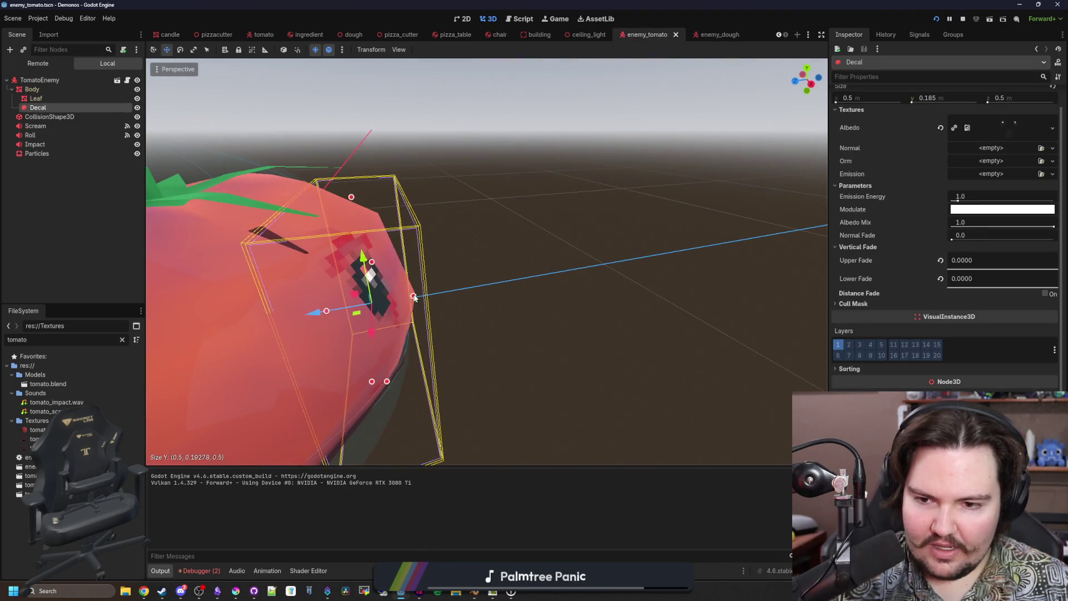
click(962, 21)
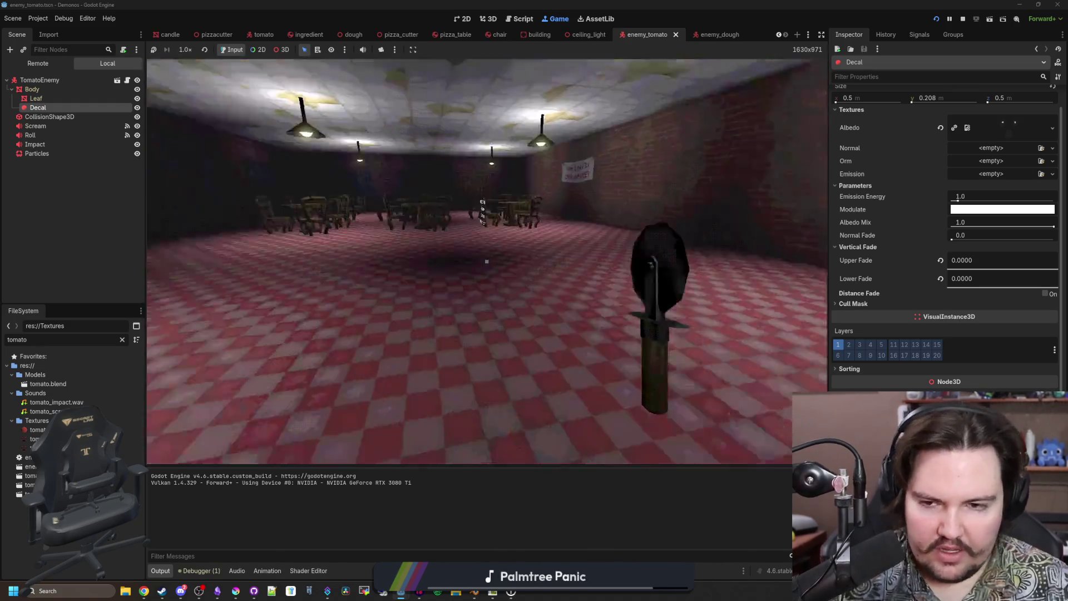
Walk around the fire pillar and window wall watching the taller-faced tomato approach, then stop the game.
key(w)
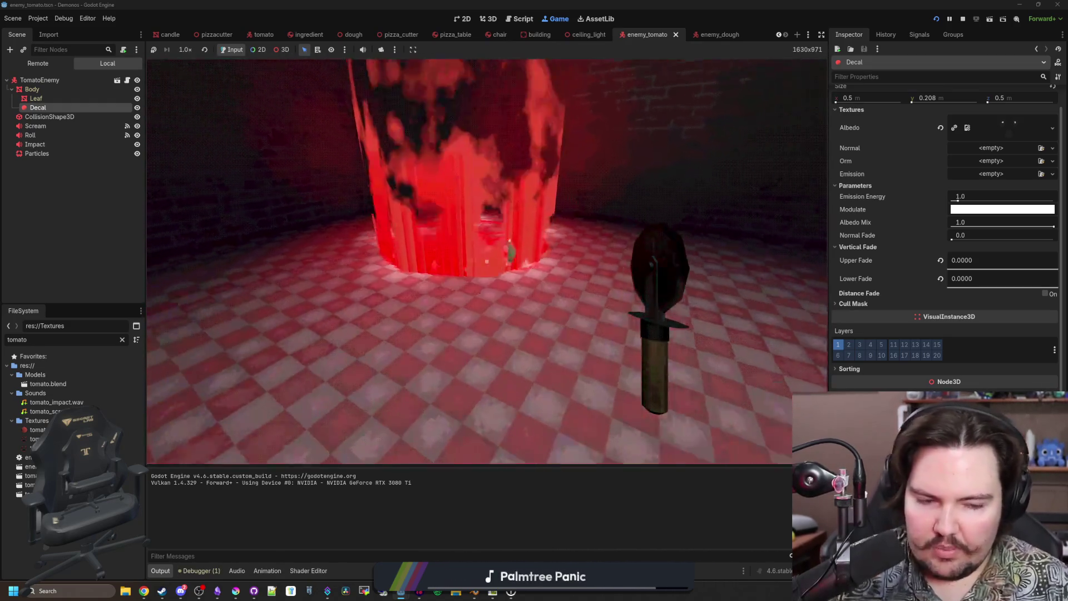
key(s)
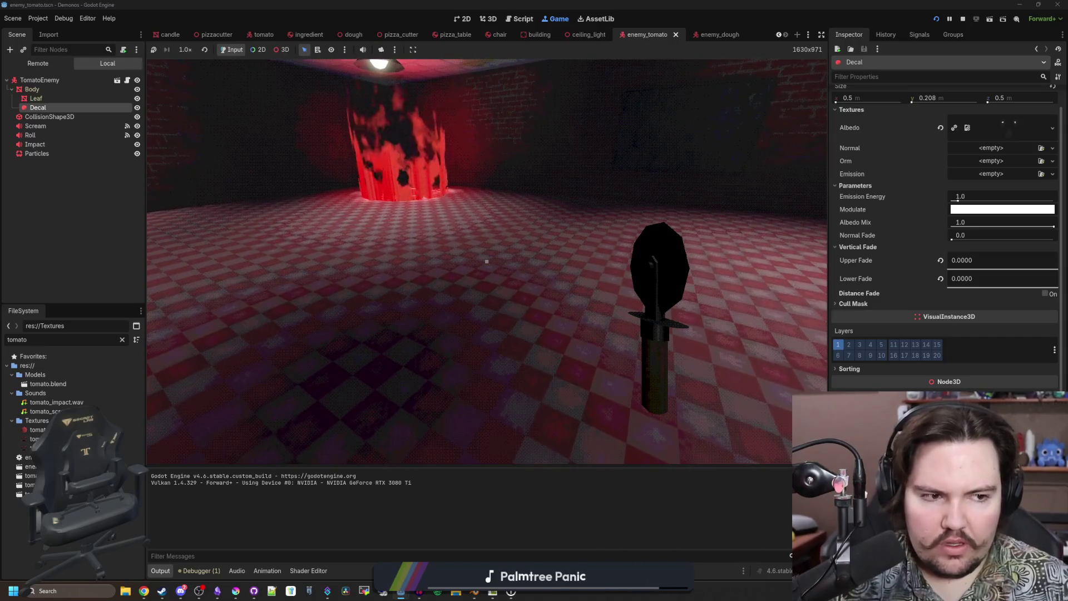
key(w)
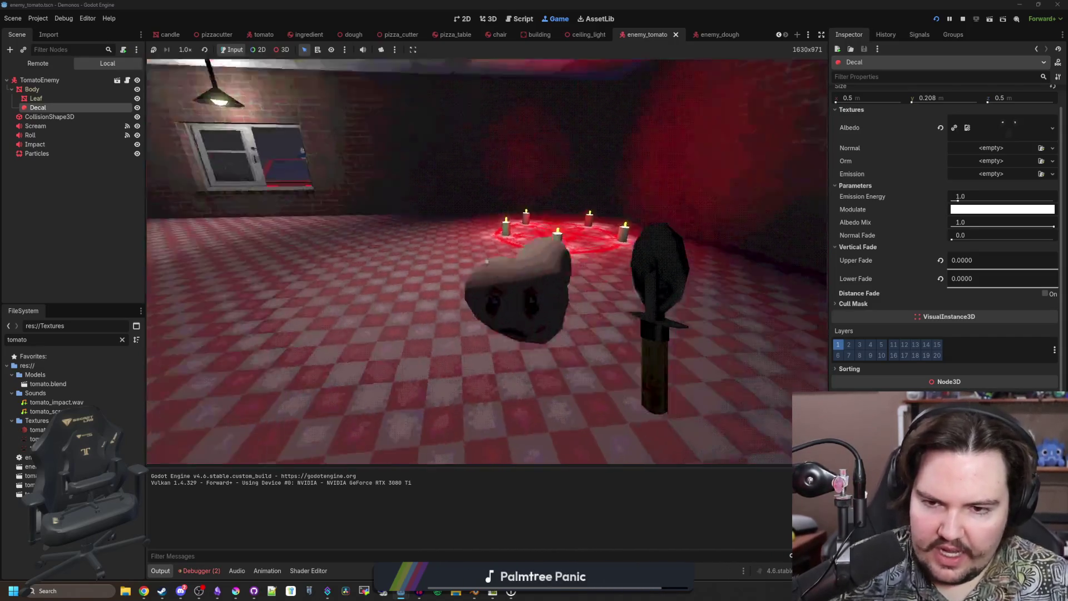
key(w)
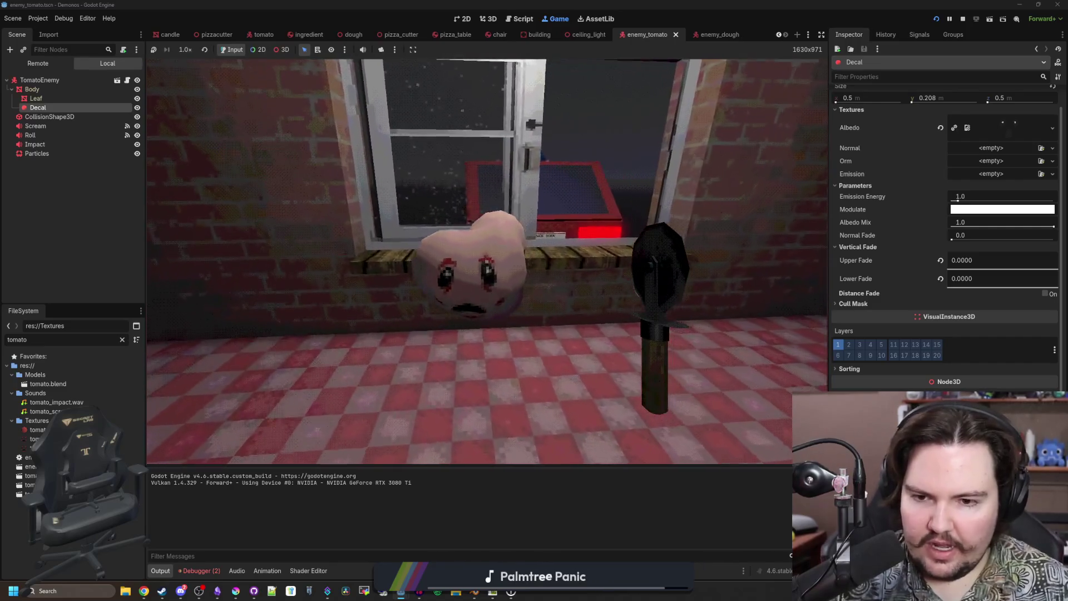
key(s)
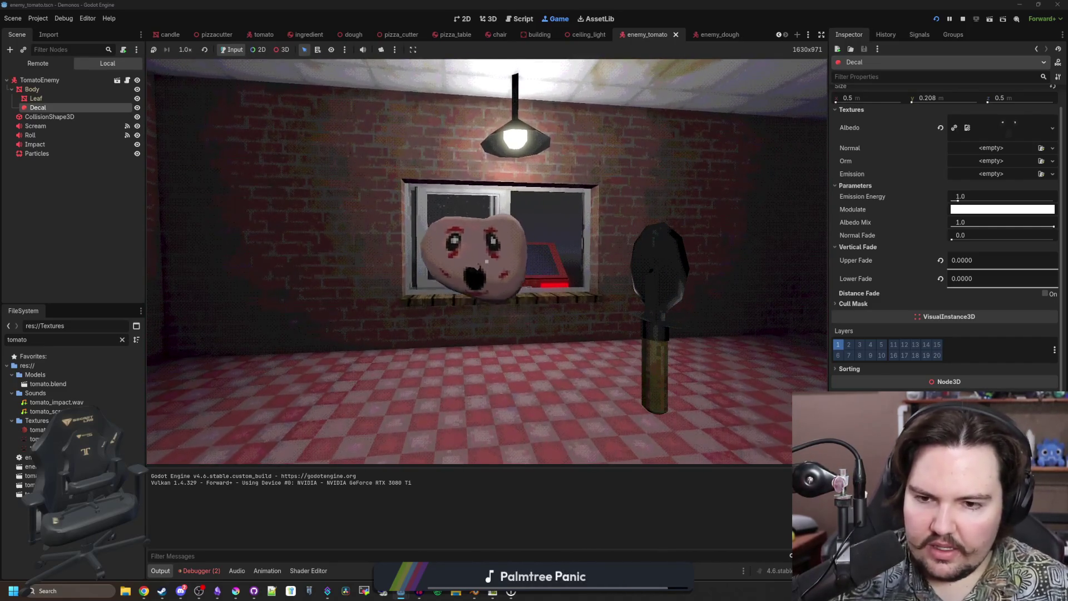
key(w)
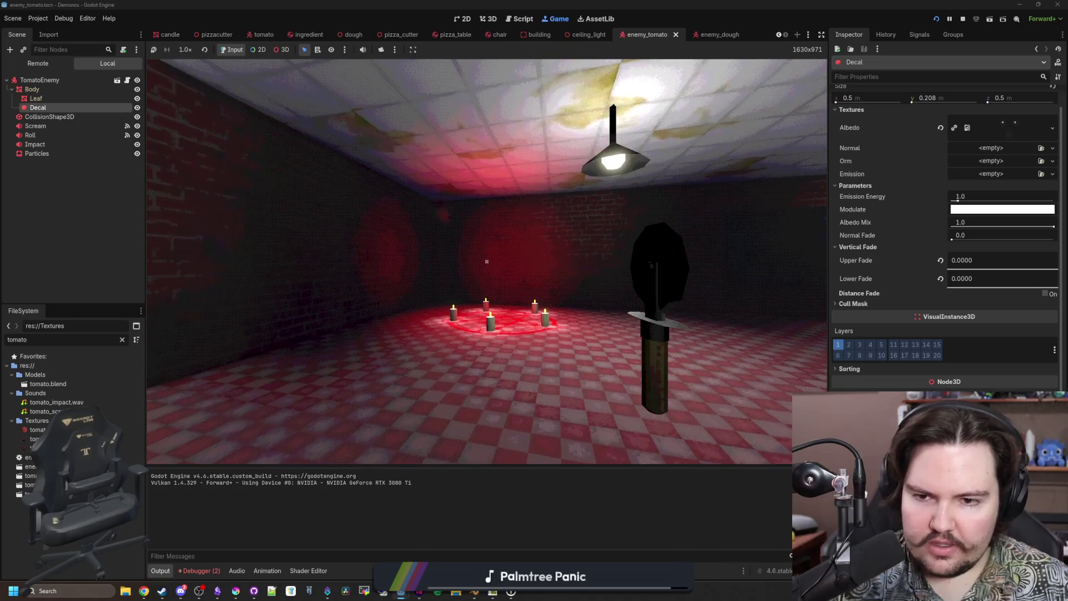
key(F8)
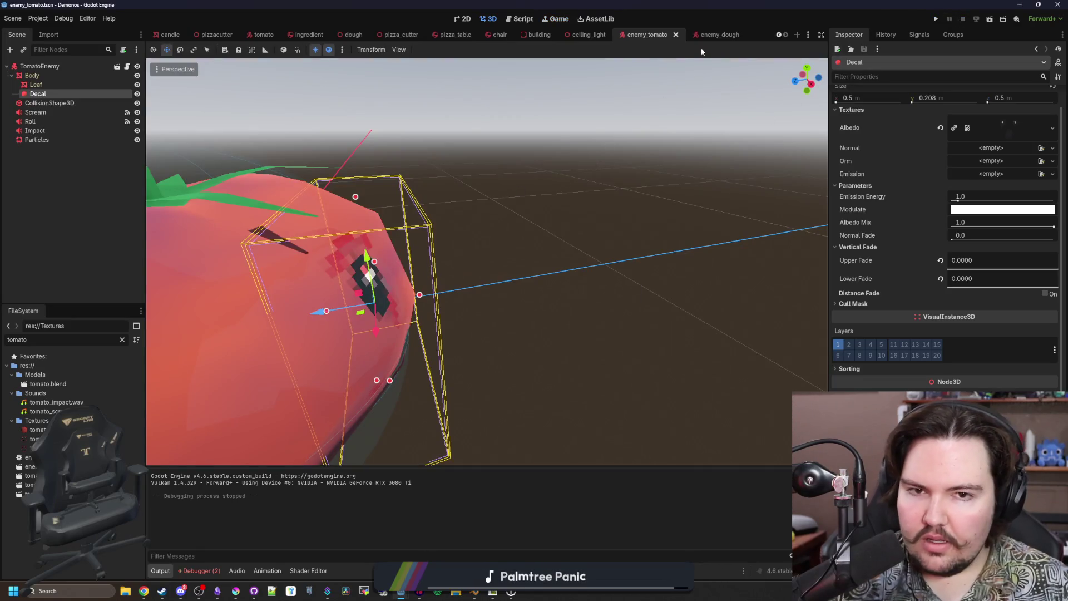
Select the dough ball's Body in the enemy_dough scene, save it and launch the game with F5.
click(717, 34)
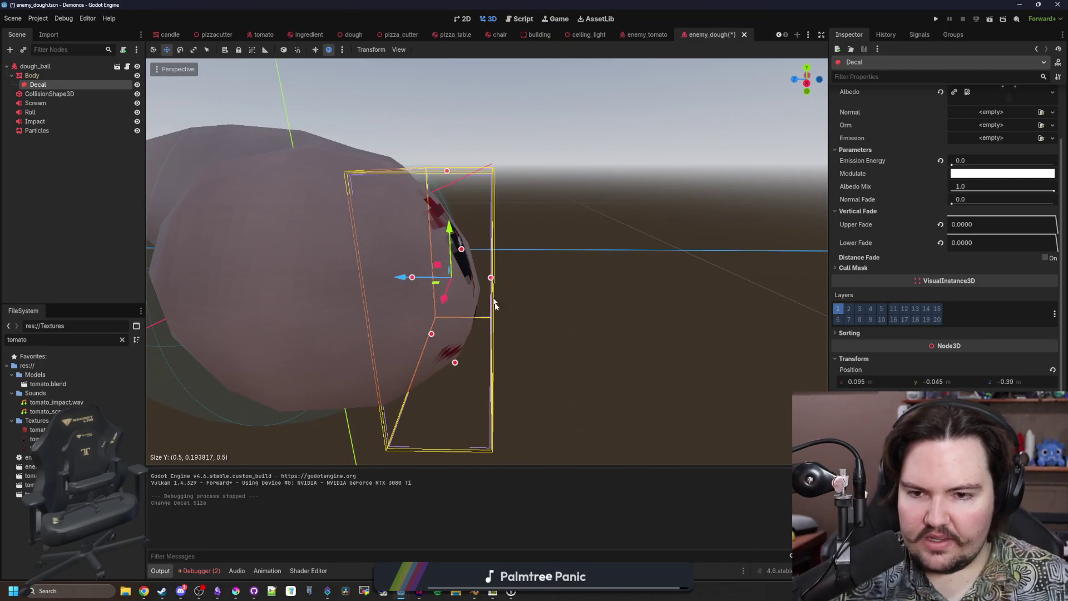
scroll(494, 304, down, 3)
key(ctrl+s)
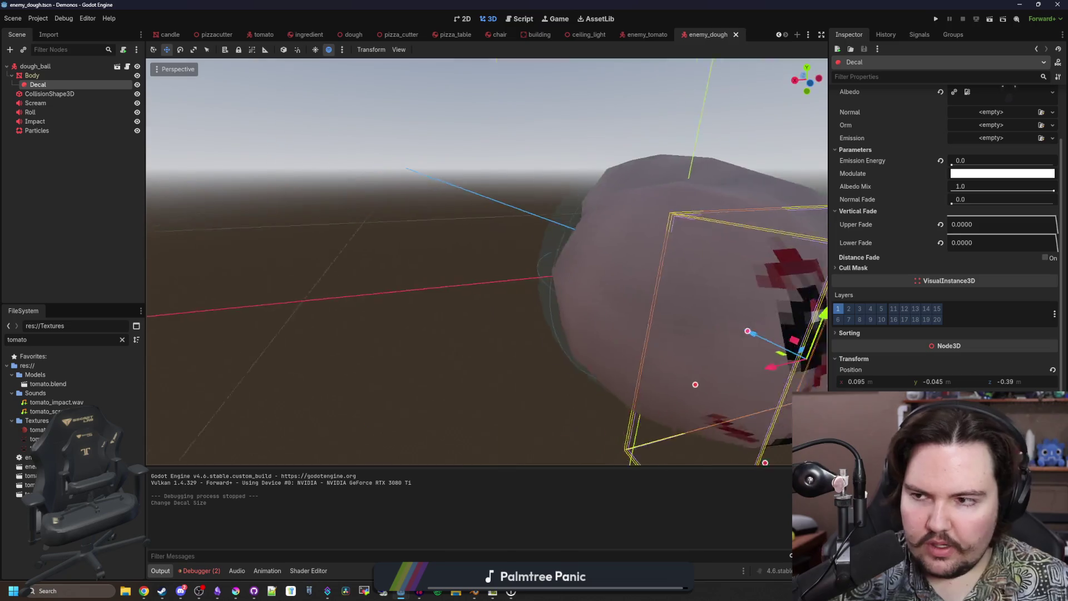
scroll(494, 275, up, 3)
click(467, 250)
key(ctrl+s)
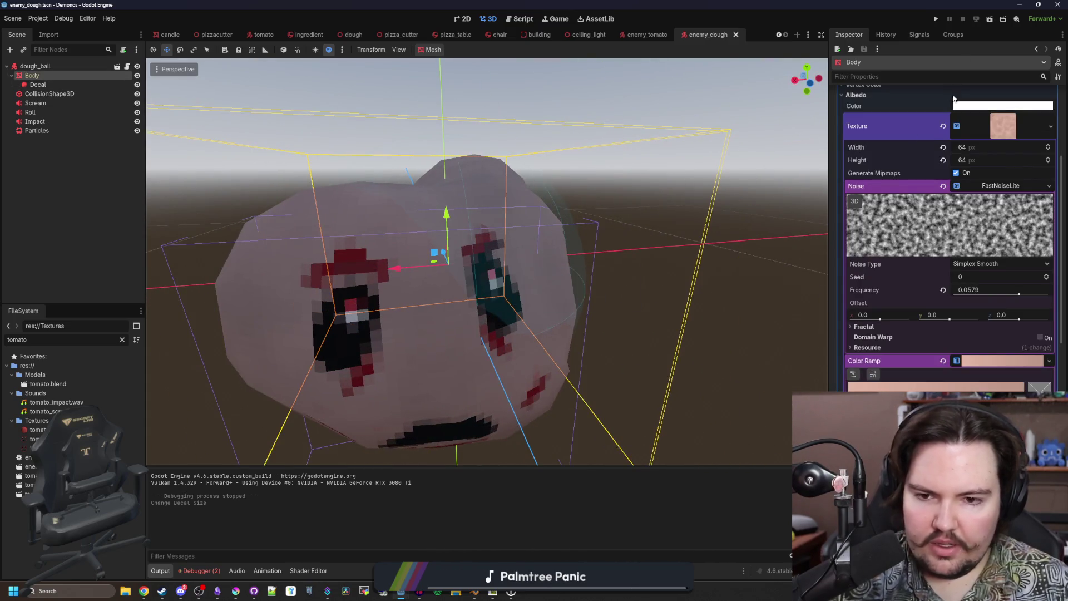
key(F5)
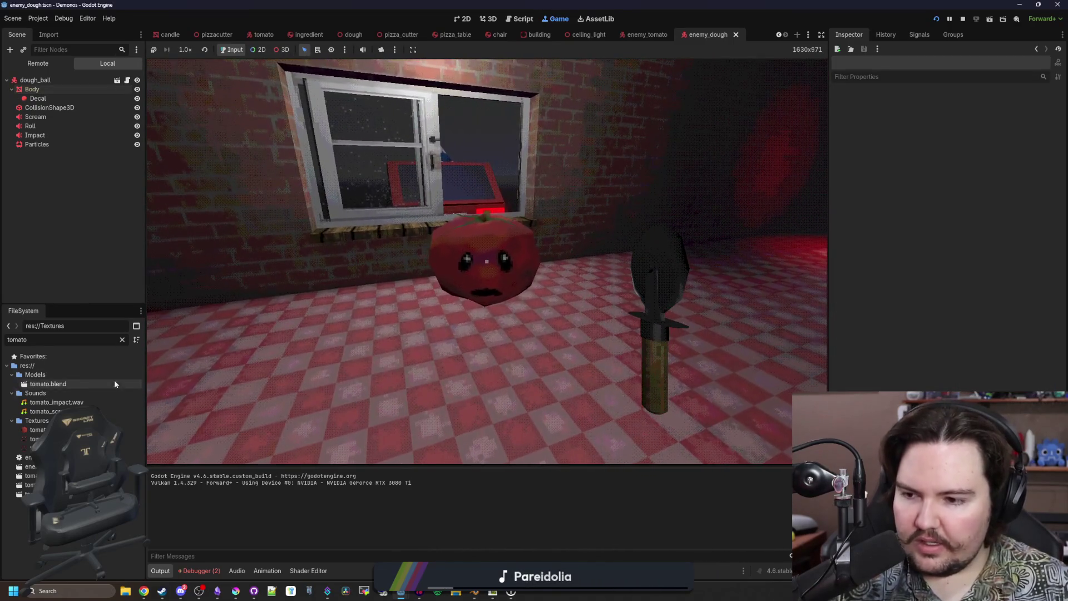
Filter the FileSystem to 'tomat', select tomato.tres, then return to the enemy_tomato 3D scene.
click(108, 339)
key(BackSpace)
key(BackSpace)
text(t)
click(38, 430)
click(464, 18)
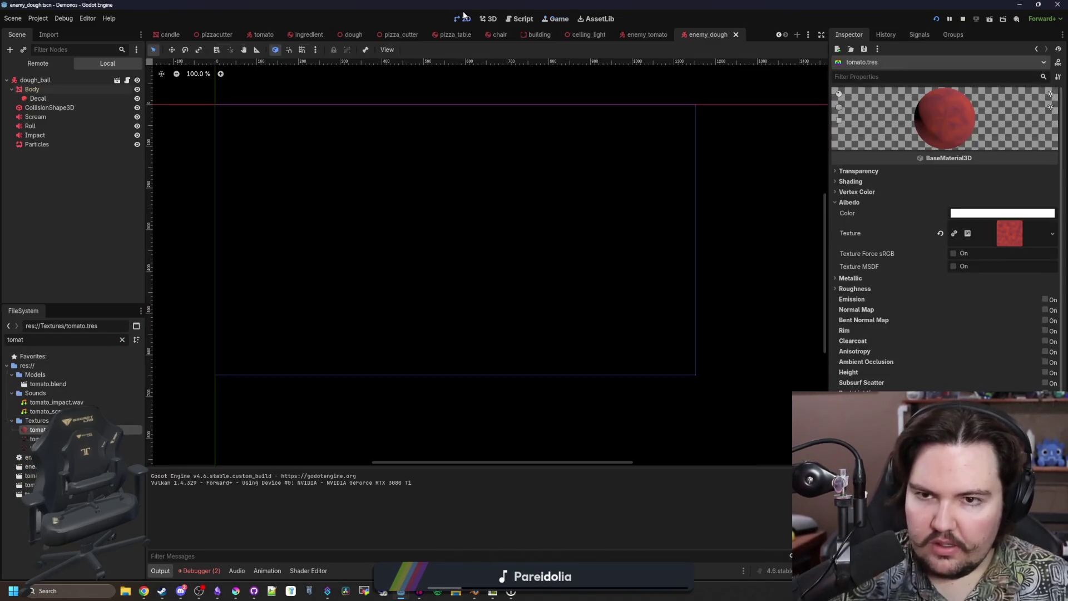
scroll(485, 268, down, 3)
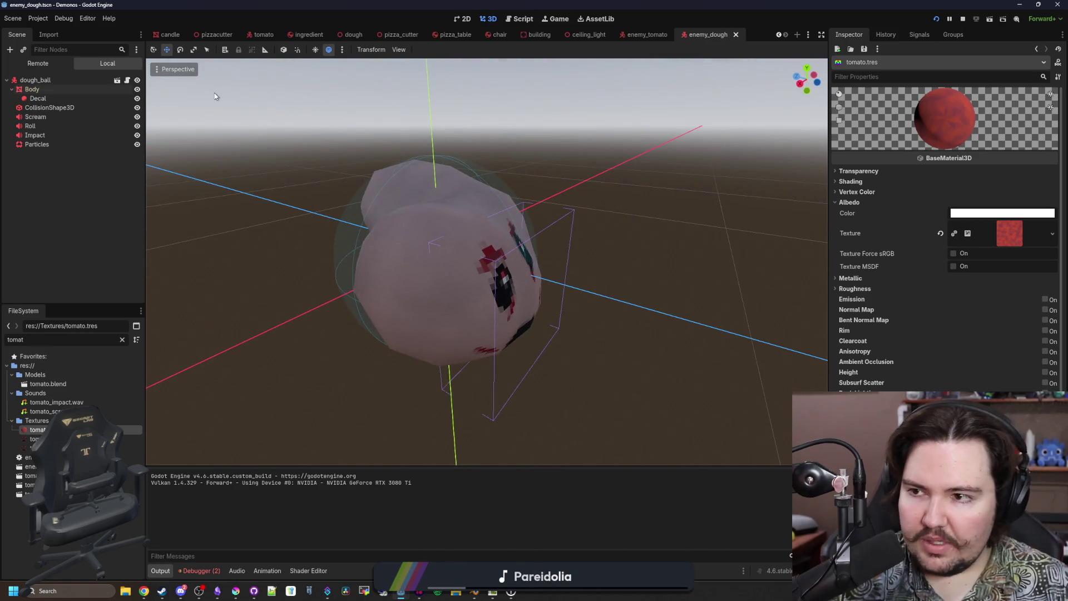
scroll(485, 267, up, 2)
click(647, 34)
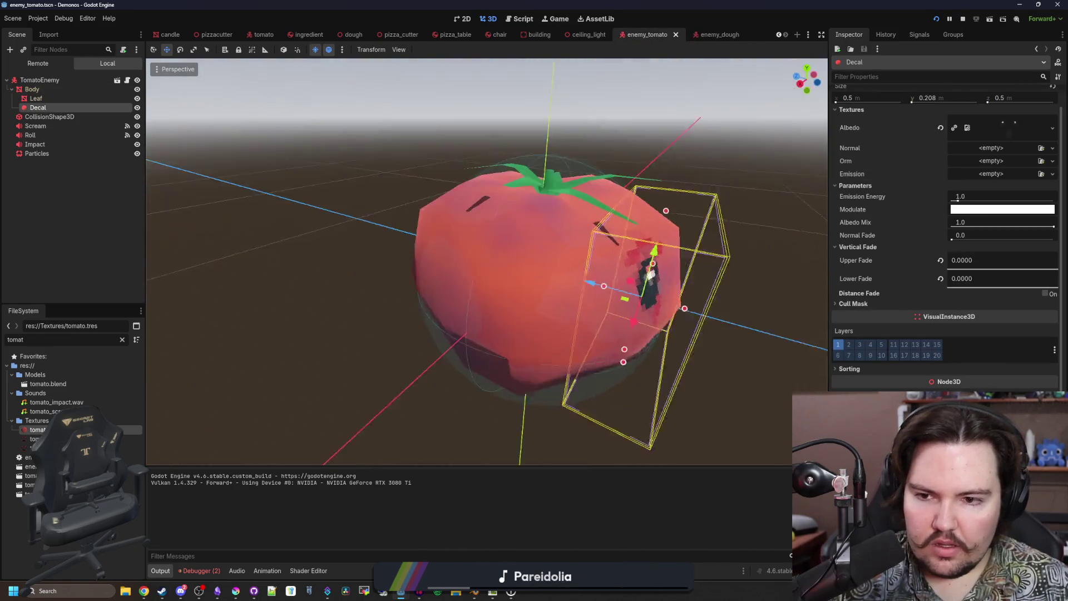
Lower the roughness of tomato.tres so the tomato looks glossy, stopping the running game first.
drag(584, 275, 467, 276)
click(38, 431)
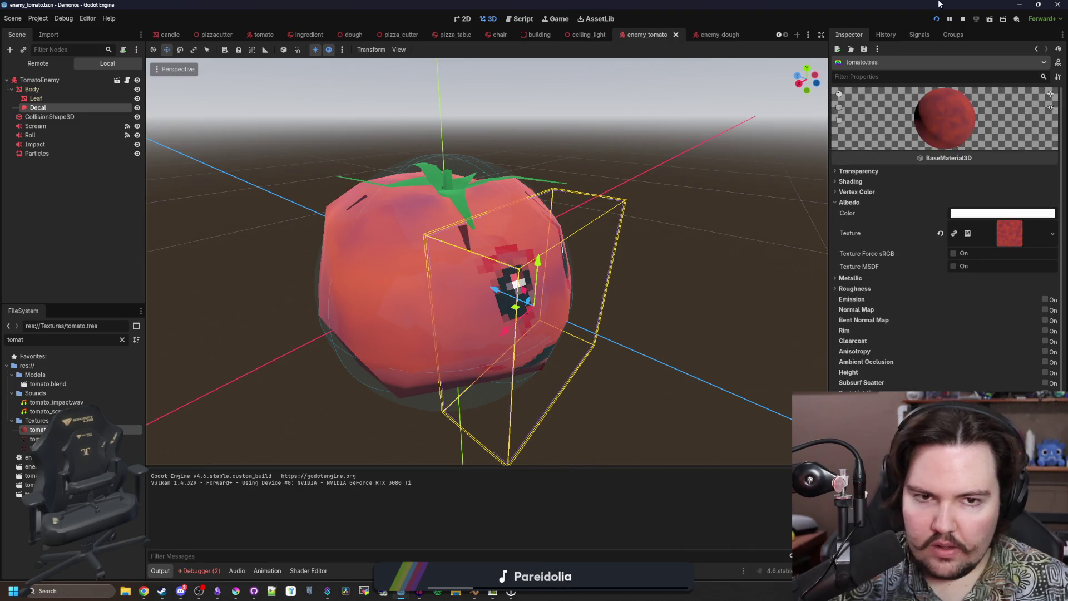
click(970, 20)
scroll(501, 276, up, 2)
scroll(677, 311, up, 2)
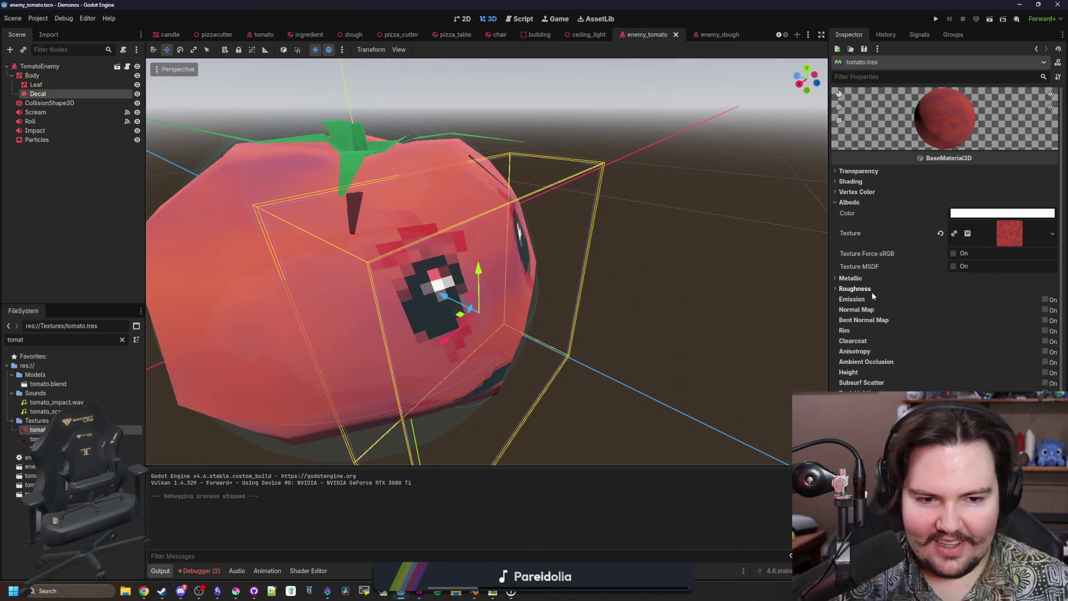
click(855, 289)
drag(1052, 300, 987, 300)
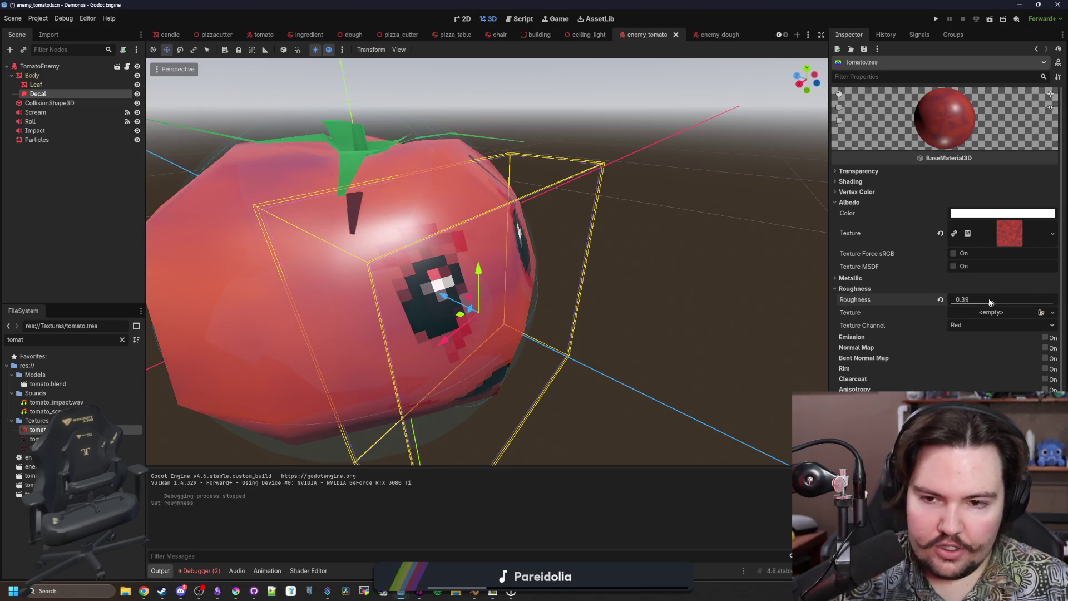
click(855, 289)
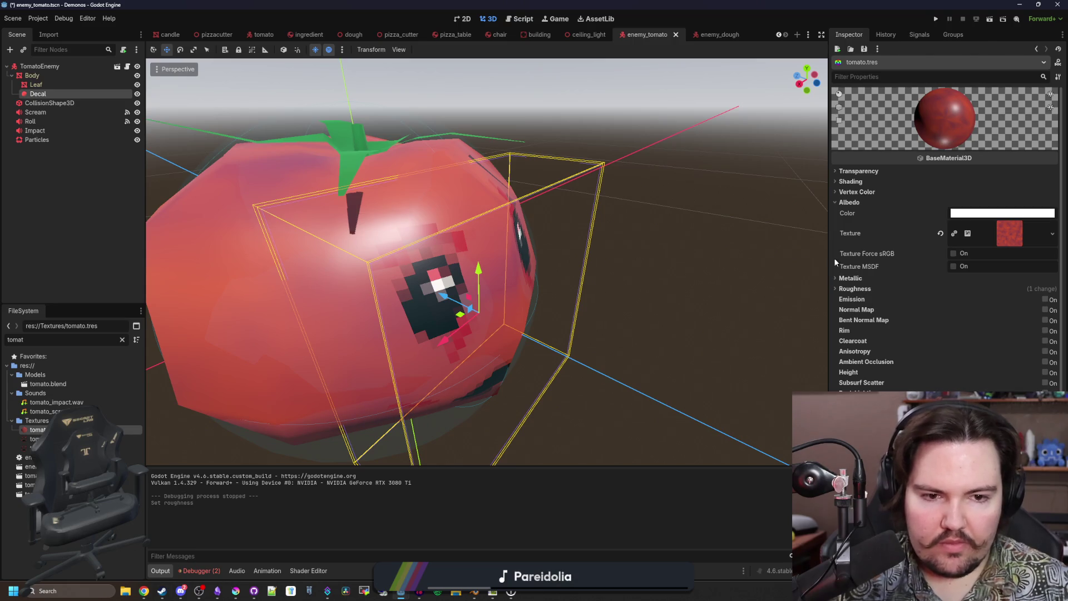
Try other specular strengths, settle back on 0.5 and save the tomato enemy scene.
click(852, 277)
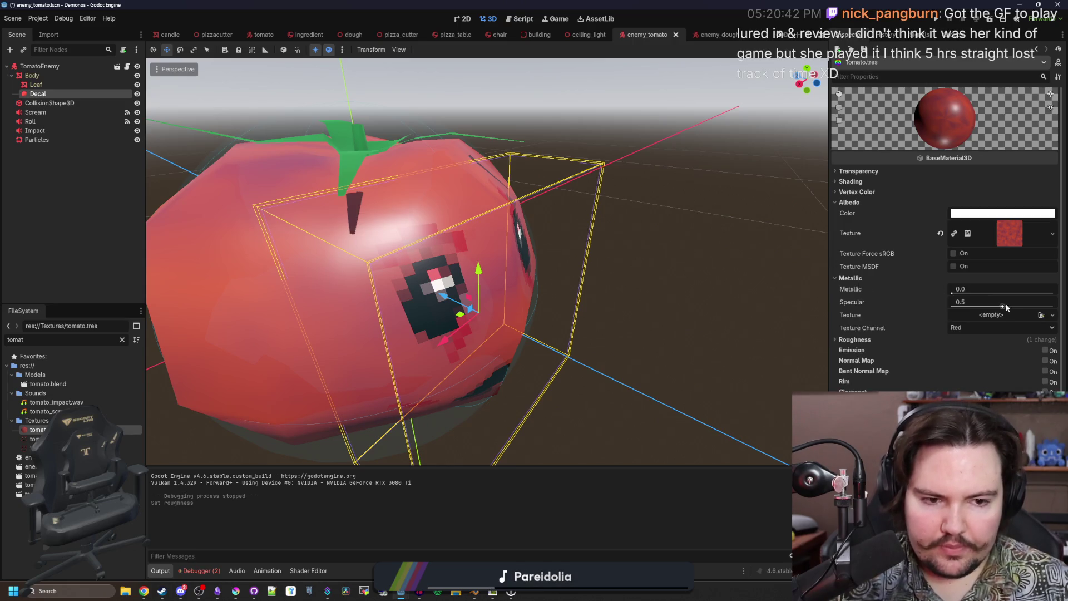
mouse_move(1003, 302)
mouse_down()
mouse_move(951, 302)
mouse_move(1044, 302)
mouse_up()
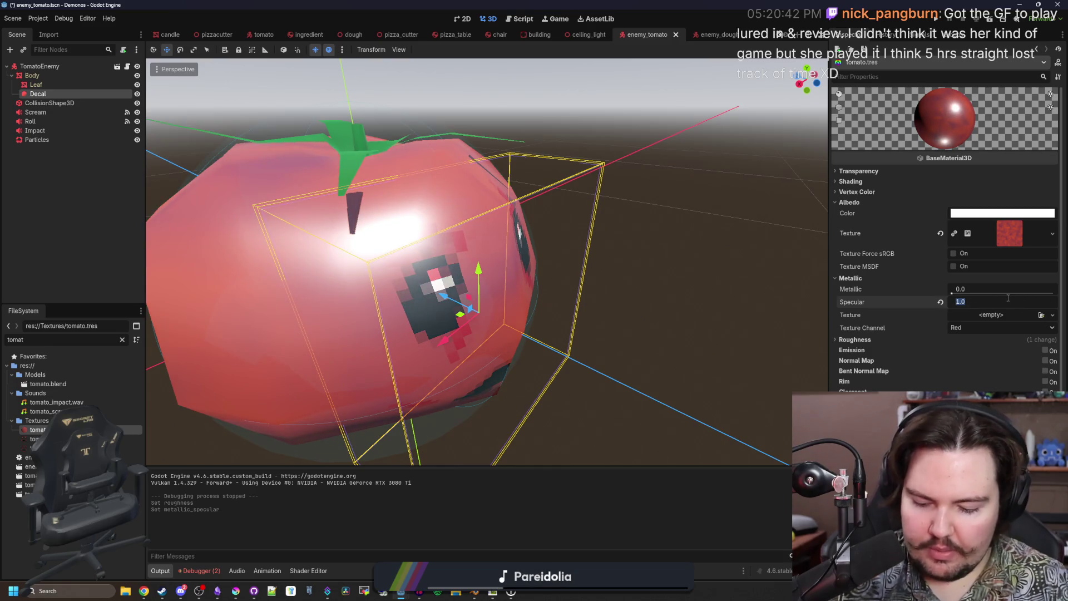
text(0.5)
key(Return)
key(ctrl+s)
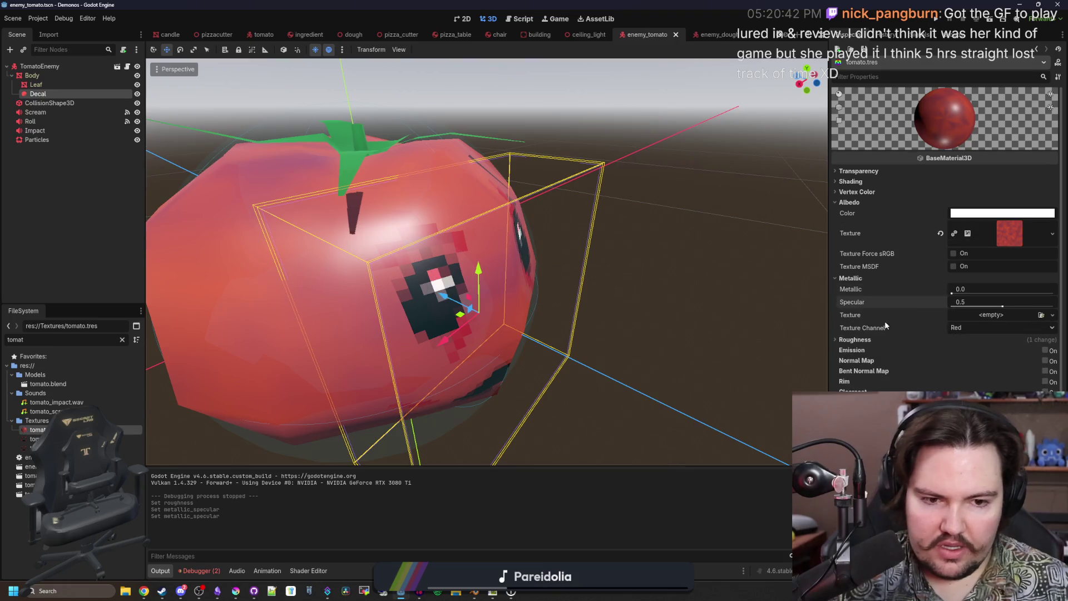
scroll(484, 262, down, 5)
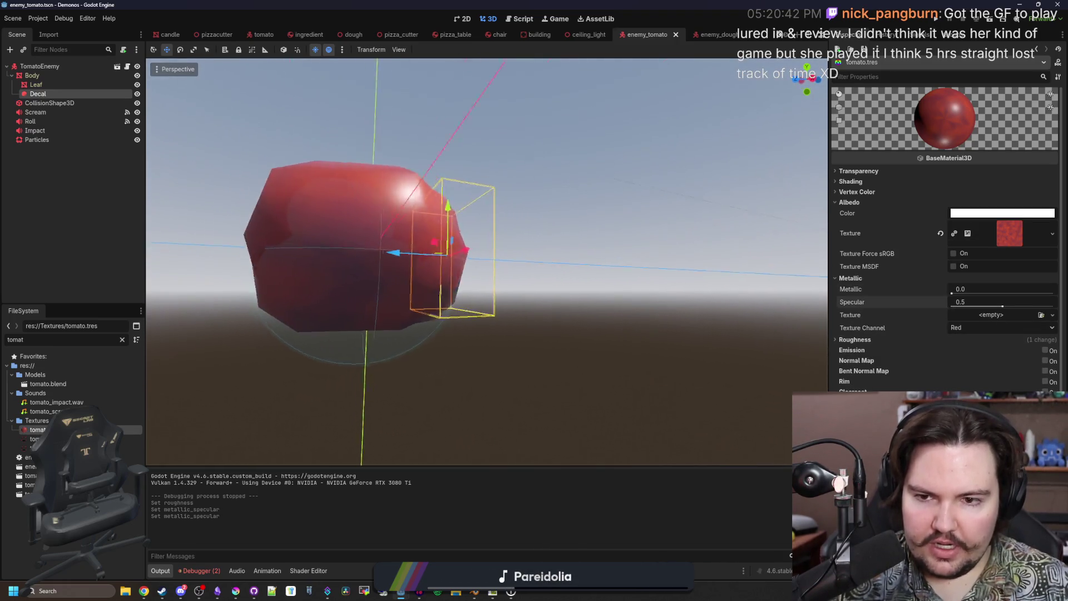
scroll(517, 212, up, 5)
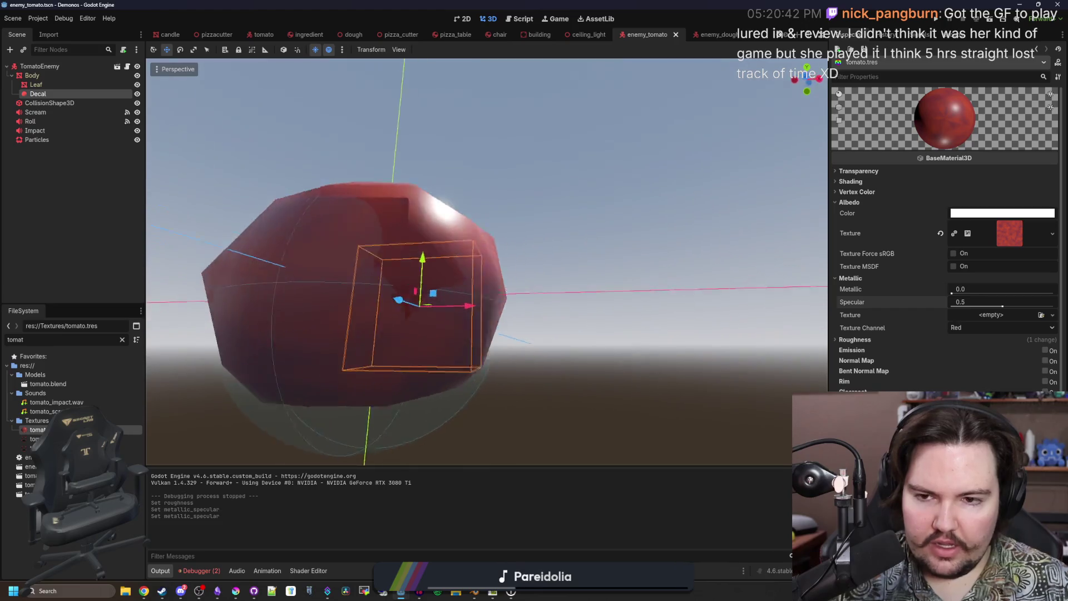
Inspect the tomato's shine up close, save the scene and start a game test run.
drag(501, 226, 376, 183)
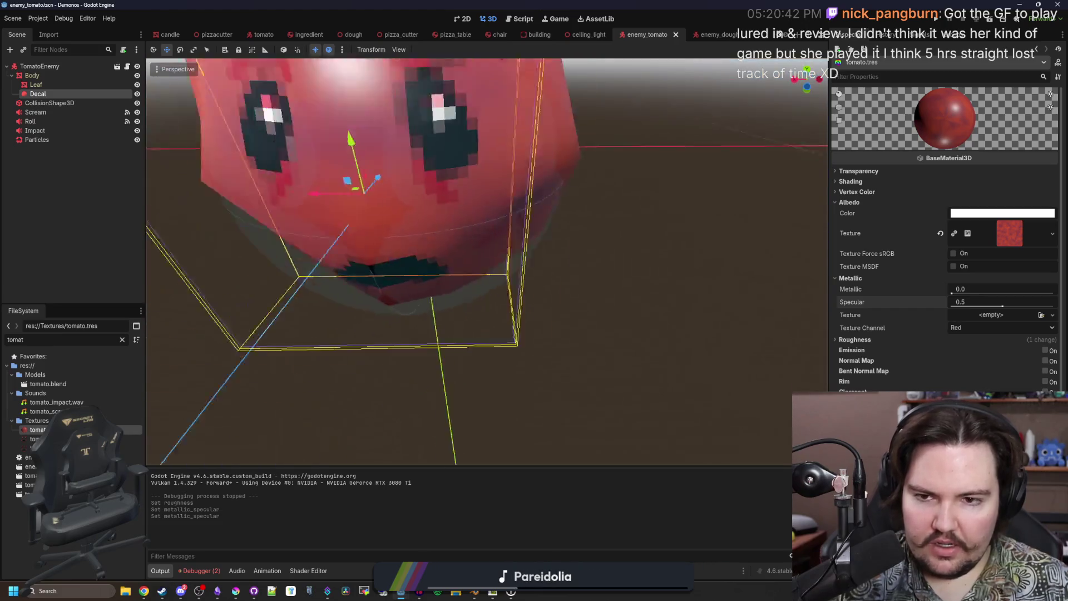
scroll(502, 251, down, 5)
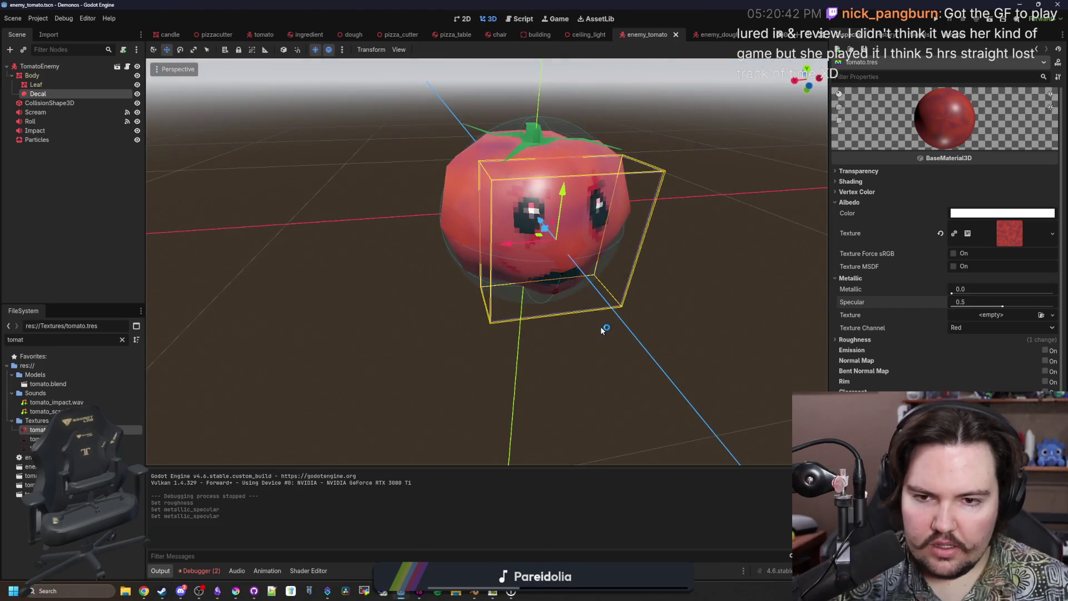
key(ctrl+s)
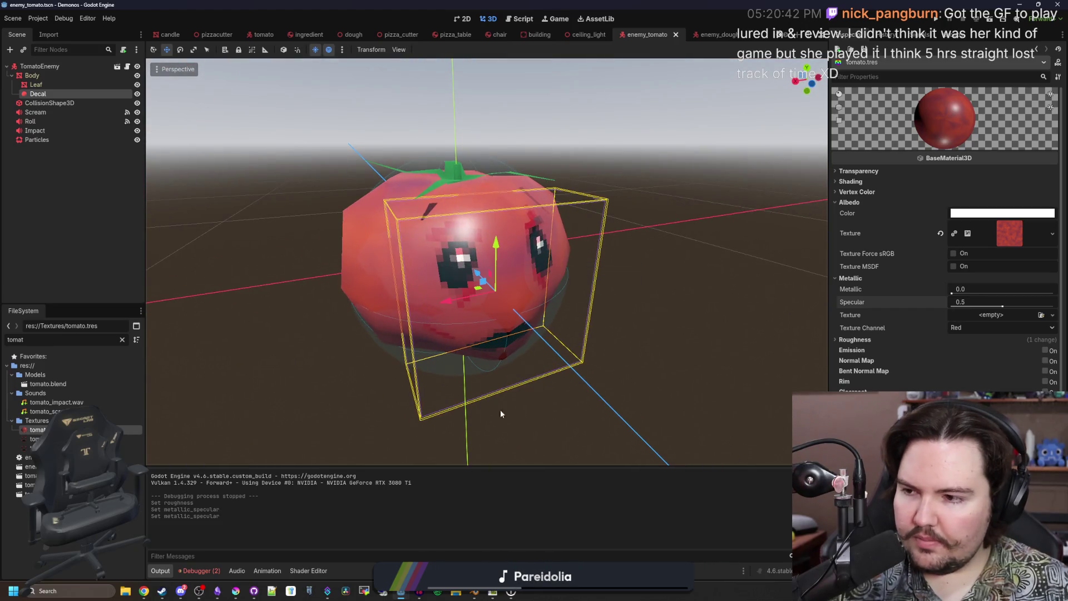
key(ctrl+s)
click(581, 412)
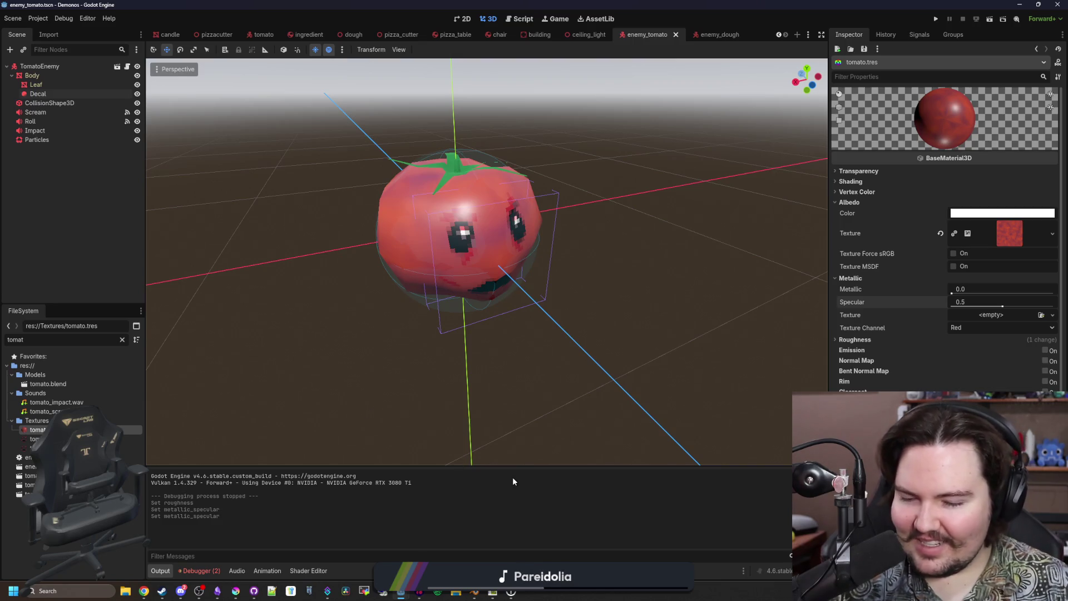
scroll(465, 376, up, 2)
key(ctrl+s)
scroll(571, 337, up, 5)
drag(501, 251, 620, 321)
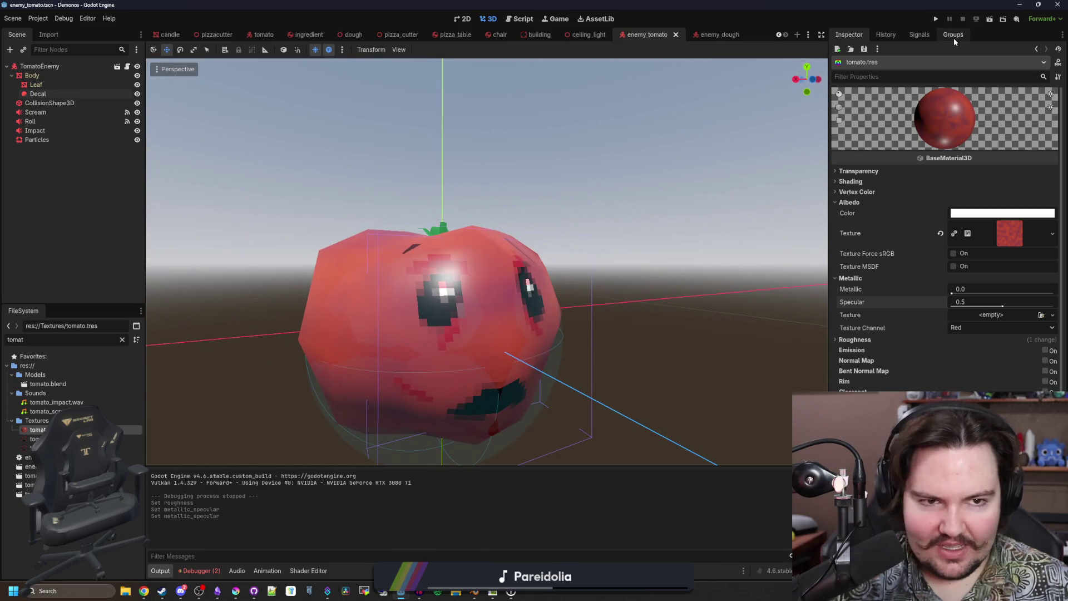
click(936, 18)
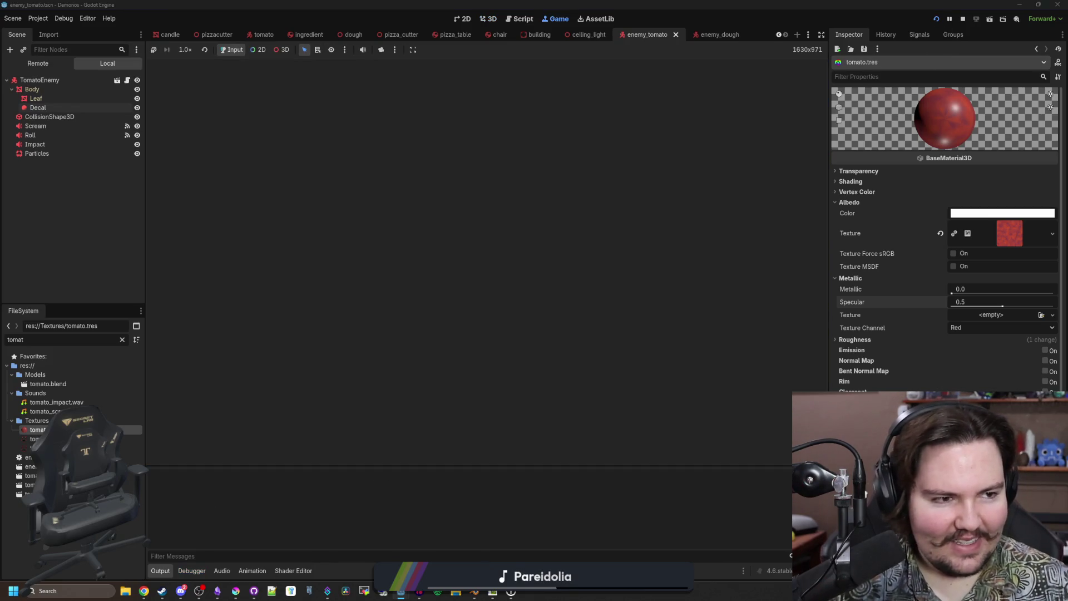
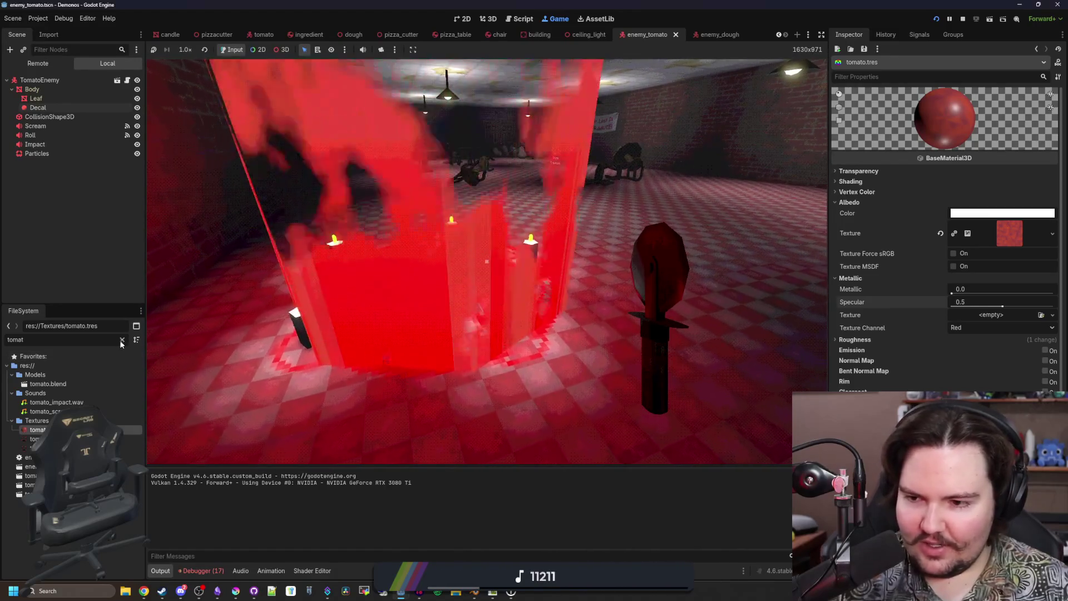
Open Circle.gd so summon() resets busyTimer to 0.0, then return to the running game.
click(122, 339)
text(circ)
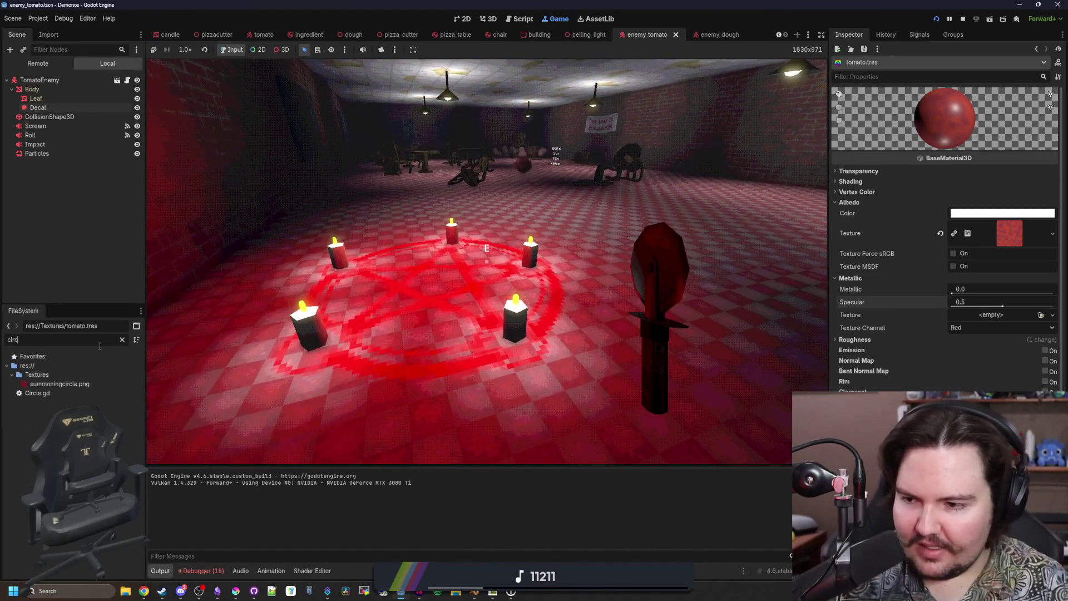
double_click(73, 394)
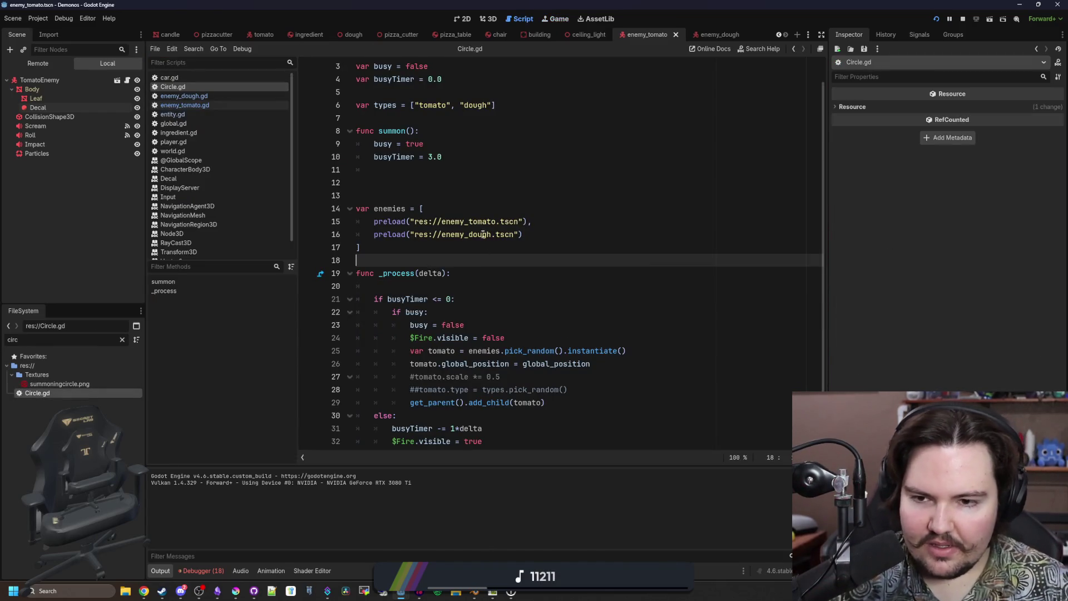
scroll(483, 235, up, 1)
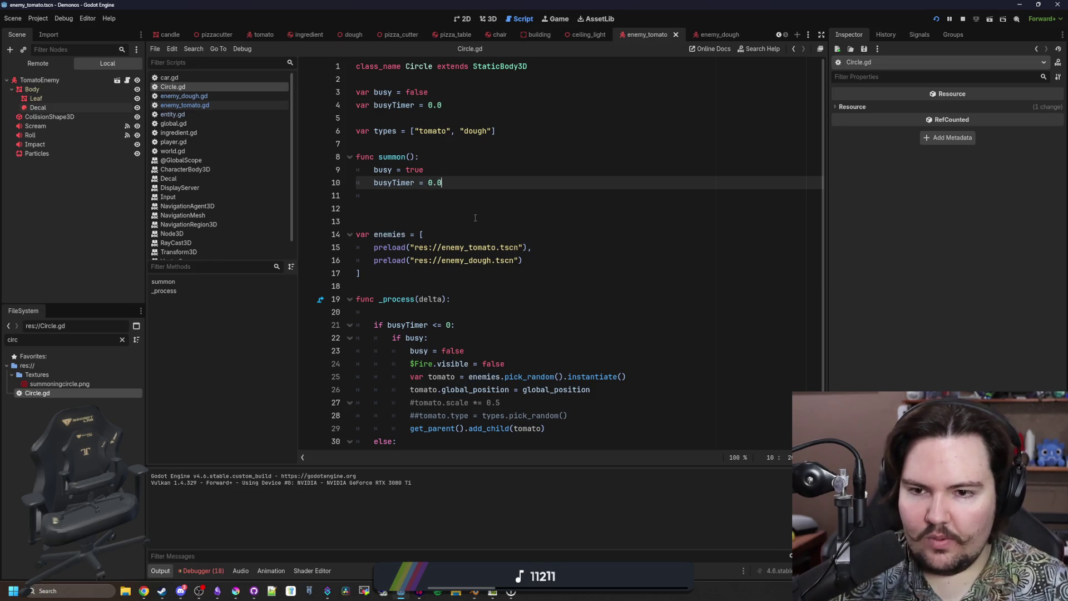
click(559, 18)
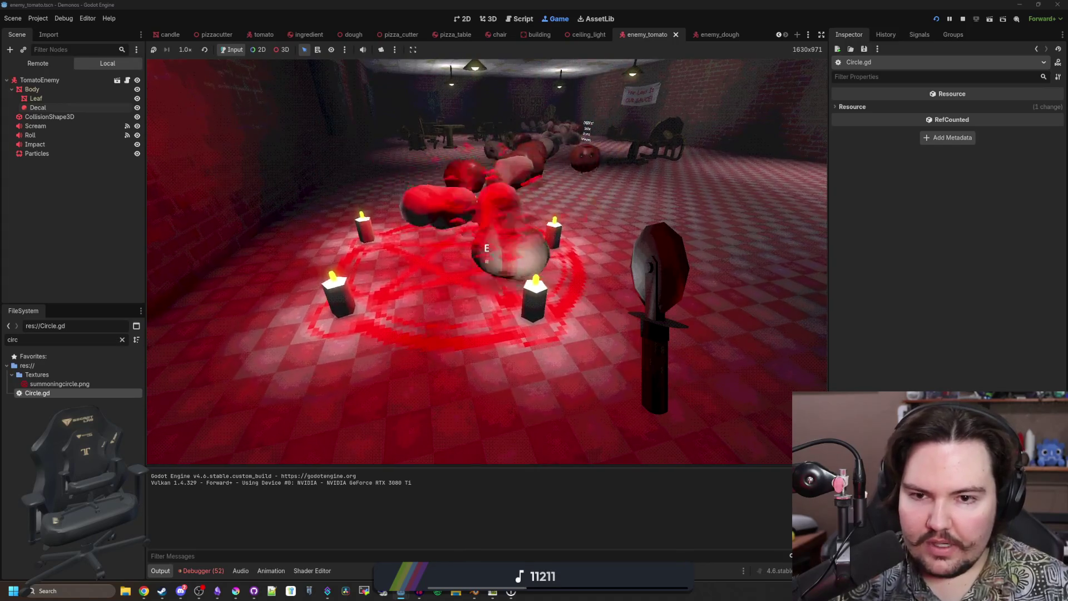
Walk the player through the pizzeria to the candle circle and activate summoning with E.
key(w)
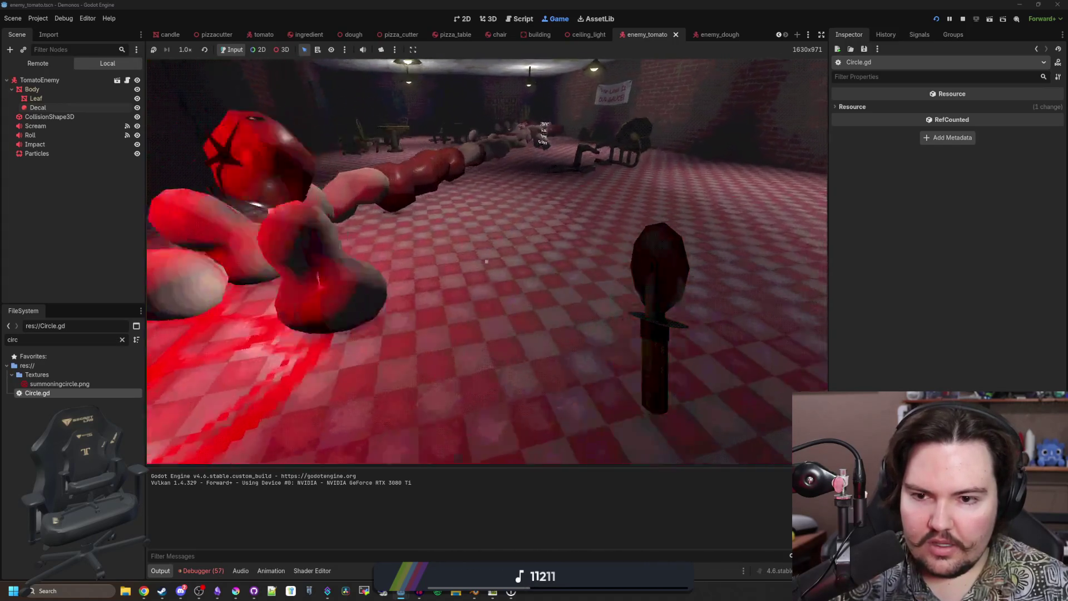
key(w)
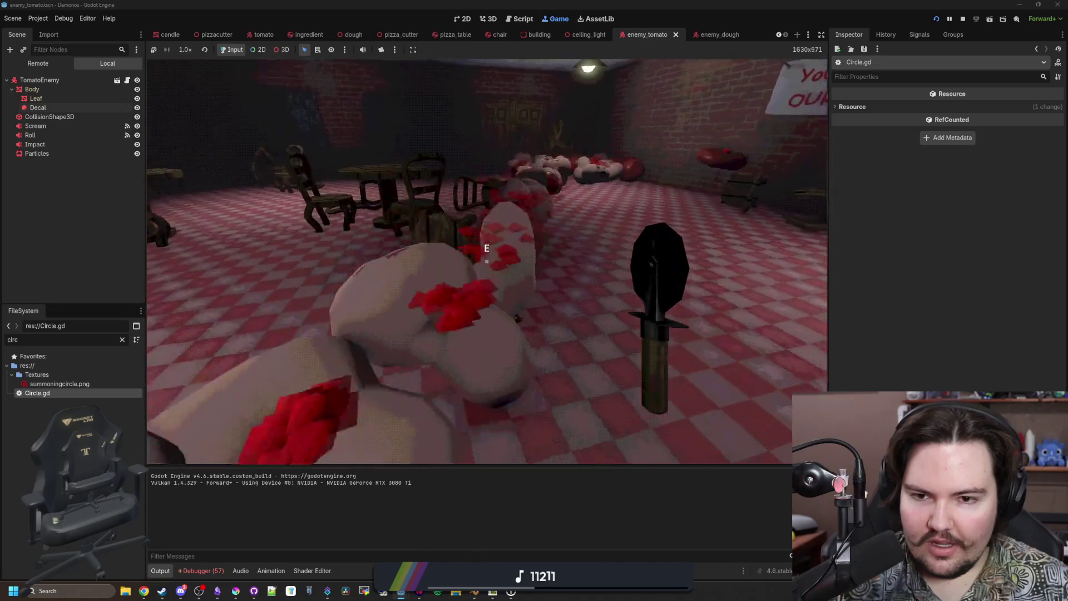
key(w)
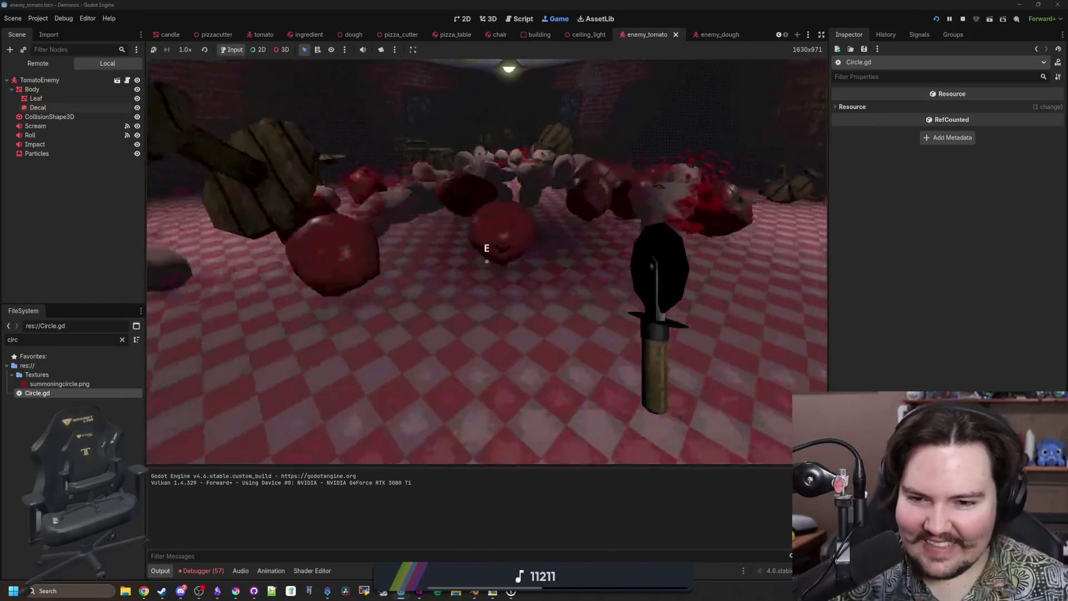
key(w)
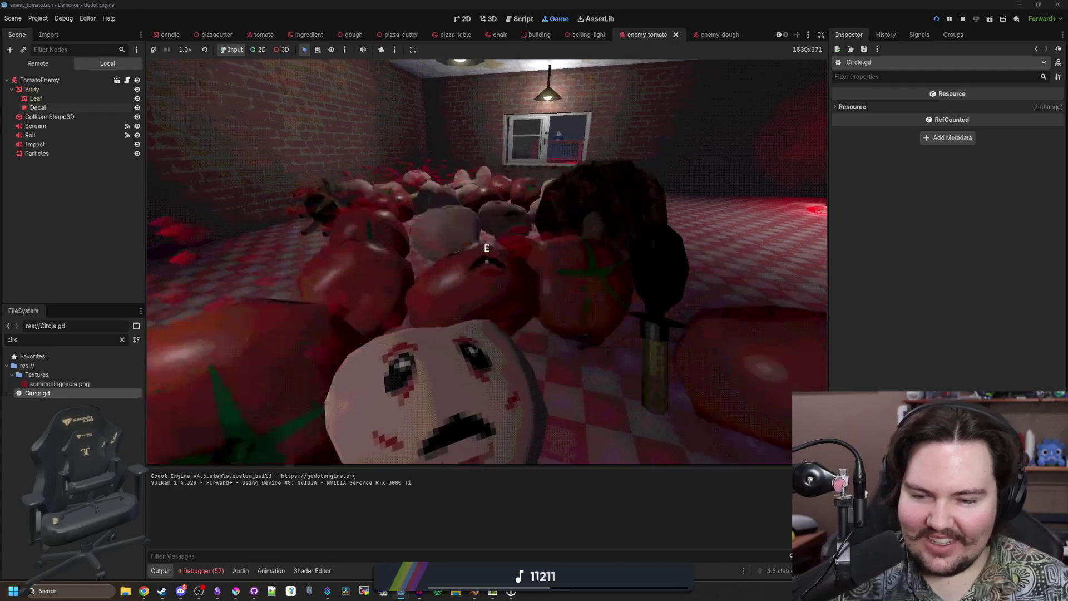
key(w)
key(w)
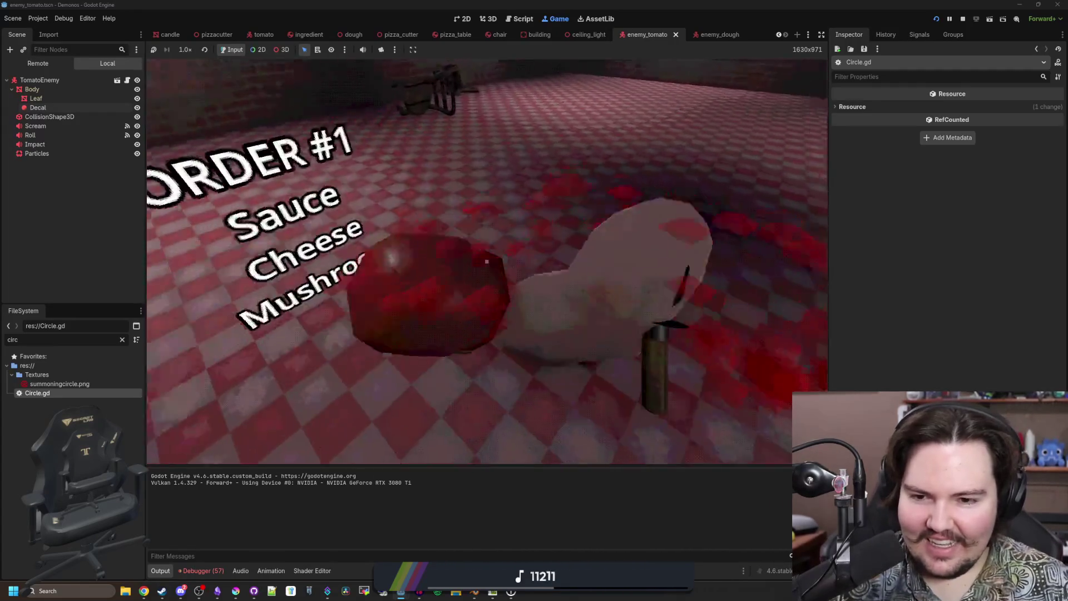
key(w)
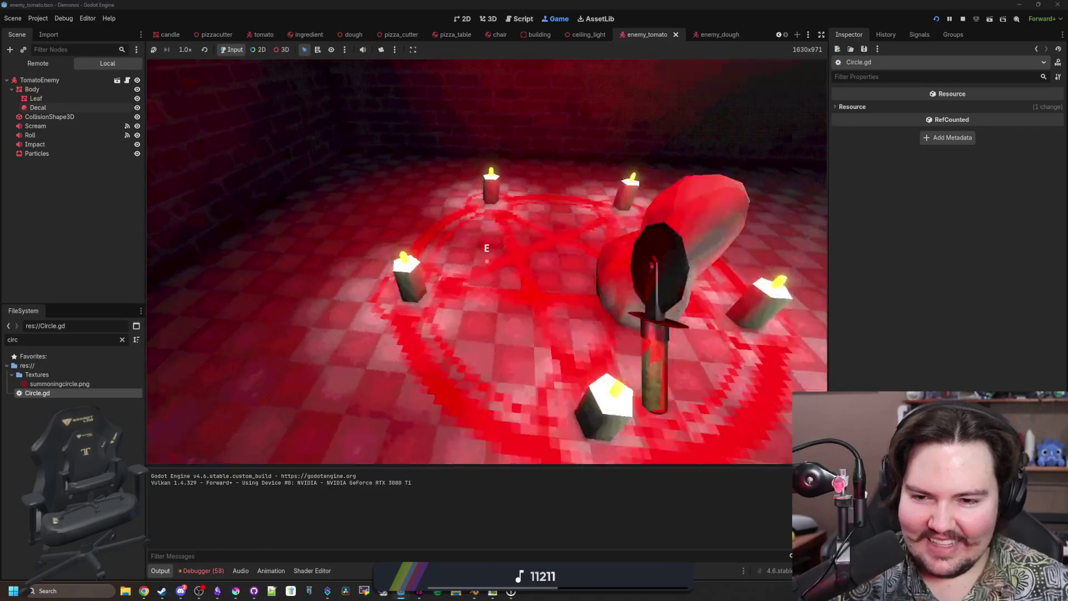
key(e)
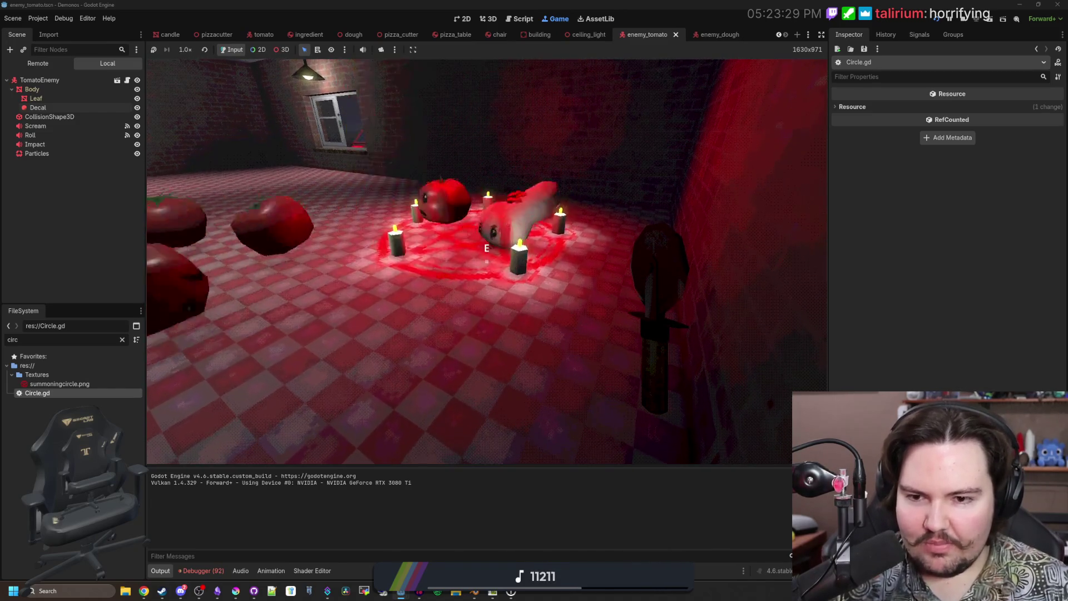
Summon more enemies from the circle, then stop the running game with F8.
key(e)
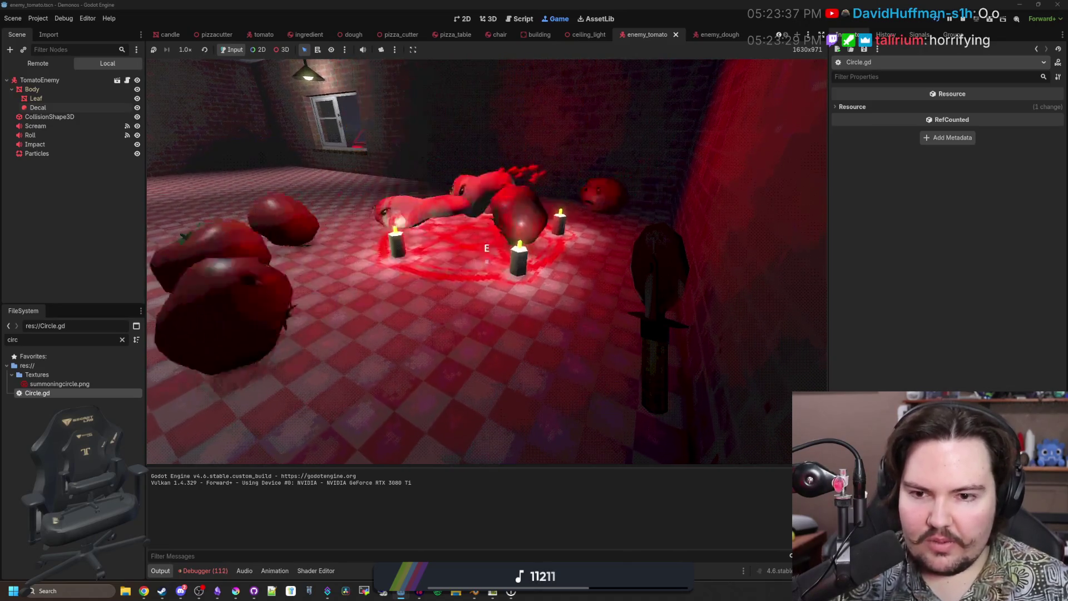
key(e)
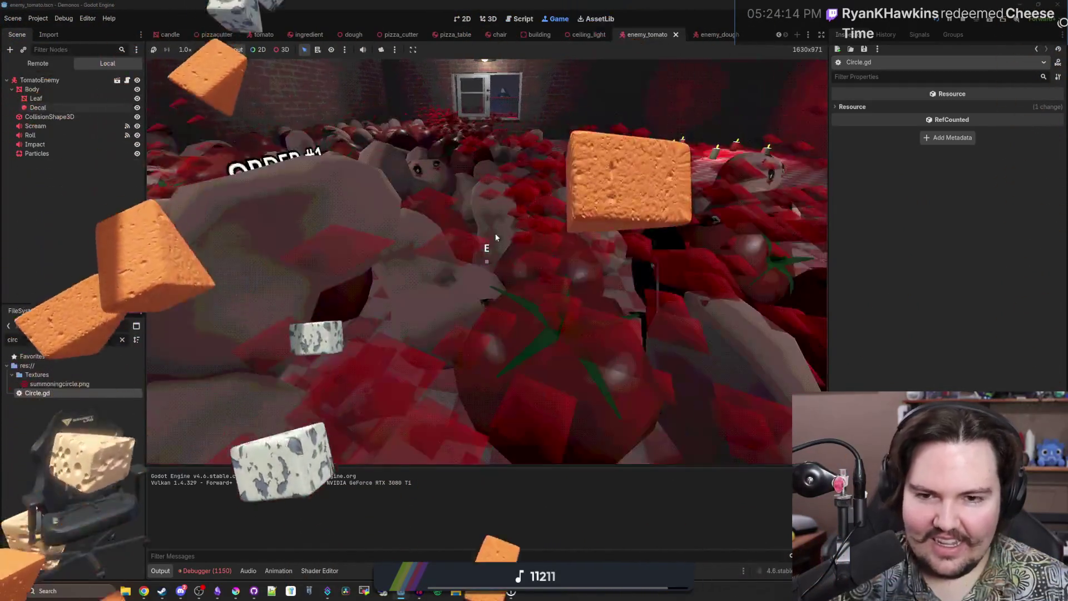
key(F8)
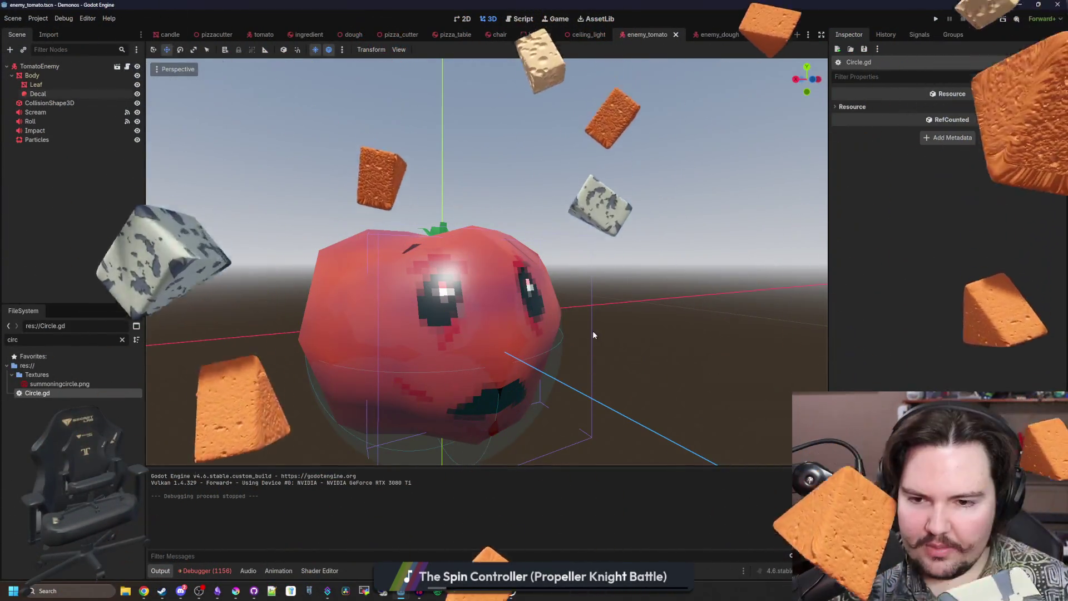
Orbit to face the tomato's front, then open a new Chrome window.
mouse_move(593, 331)
mouse_down()
mouse_move(649, 309)
mouse_move(684, 326)
mouse_up()
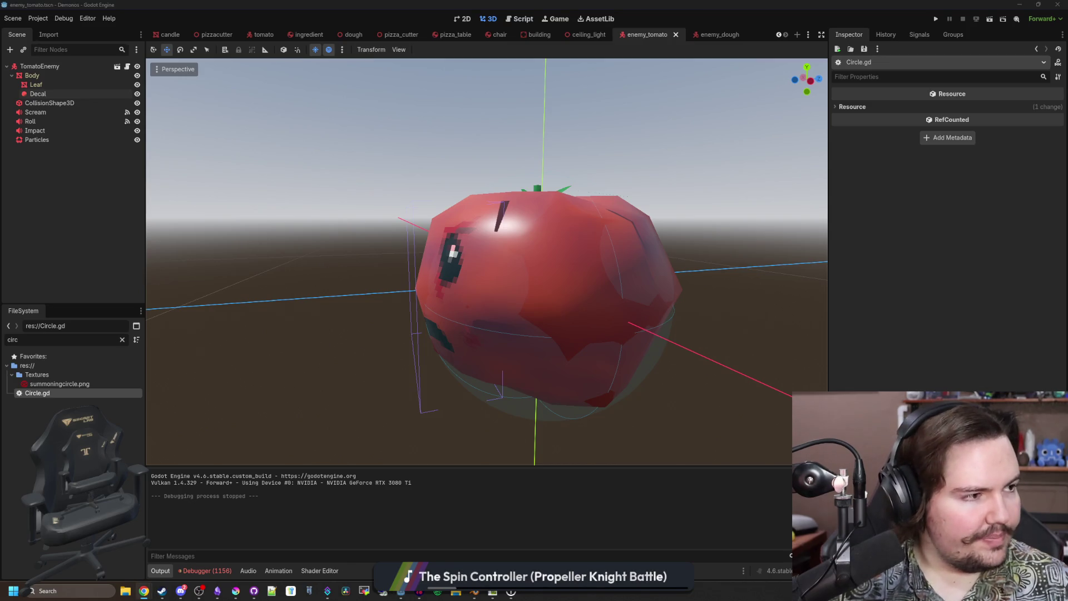
click(143, 591)
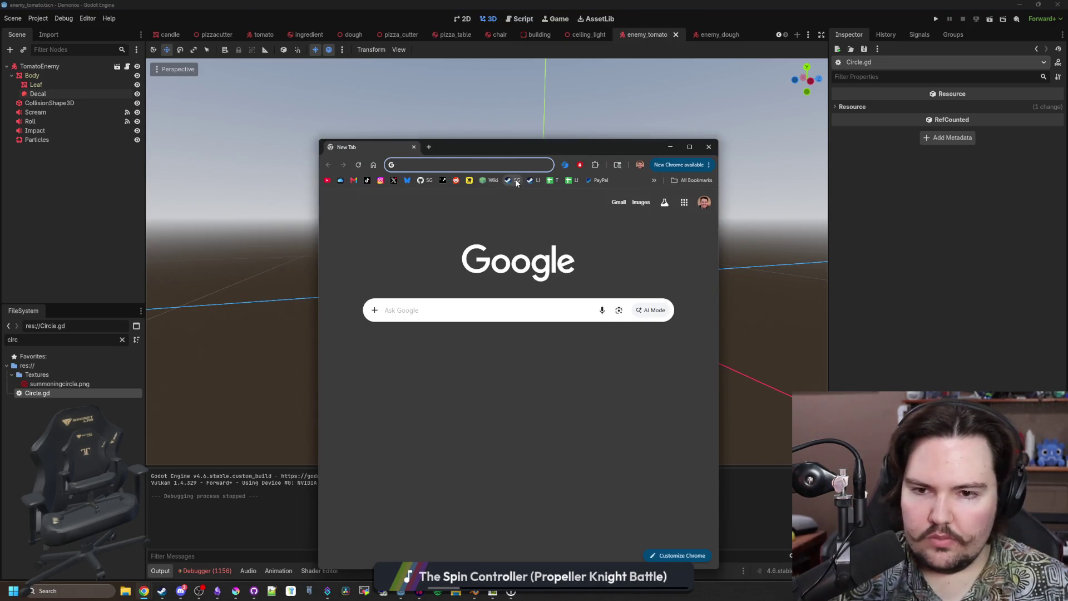
Open the Lured In Demo store page full-size, read its positive reviews, and return to the top.
double_click(543, 147)
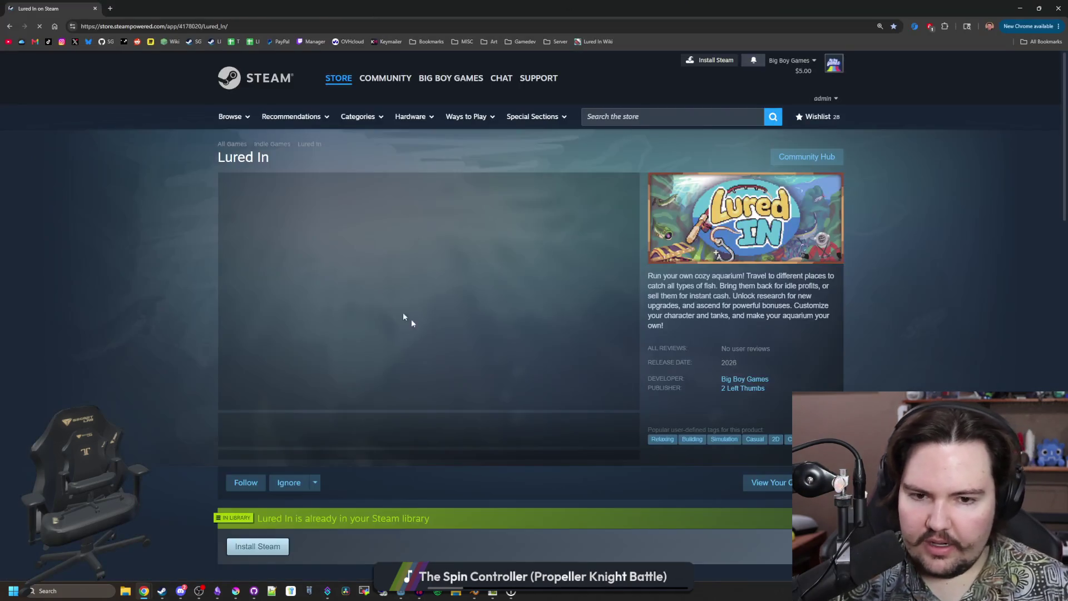
scroll(326, 412, down, 3)
scroll(327, 412, down, 1)
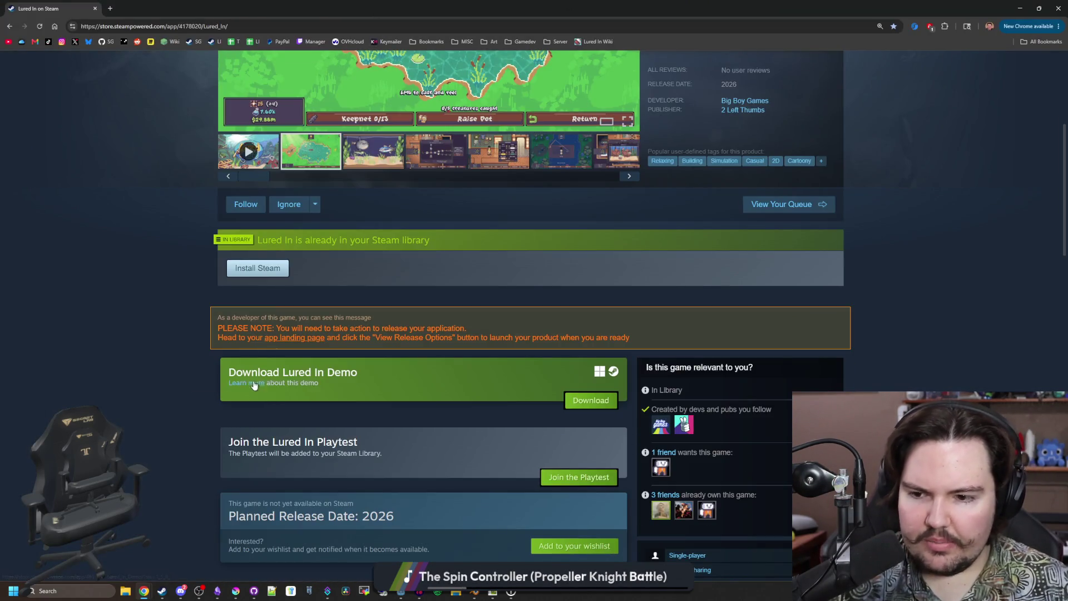
click(246, 385)
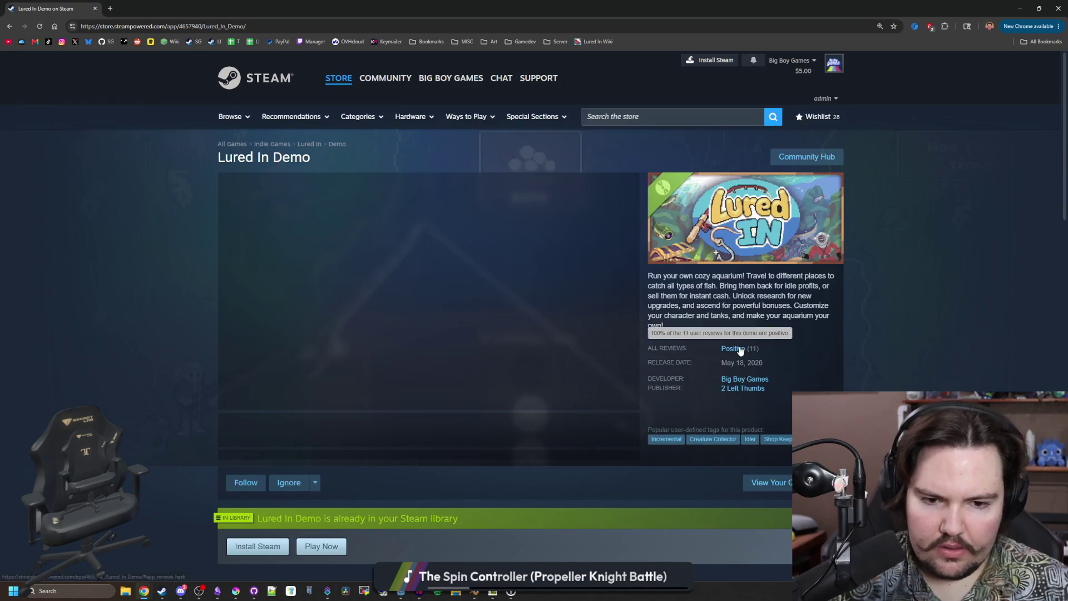
click(733, 348)
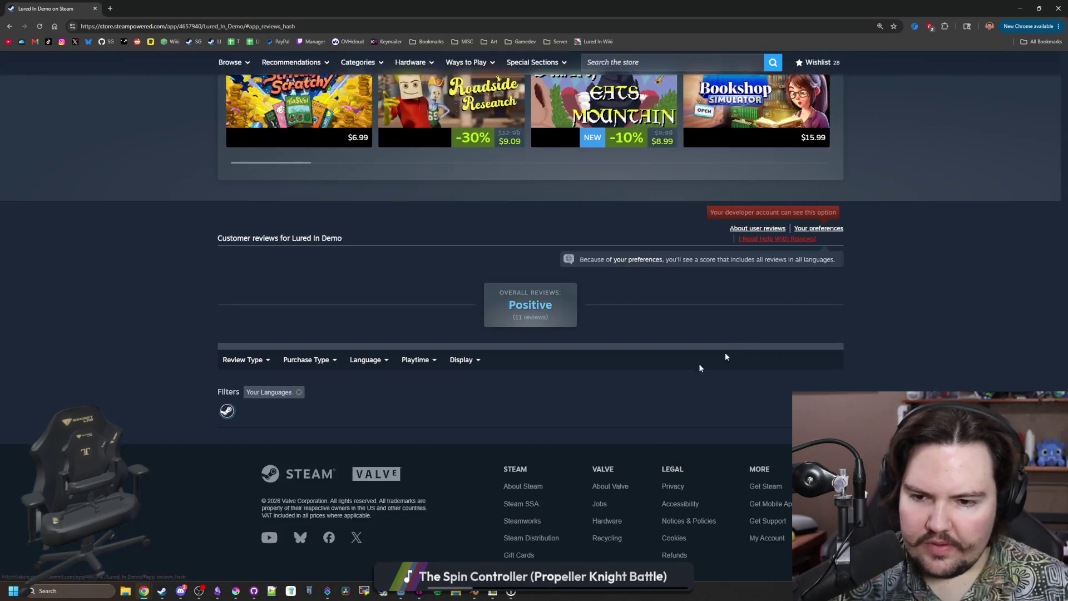
scroll(507, 387, down, 3)
scroll(394, 368, down, 3)
scroll(393, 368, down, 3)
scroll(392, 368, down, 3)
scroll(392, 368, down, 2)
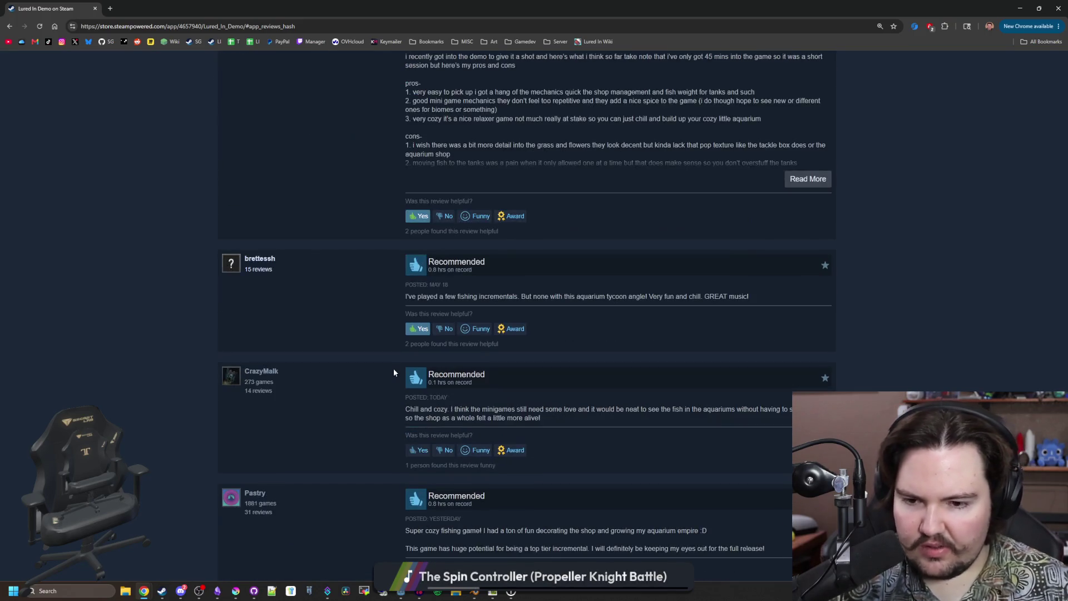
scroll(394, 368, down, 1)
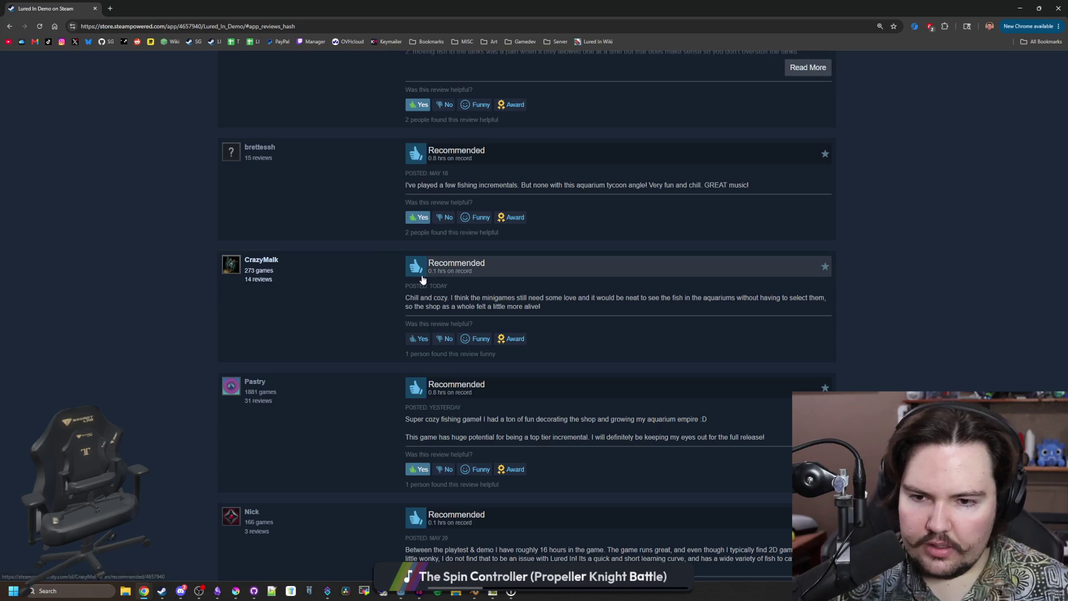
scroll(395, 292, down, 3)
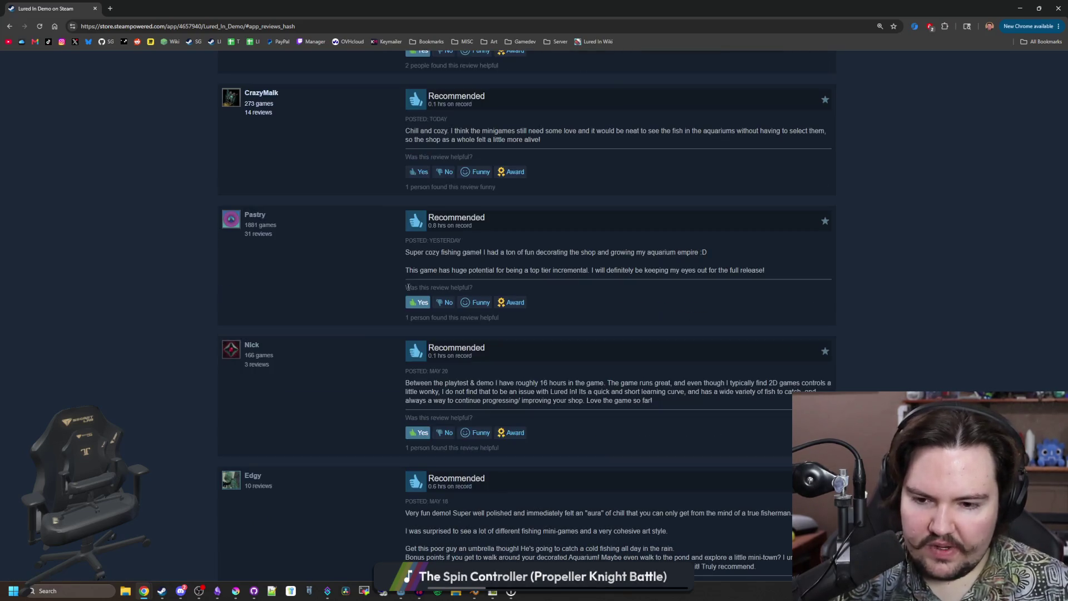
scroll(395, 291, down, 3)
scroll(395, 292, down, 3)
scroll(394, 288, down, 2)
scroll(391, 282, down, 2)
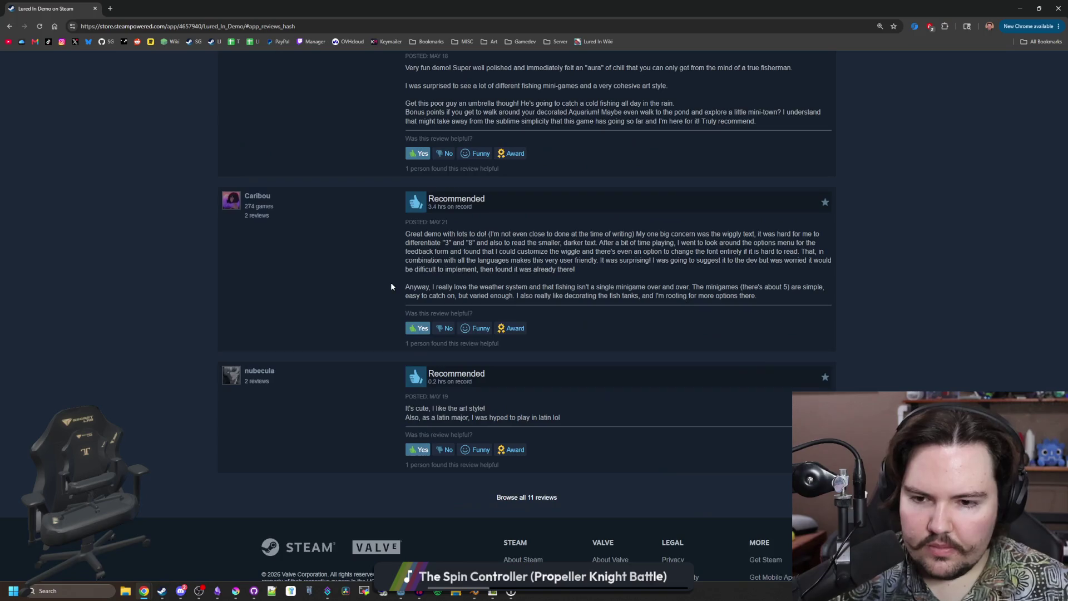
key(alt+Left)
key(Home)
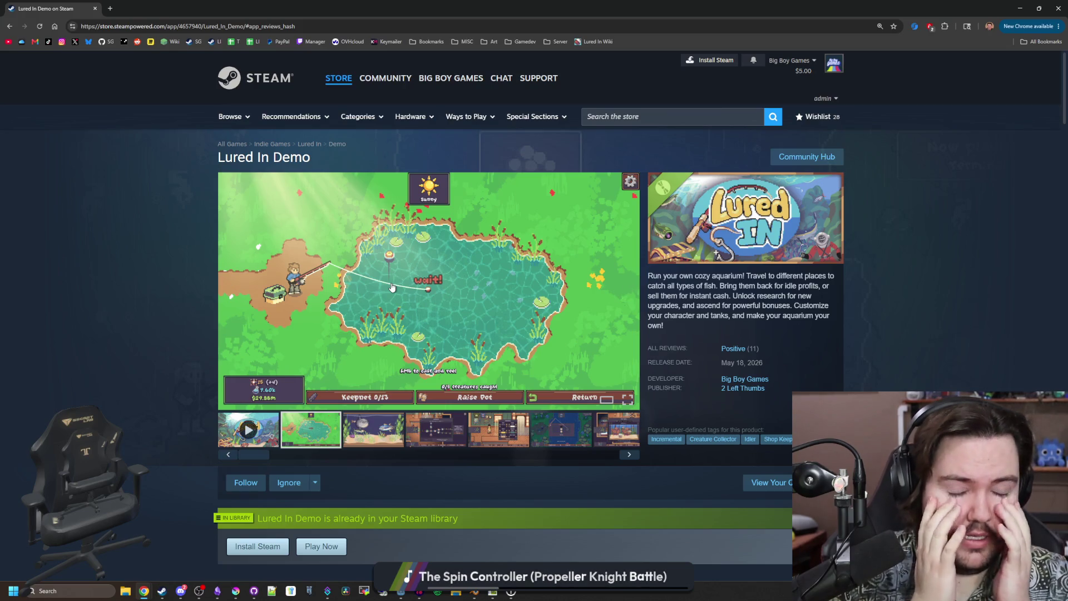
mouse_move(428, 288)
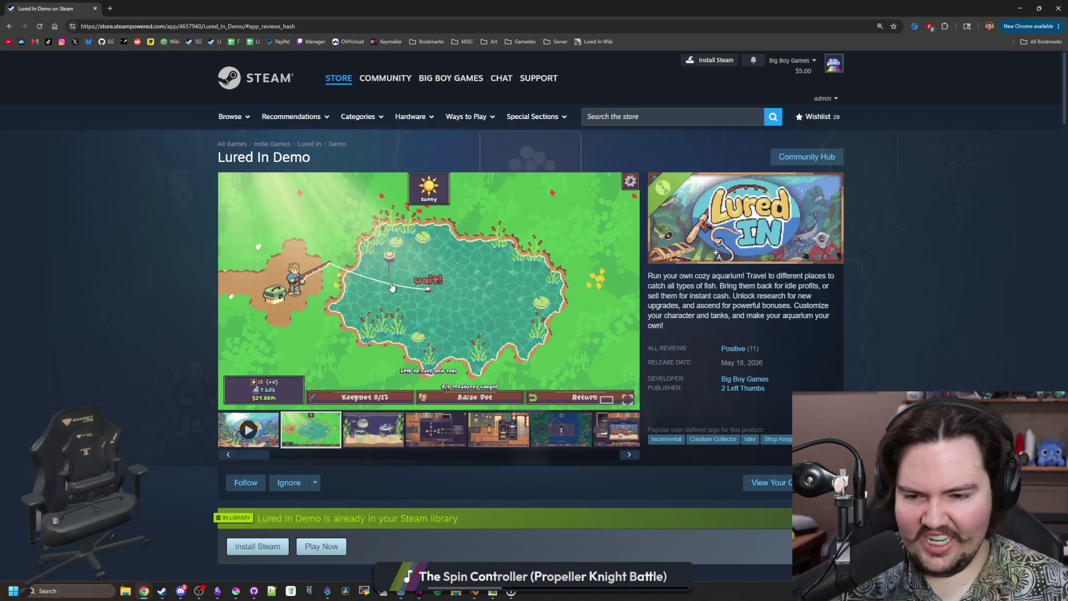
Browse the Lured In Demo screenshot thumbnails: gameplay, Customize, fishing, Fish Tank, fishing boat.
click(386, 428)
click(435, 430)
click(502, 433)
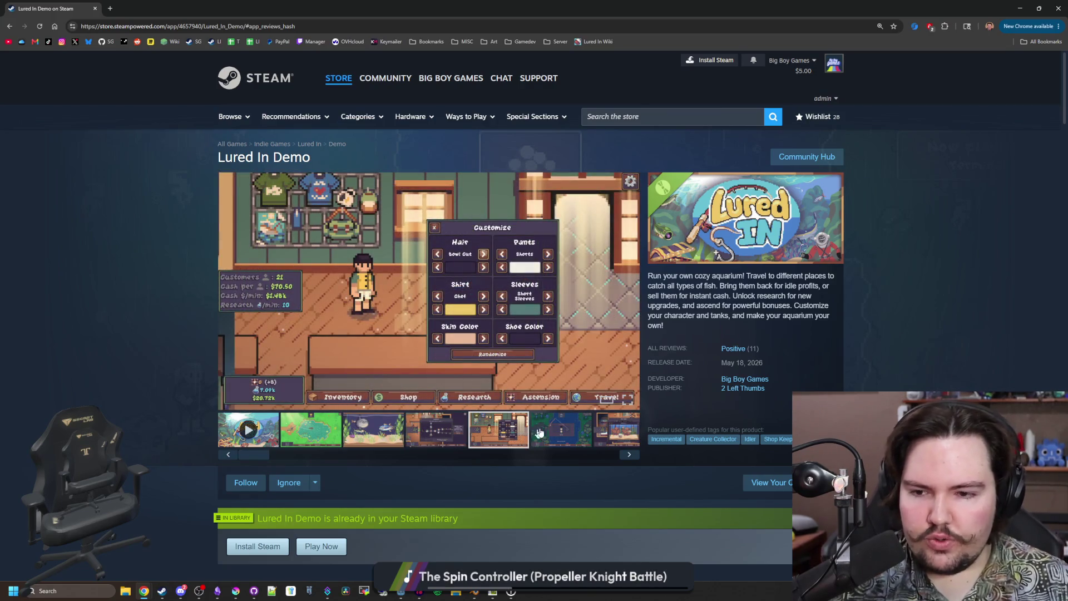
click(552, 427)
click(622, 424)
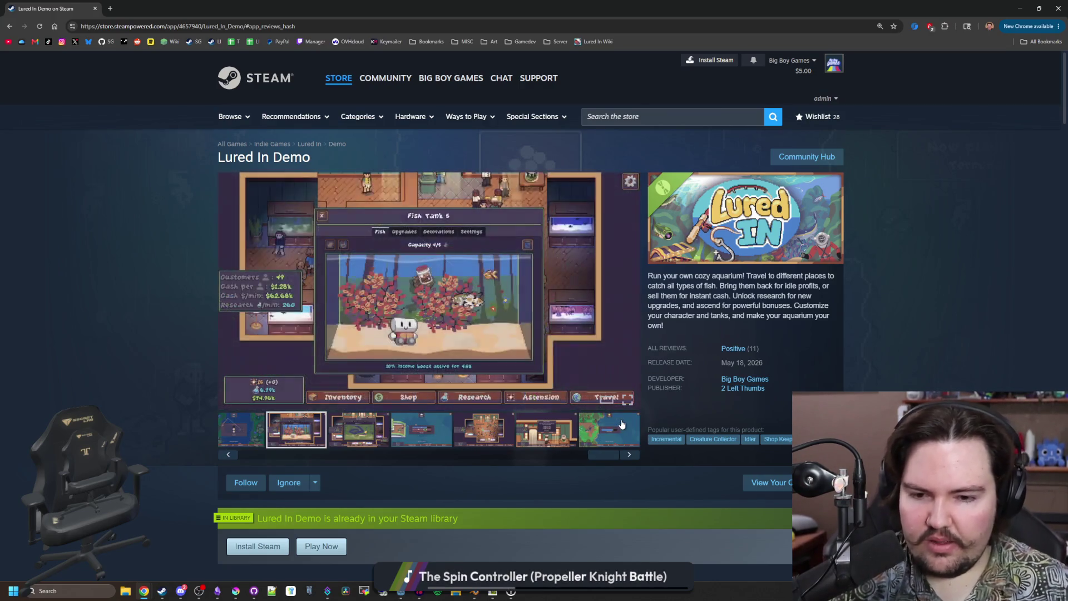
click(361, 429)
click(407, 427)
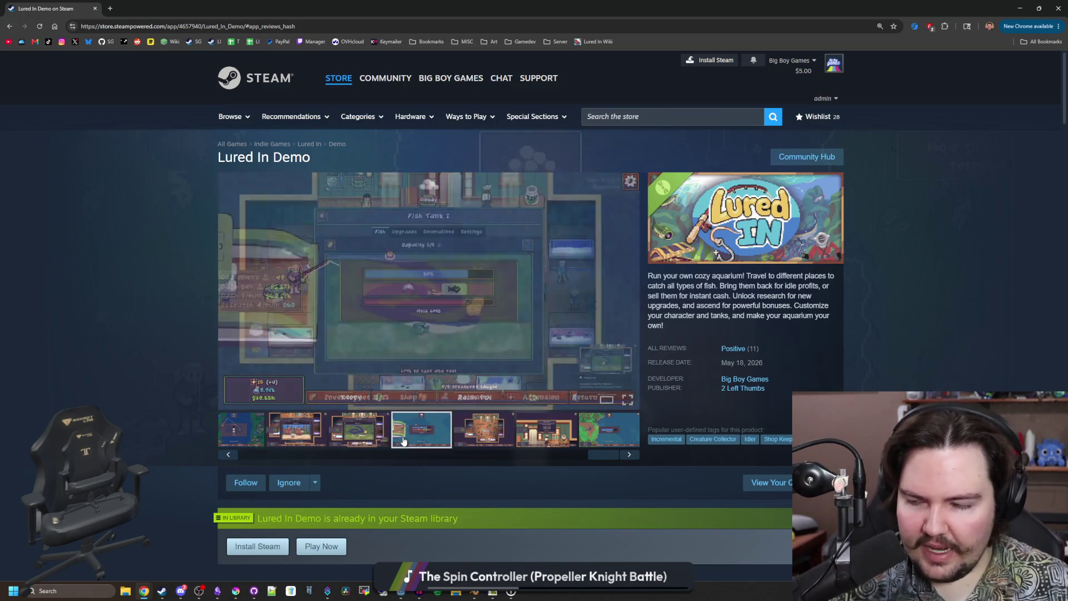
click(485, 429)
click(543, 429)
click(629, 455)
click(629, 456)
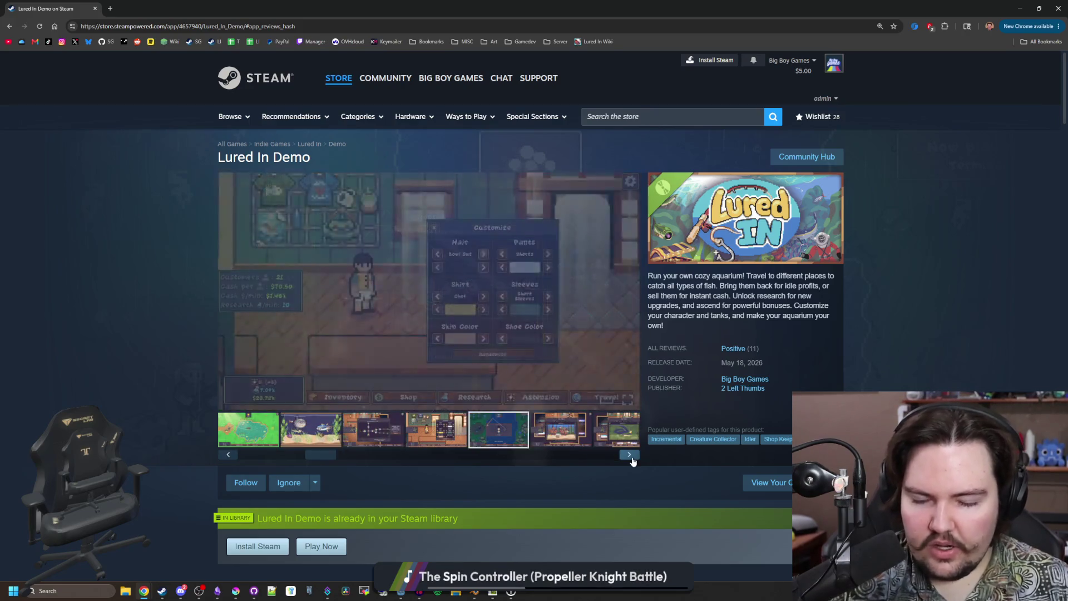
click(629, 456)
scroll(368, 423, down, 3)
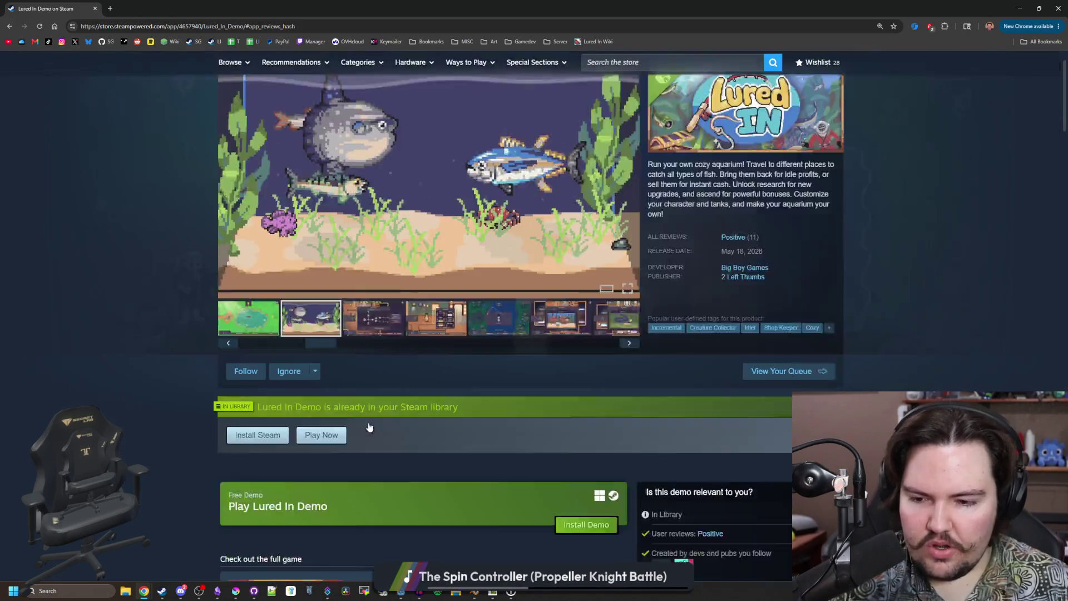
scroll(368, 423, down, 3)
scroll(368, 426, down, 4)
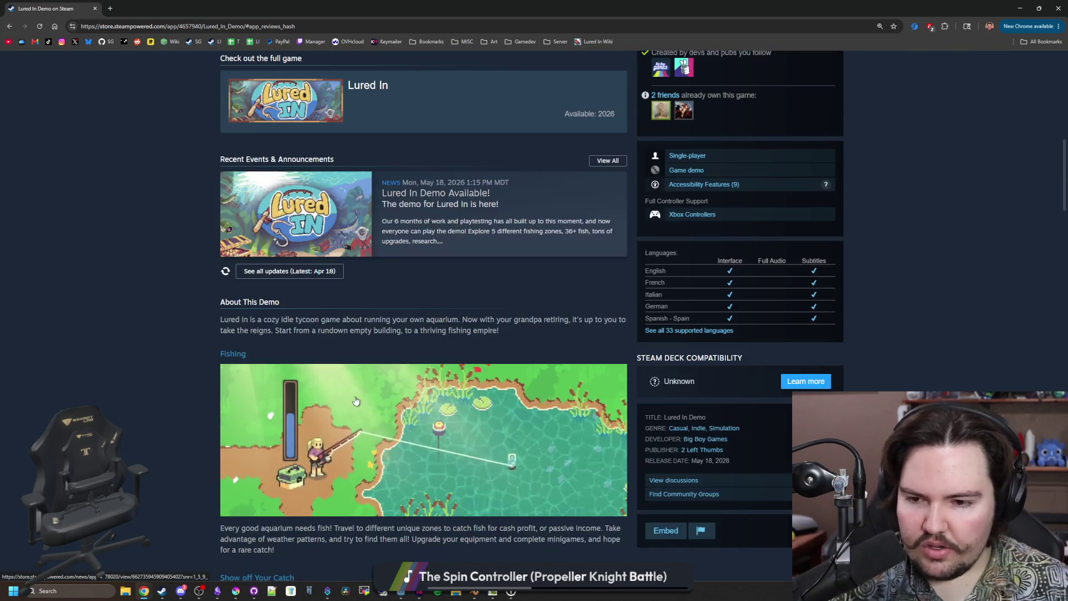
scroll(368, 425, down, 4)
scroll(355, 401, down, 4)
scroll(354, 402, down, 4)
scroll(355, 401, down, 3)
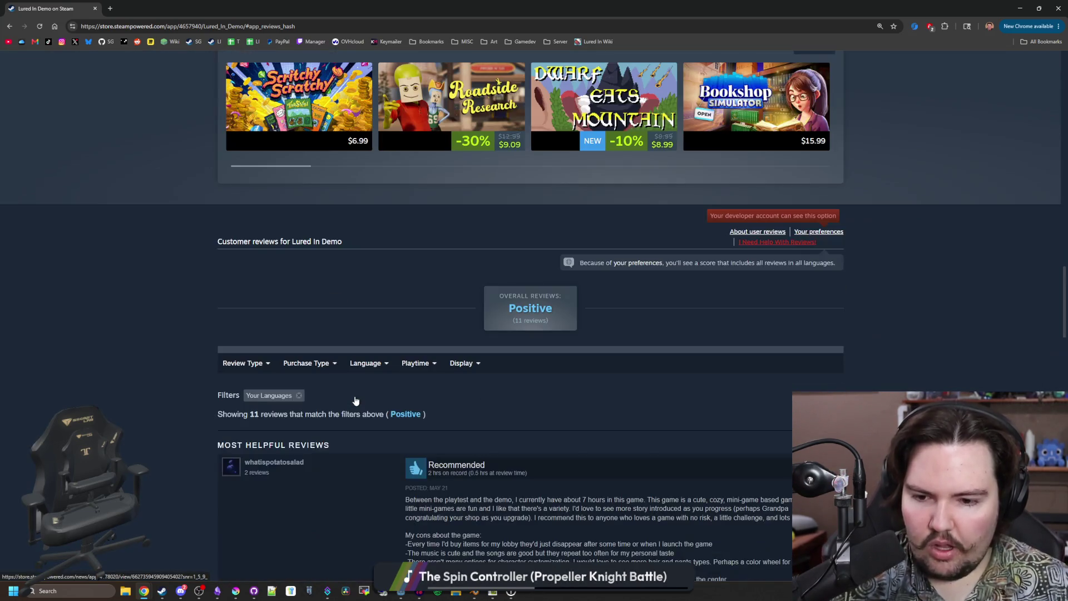
scroll(355, 402, down, 3)
scroll(354, 400, up, 2)
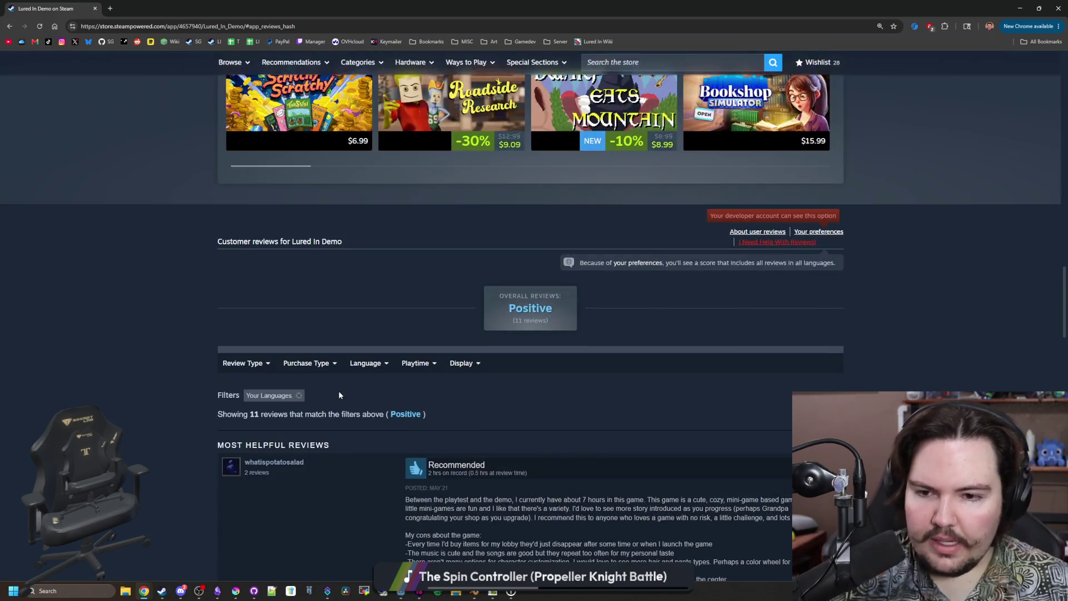
scroll(519, 353, up, 1)
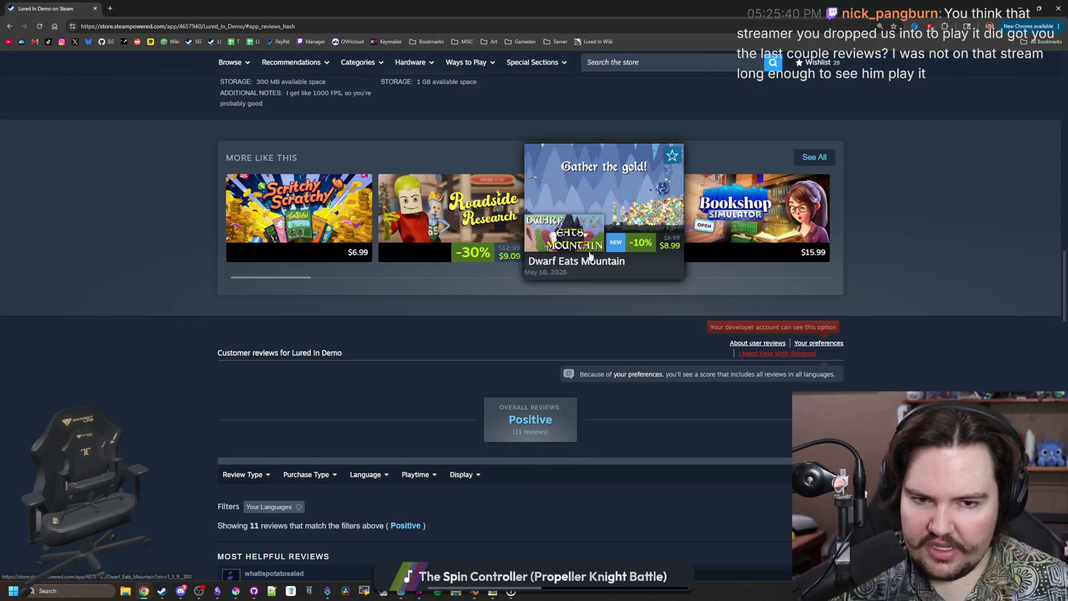
scroll(187, 341, up, 10)
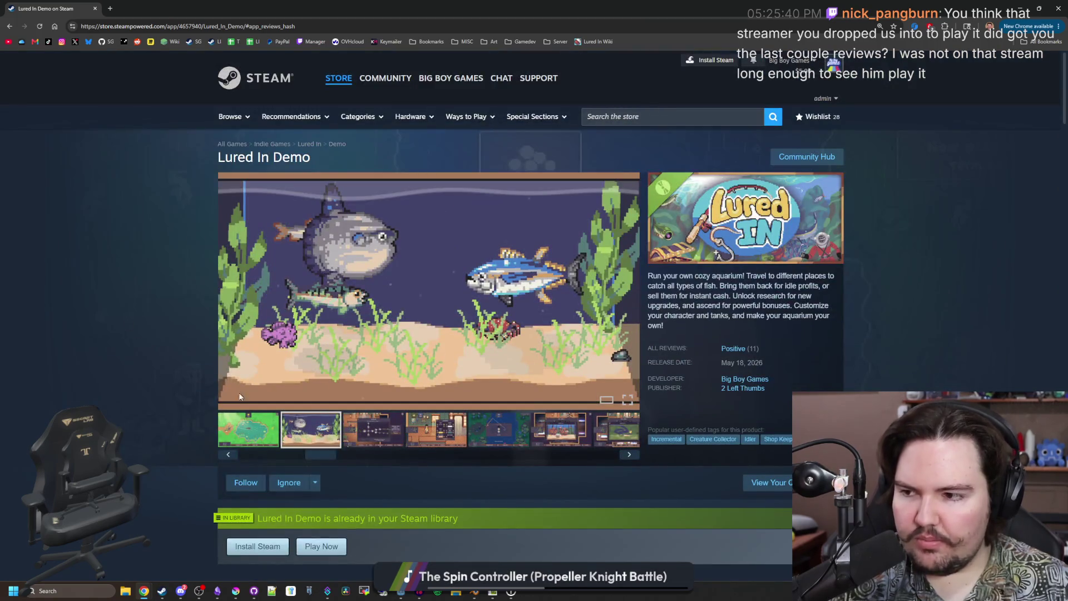
View the Customize and following screenshots full-size, then close the viewer.
click(341, 431)
click(428, 317)
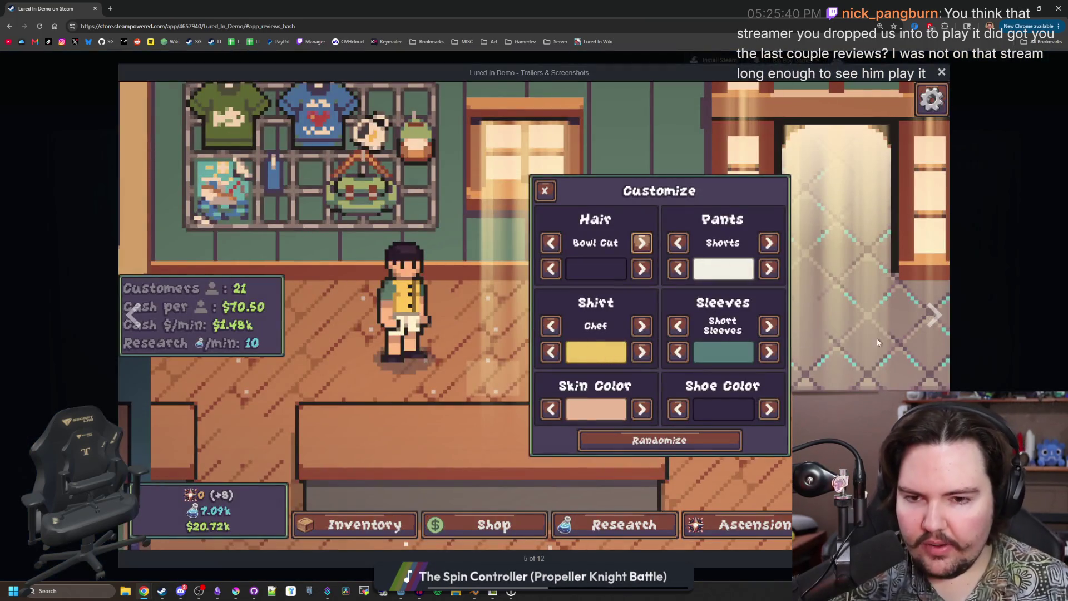
click(933, 313)
key(Escape)
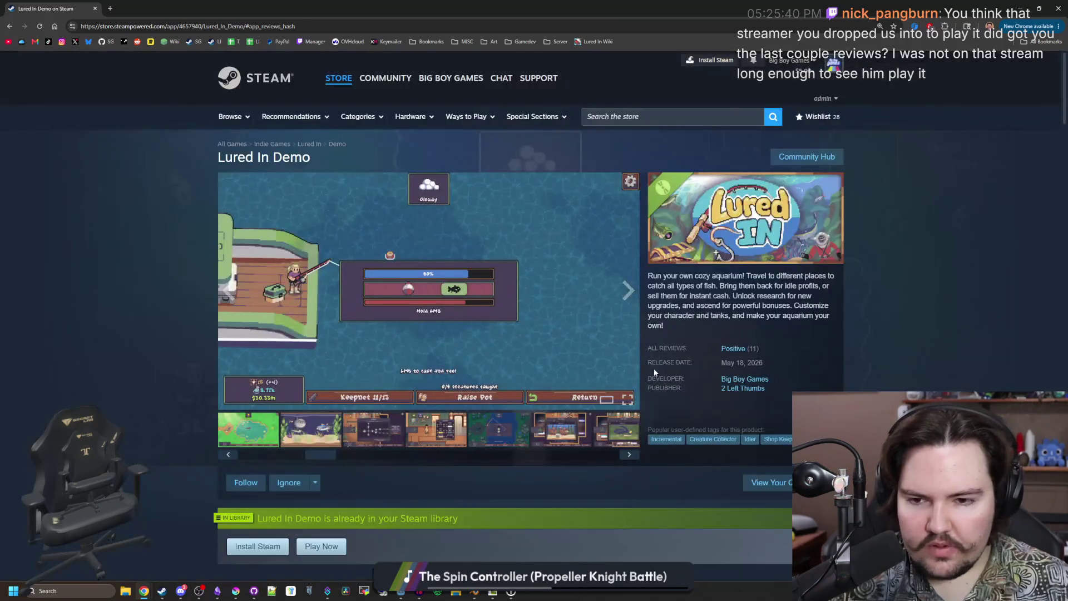
Step back and forth through the gallery to the aquarium shop screenshot, then open a new tab.
click(628, 293)
click(628, 293)
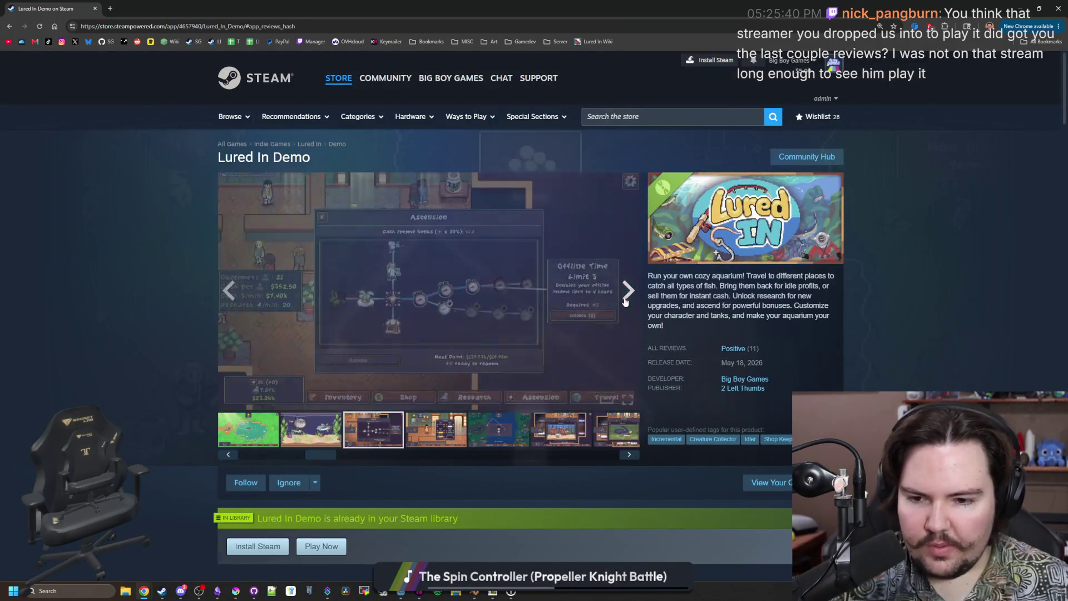
click(626, 292)
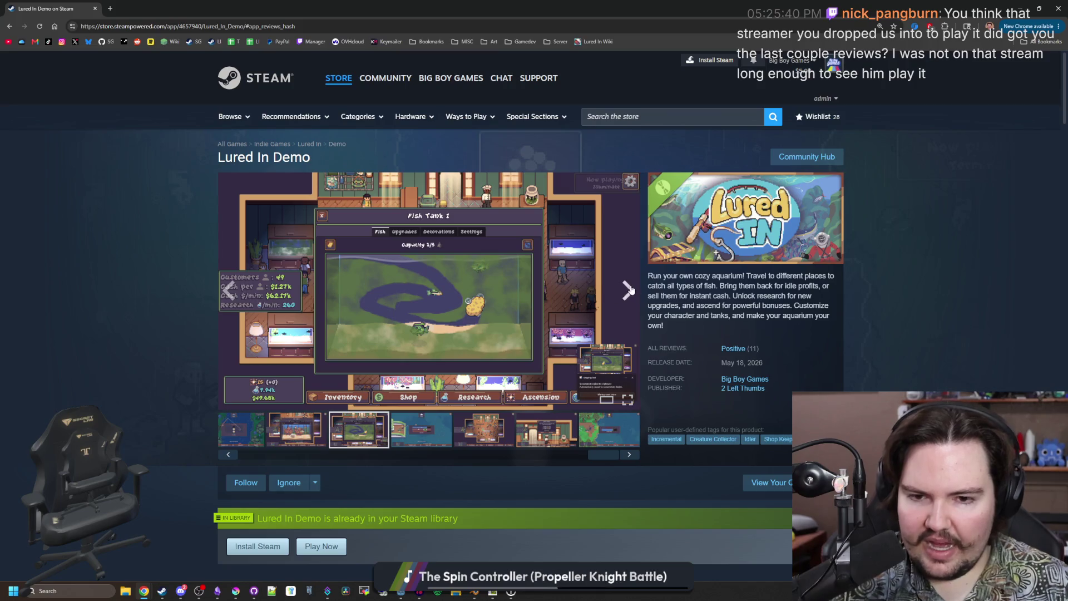
click(628, 291)
click(628, 291)
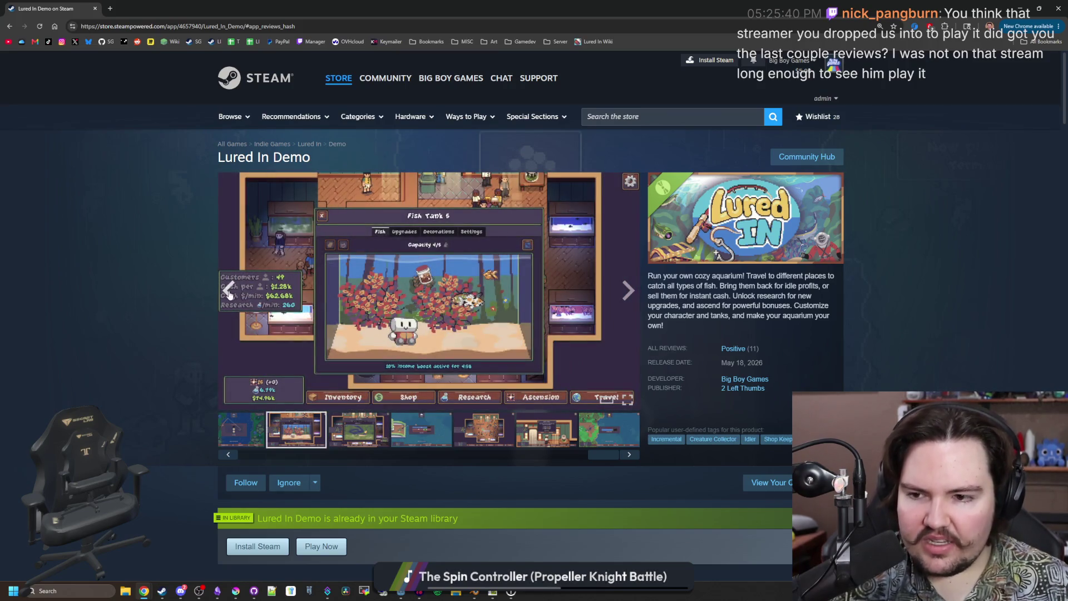
click(228, 290)
click(228, 291)
click(228, 290)
click(229, 291)
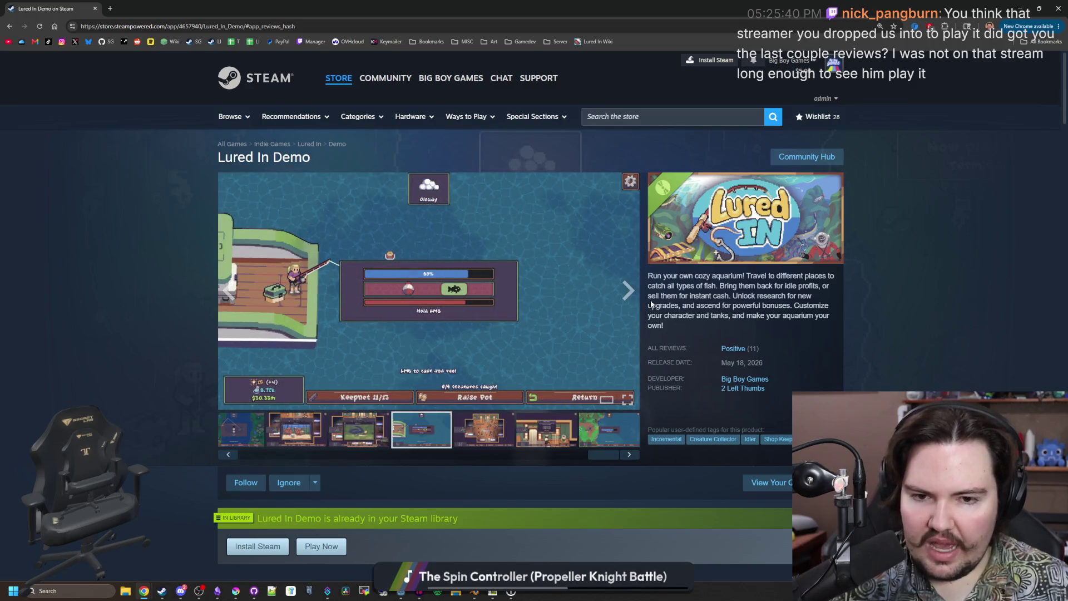
click(628, 290)
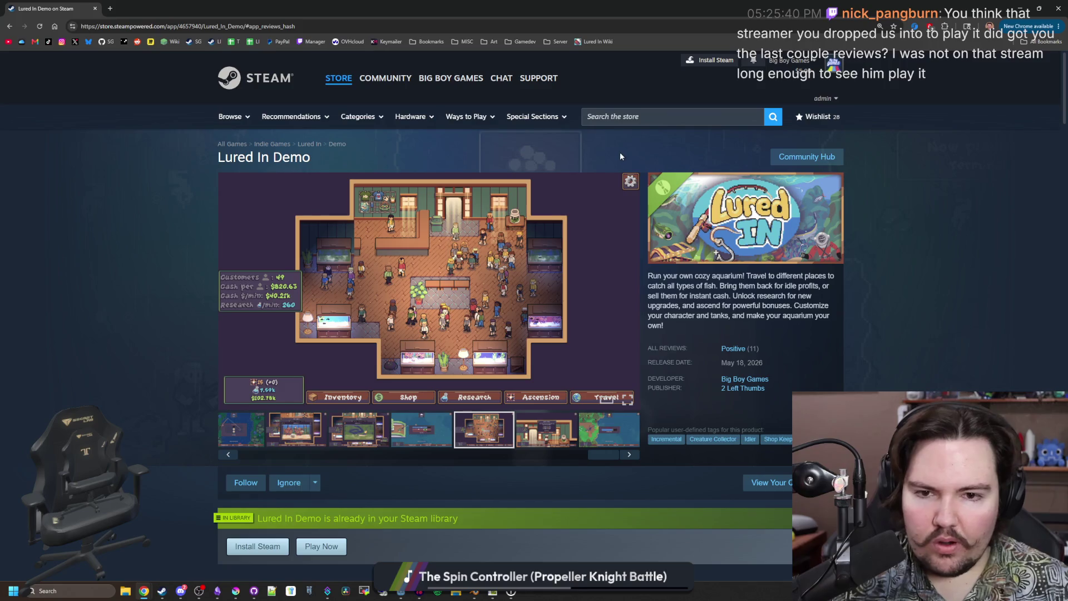
click(114, 9)
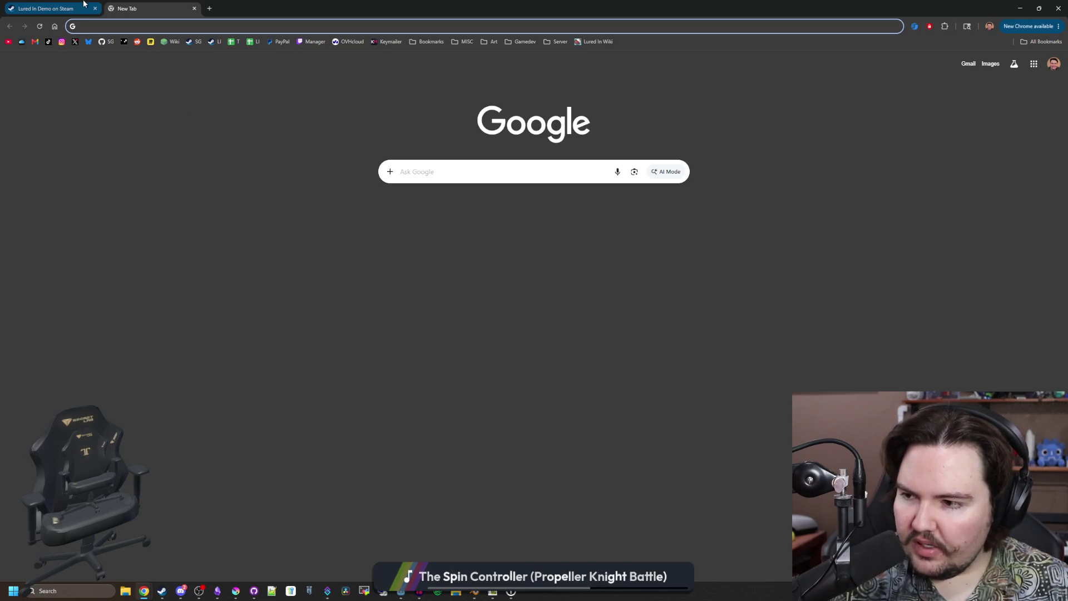
Return to the Lured In Demo tab and read through its customer reviews.
click(46, 9)
click(733, 348)
scroll(327, 338, down, 5)
scroll(326, 337, down, 5)
scroll(326, 321, down, 4)
scroll(326, 321, down, 3)
scroll(326, 321, down, 3)
scroll(285, 407, down, 2)
scroll(285, 402, down, 1)
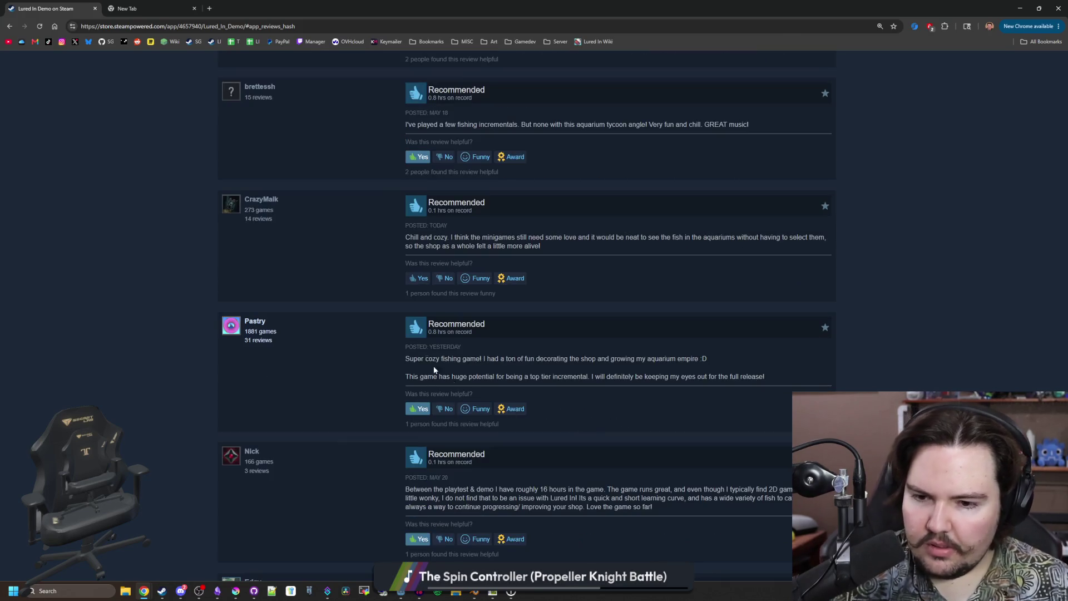
drag(441, 358, 726, 376)
click(746, 385)
scroll(584, 379, down, 3)
scroll(582, 377, down, 3)
scroll(582, 377, down, 5)
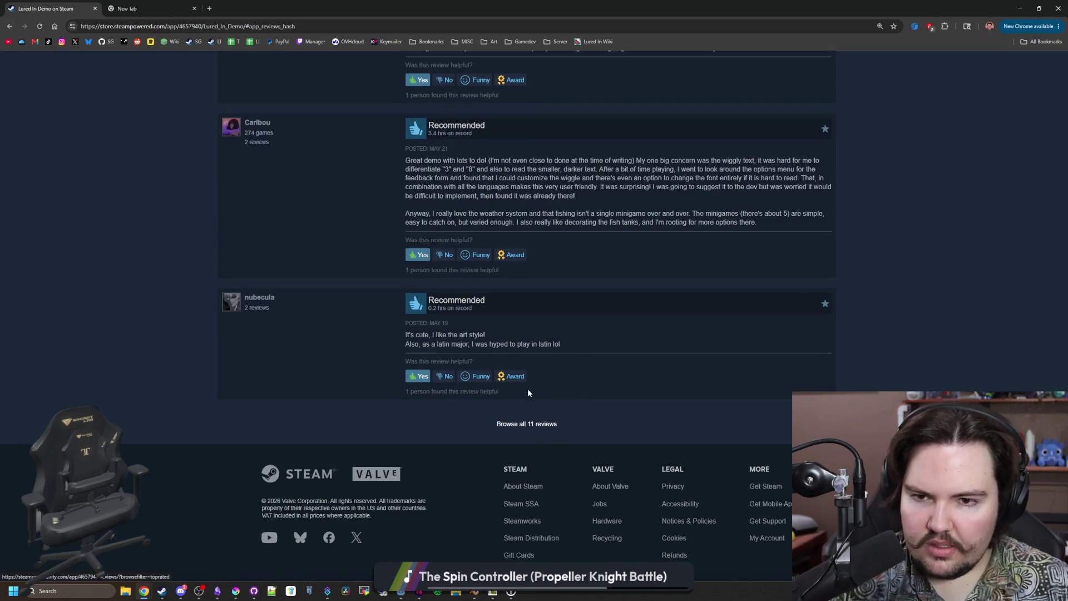
scroll(527, 388, up, 8)
scroll(501, 333, down, 2)
drag(422, 234, 710, 236)
click(767, 251)
scroll(395, 263, up, 10)
scroll(442, 302, up, 5)
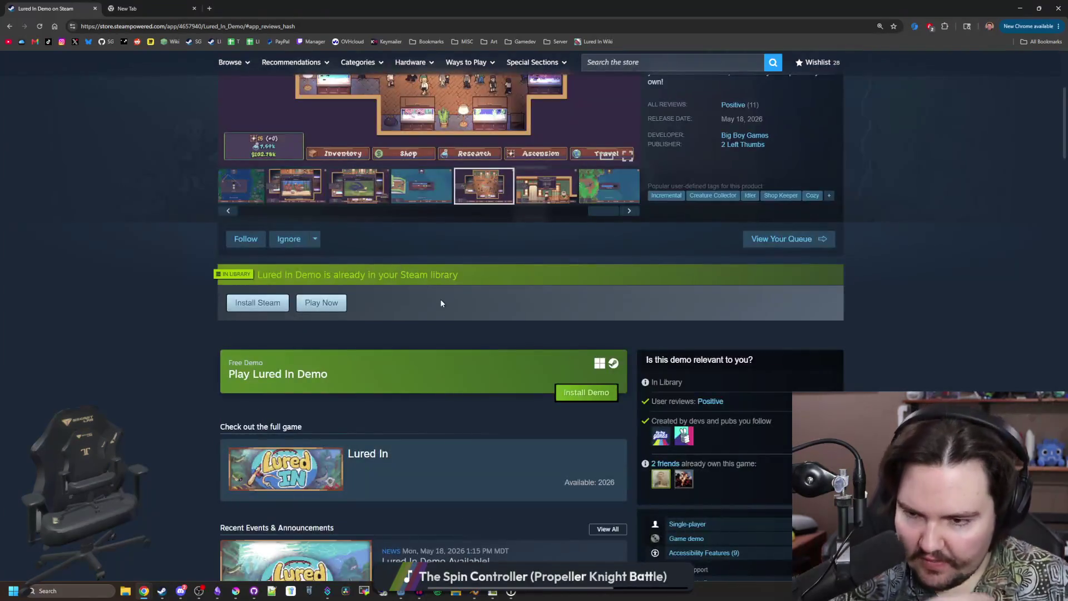
scroll(441, 302, up, 5)
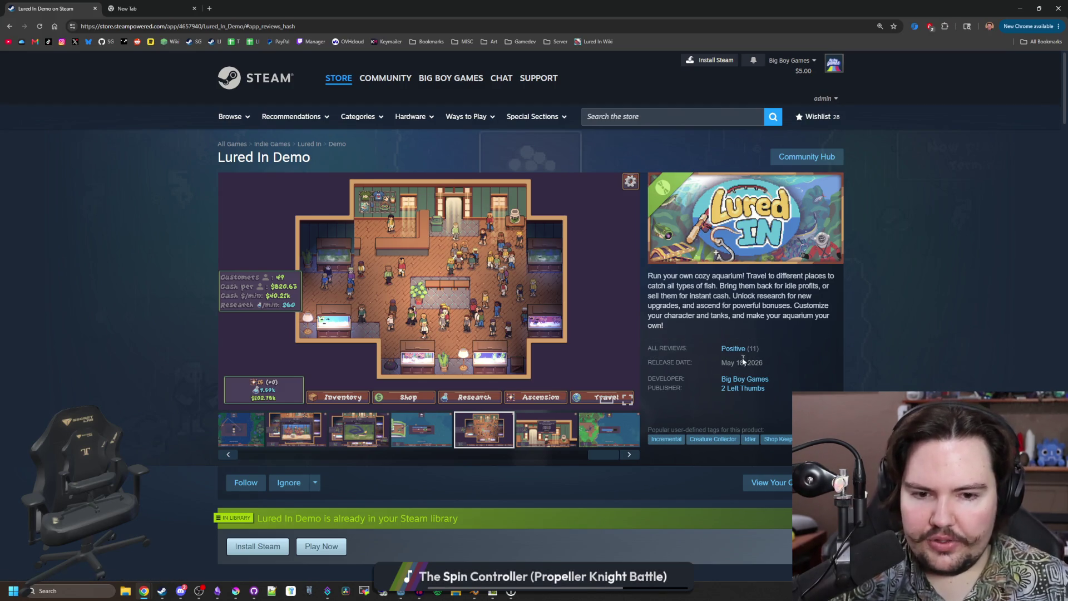
Revisit the reviews section, go back to the store page, and shrink the browser over the editor.
click(738, 349)
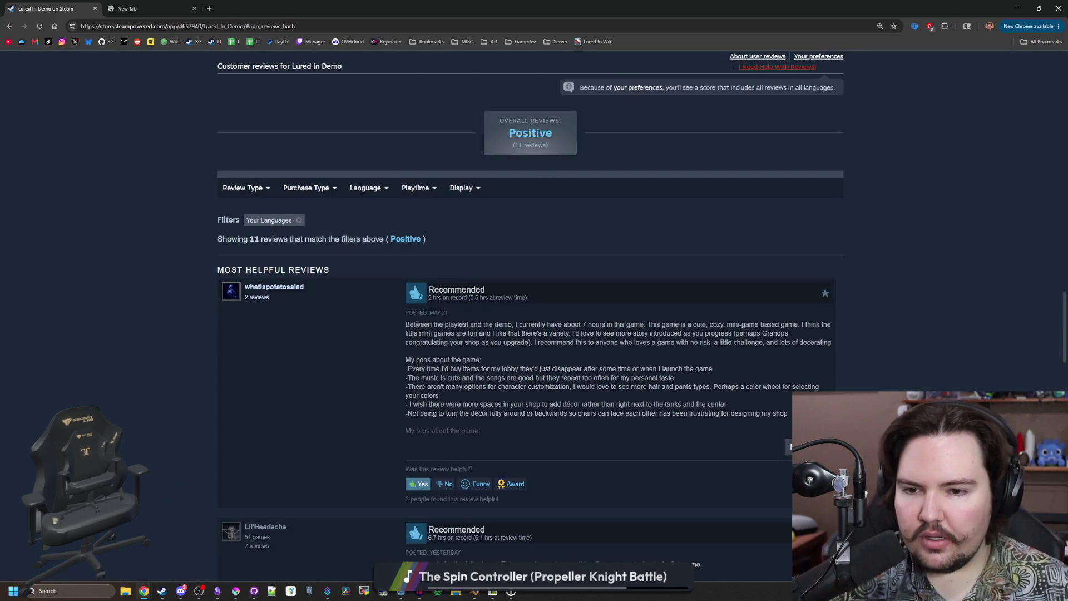
key(alt+Left)
scroll(425, 321, down, 3)
scroll(424, 321, up, 5)
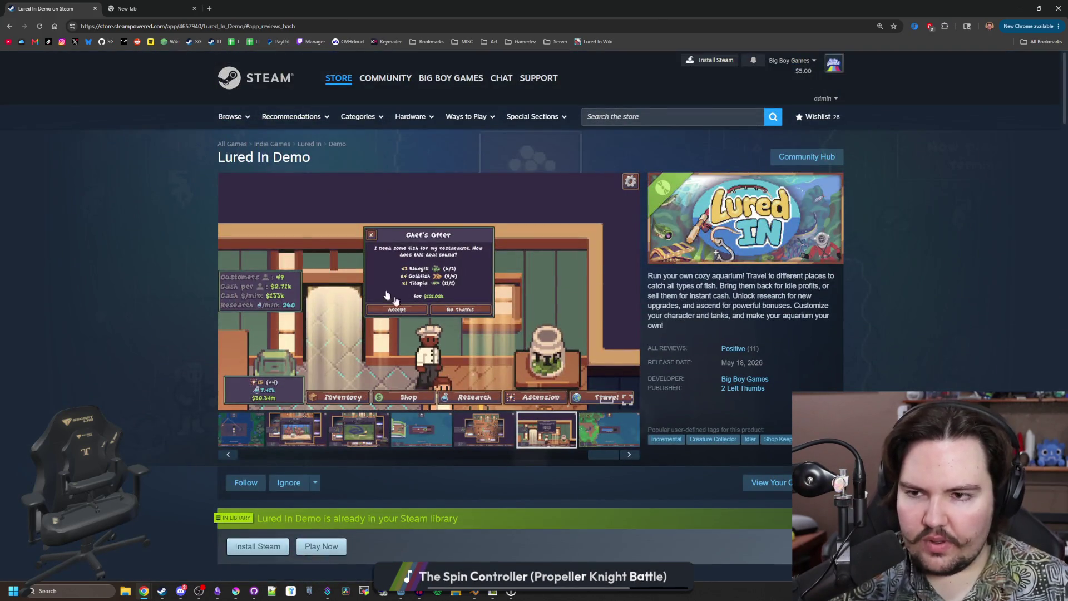
drag(276, 9, 491, 311)
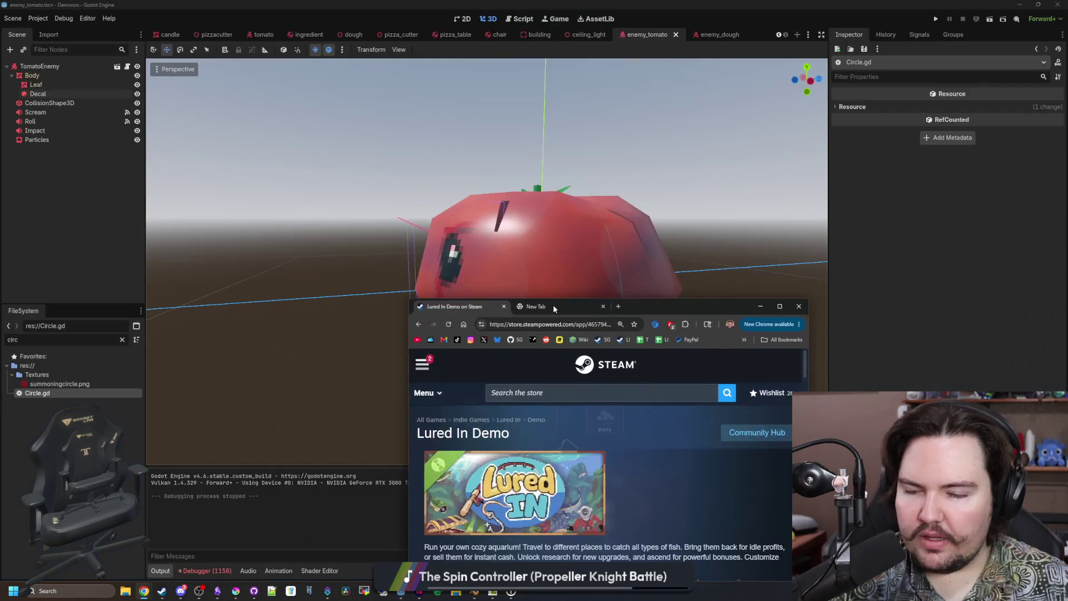
Close the Steam browser window and save the tomato enemy scene.
click(501, 306)
drag(501, 250, 418, 292)
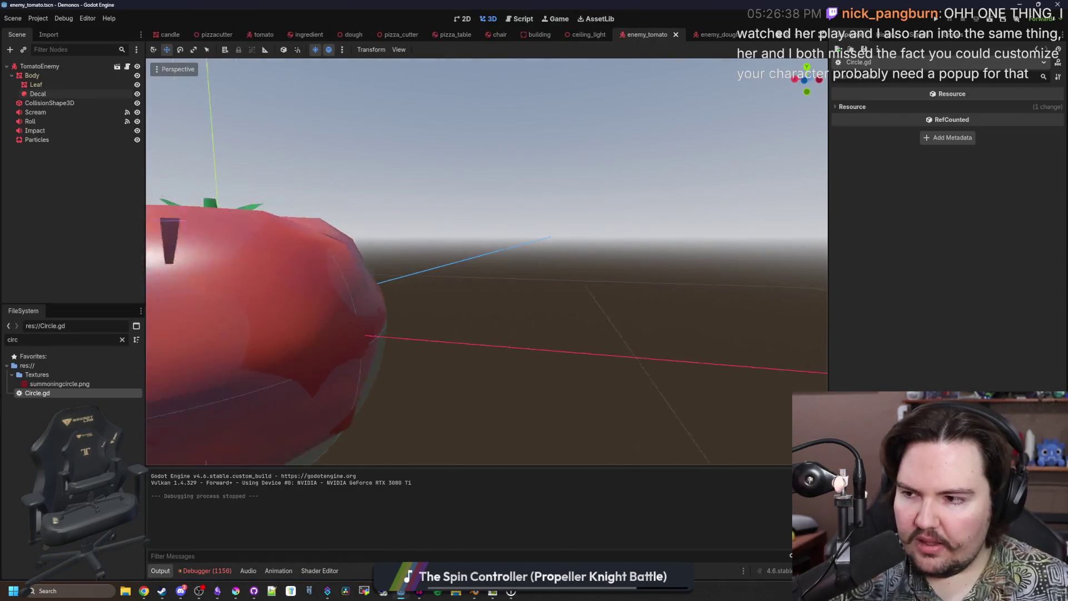
key(ctrl+s)
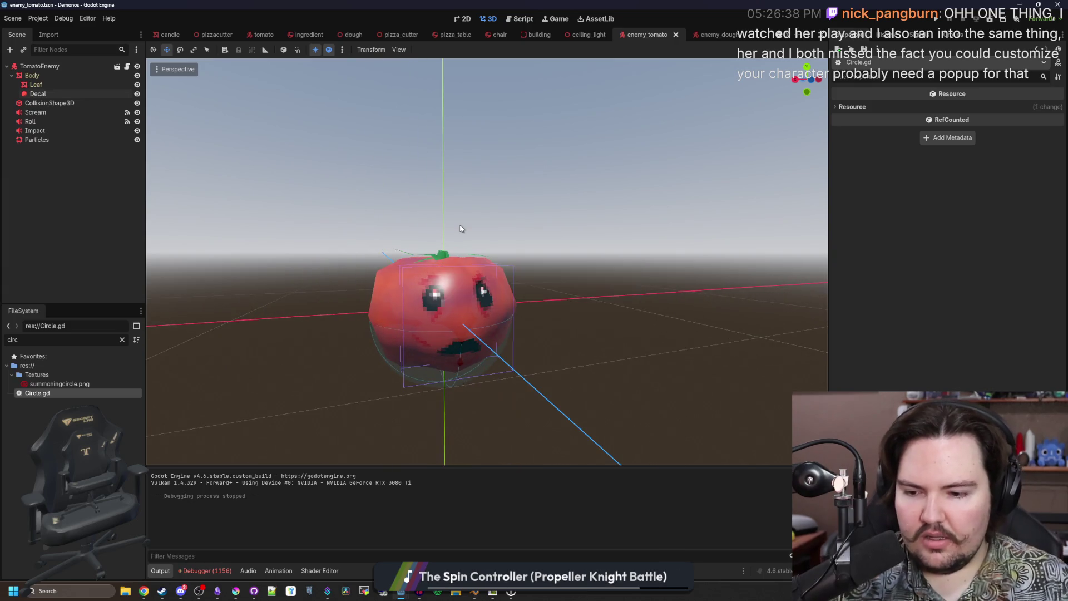
Show the debugger's Errors list and jump to the entity.gd line 140 pitch error.
click(207, 570)
scroll(323, 518, down, 5)
scroll(324, 509, down, 5)
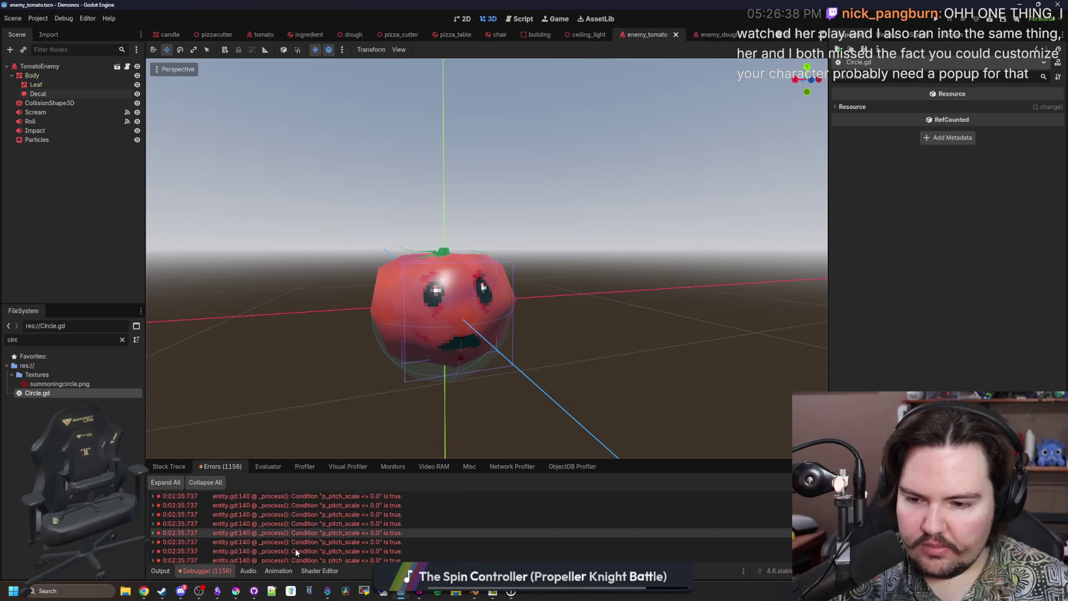
scroll(318, 526, down, 5)
scroll(326, 534, up, 3)
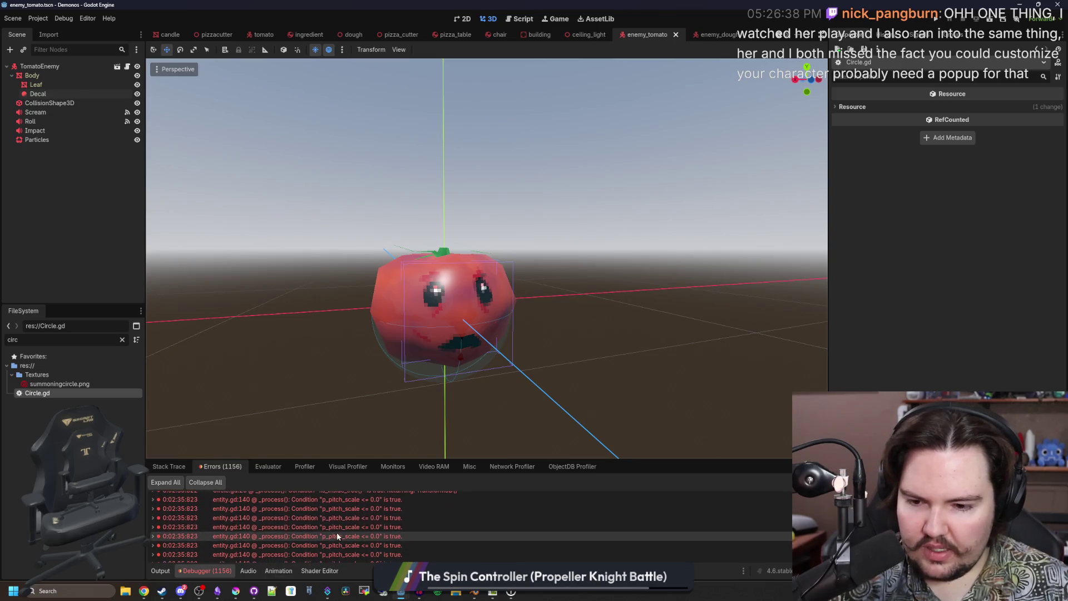
click(336, 527)
click(577, 259)
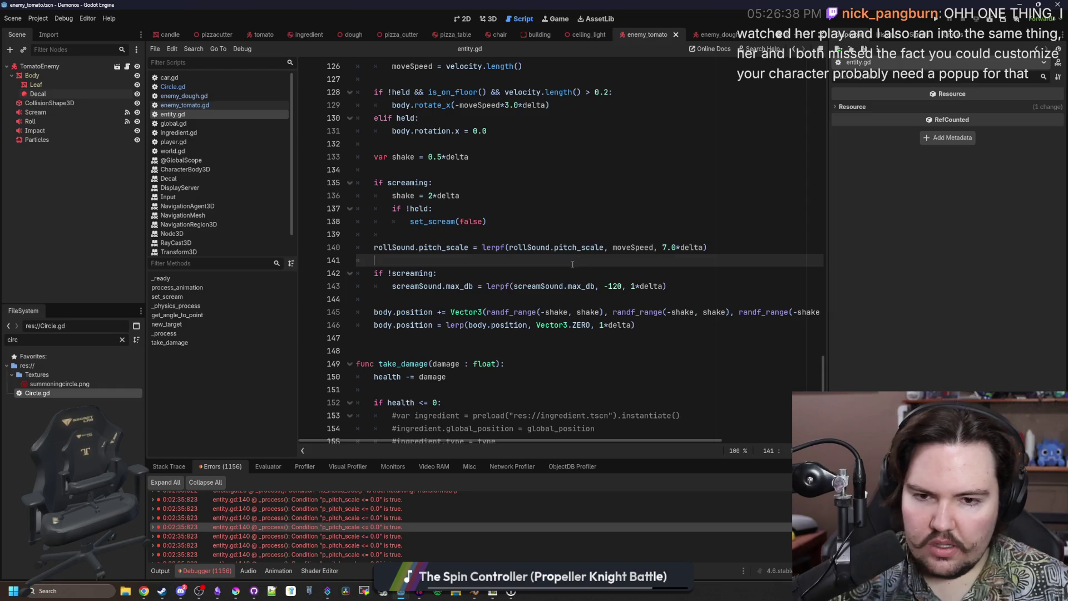
scroll(576, 276, up, 3)
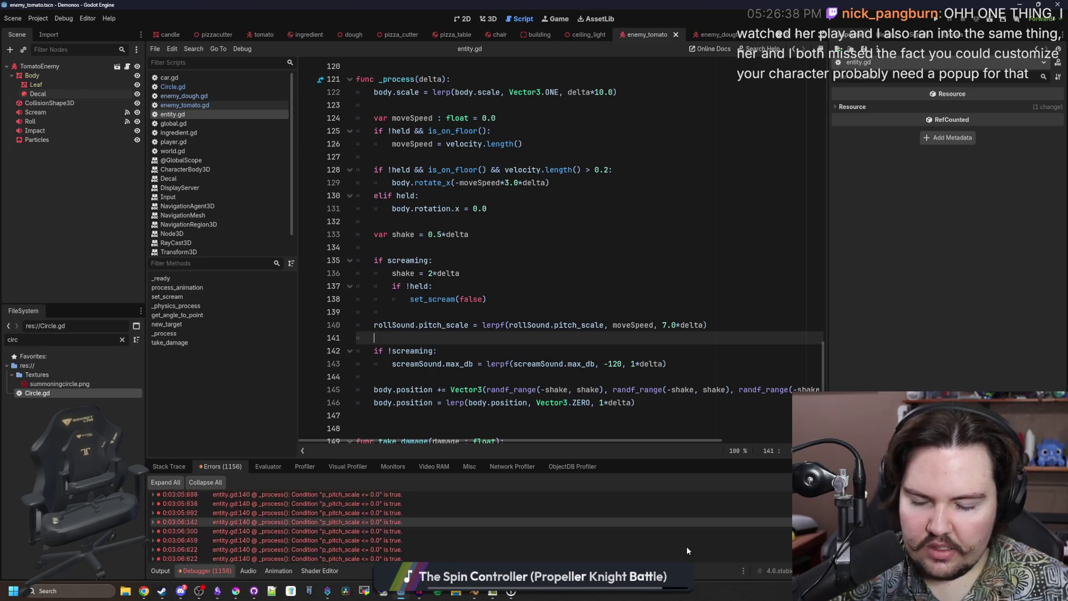
Wrap moveSpeed on line 140 in clampf(moveSpeed, 0.01, INF), removing the stray parenthesis, and save.
click(474, 312)
key(ctrl+s)
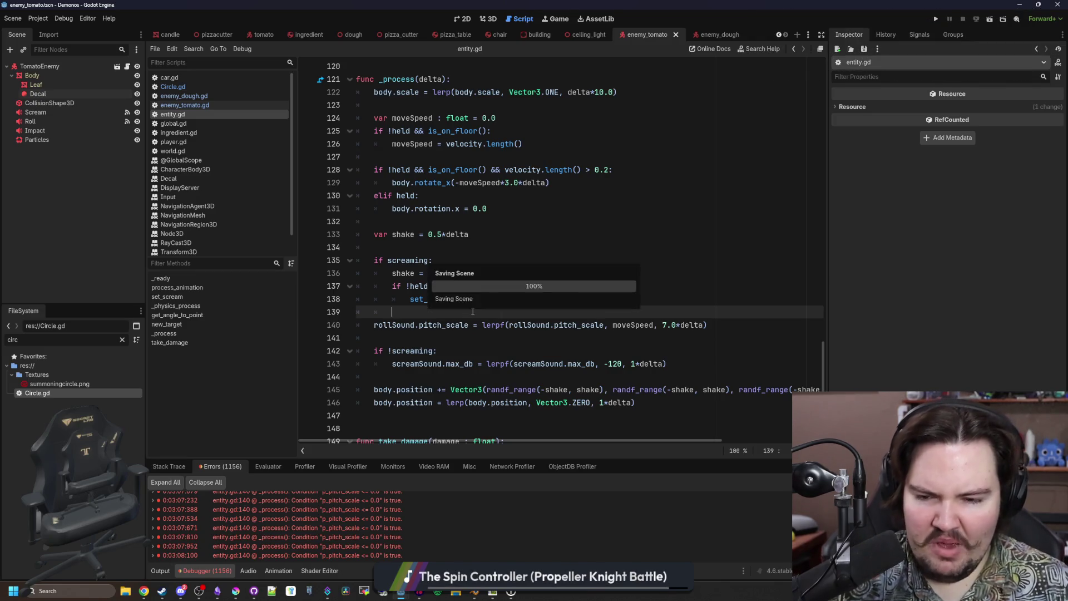
click(613, 324)
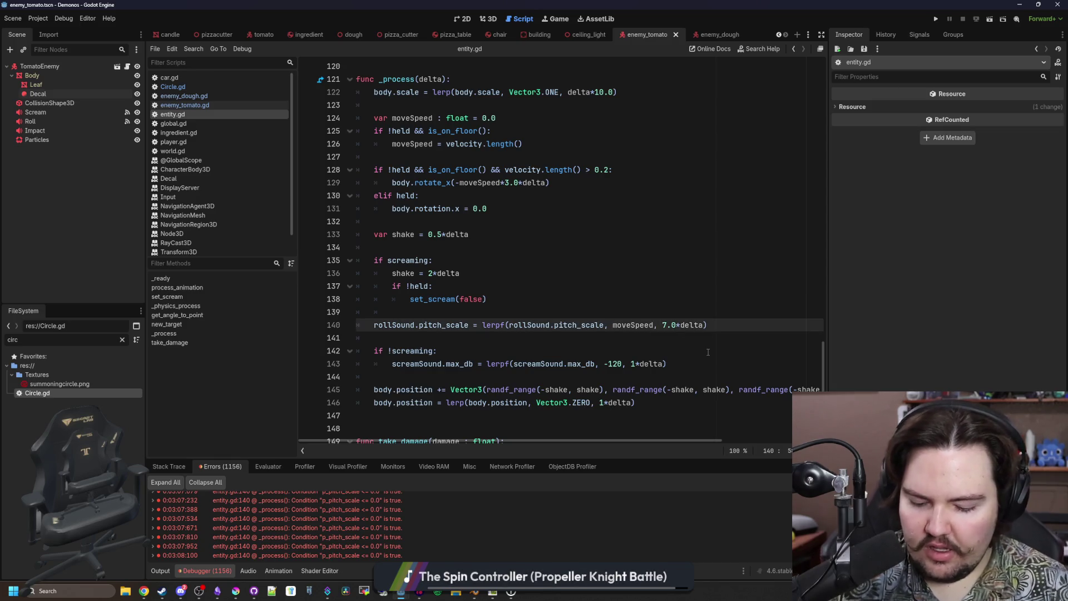
text(clampf()
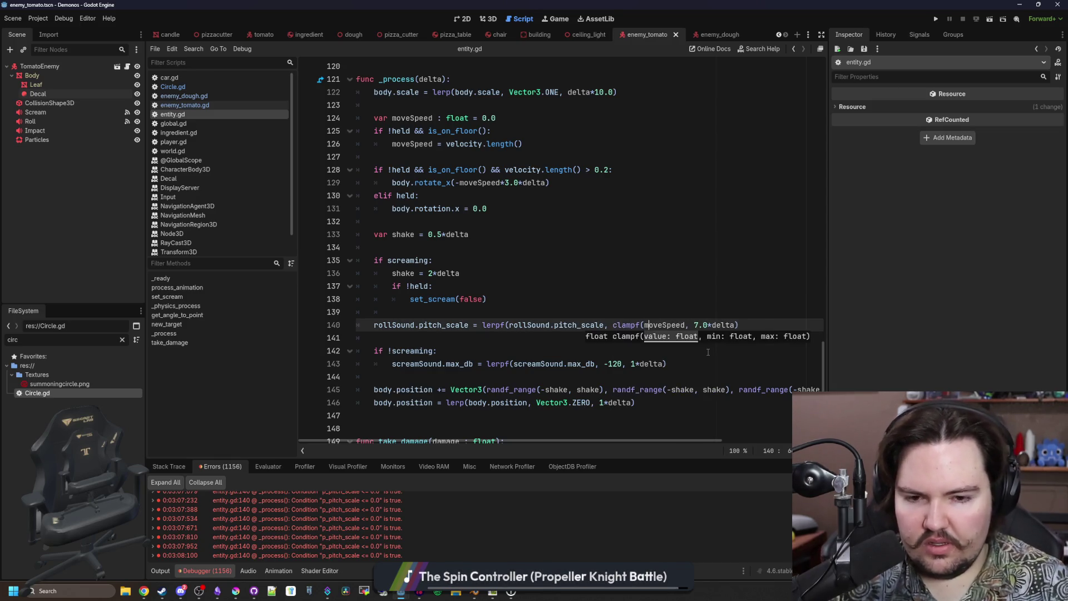
key(ctrl+Right)
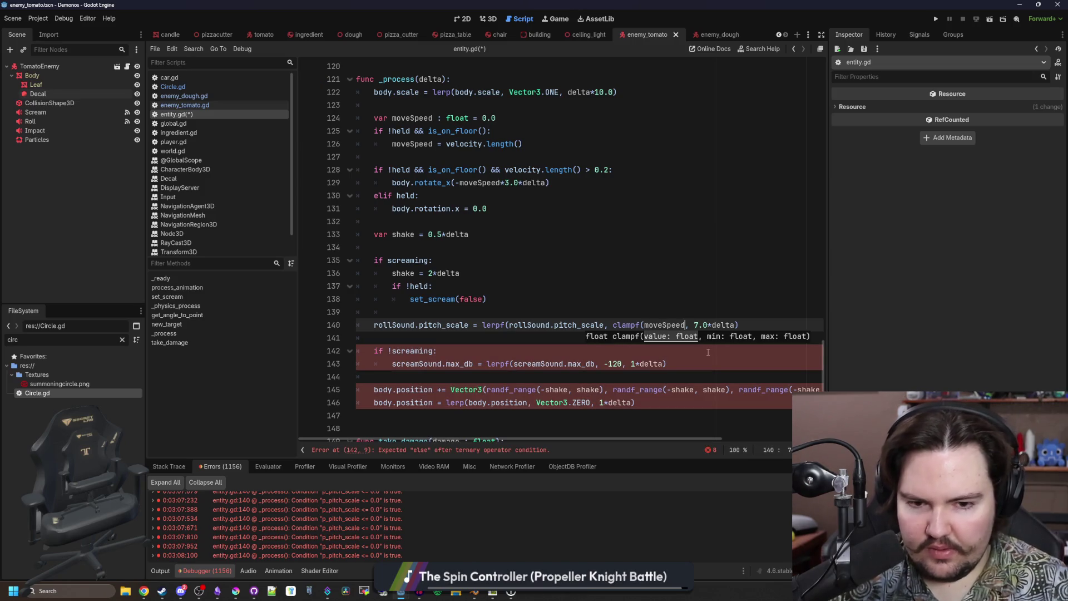
text(, 0.01, 1.0))
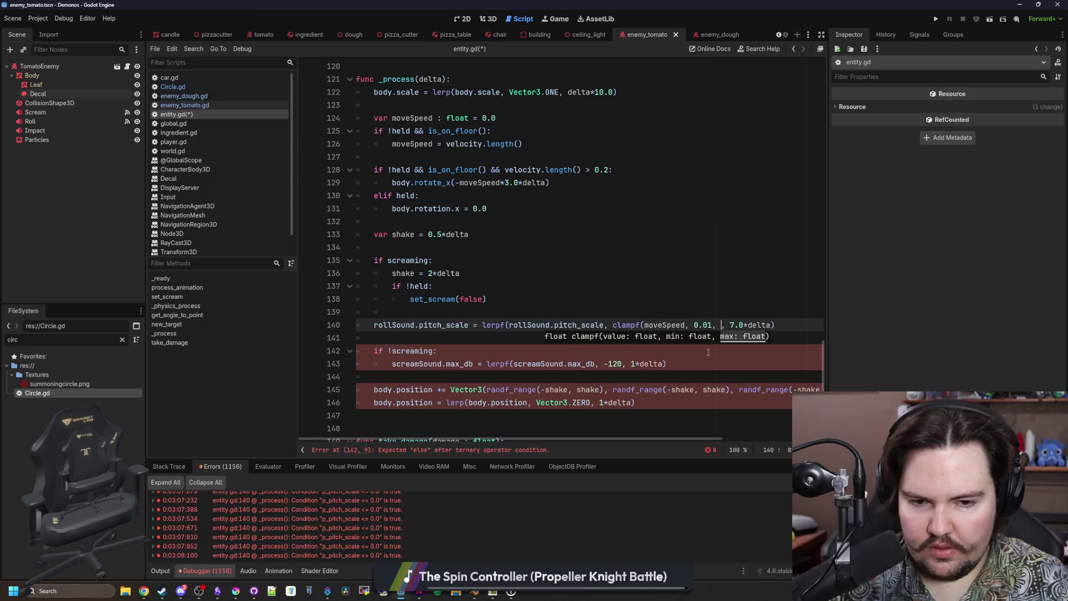
key(BackSpace)
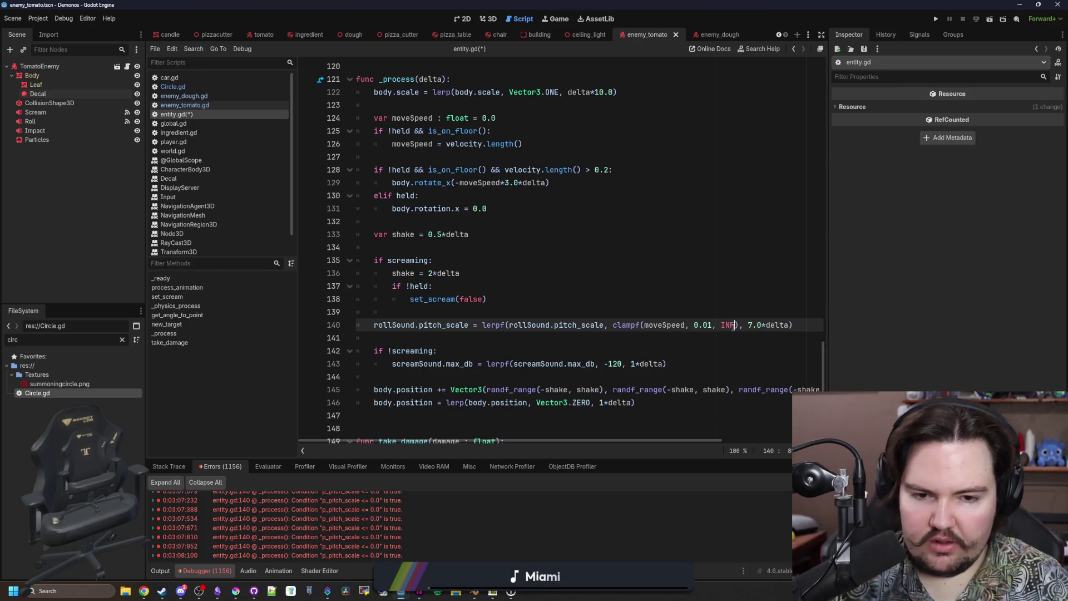
key(Up)
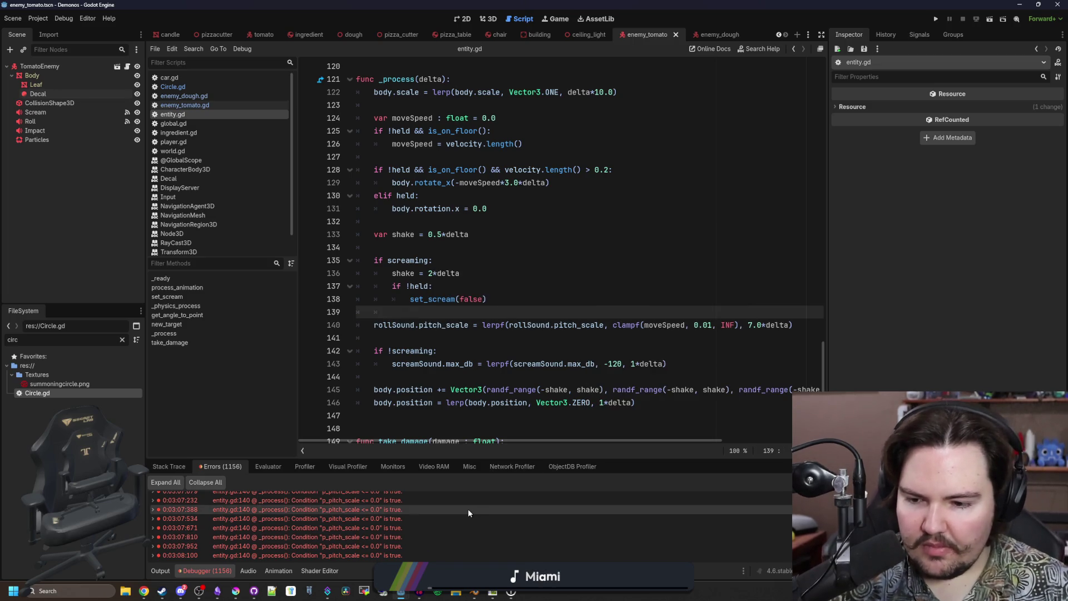
scroll(468, 508, up, 3)
scroll(405, 523, up, 3)
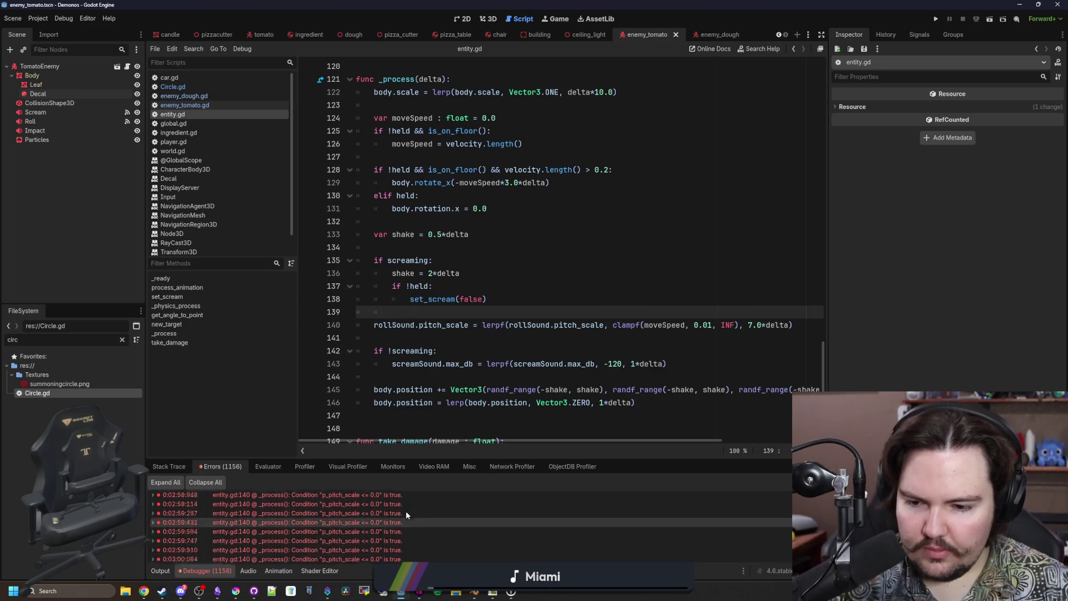
scroll(405, 512, up, 3)
scroll(411, 504, up, 3)
scroll(411, 504, up, 3)
scroll(410, 501, up, 3)
scroll(747, 510, up, 3)
scroll(756, 502, up, 3)
scroll(743, 515, up, 3)
scroll(468, 536, up, 3)
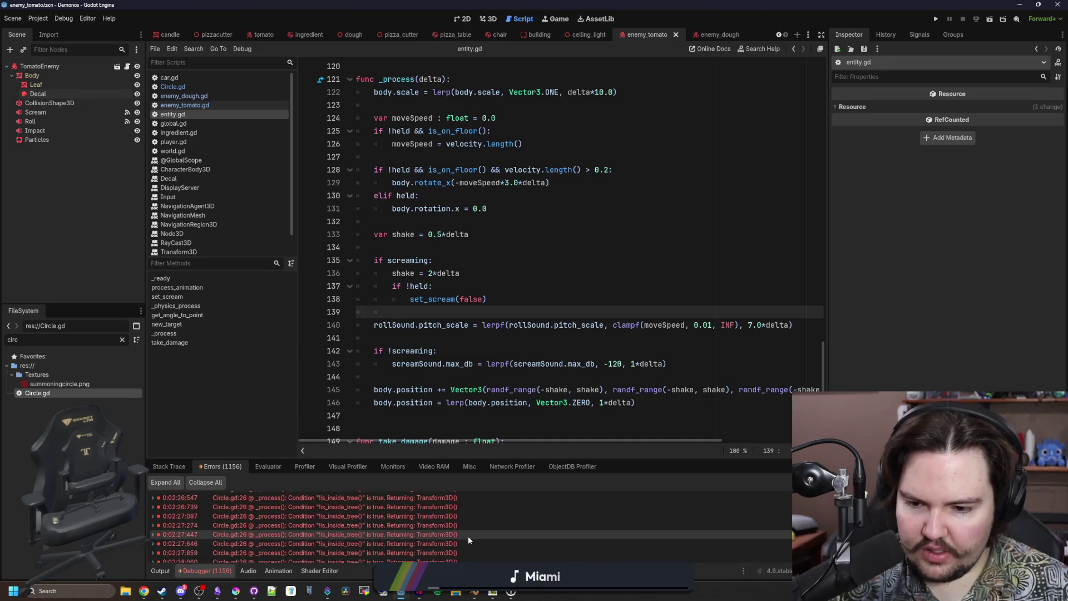
From the Circle.gd:26 error, move the add_child line above the global_position assignment.
click(468, 537)
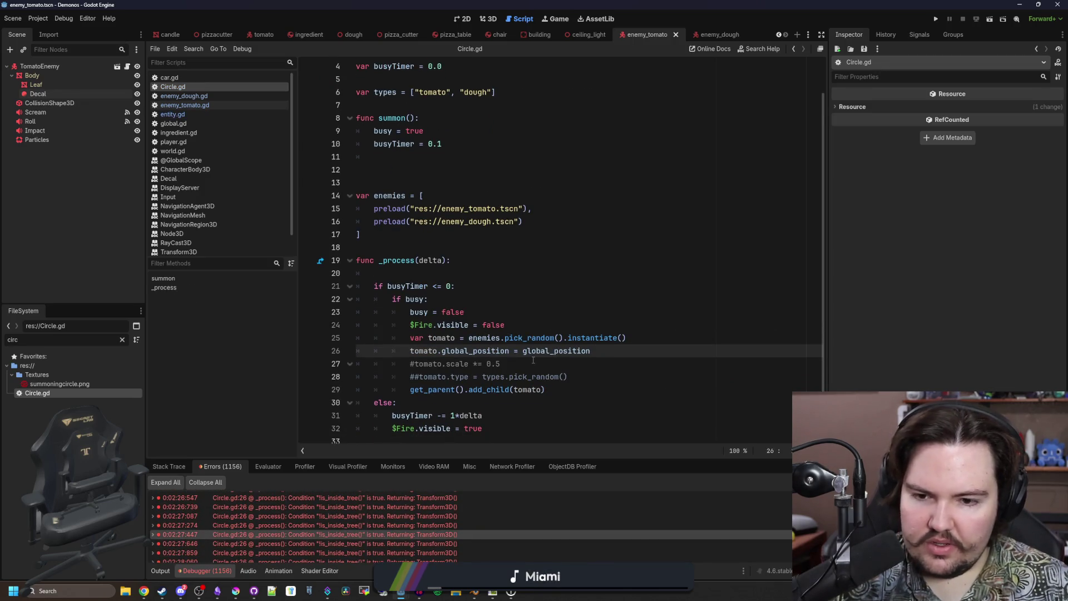
click(355, 324)
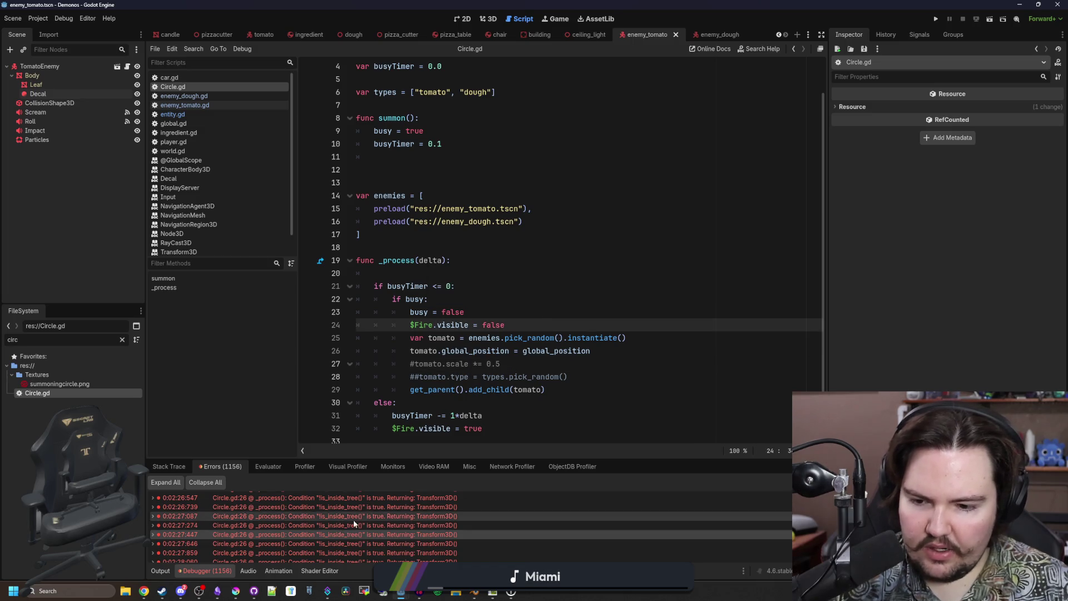
mouse_move(334, 535)
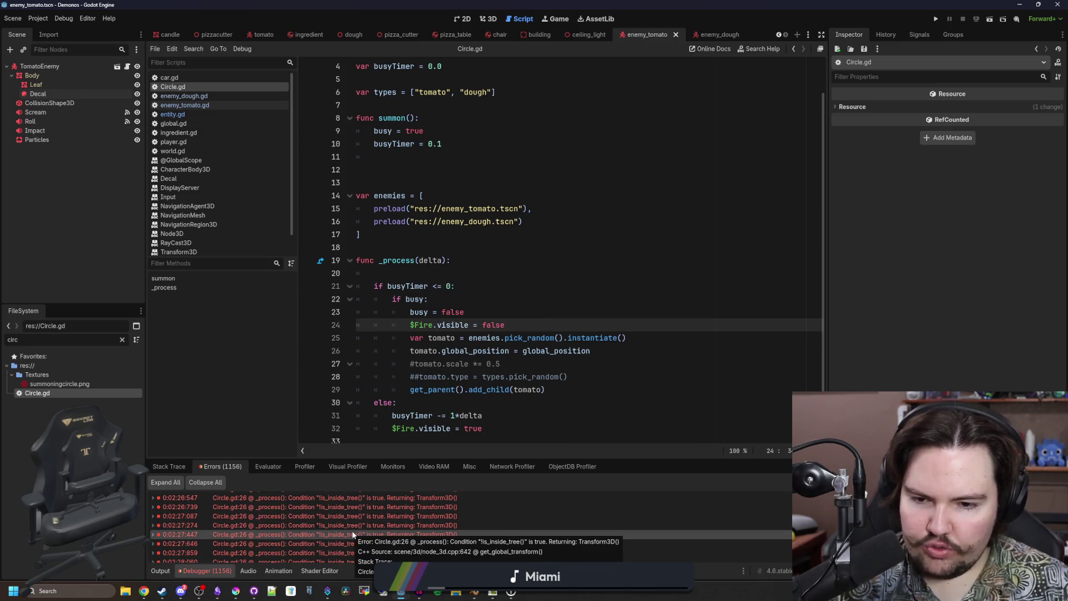
drag(574, 390, 410, 389)
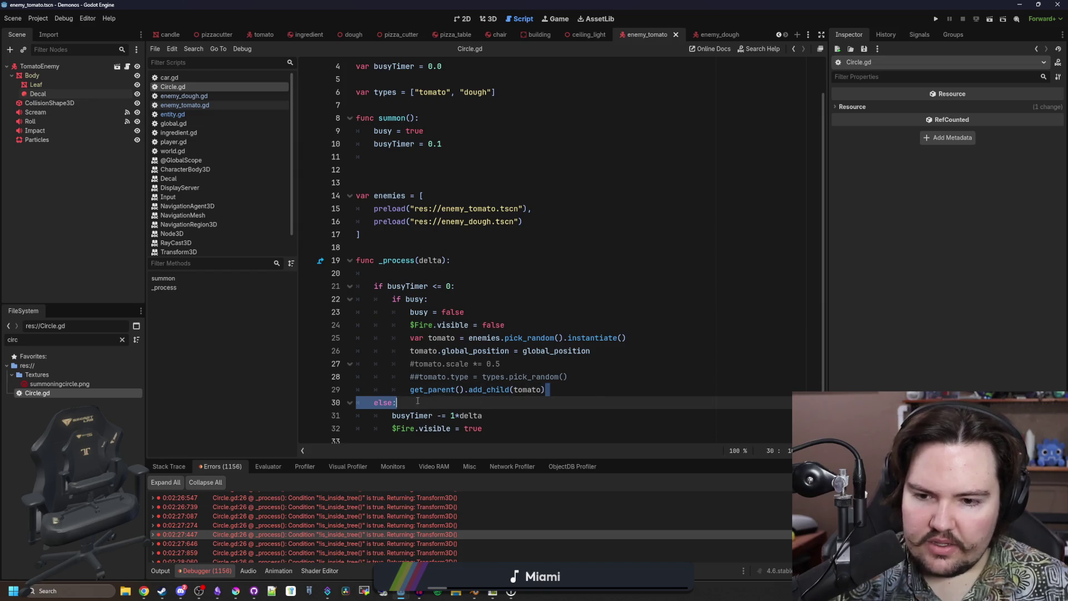
key(ctrl+x)
click(644, 337)
key(Return)
key(ctrl+v)
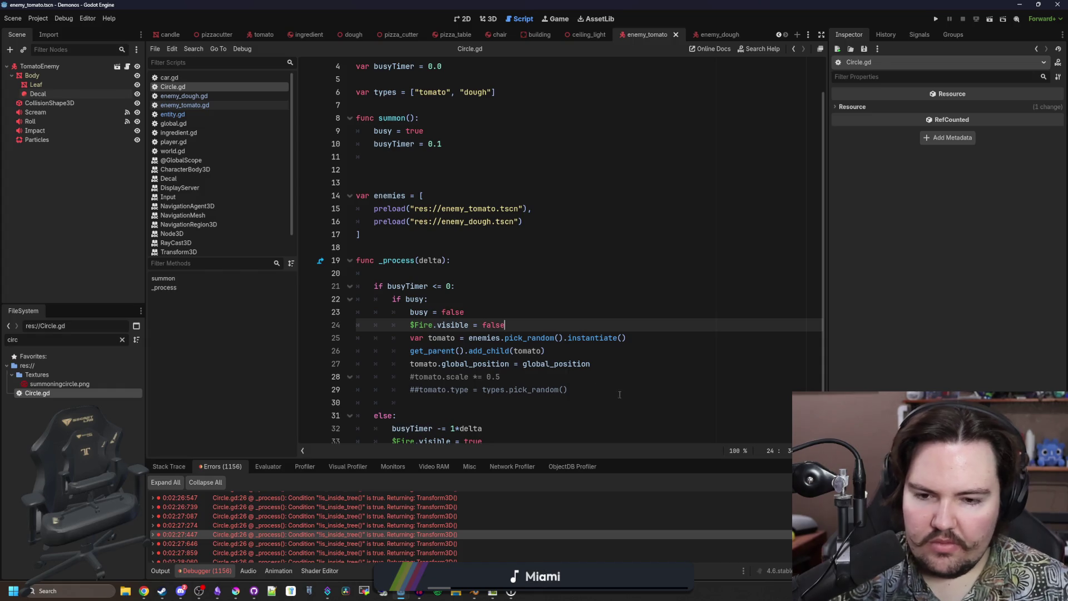
Delete the commented-out tomato lines and the leftover blank line before else, then save Circle.gd.
drag(576, 389, 410, 377)
key(Delete)
click(474, 293)
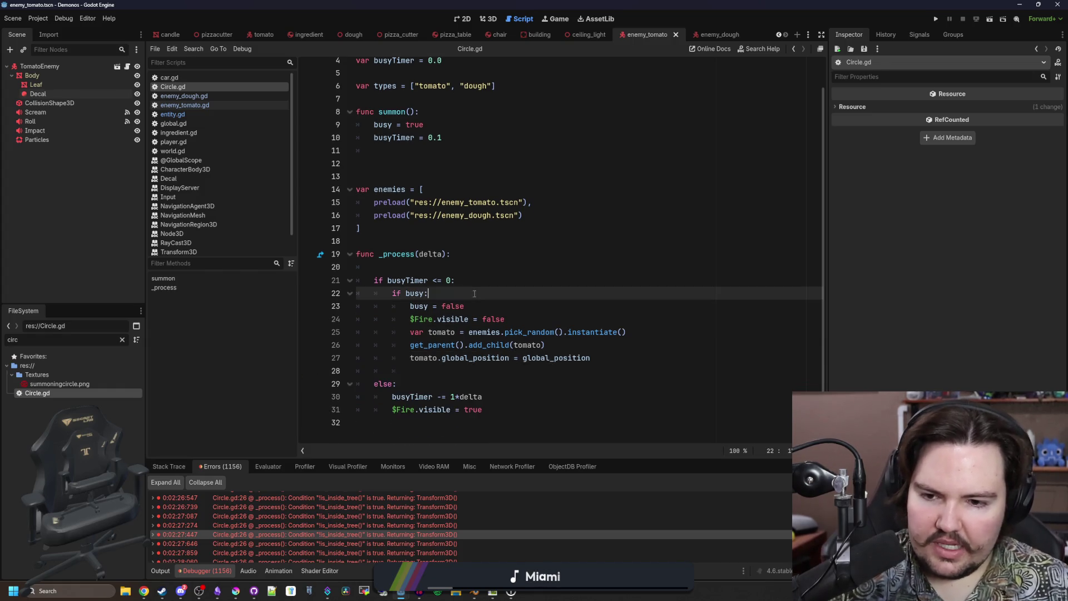
click(393, 371)
key(Tab)
key(BackSpace)
key(BackSpace)
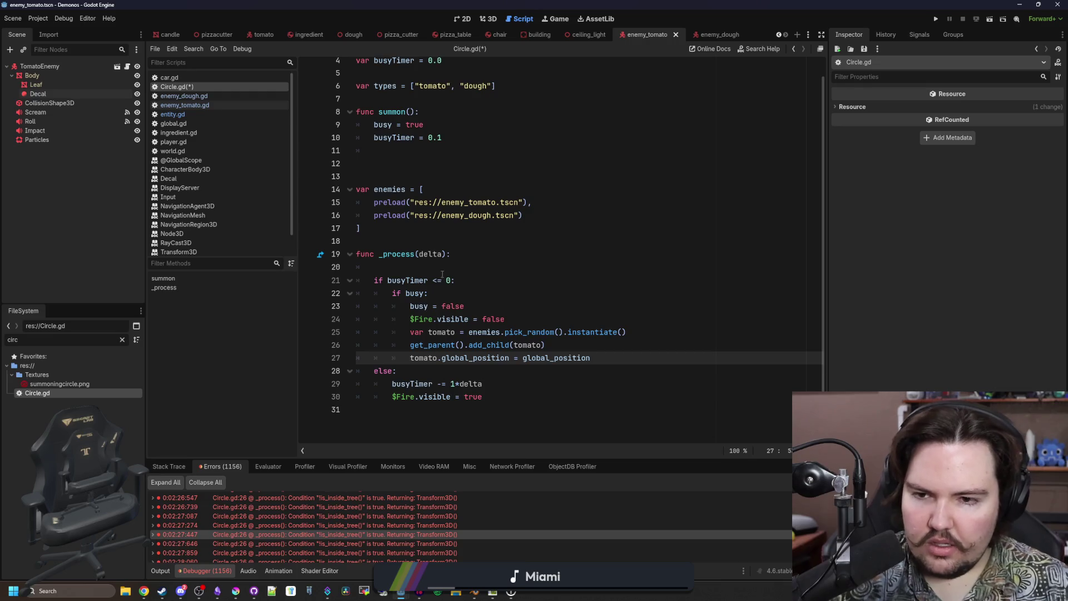
click(441, 269)
click(403, 241)
key(ctrl+s)
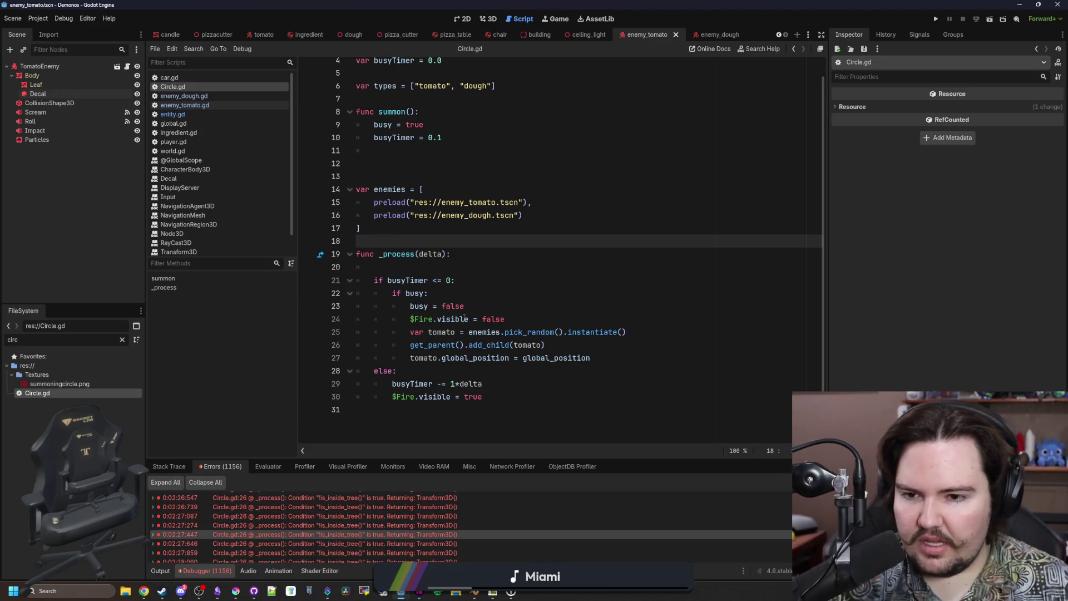
Trim the extra blank lines after the summon function near lines 5-7.
click(429, 228)
click(393, 177)
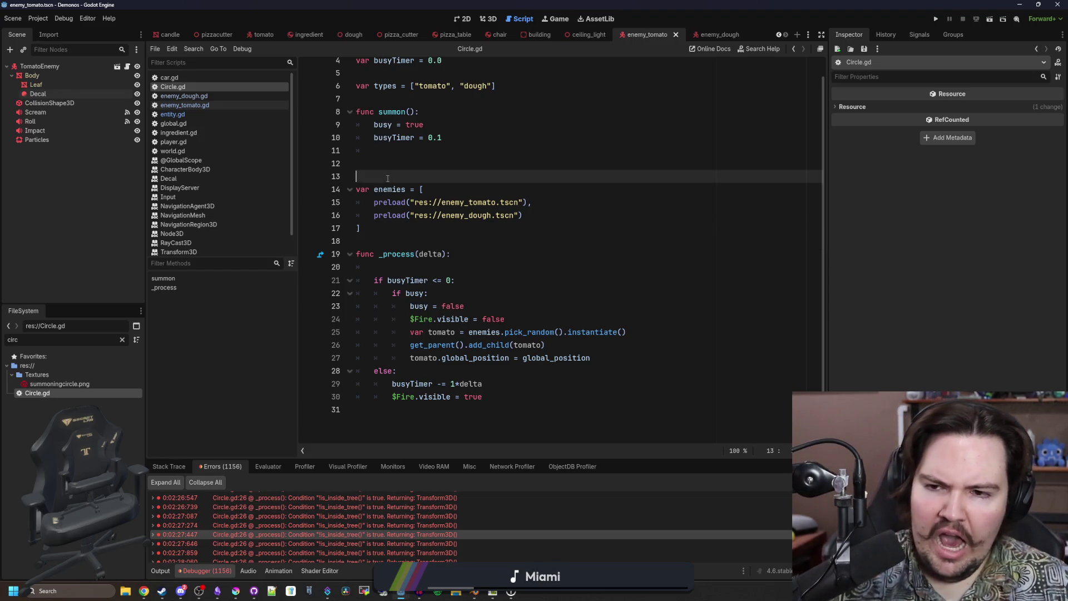
click(384, 151)
key(Down)
key(Delete)
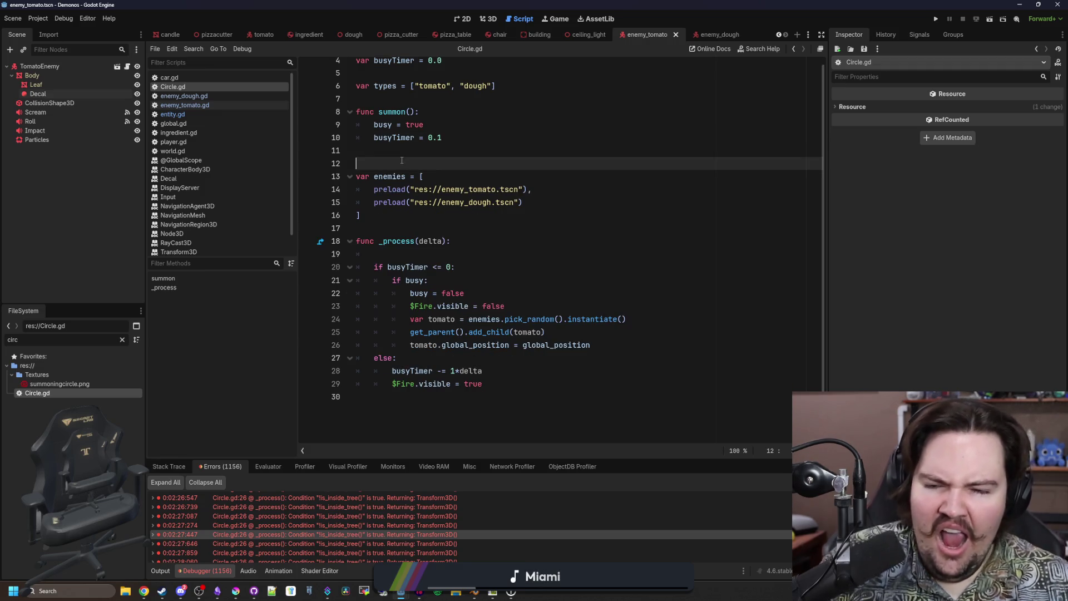
scroll(401, 160, up, 3)
click(407, 142)
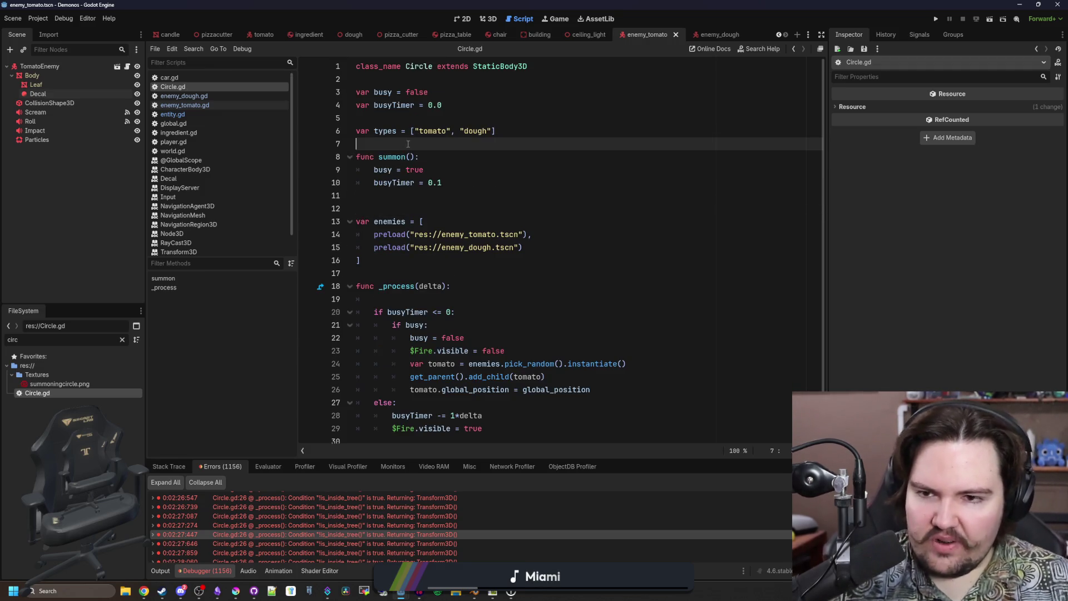
click(425, 117)
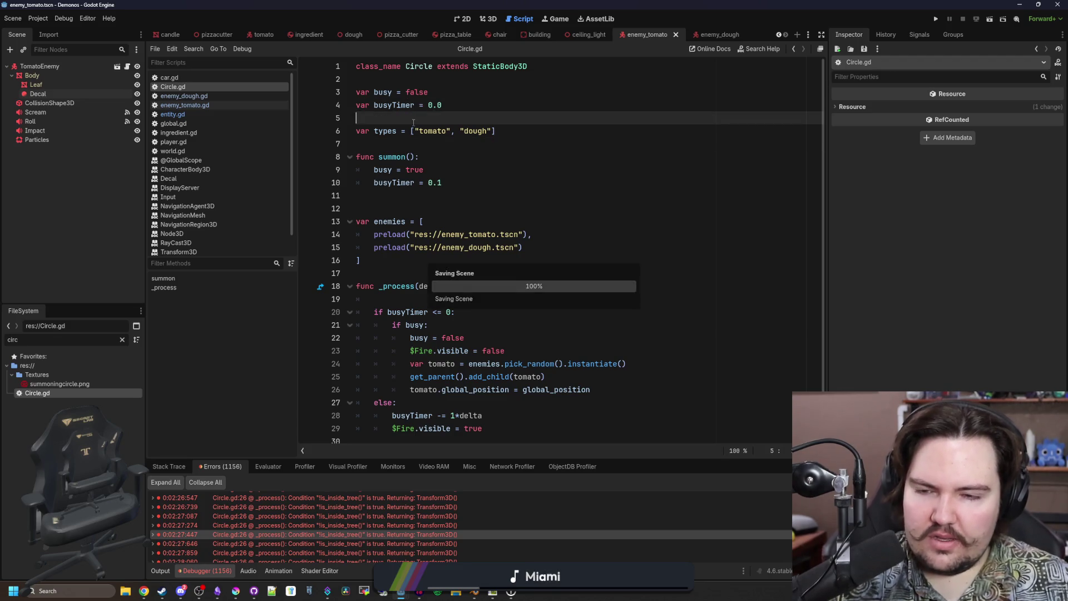